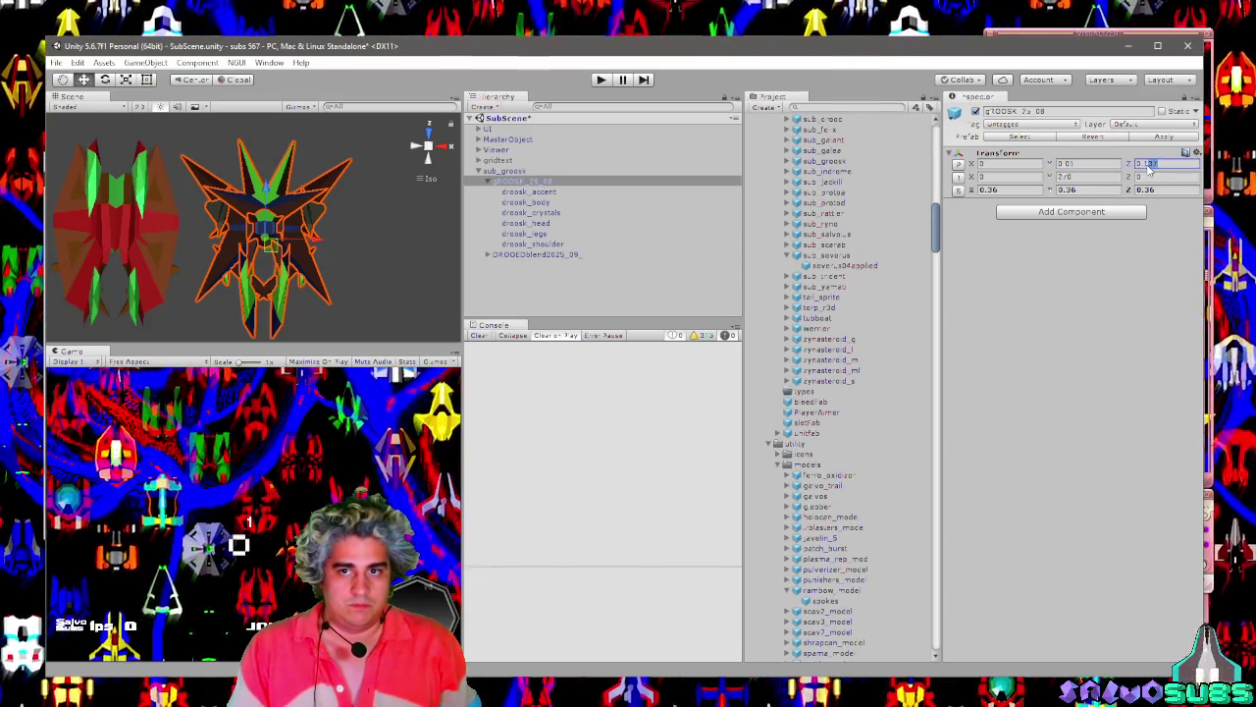
Enter 0.137 as the ship's Position Z, then orbit and frame the groosk ship in the Scene view.
{"action": "type", "text": "0.3"}
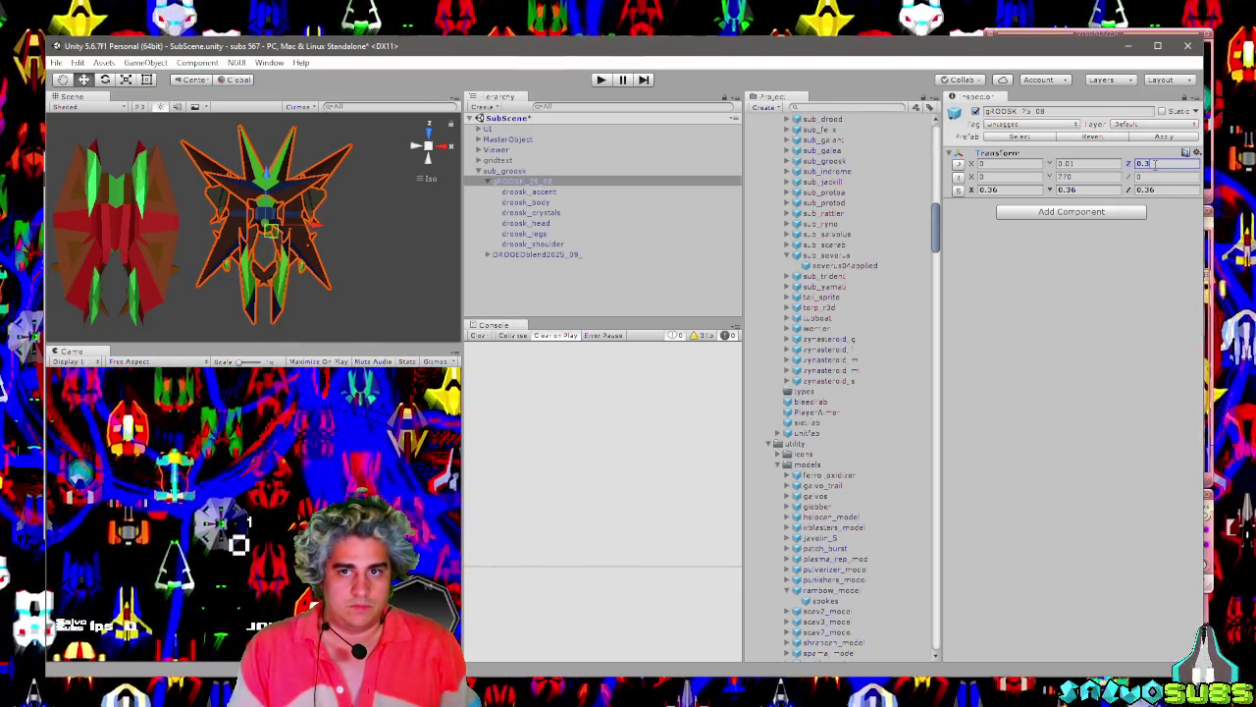
{"action": "type", "text": "137"}
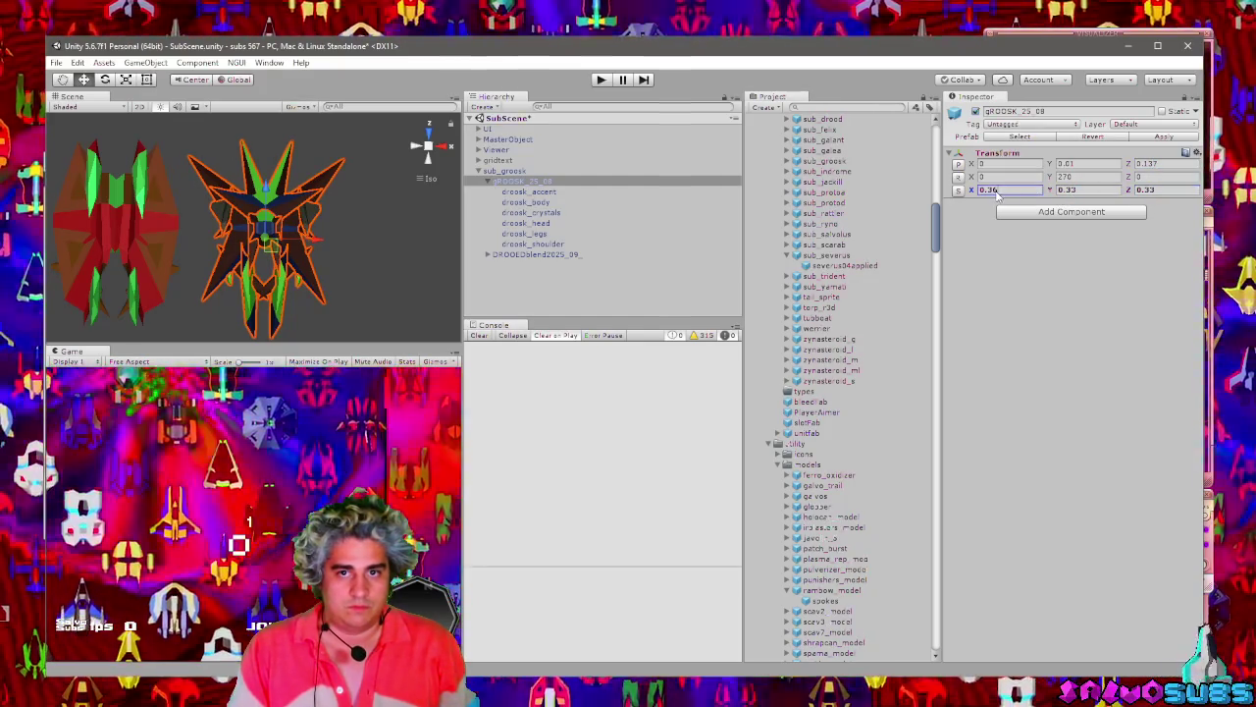
{"action": "mouse_move", "coordinate": [337, 224]}
{"action": "left_mouse_down"}
{"action": "mouse_move", "coordinate": [289, 229]}
{"action": "mouse_move", "coordinate": [312, 159]}
{"action": "left_mouse_up"}
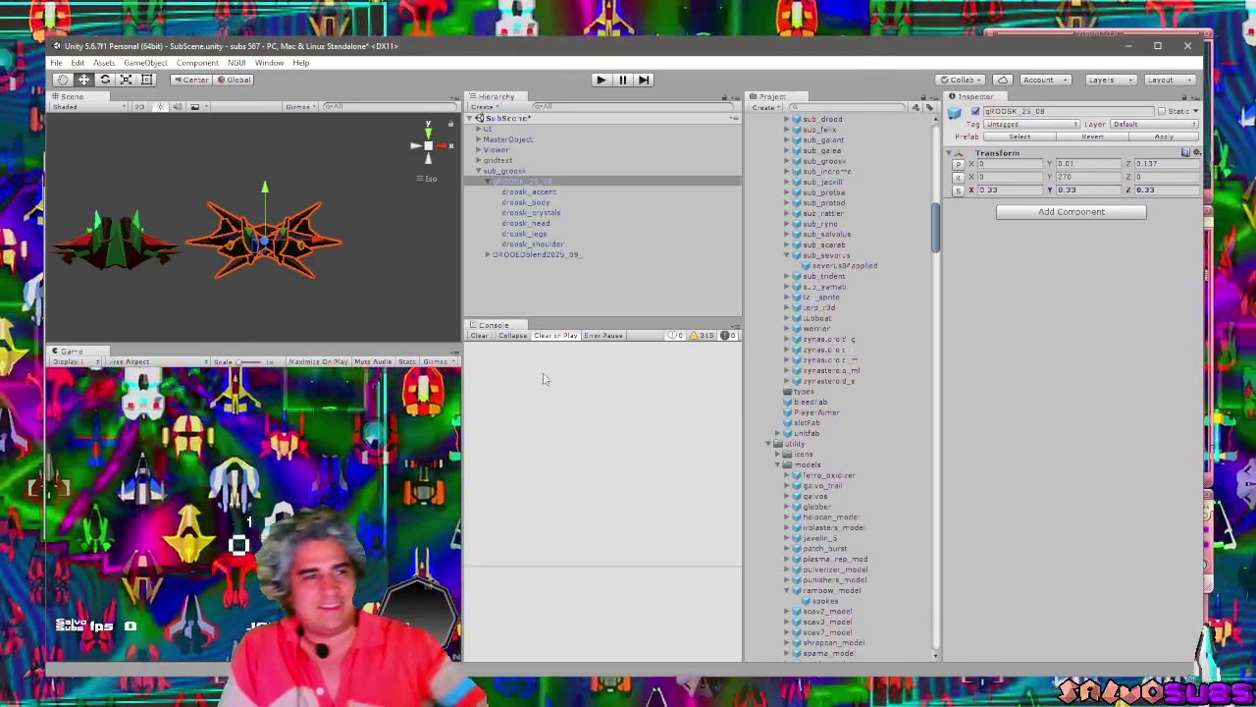
{"action": "key", "text": "f"}
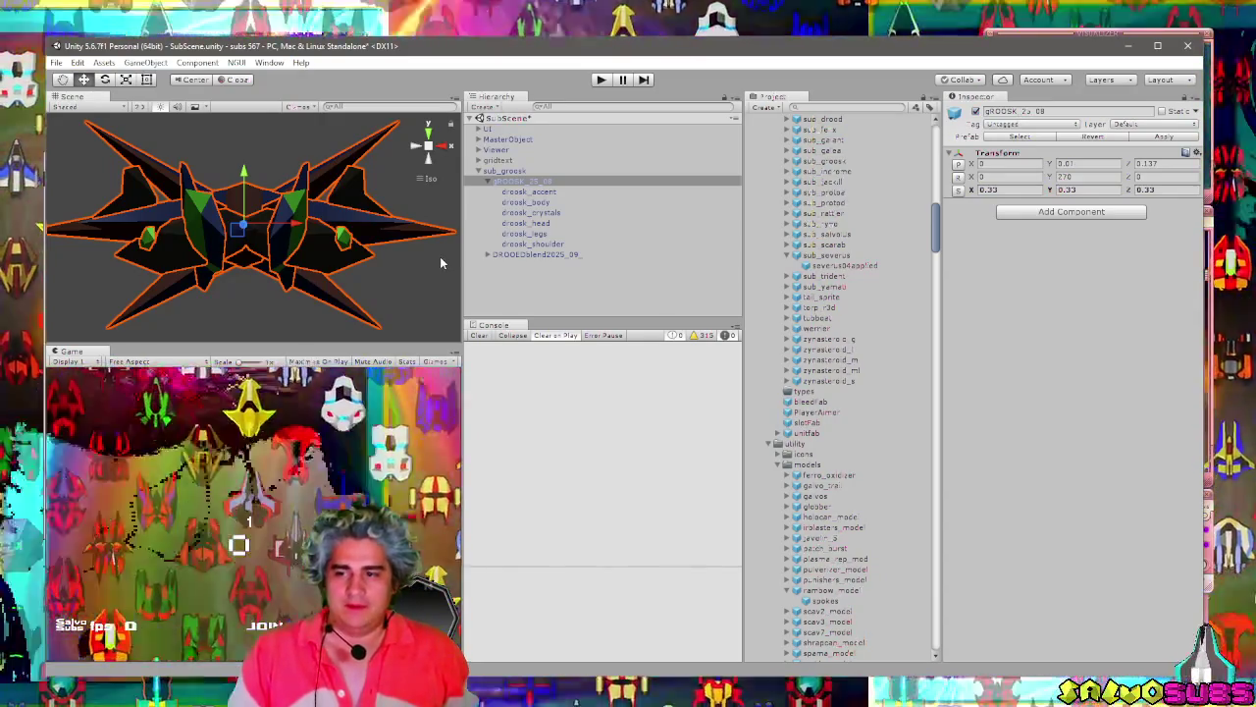
{"action": "key", "text": "x"}
{"action": "mouse_move", "coordinate": [440, 257]}
{"action": "left_mouse_down"}
{"action": "mouse_move", "coordinate": [143, 252]}
{"action": "mouse_move", "coordinate": [273, 204]}
{"action": "mouse_move", "coordinate": [225, 218]}
{"action": "mouse_move", "coordinate": [257, 231]}
{"action": "mouse_move", "coordinate": [247, 239]}
{"action": "mouse_move", "coordinate": [120, 236]}
{"action": "mouse_move", "coordinate": [317, 261]}
{"action": "mouse_move", "coordinate": [270, 187]}
{"action": "mouse_move", "coordinate": [295, 259]}
{"action": "left_mouse_up"}
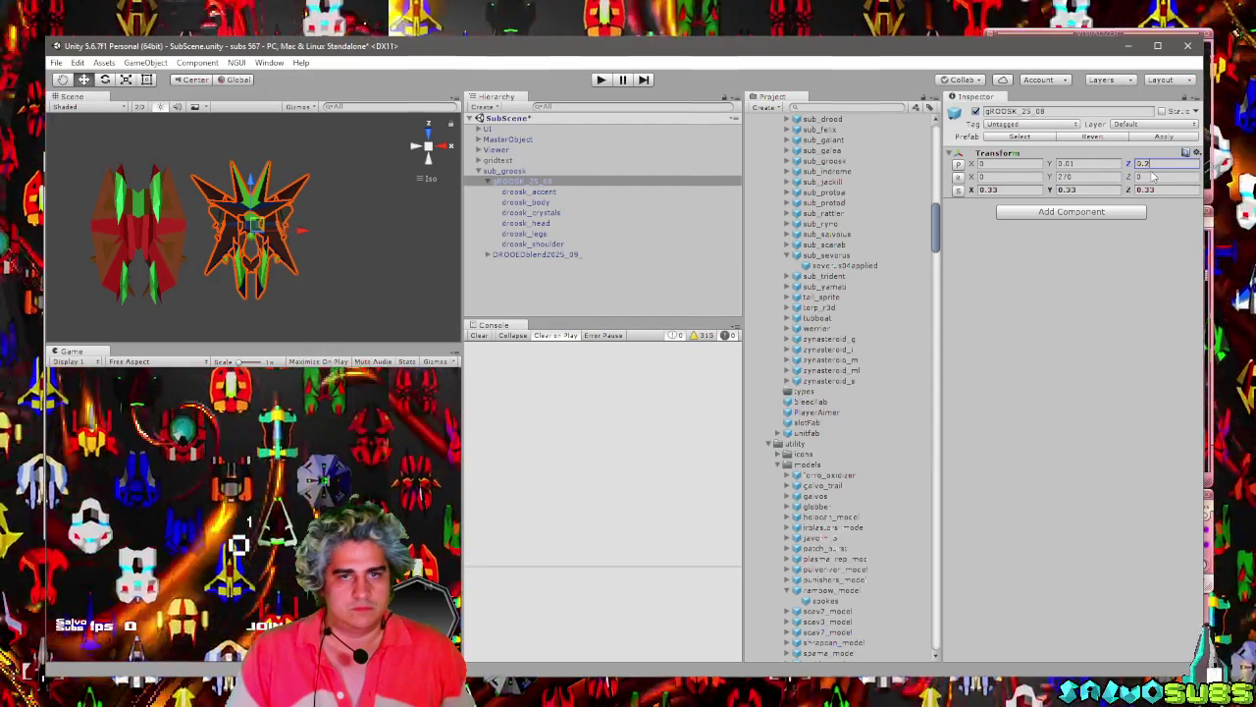
{"action": "type", "text": "35"}
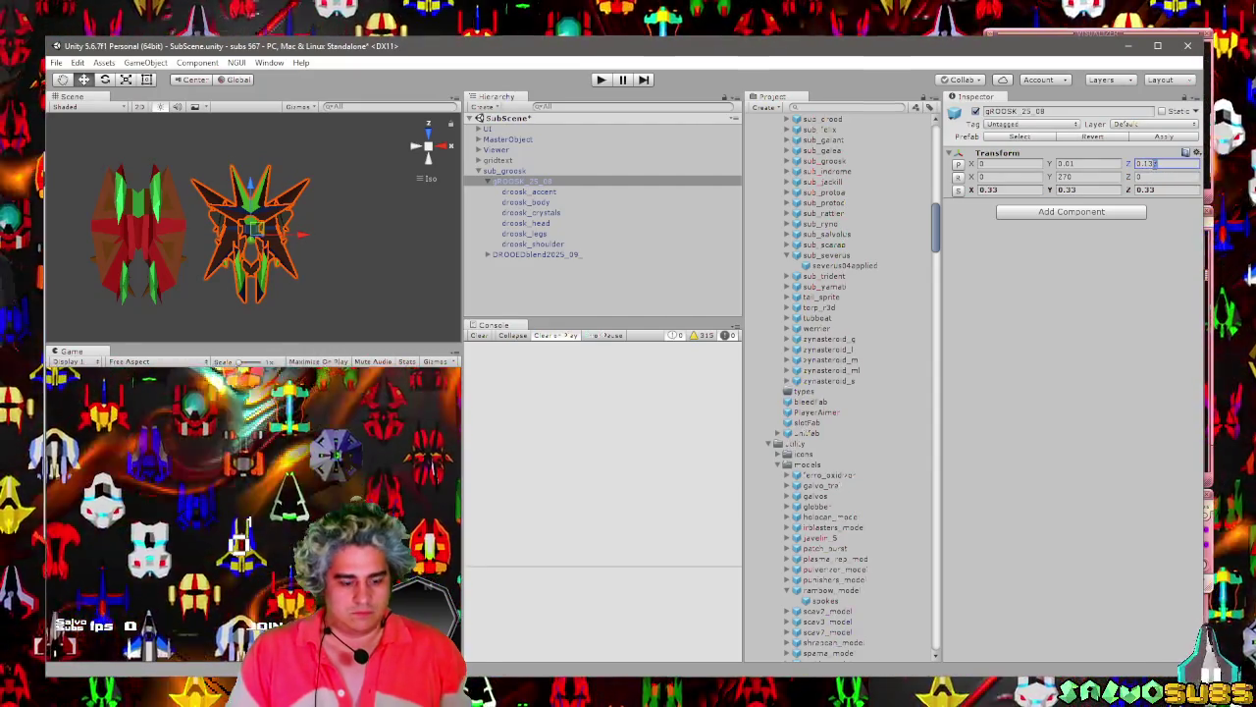
Correct the ship's Position Z to 0.139.
{"action": "key", "text": "BackSpace"}
{"action": "type", "text": "9"}
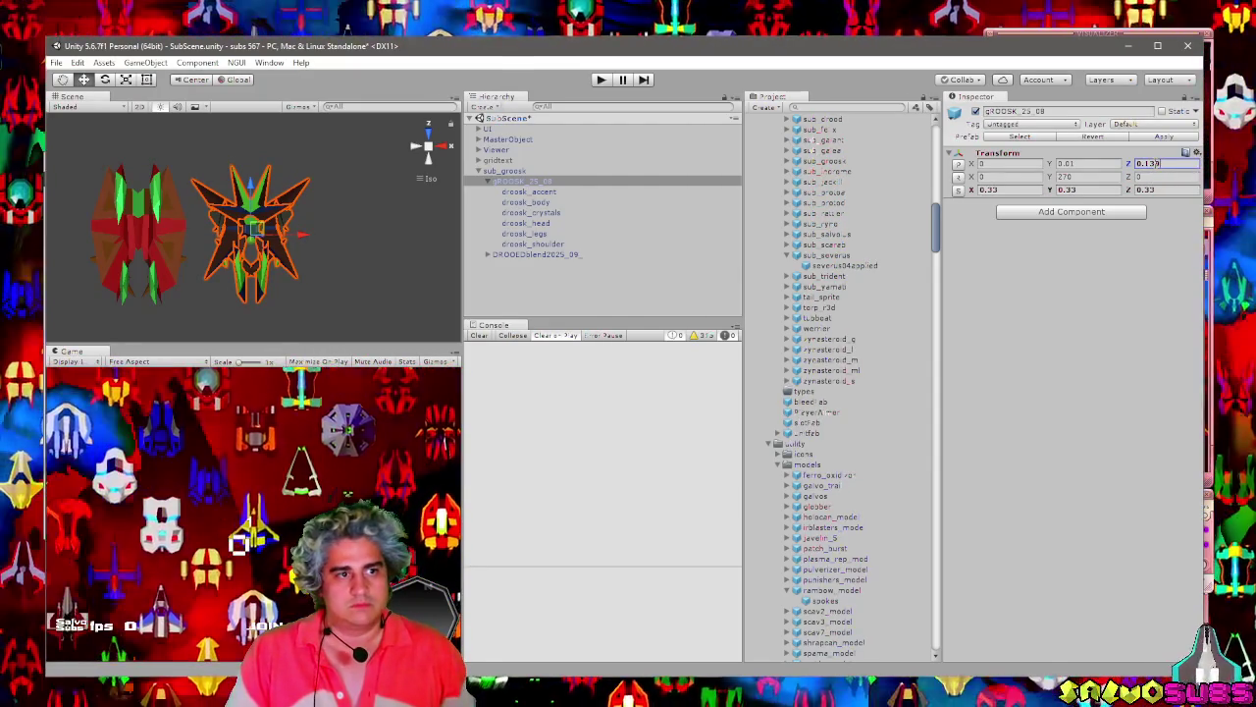
{"action": "key", "text": "Return"}
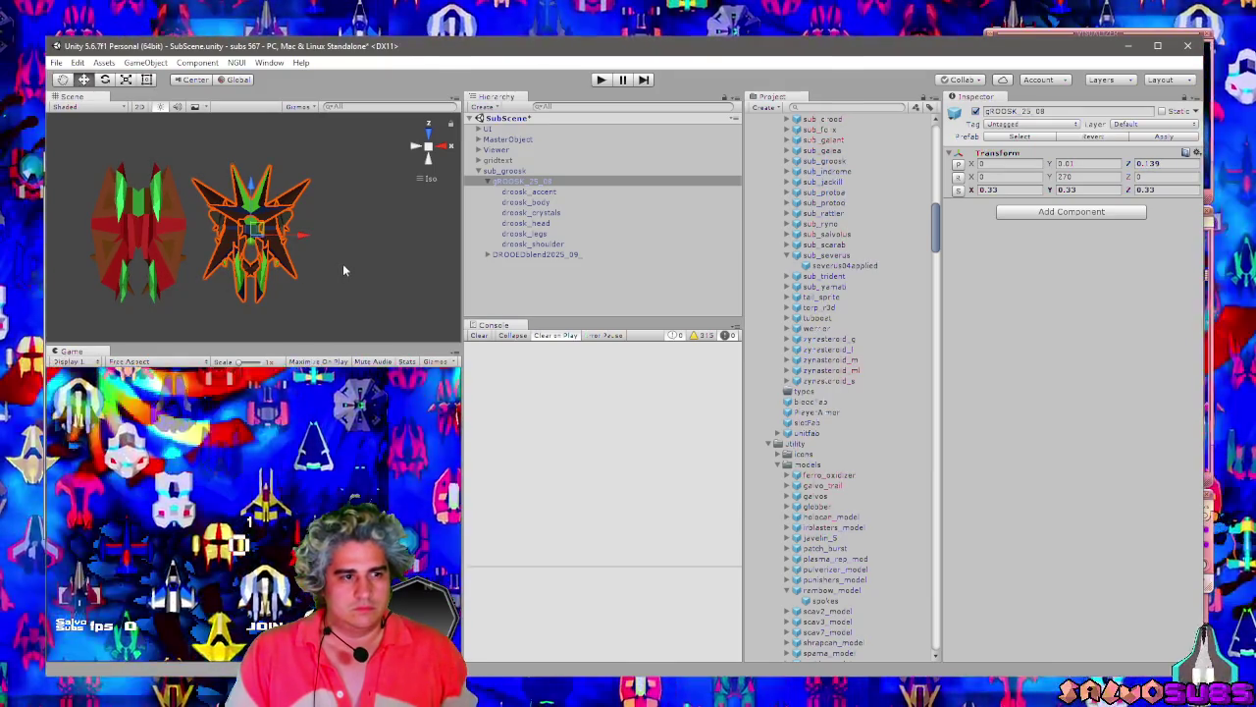
Open the groosk_body part's mesh from gROOSK_25_08 in Blender.
{"action": "left_click", "coordinate": [544, 182]}
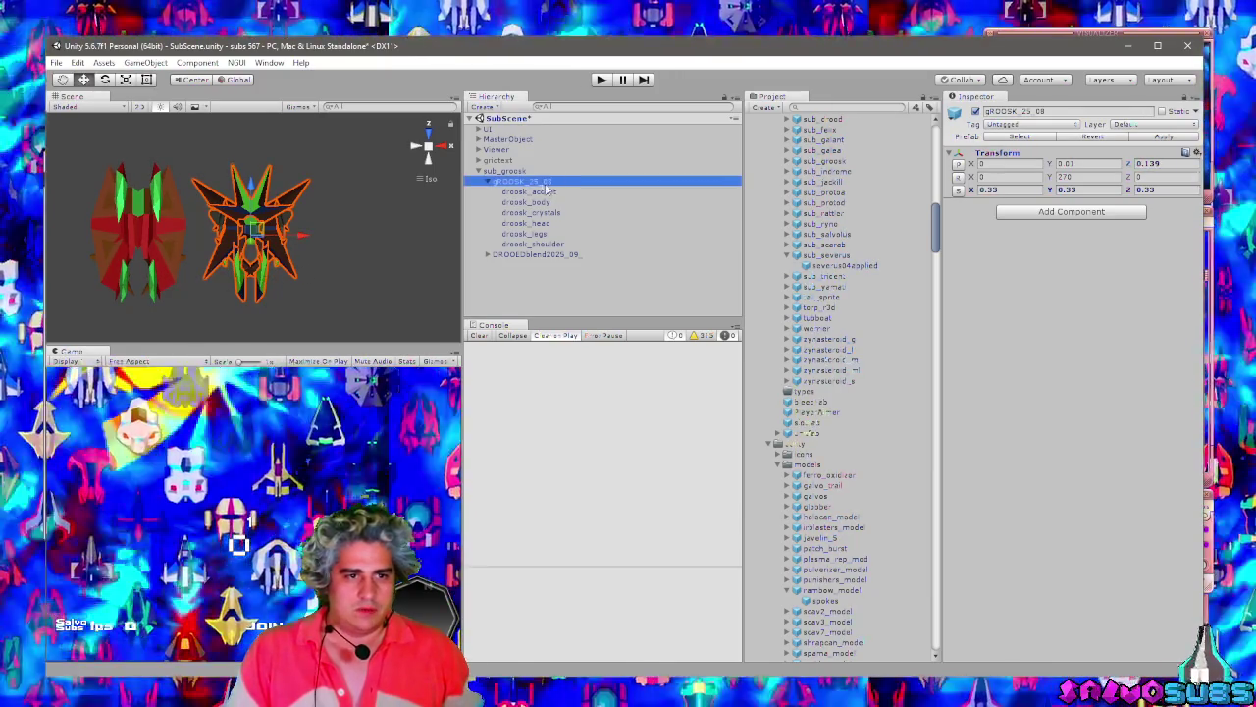
{"action": "left_click", "coordinate": [526, 202]}
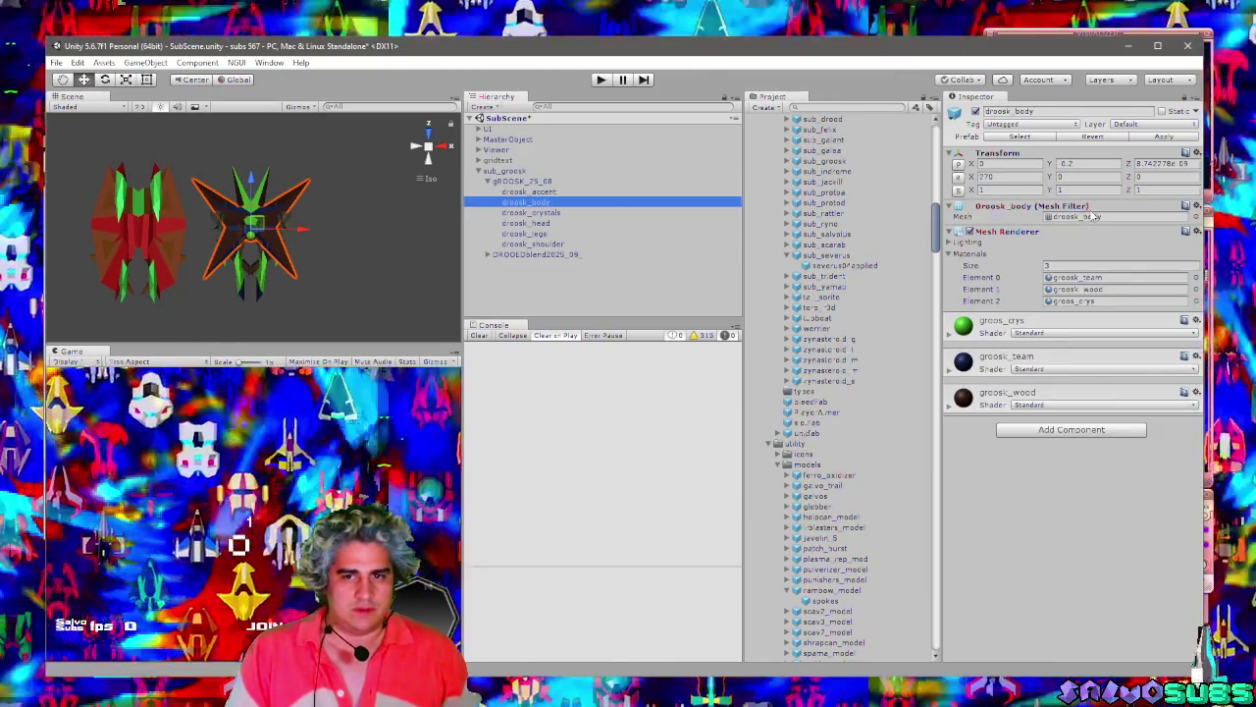
{"action": "double_click", "coordinate": [1086, 214]}
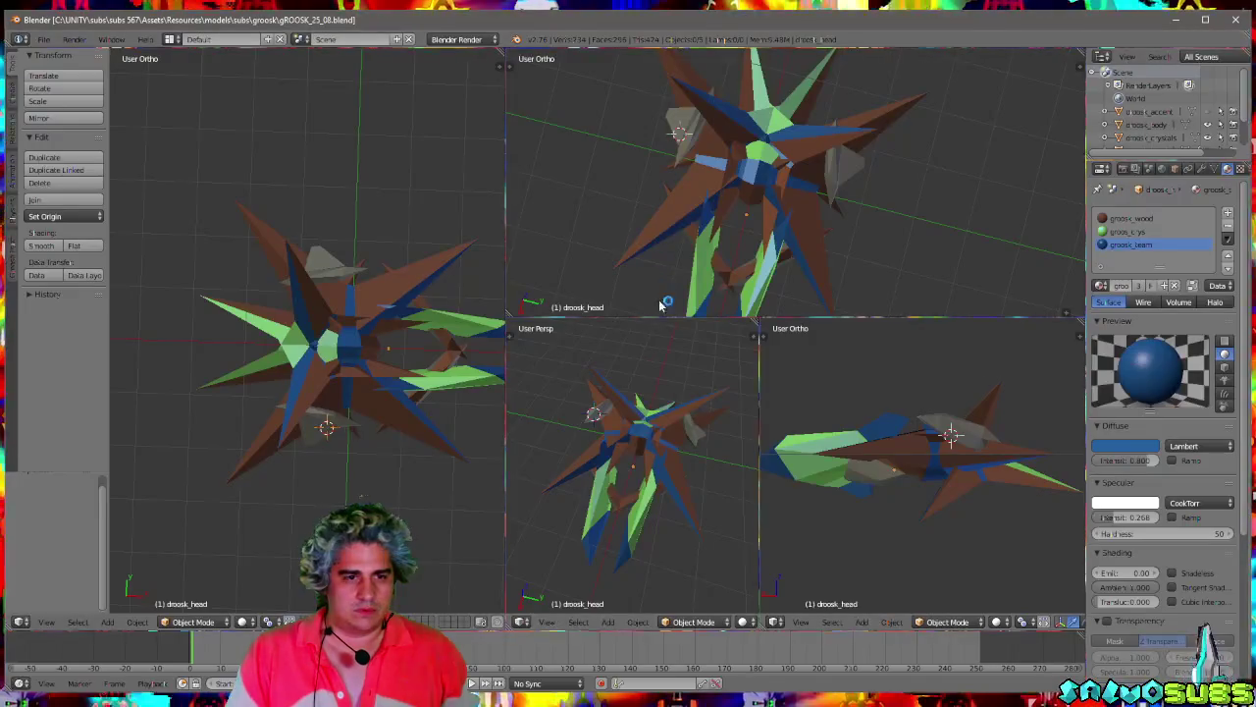
Inspect the crystals mesh by selecting all its geometry in Edit Mode and orbiting the view.
{"action": "mouse_move", "coordinate": [427, 383]}
{"action": "left_mouse_down"}
{"action": "mouse_move", "coordinate": [464, 525]}
{"action": "mouse_move", "coordinate": [397, 412]}
{"action": "left_mouse_up"}
{"action": "key", "text": "Tab"}
{"action": "key", "text": "a"}
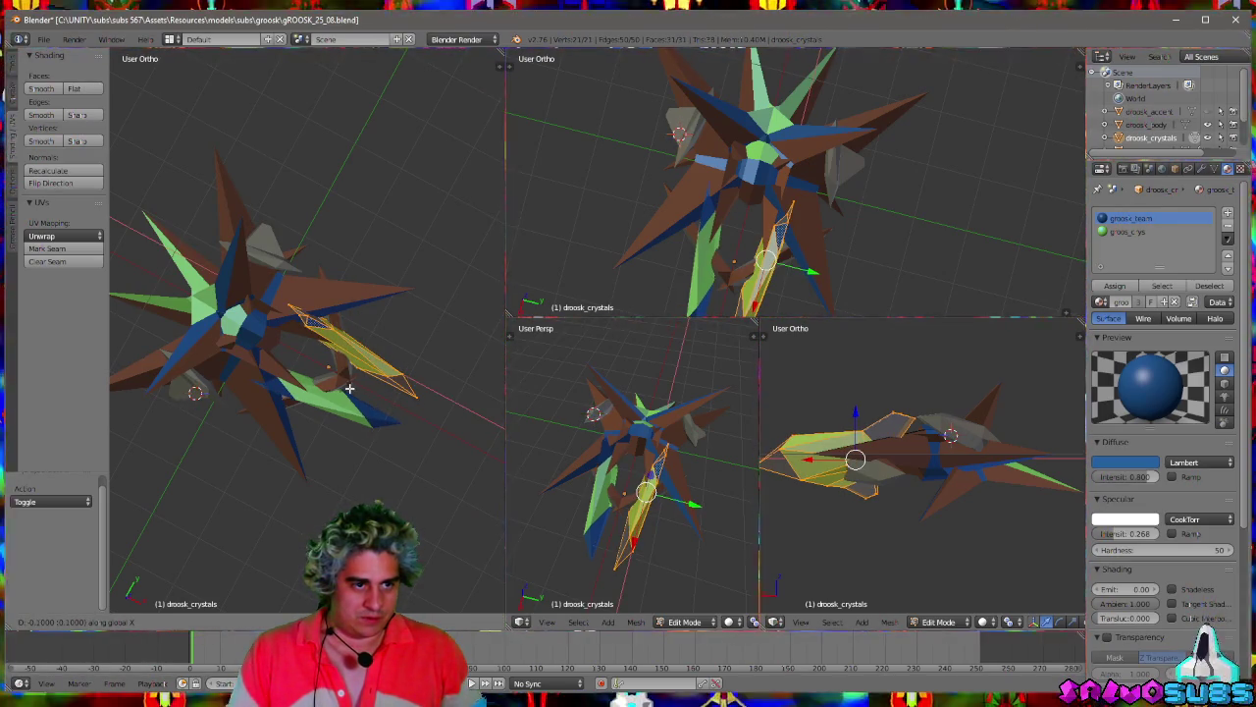
{"action": "key", "text": "Tab"}
{"action": "mouse_move", "coordinate": [402, 411]}
{"action": "left_mouse_down"}
{"action": "mouse_move", "coordinate": [372, 420]}
{"action": "mouse_move", "coordinate": [395, 420]}
{"action": "left_mouse_up"}
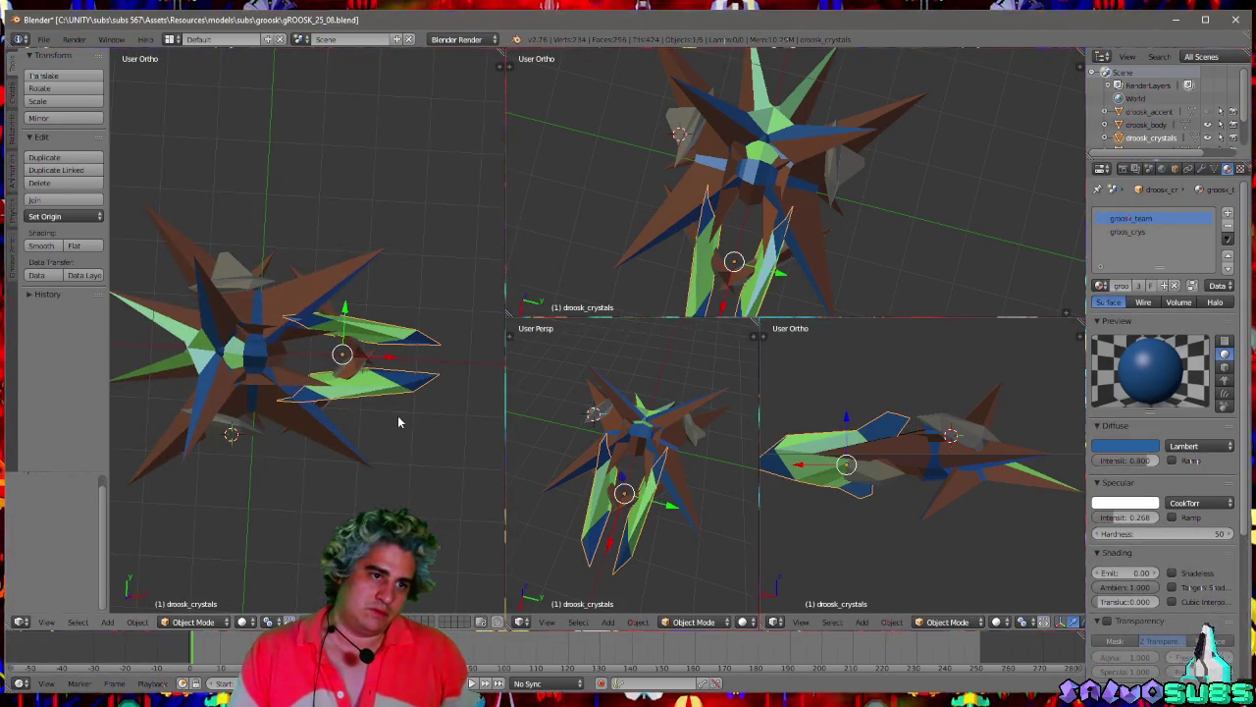
Save the gROOSK_25_08 model over the existing file and go back to Unity.
{"action": "key", "text": "ctrl+s"}
{"action": "left_click", "coordinate": [398, 415]}
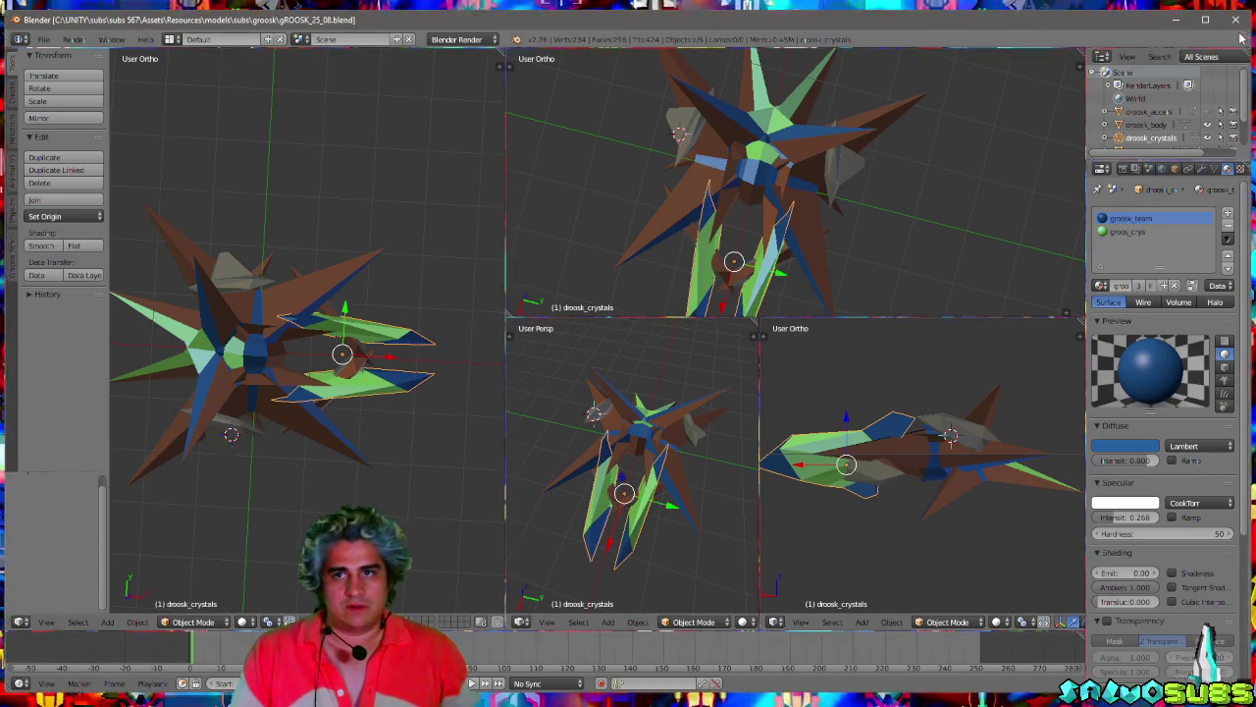
{"action": "key", "text": "alt+Tab"}
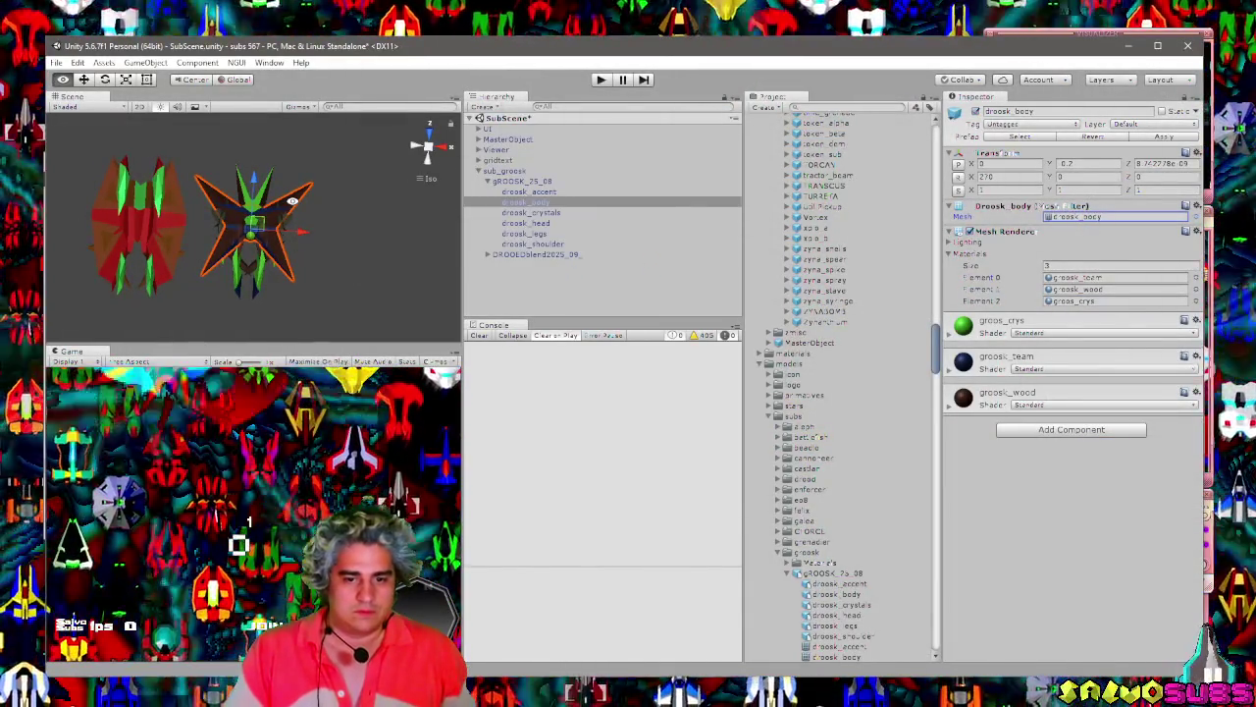
Orbit the Scene view around both ship models until they face front-on.
{"action": "scroll", "coordinate": [261, 245], "scroll_direction": "up", "scroll_amount": 2}
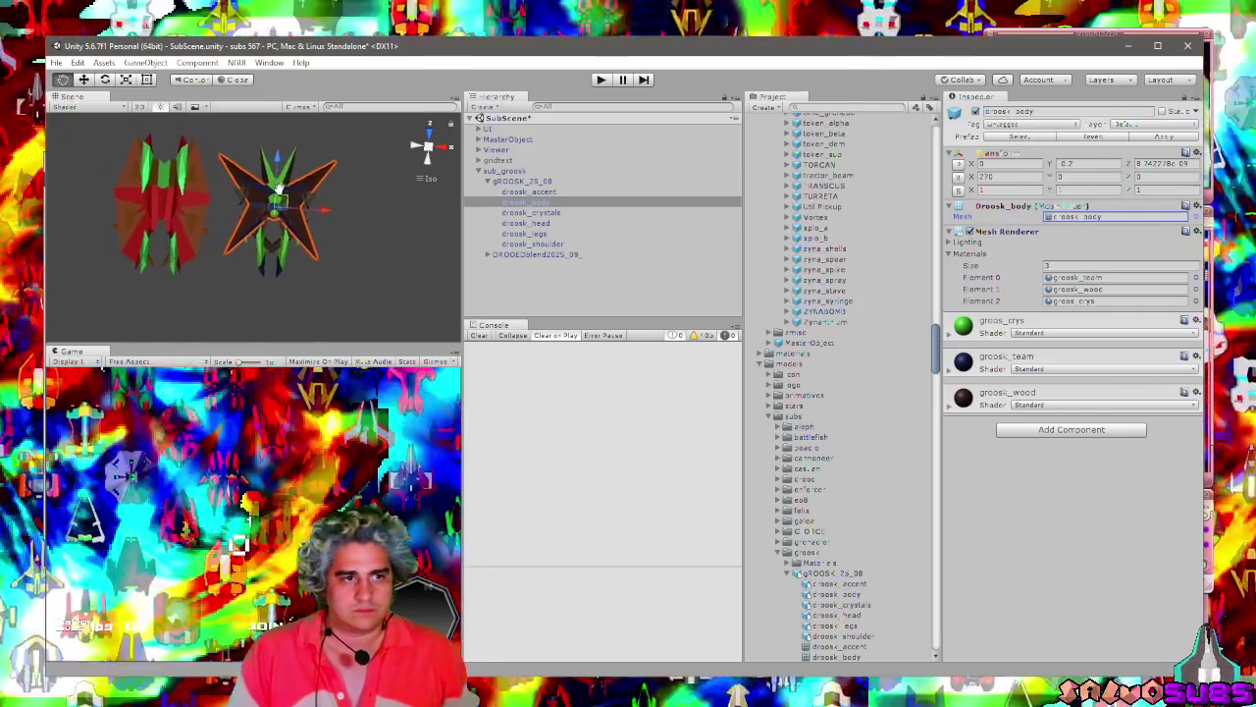
{"action": "mouse_move", "coordinate": [261, 245]}
{"action": "left_mouse_down"}
{"action": "mouse_move", "coordinate": [323, 227]}
{"action": "mouse_move", "coordinate": [316, 265]}
{"action": "mouse_move", "coordinate": [289, 283]}
{"action": "left_mouse_up"}
{"action": "left_click", "coordinate": [288, 283]}
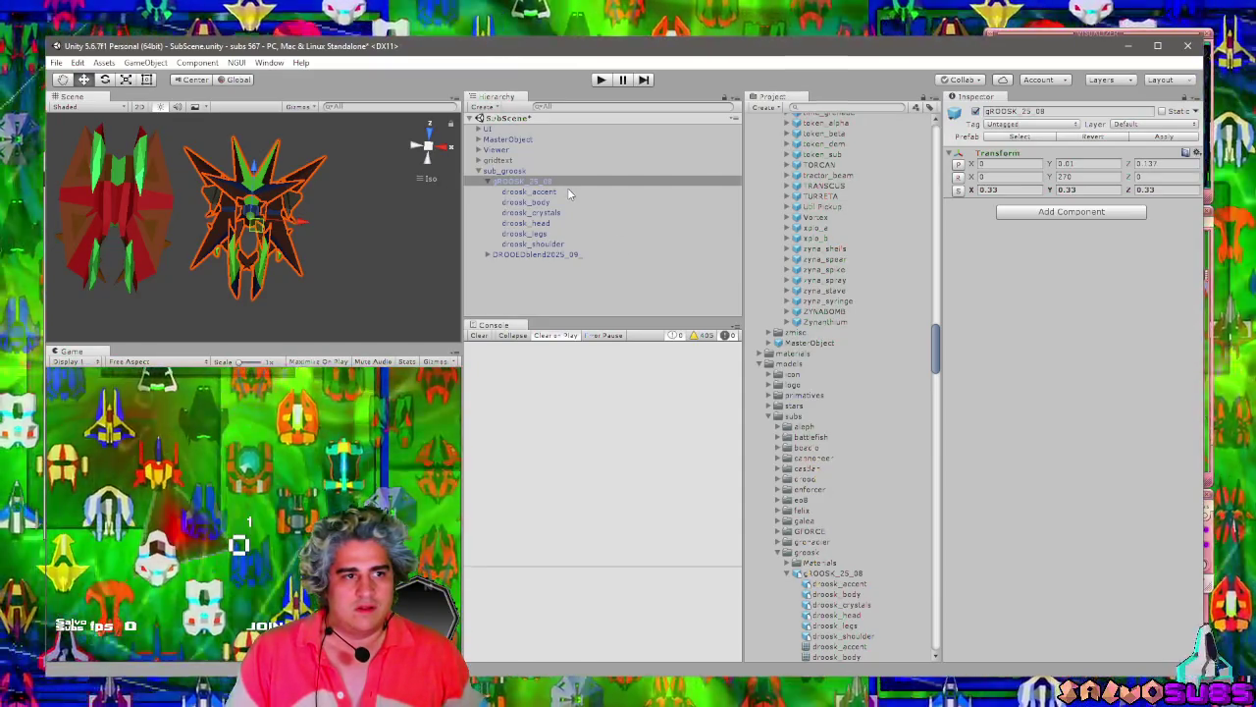
{"action": "left_click", "coordinate": [352, 278]}
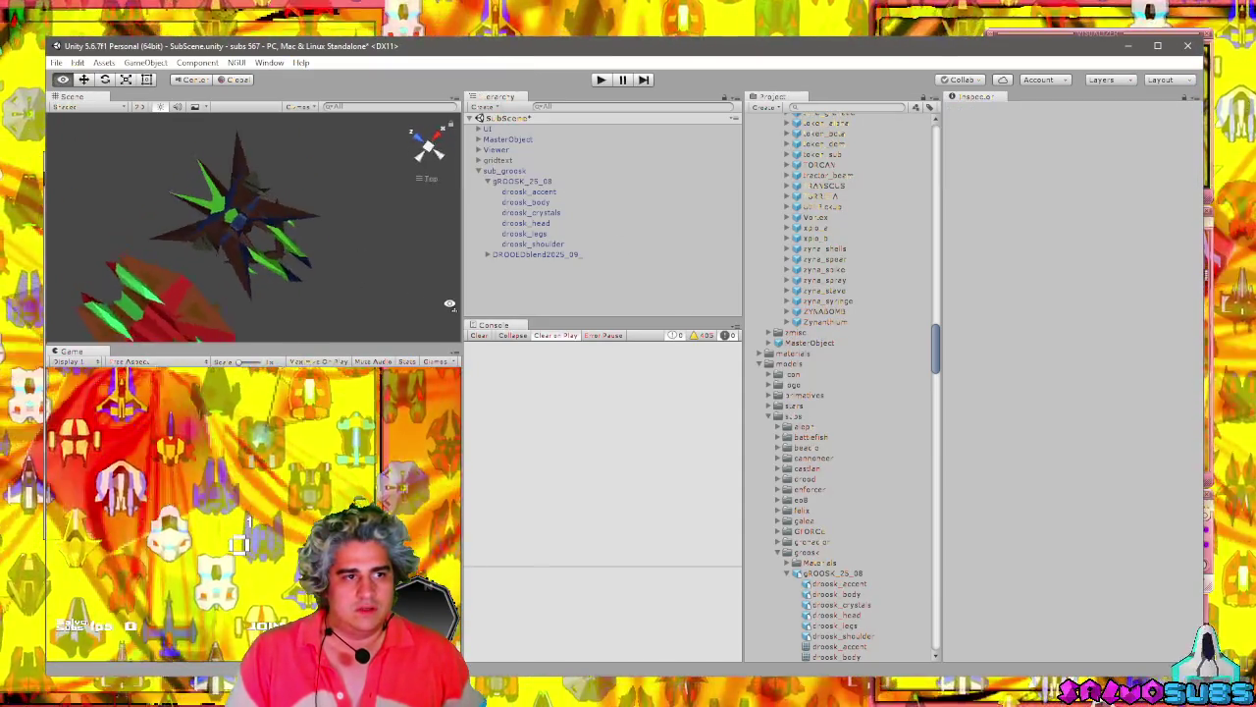
{"action": "mouse_move", "coordinate": [257, 288]}
{"action": "left_mouse_down"}
{"action": "mouse_move", "coordinate": [286, 283]}
{"action": "mouse_move", "coordinate": [277, 278]}
{"action": "left_mouse_up"}
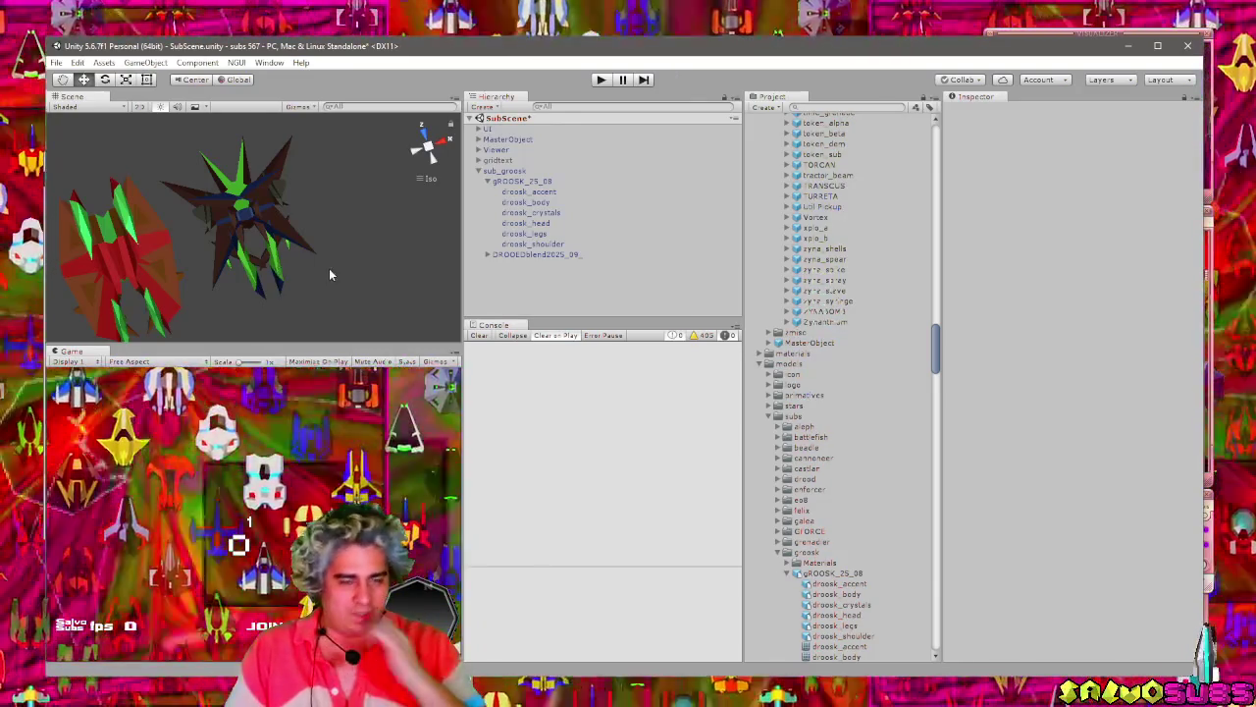
{"action": "mouse_move", "coordinate": [329, 275]}
{"action": "left_mouse_down"}
{"action": "mouse_move", "coordinate": [351, 256]}
{"action": "mouse_move", "coordinate": [276, 266]}
{"action": "left_mouse_up"}
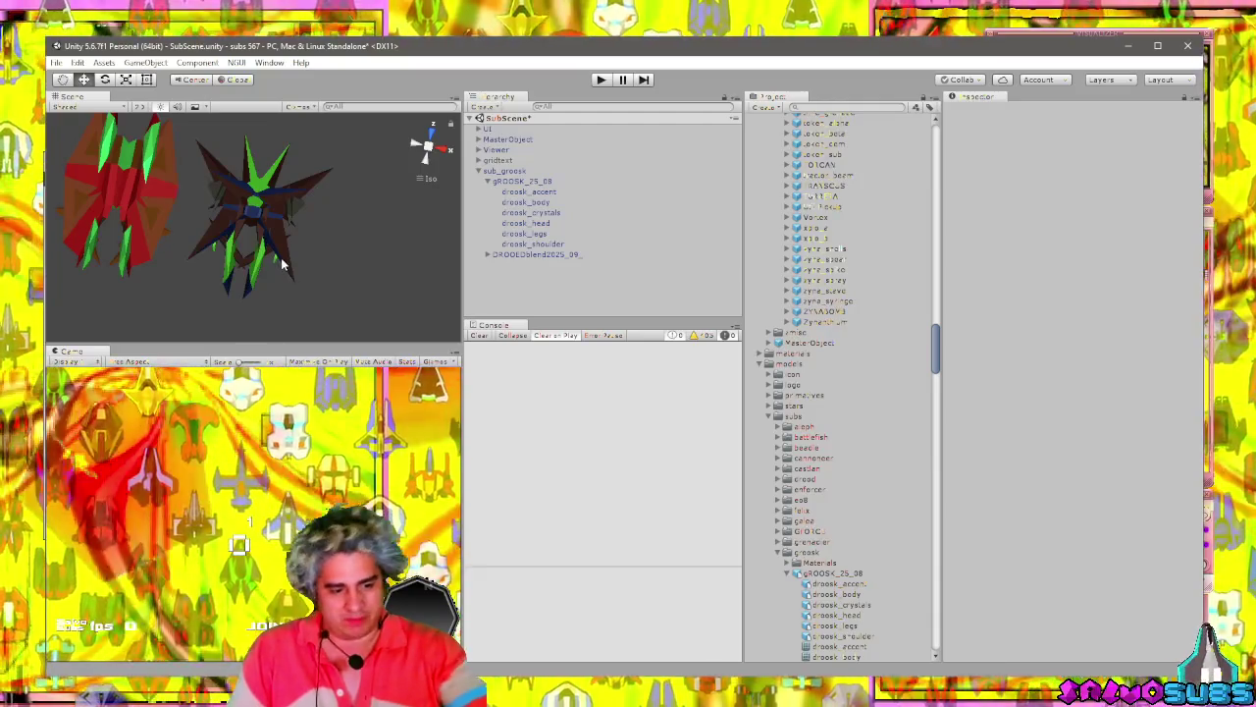
{"action": "left_click_drag", "start_coordinate": [282, 263], "coordinate": [305, 270]}
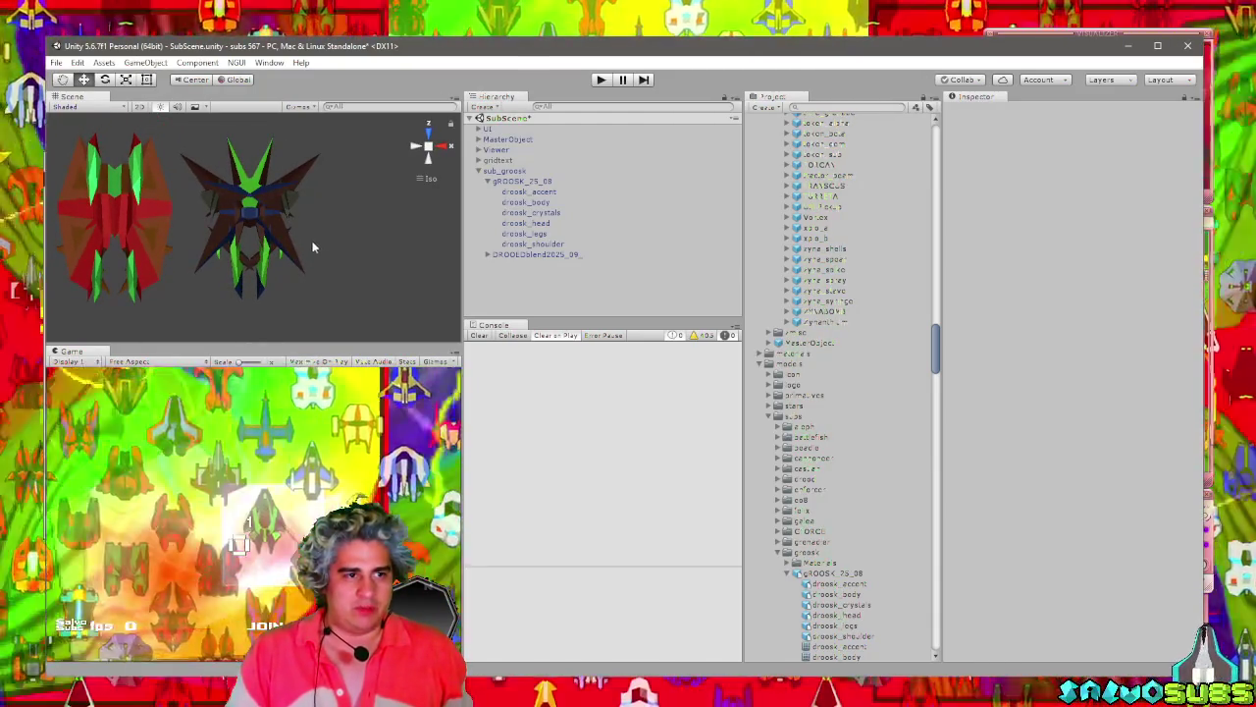
Select gROOSK_25_08's droosk_accent part and open its mesh in Blender.
{"action": "left_click", "coordinate": [299, 250]}
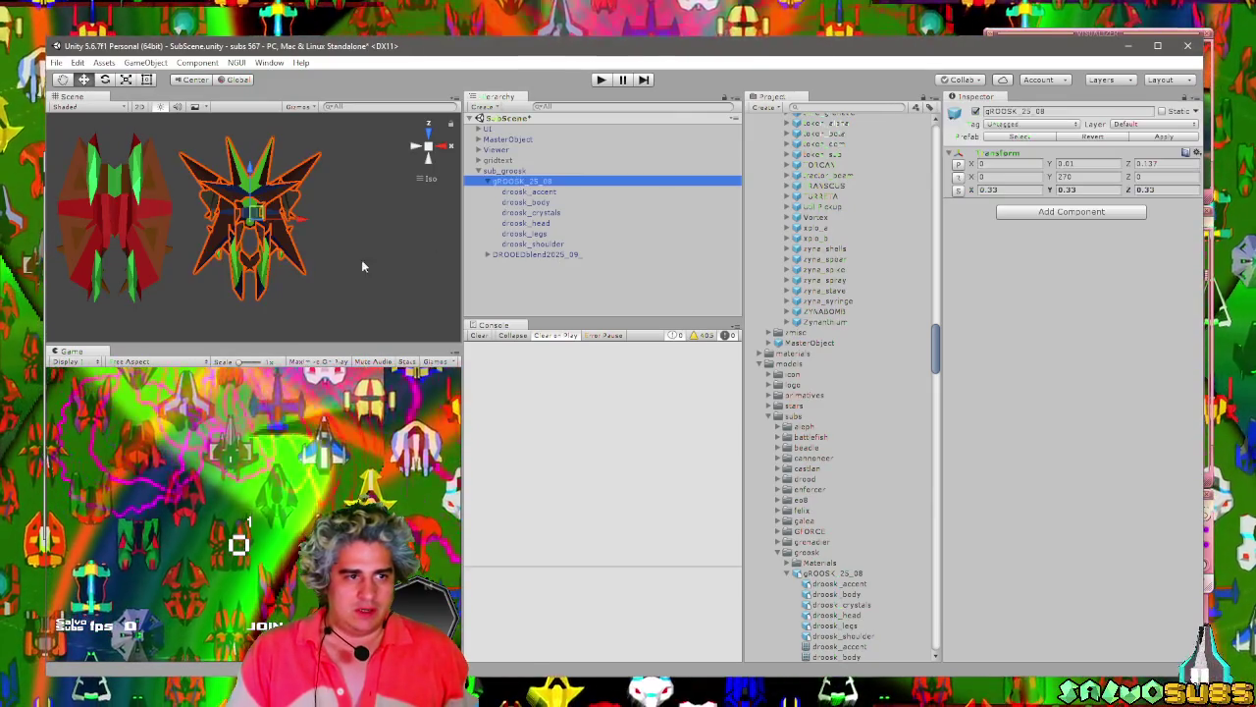
{"action": "left_click", "coordinate": [528, 191]}
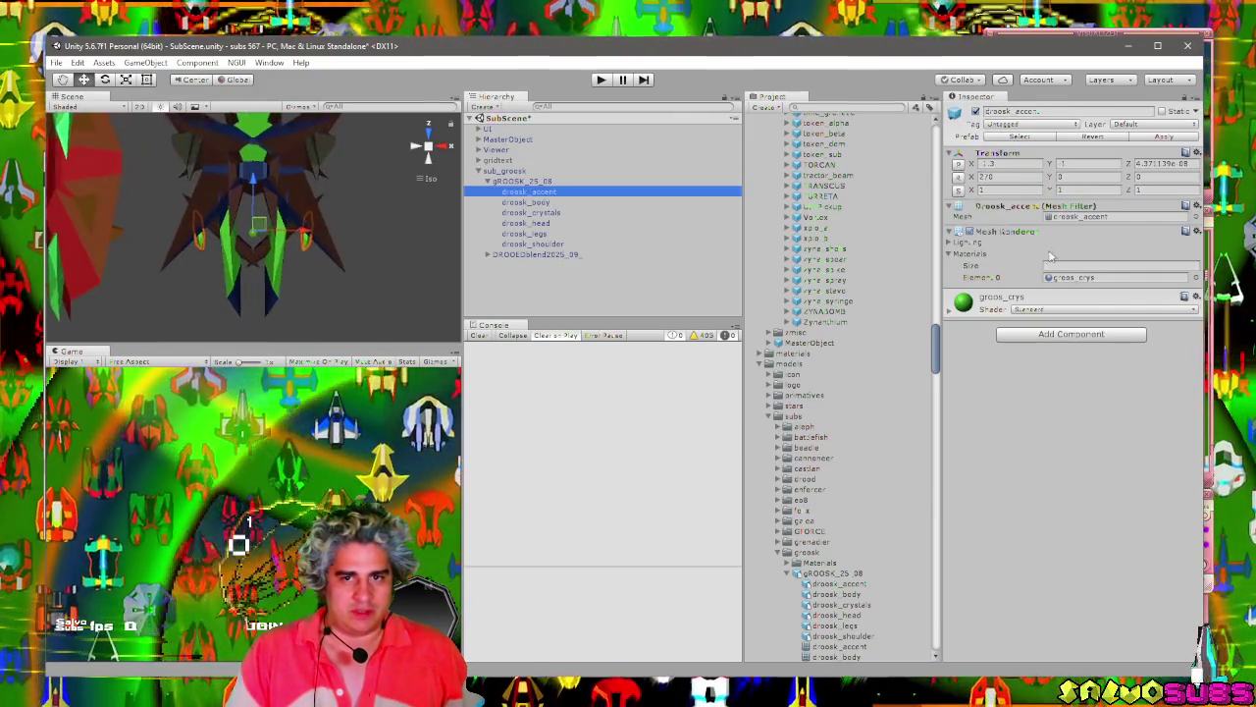
{"action": "double_click", "coordinate": [1079, 216]}
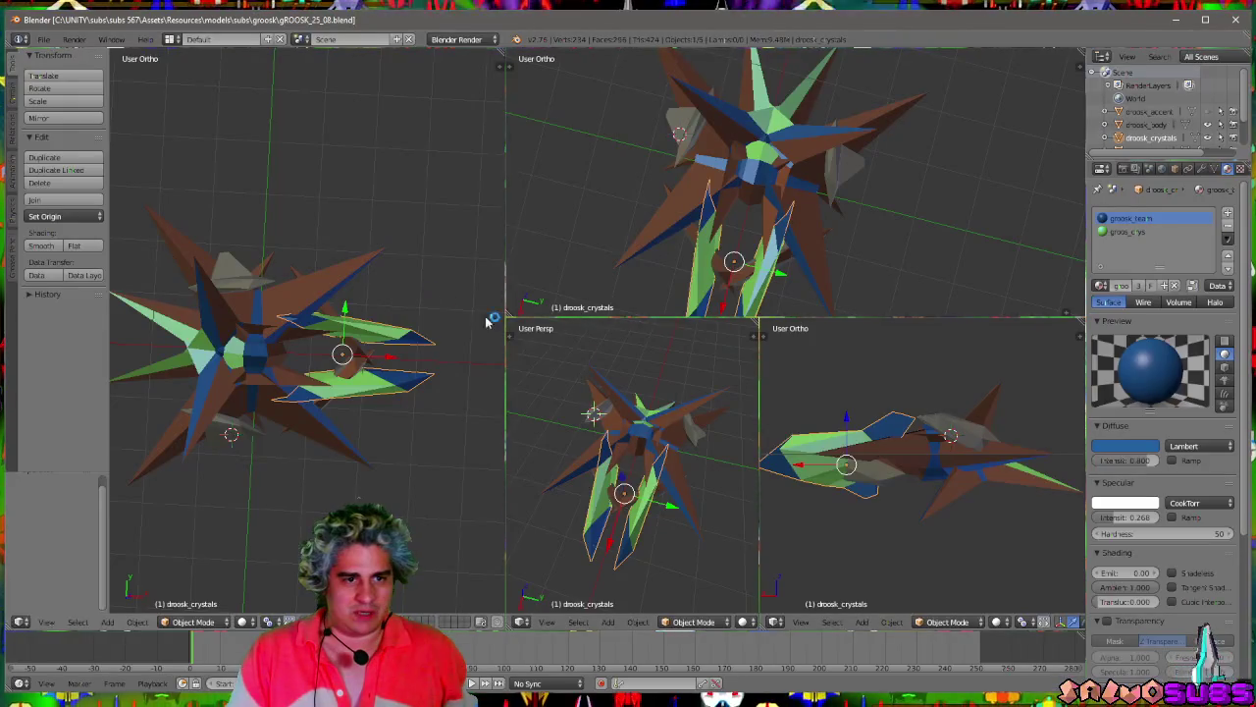
Toggle the crystals mesh in and out of Edit Mode while orbiting the left viewport around the groosk model.
{"action": "key", "text": "Tab"}
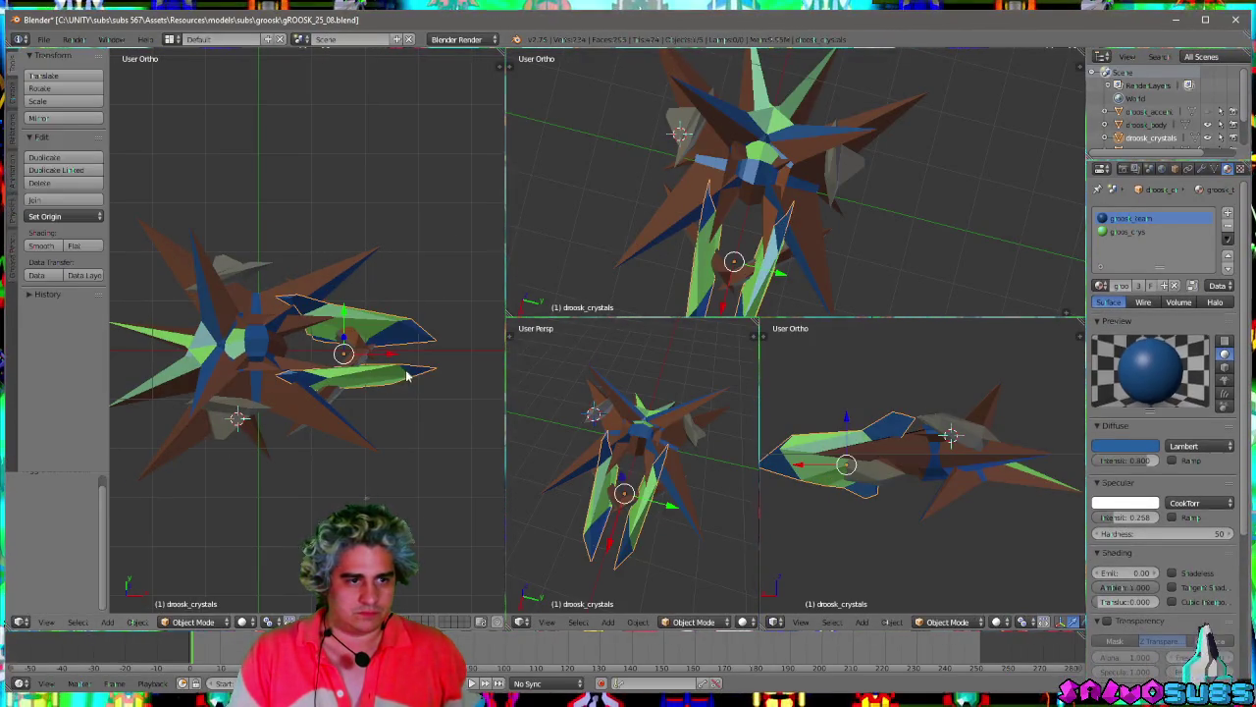
{"action": "left_click_drag", "start_coordinate": [406, 370], "coordinate": [402, 403]}
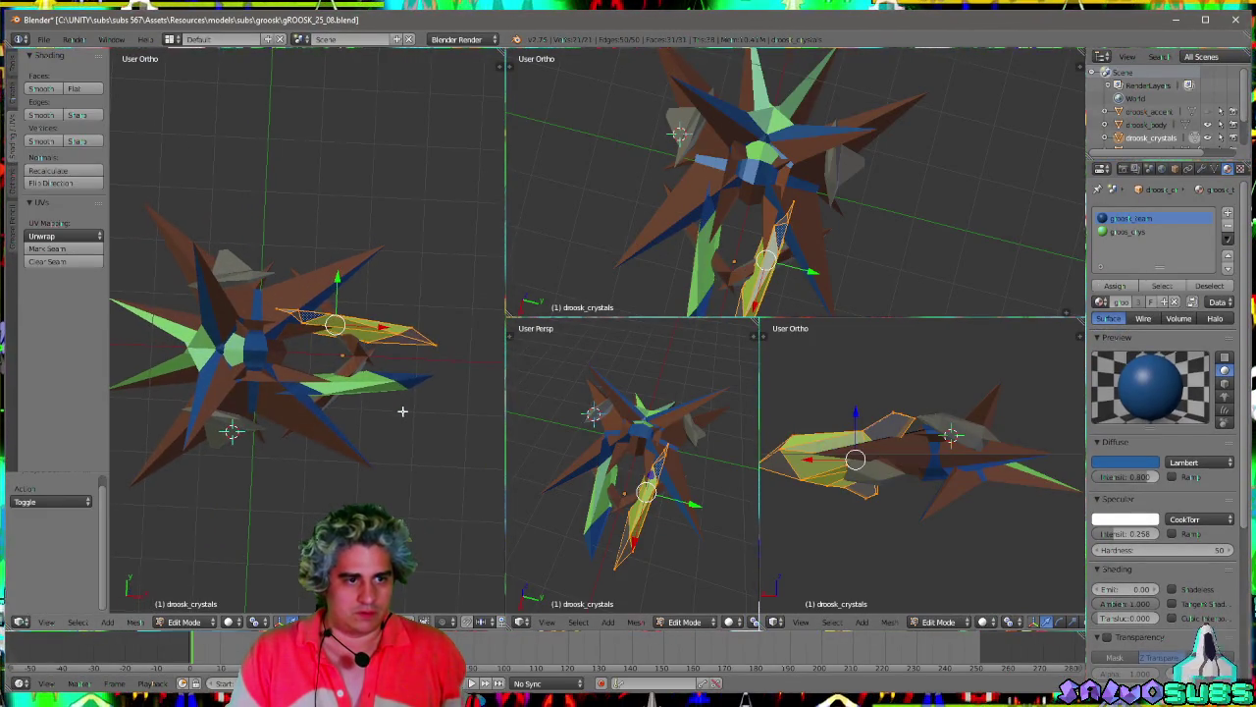
{"action": "key", "text": "Tab"}
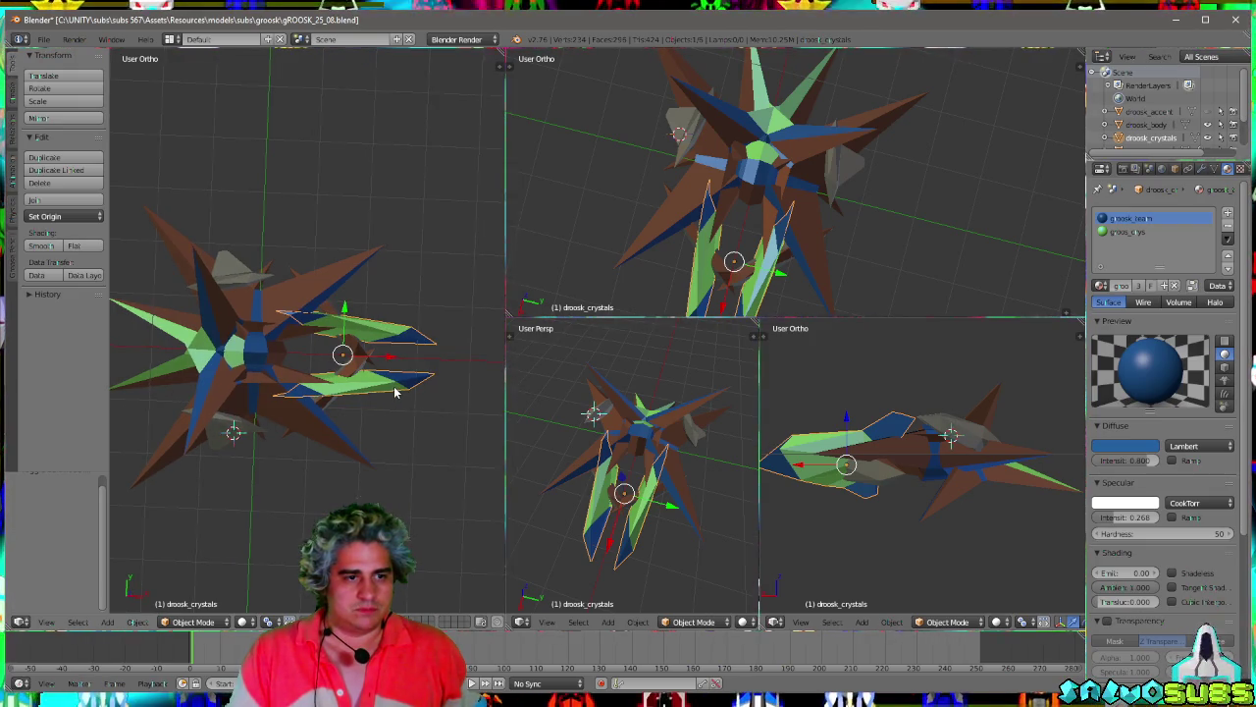
{"action": "key", "text": "Tab"}
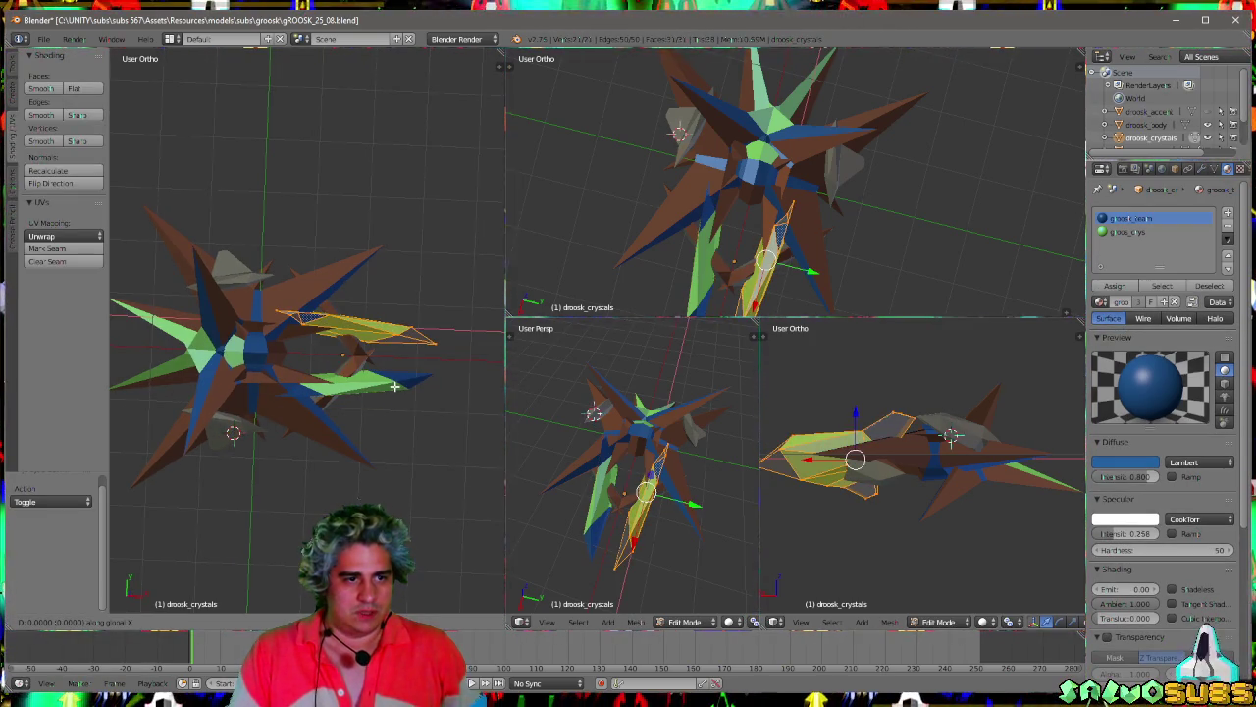
{"action": "key", "text": "Tab"}
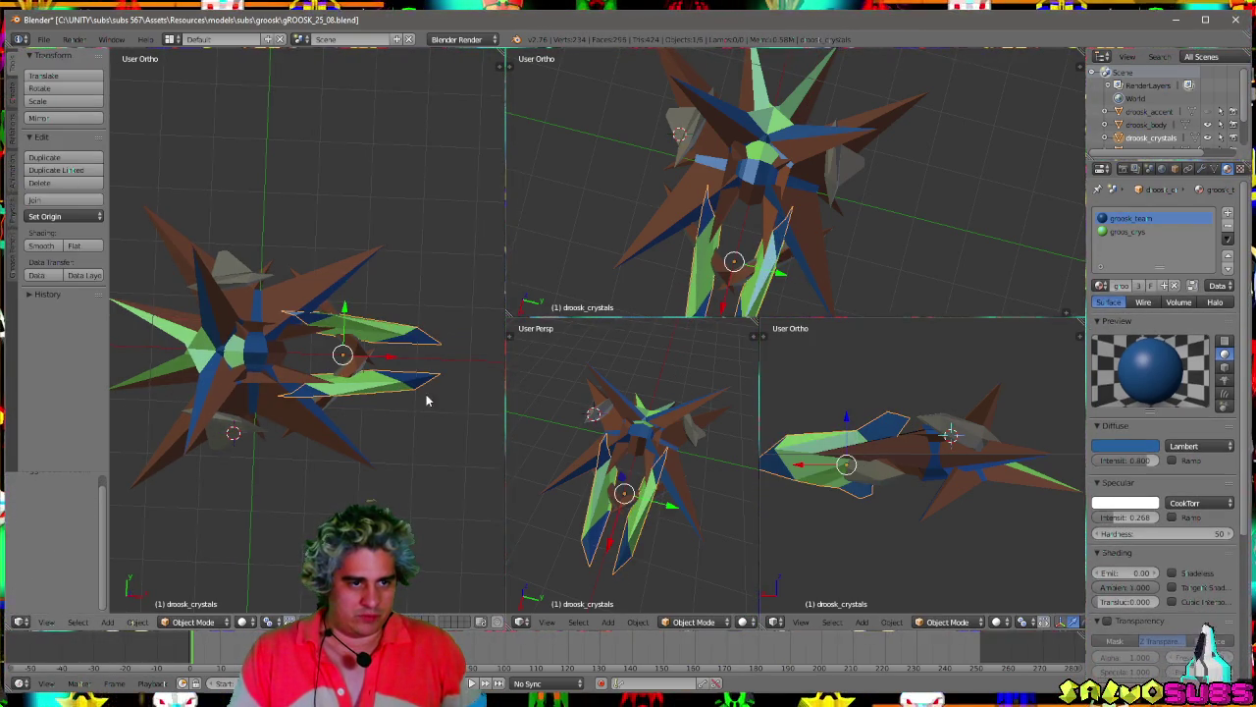
{"action": "mouse_move", "coordinate": [417, 396]}
{"action": "left_mouse_down"}
{"action": "mouse_move", "coordinate": [239, 382]}
{"action": "mouse_move", "coordinate": [283, 392]}
{"action": "mouse_move", "coordinate": [278, 405]}
{"action": "mouse_move", "coordinate": [283, 393]}
{"action": "mouse_move", "coordinate": [247, 409]}
{"action": "mouse_move", "coordinate": [352, 396]}
{"action": "left_mouse_up"}
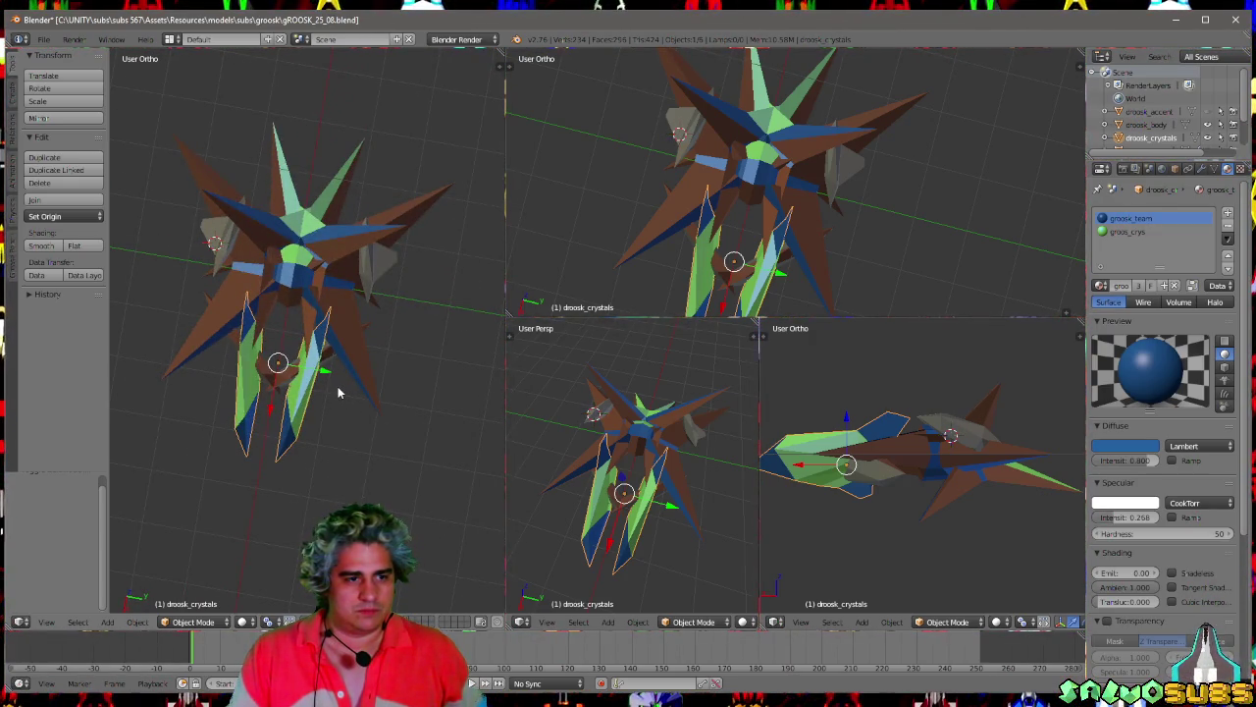
{"action": "key", "text": "Tab"}
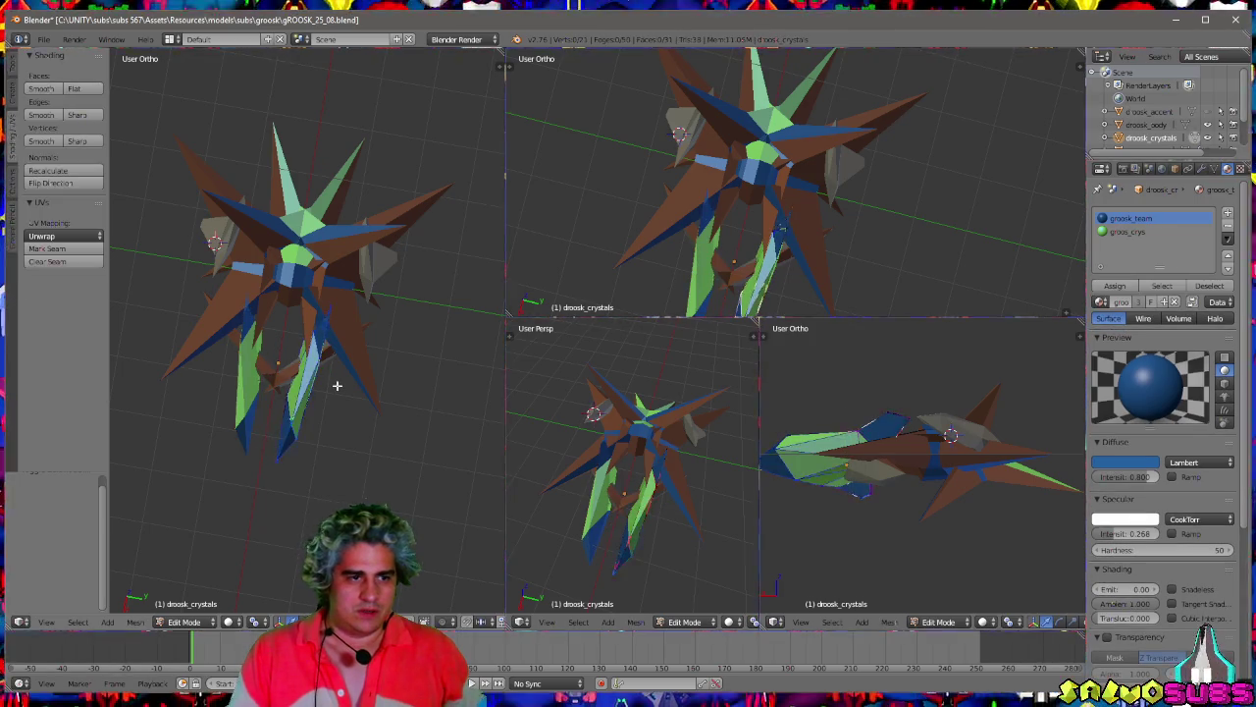
{"action": "key", "text": "Tab"}
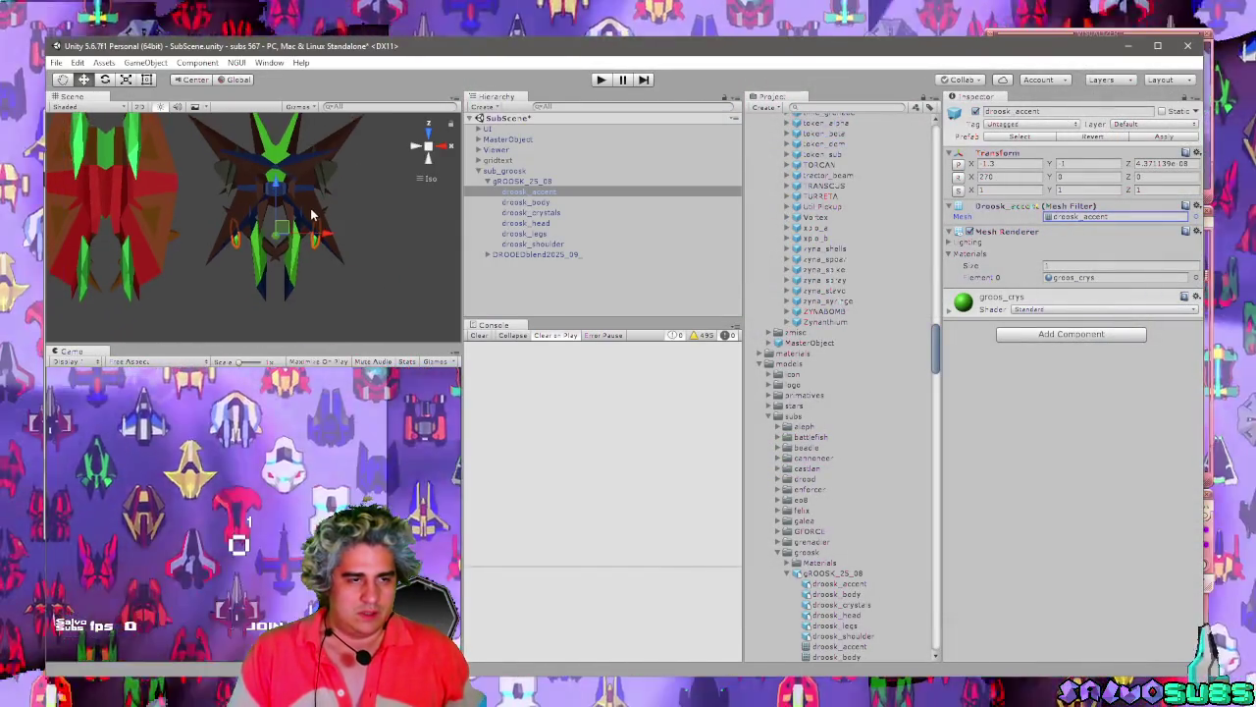
Select gROOSK_25_08 and set its Scale Y and Z to 0.32, then orbit around the ships.
{"action": "left_click", "coordinate": [293, 194]}
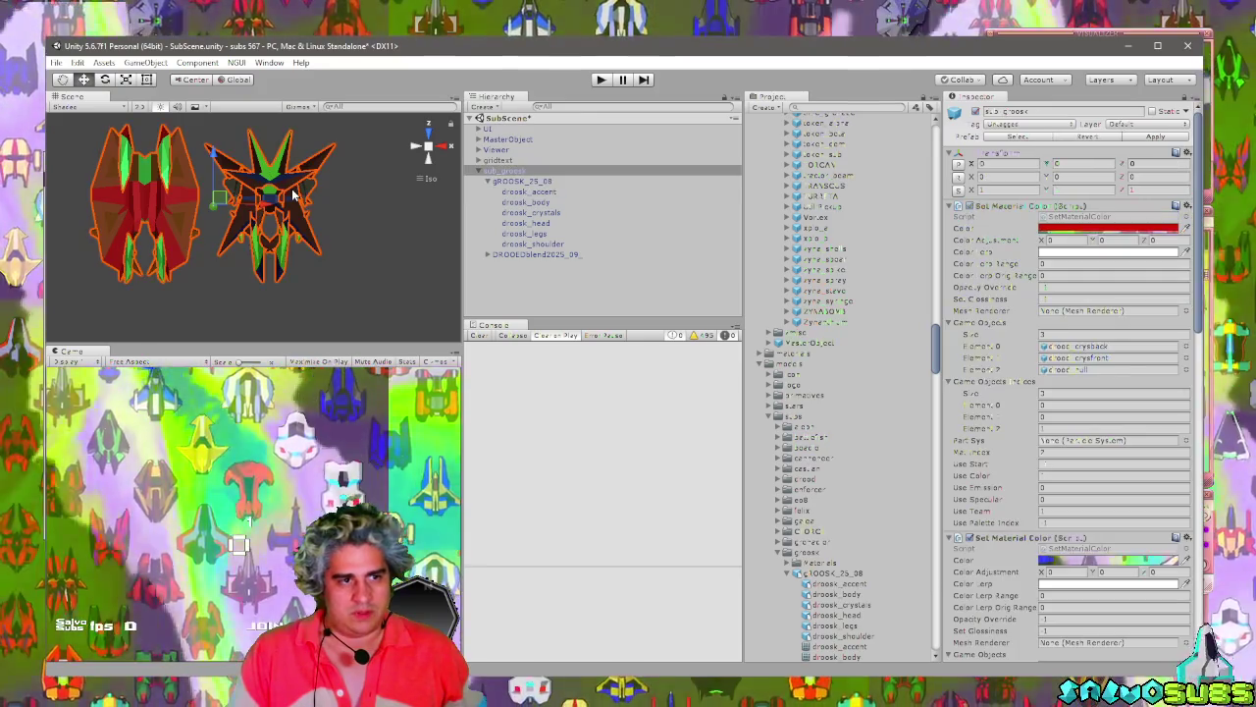
{"action": "left_click", "coordinate": [328, 216]}
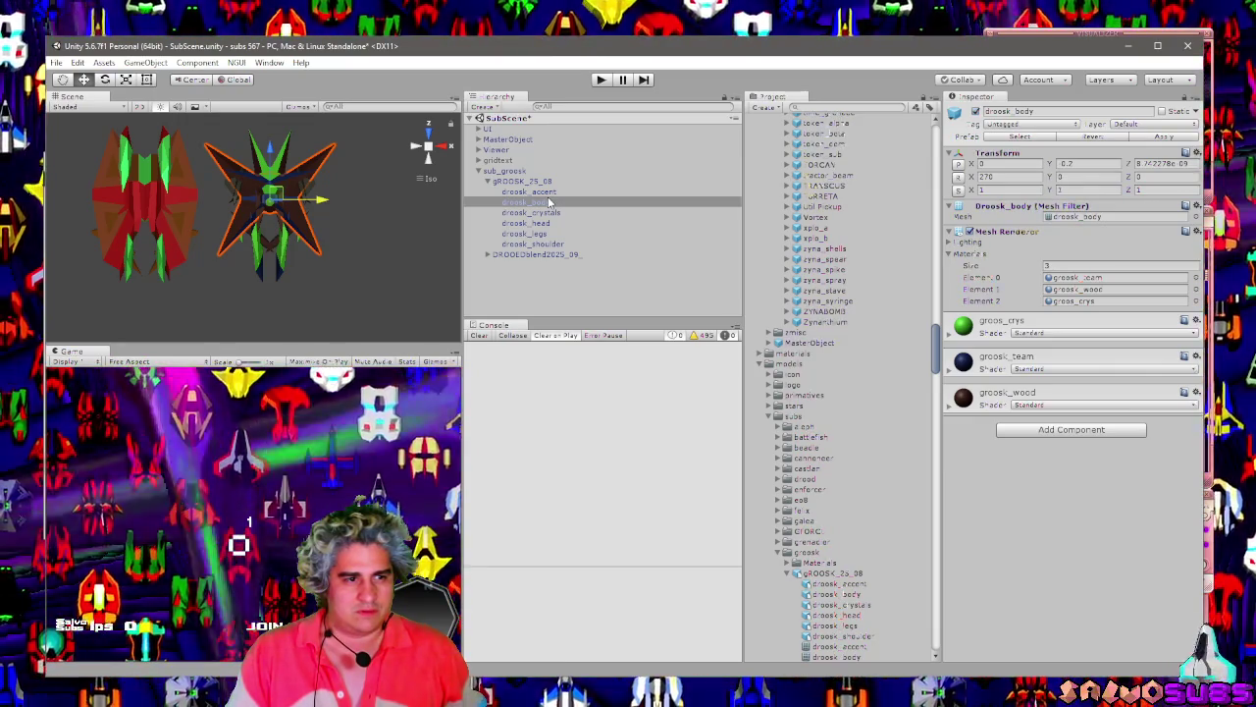
{"action": "left_click", "coordinate": [525, 182]}
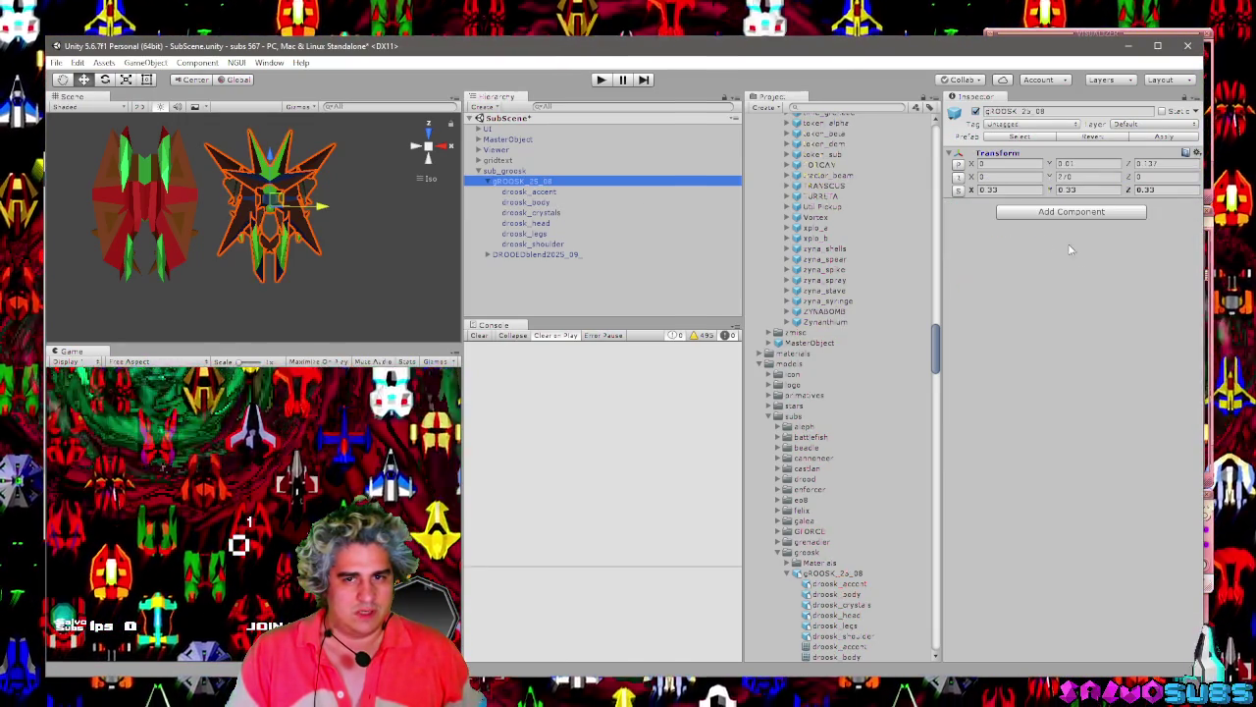
{"action": "left_click", "coordinate": [1080, 190]}
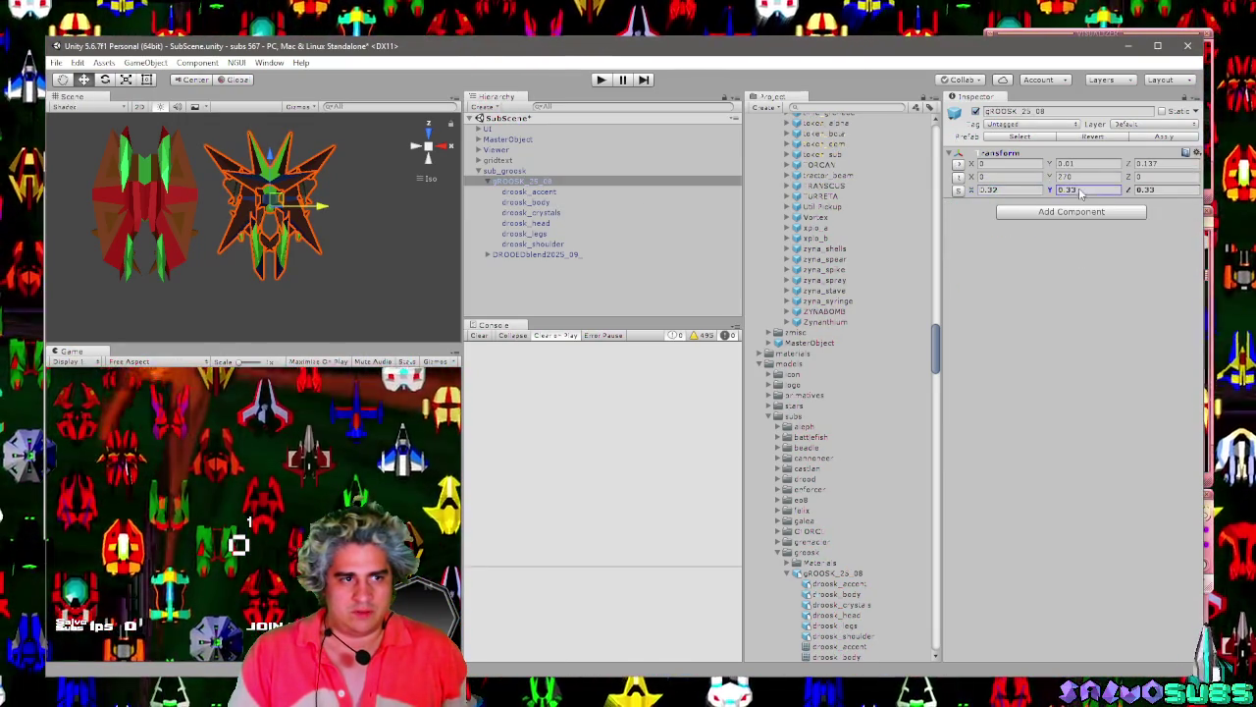
{"action": "type", "text": "0.32"}
{"action": "key", "text": "Tab"}
{"action": "type", "text": "0.32"}
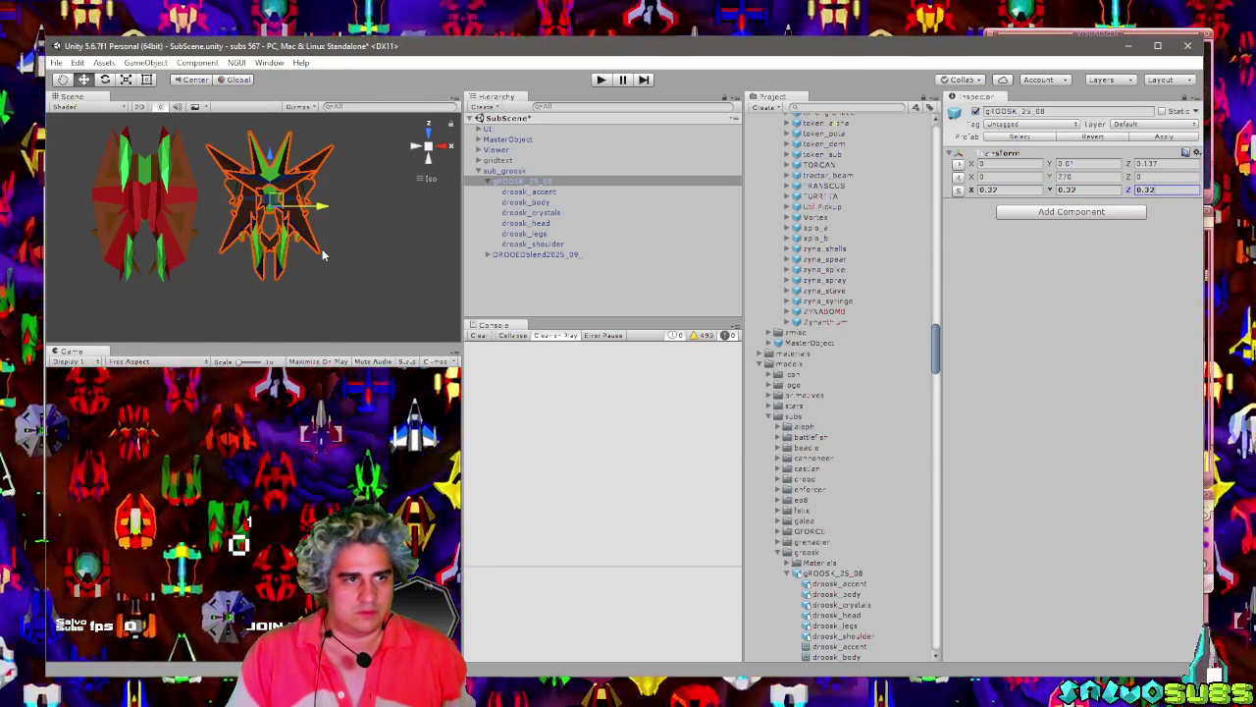
{"action": "left_click", "coordinate": [344, 256]}
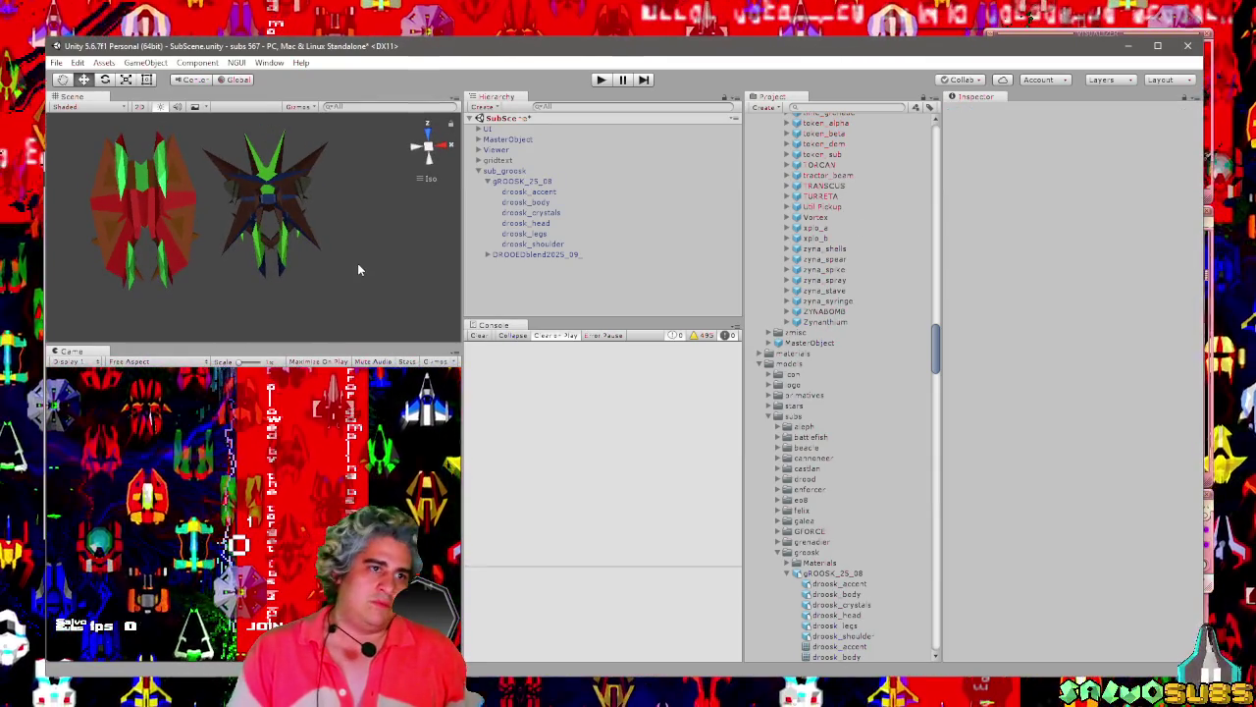
{"action": "mouse_move", "coordinate": [333, 260]}
{"action": "left_mouse_down"}
{"action": "mouse_move", "coordinate": [251, 254]}
{"action": "mouse_move", "coordinate": [238, 265]}
{"action": "left_mouse_up"}
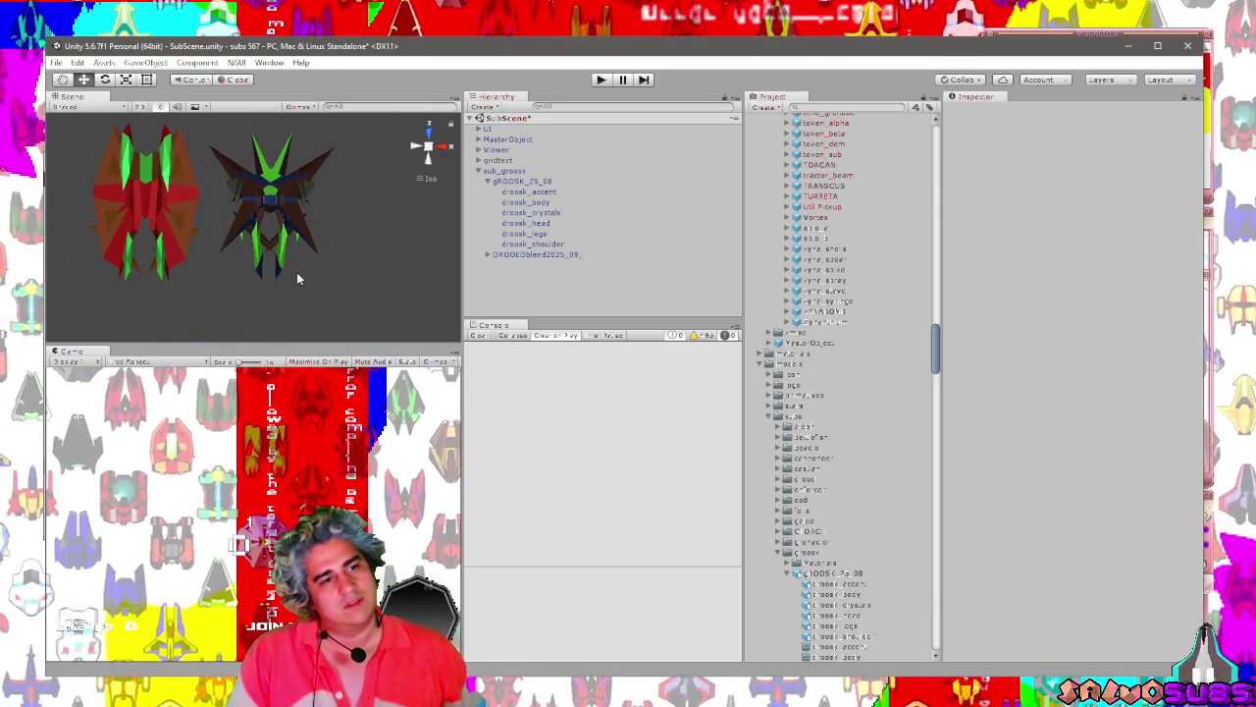
Switch to the Discord call, scroll to the VIP VOX voice channel, then return to Unity.
{"action": "key", "text": "alt+Tab"}
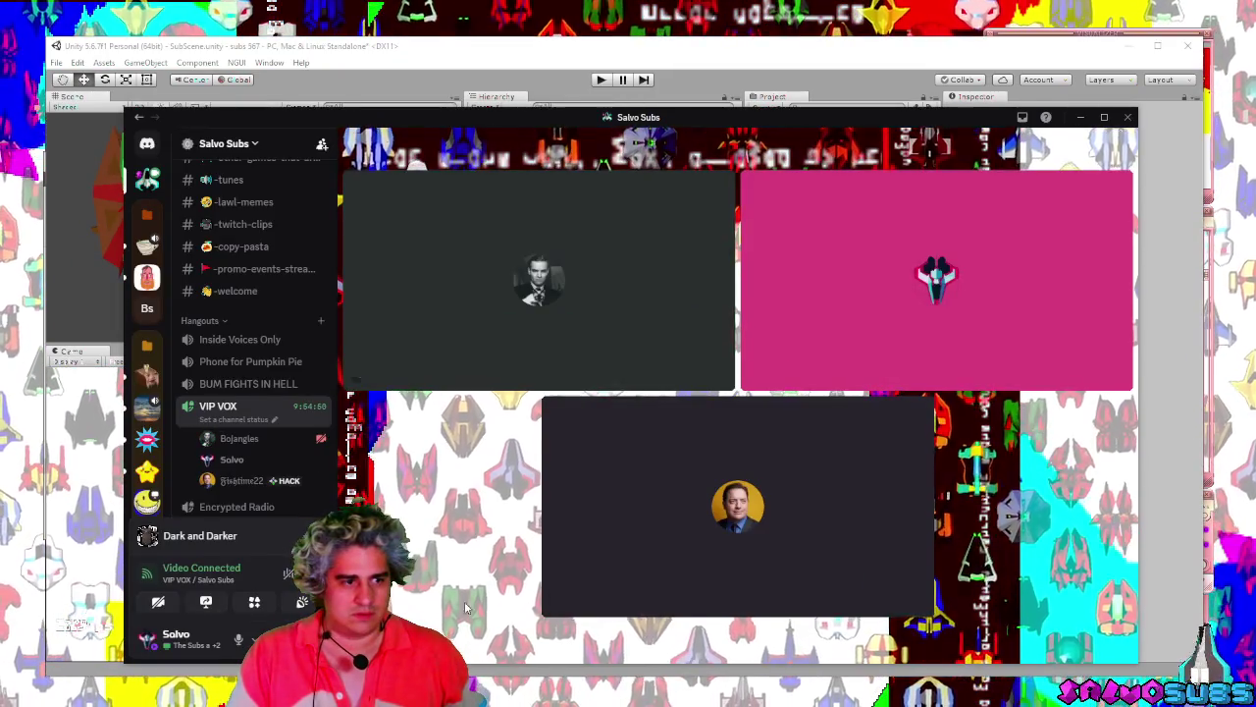
{"action": "scroll", "coordinate": [275, 436], "scroll_direction": "down", "scroll_amount": 3}
{"action": "scroll", "coordinate": [275, 437], "scroll_direction": "up", "scroll_amount": 5}
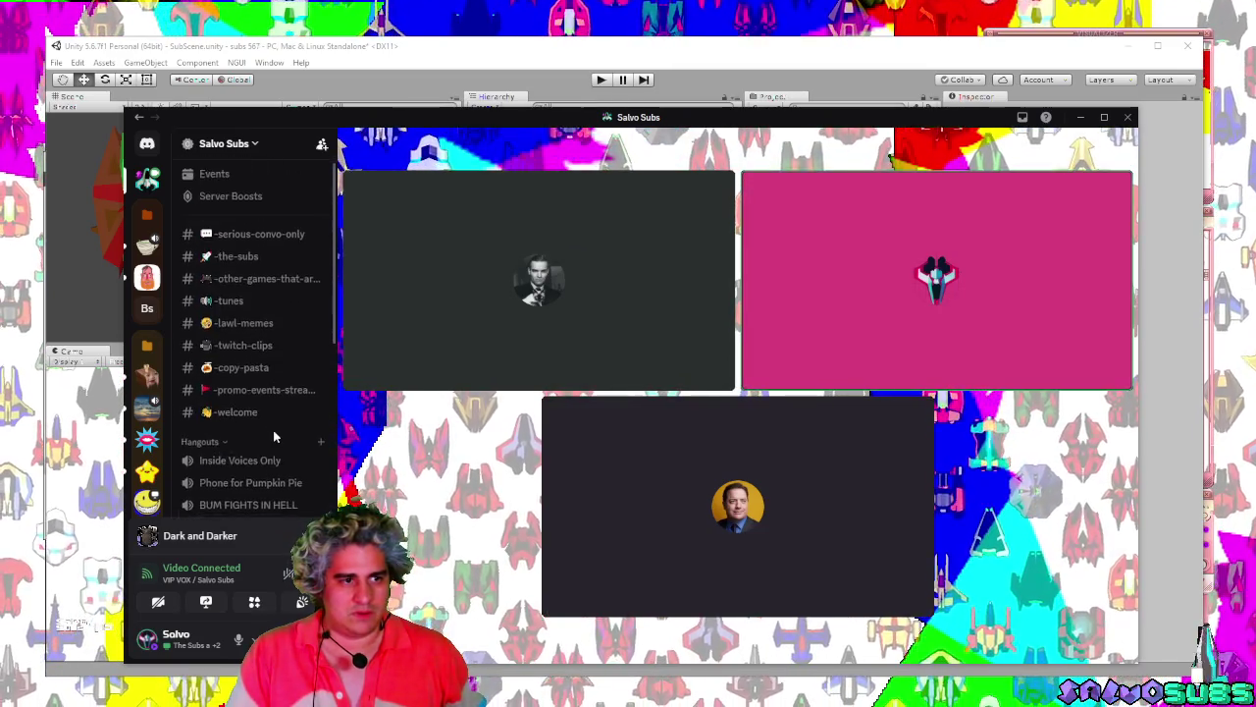
{"action": "scroll", "coordinate": [274, 437], "scroll_direction": "down", "scroll_amount": 4}
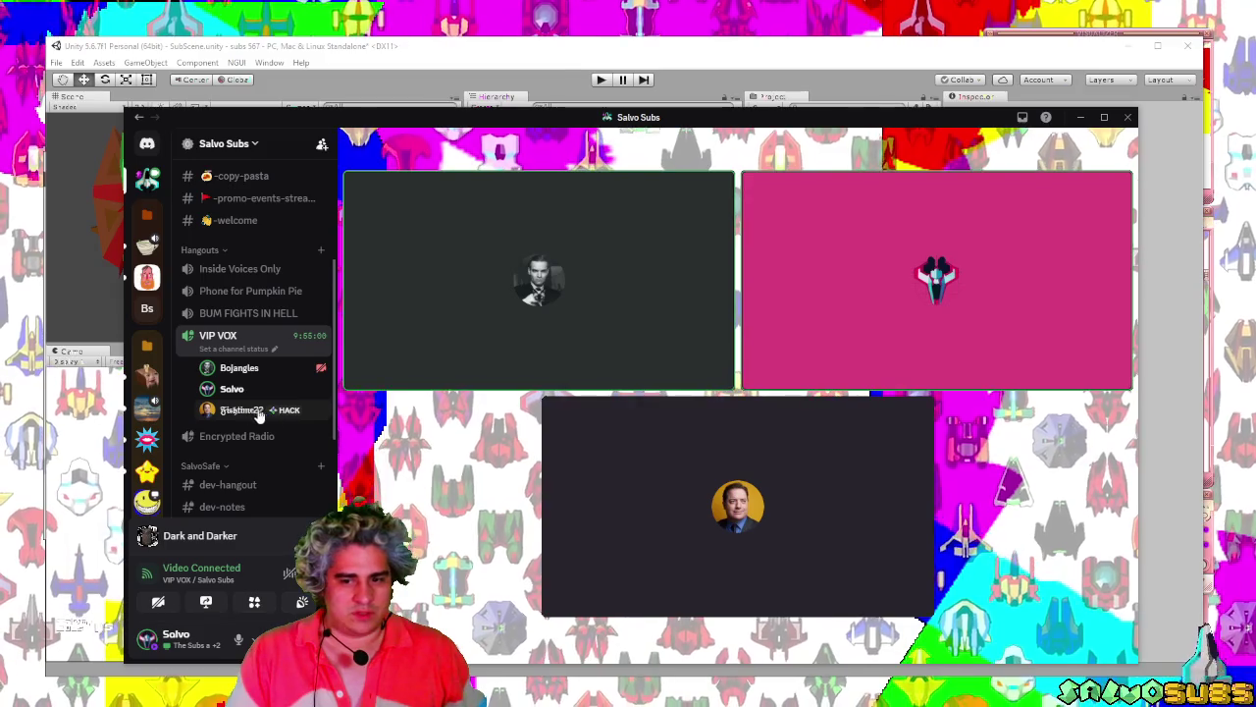
{"action": "mouse_move", "coordinate": [257, 406]}
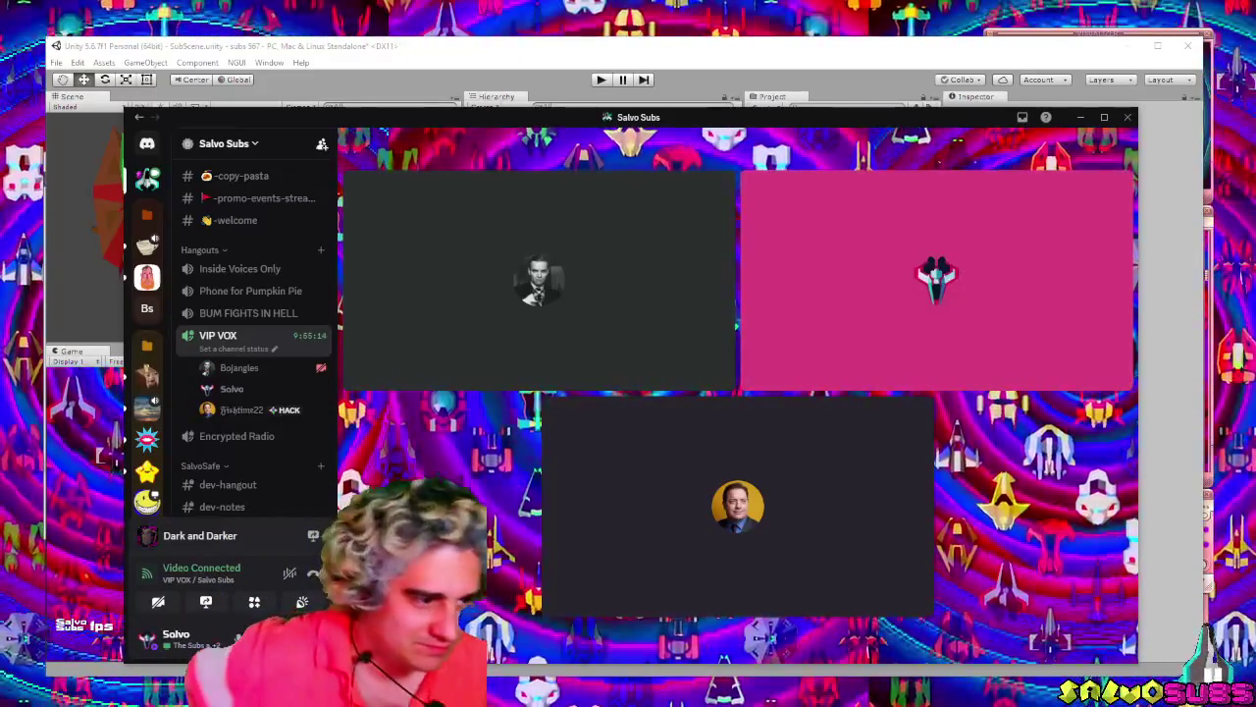
{"action": "mouse_move", "coordinate": [424, 403]}
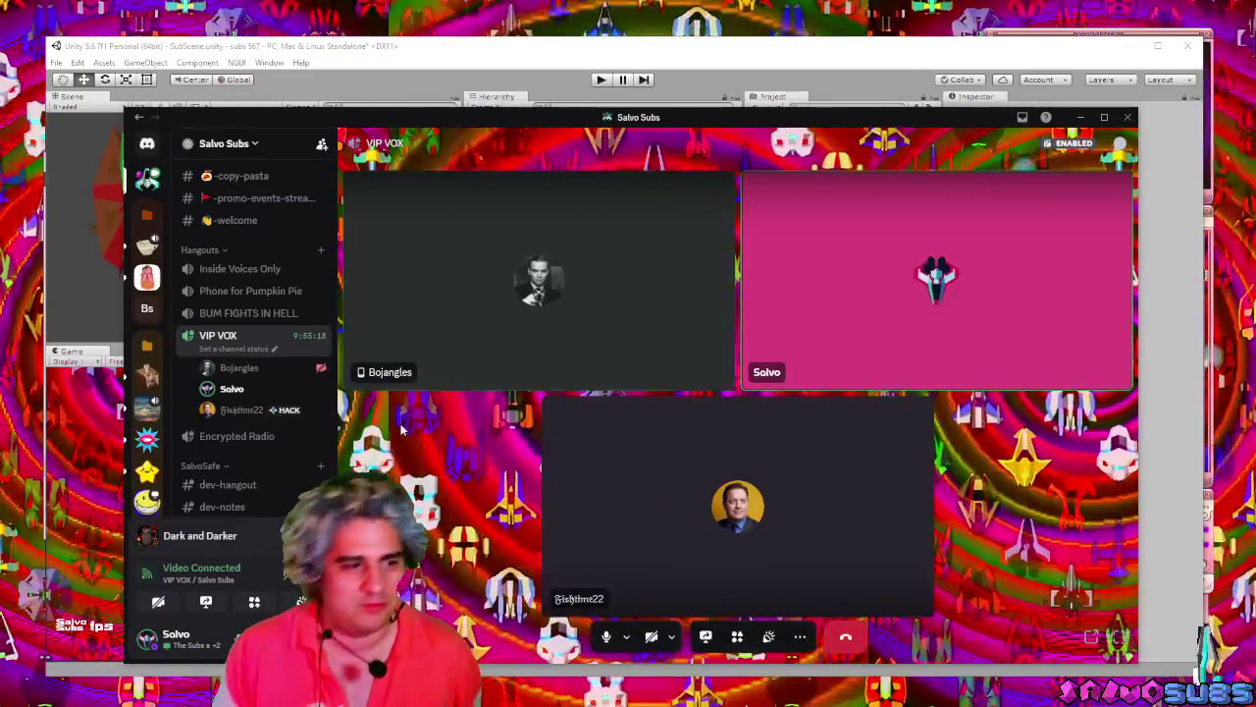
{"action": "mouse_move", "coordinate": [461, 281]}
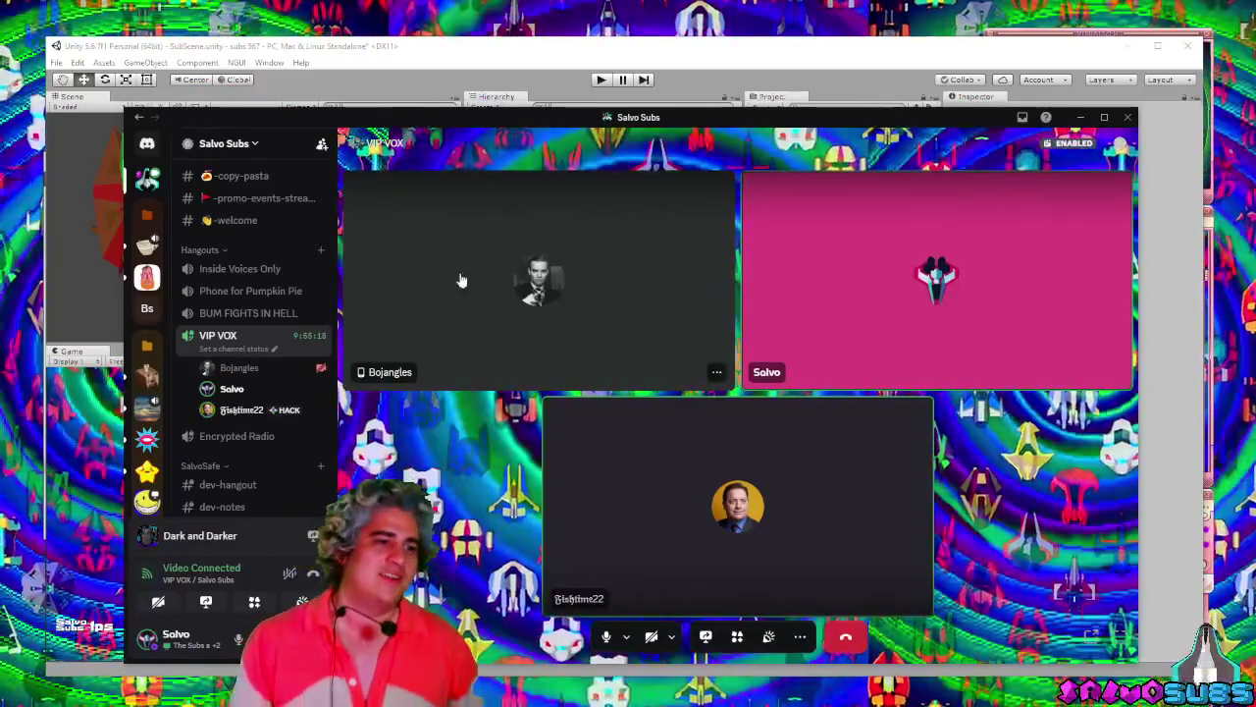
{"action": "key", "text": "alt+Tab"}
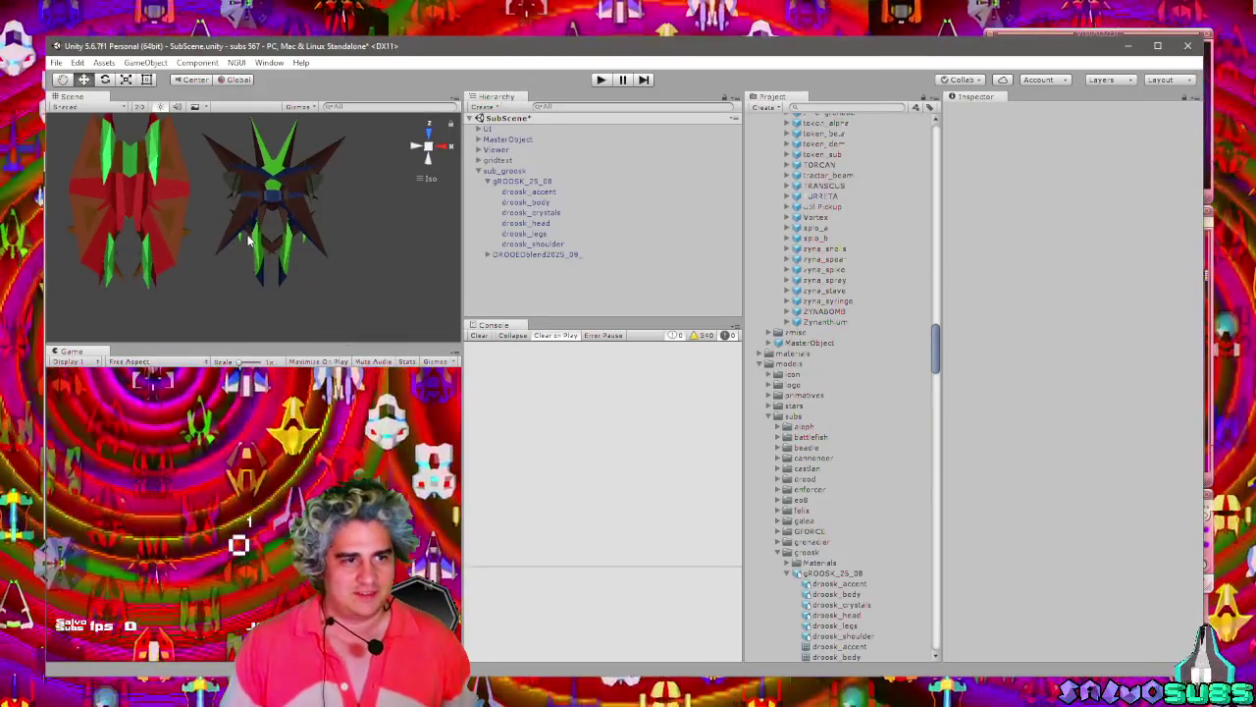
Set gROOSK_25_08's Scale X, Y and Z to 0.33 and save the scene.
{"action": "mouse_move", "coordinate": [251, 238]}
{"action": "left_mouse_down"}
{"action": "mouse_move", "coordinate": [332, 281]}
{"action": "mouse_move", "coordinate": [263, 200]}
{"action": "left_mouse_up"}
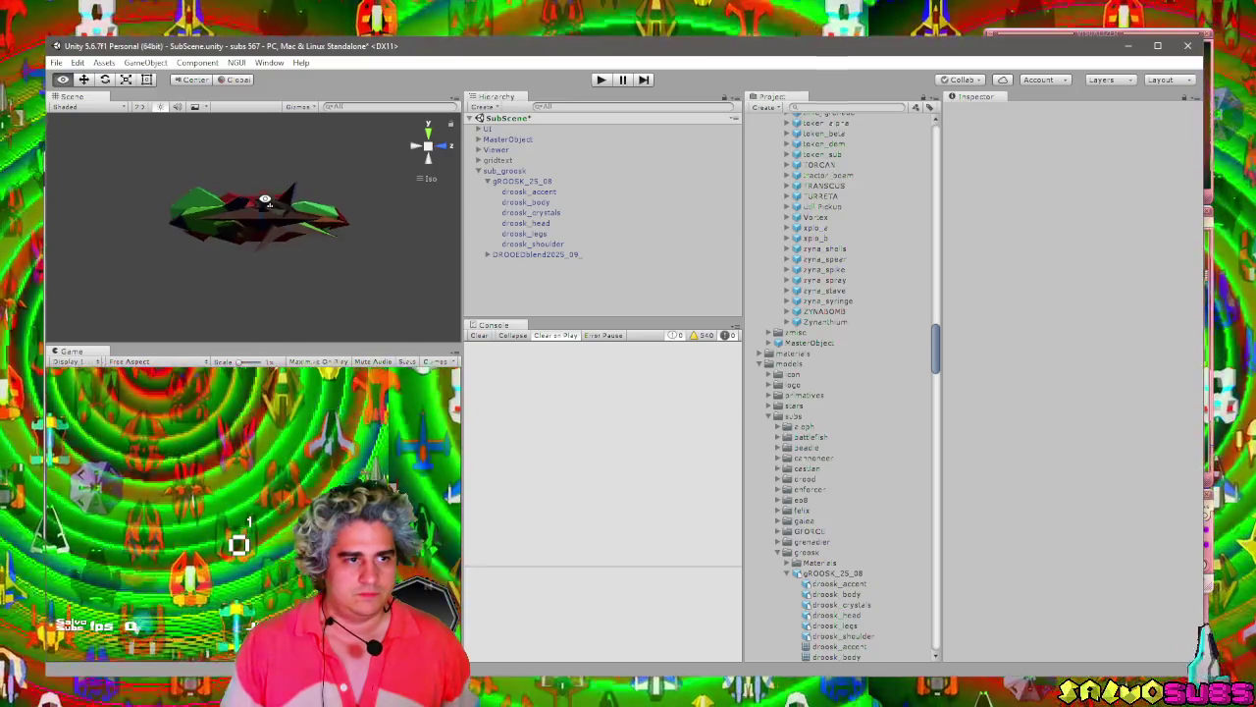
{"action": "mouse_move", "coordinate": [263, 200]}
{"action": "left_mouse_down"}
{"action": "mouse_move", "coordinate": [258, 266]}
{"action": "mouse_move", "coordinate": [410, 293]}
{"action": "left_mouse_up"}
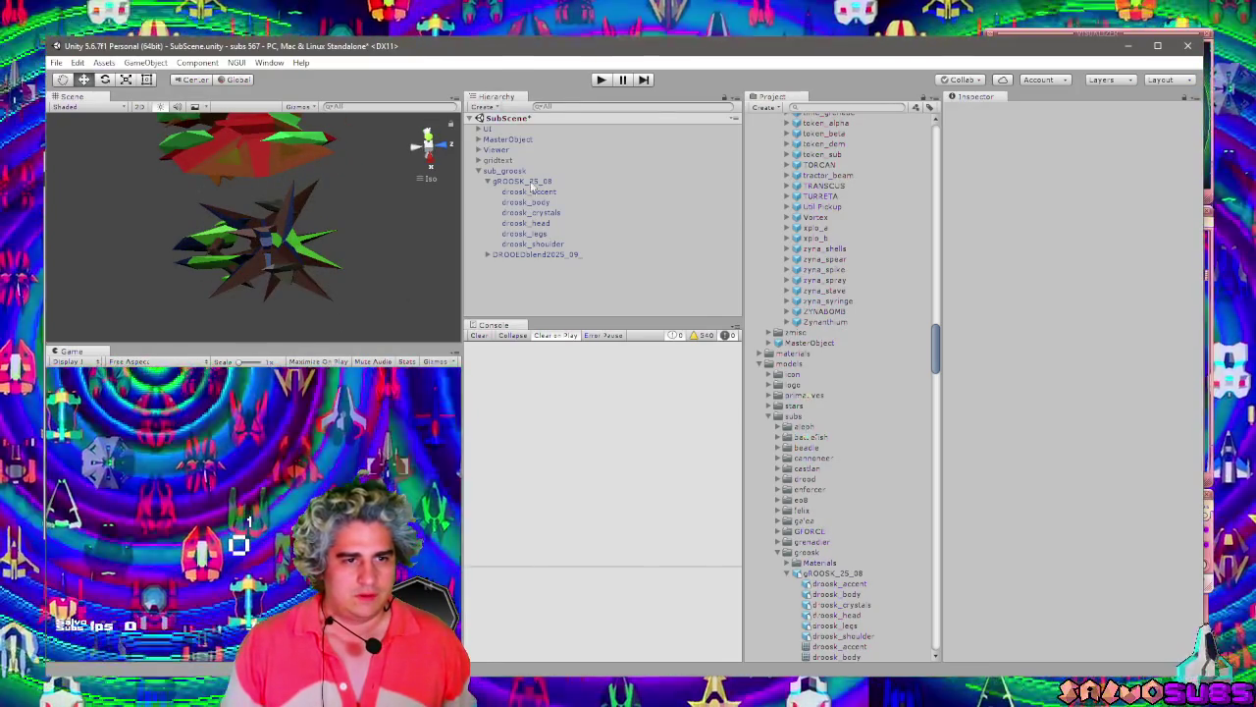
{"action": "left_click", "coordinate": [521, 181]}
{"action": "left_click", "coordinate": [997, 191]}
{"action": "type", "text": "0.33"}
{"action": "key", "text": "Tab"}
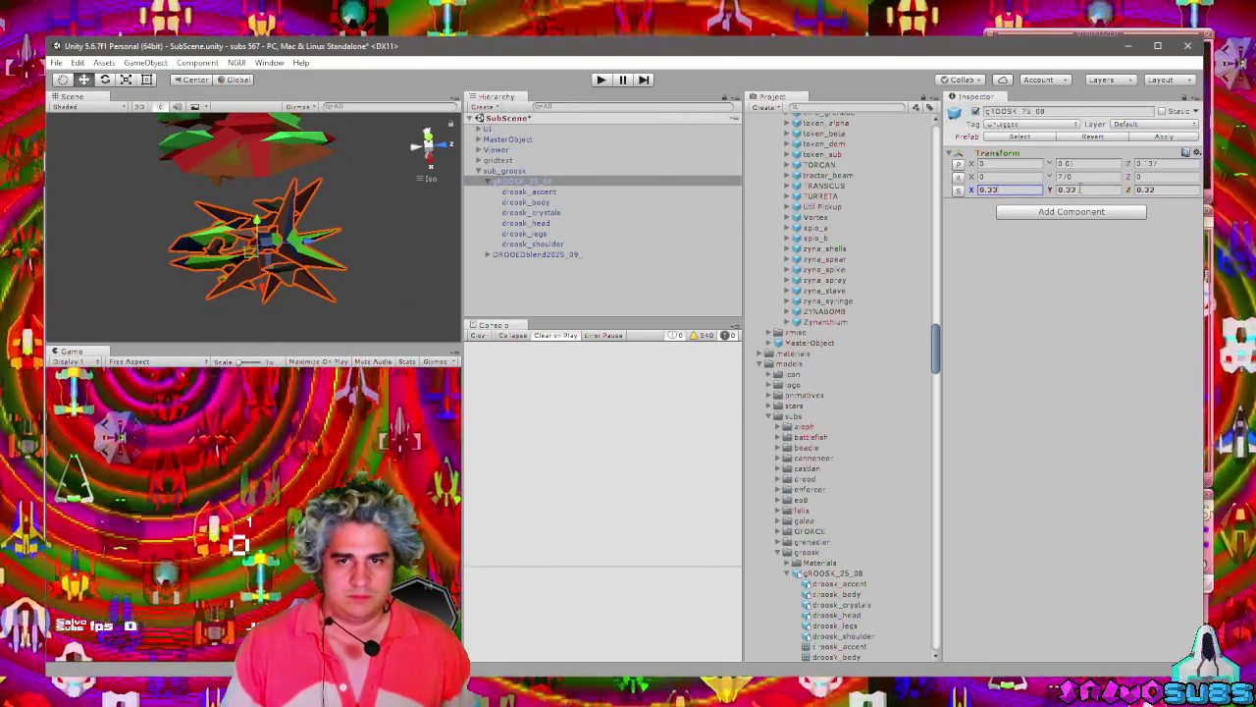
{"action": "type", "text": "0.33"}
{"action": "key", "text": "Tab"}
{"action": "type", "text": "0.33"}
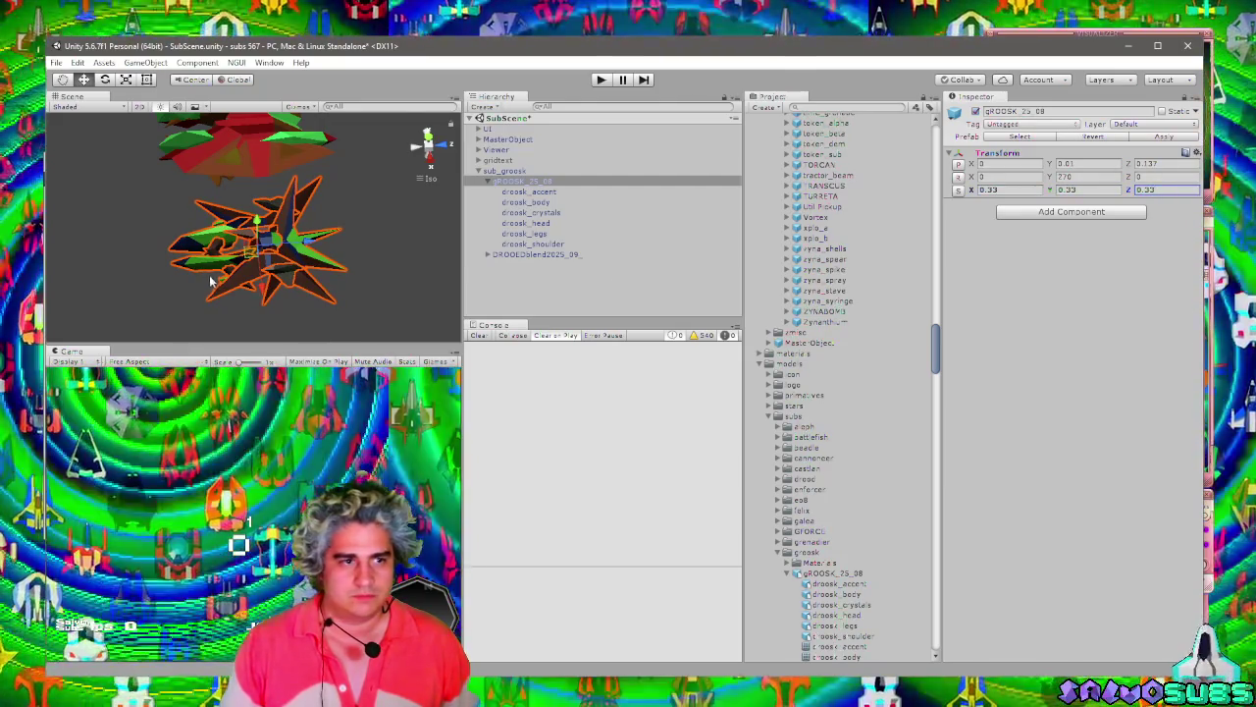
{"action": "left_click_drag", "start_coordinate": [255, 216], "coordinate": [381, 271]}
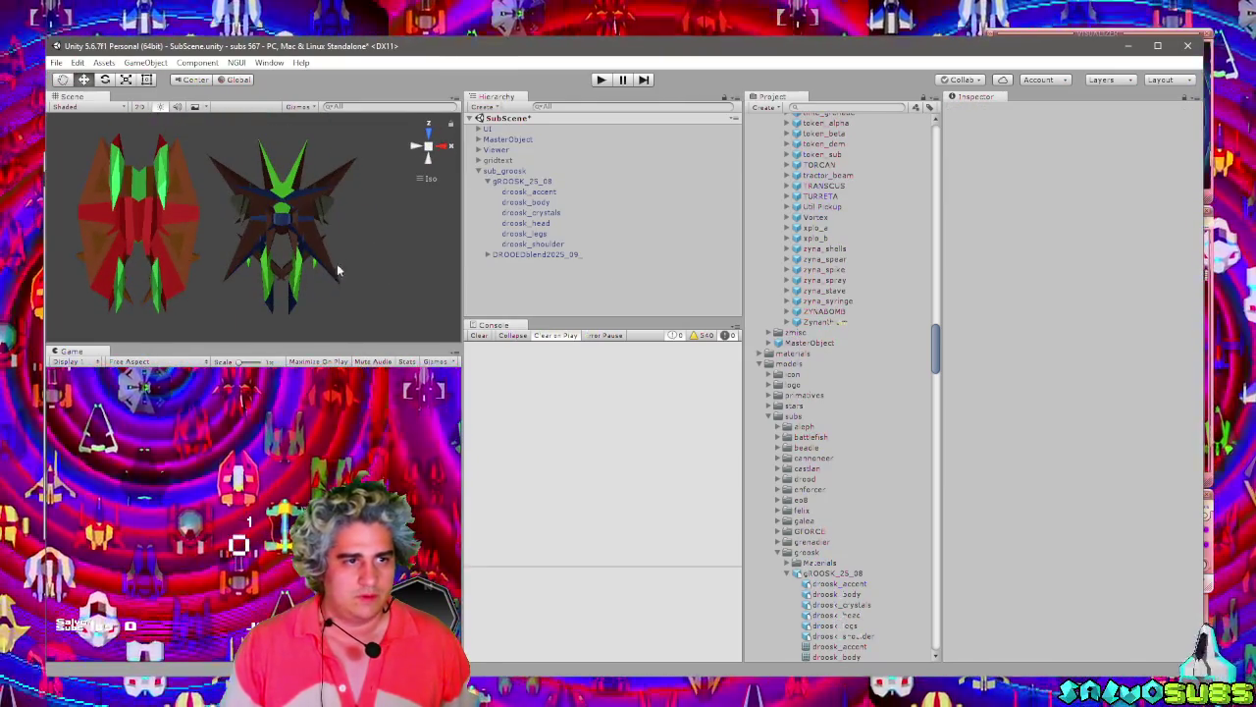
{"action": "key", "text": "ctrl+s"}
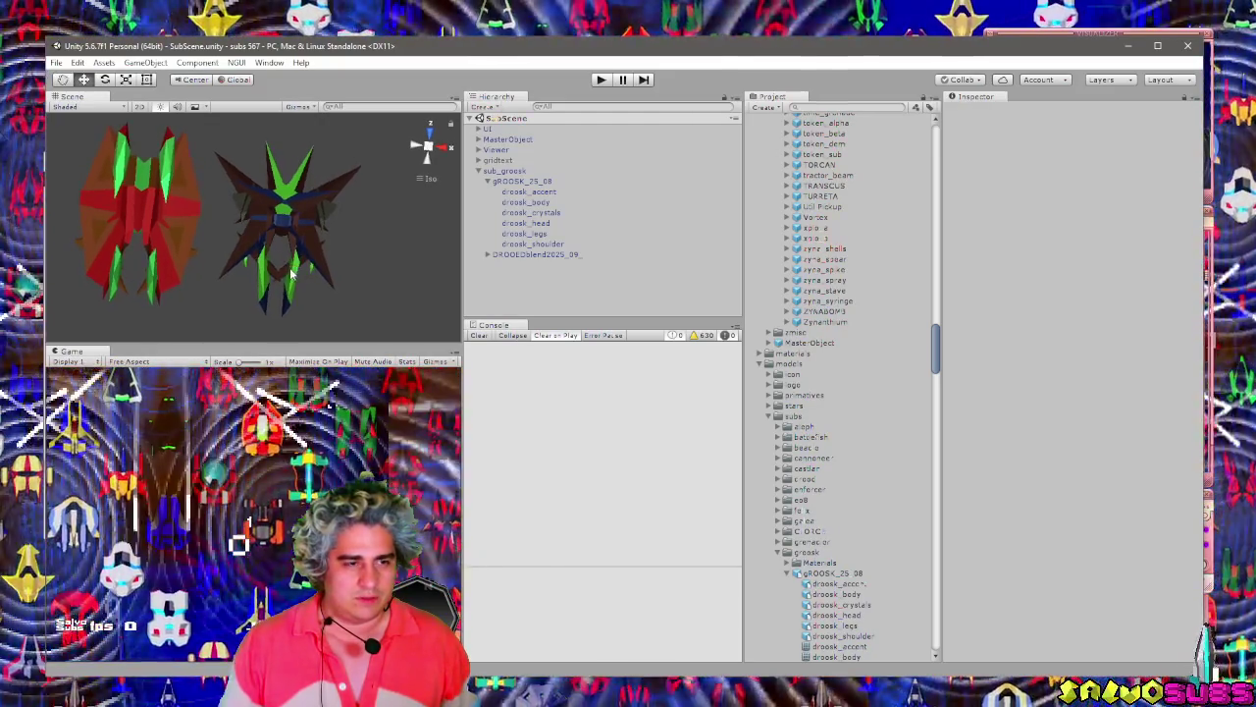
Select the droosk_body part to show its groosk_body mesh and three materials.
{"action": "left_click", "coordinate": [327, 259]}
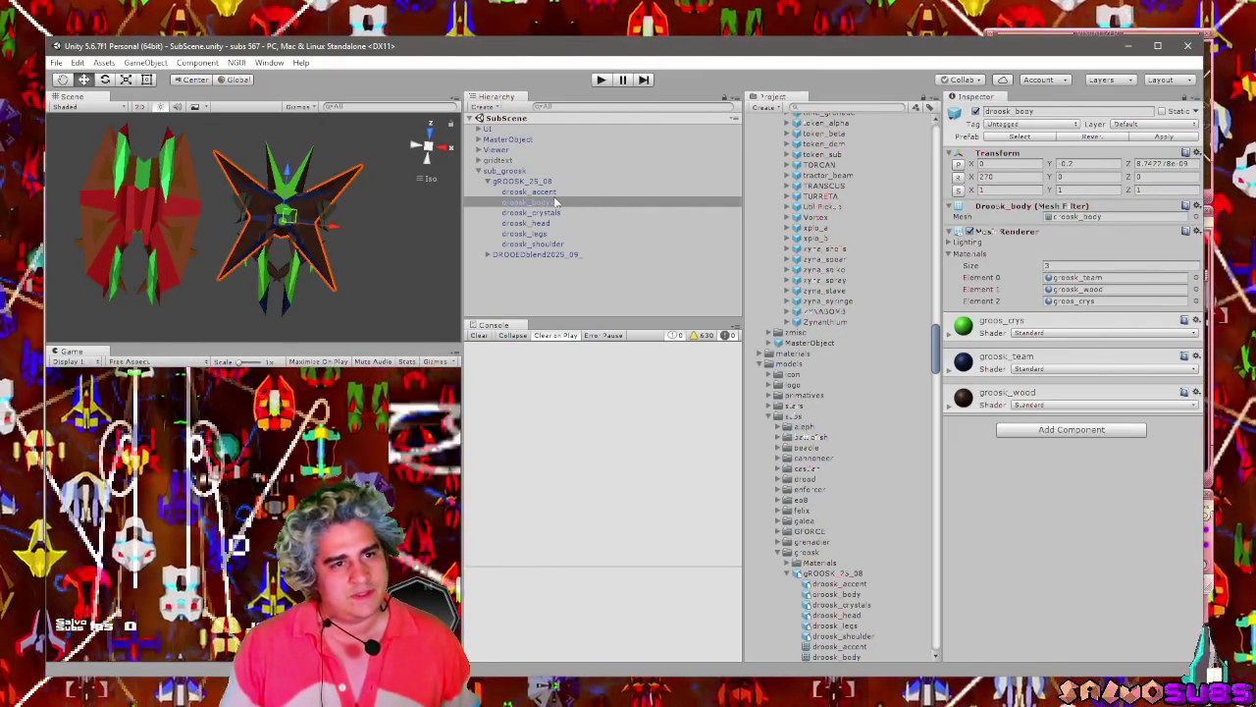
{"action": "left_click", "coordinate": [529, 182]}
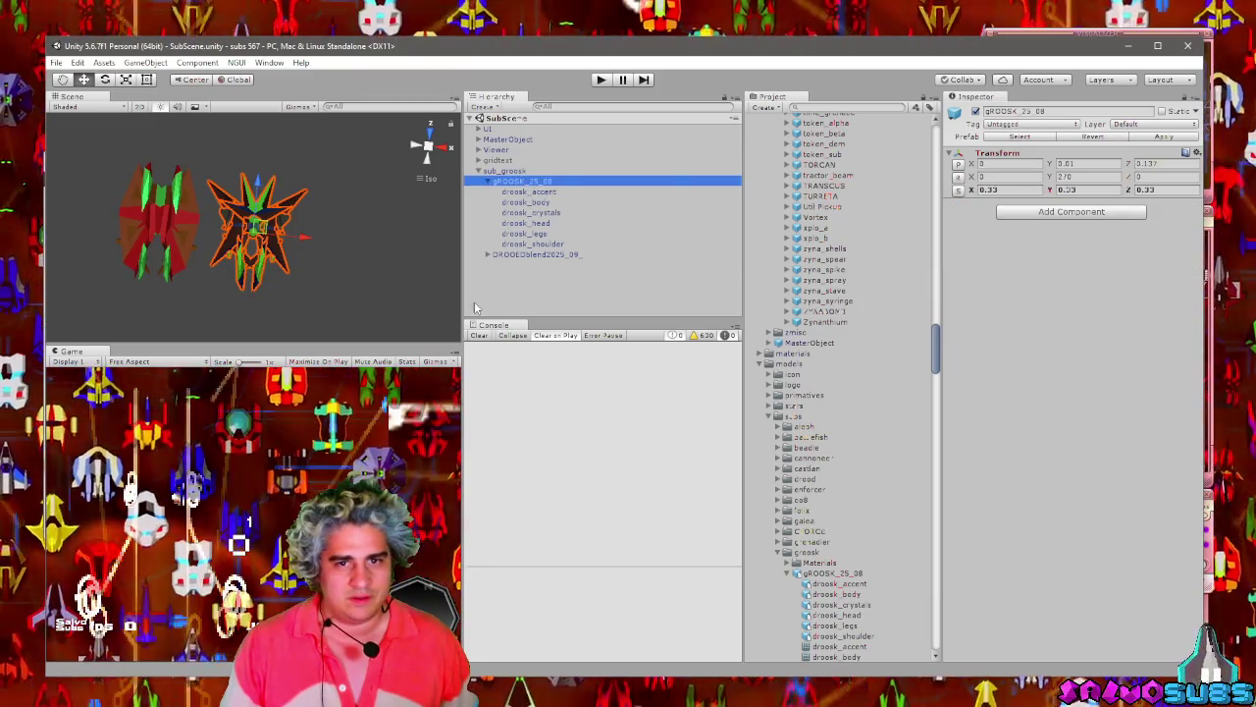
{"action": "scroll", "coordinate": [304, 285], "scroll_direction": "up", "scroll_amount": 5}
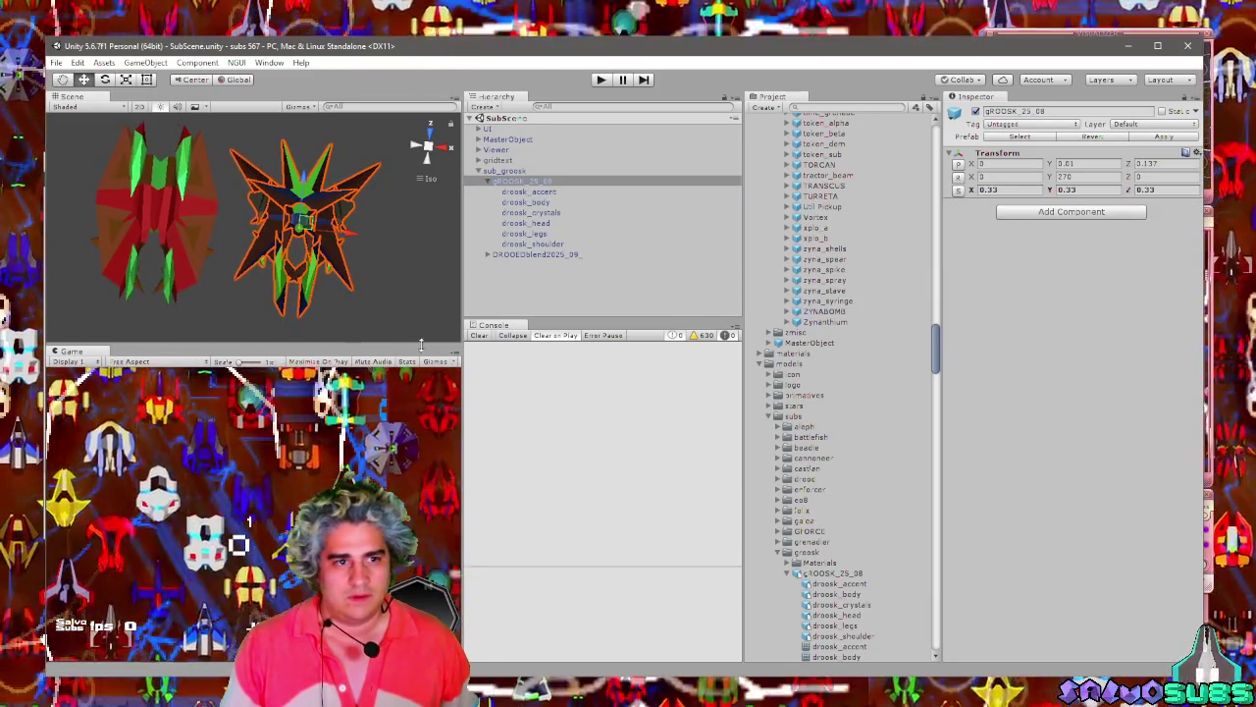
{"action": "left_click", "coordinate": [575, 203]}
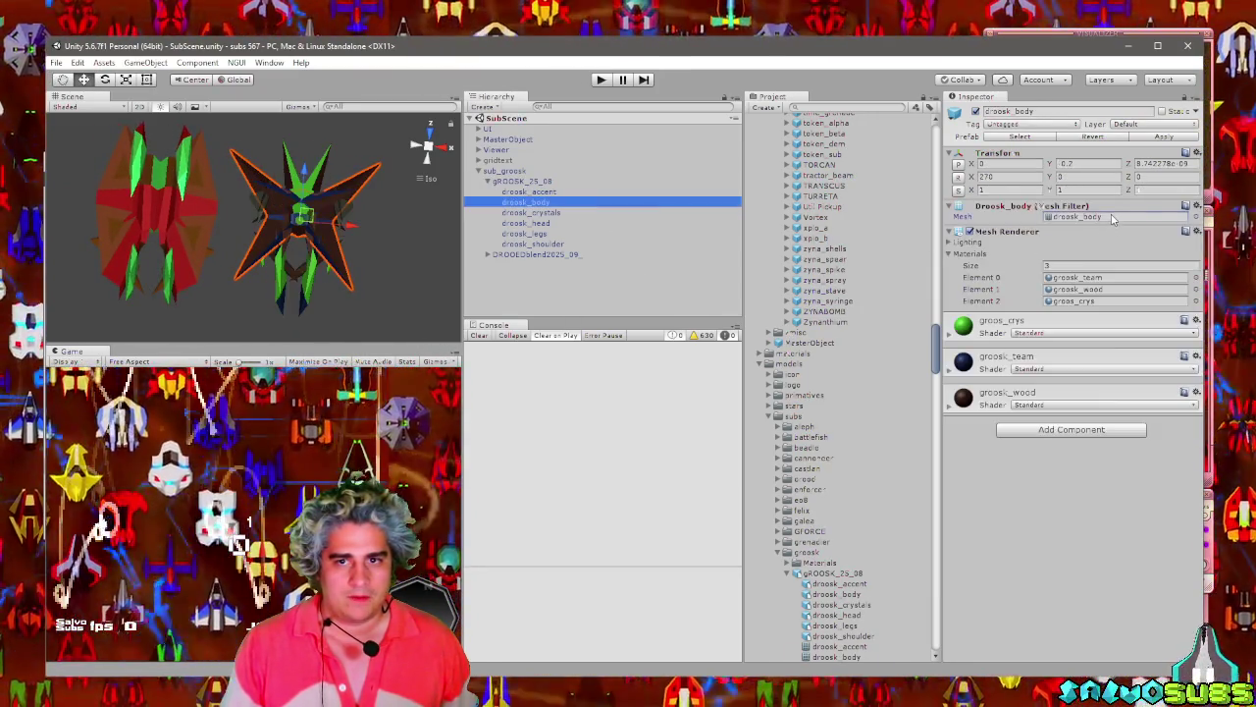
Open droosk_body's mesh in Blender, select all its geometry in Edit Mode, and orbit to inspect it.
{"action": "double_click", "coordinate": [575, 209]}
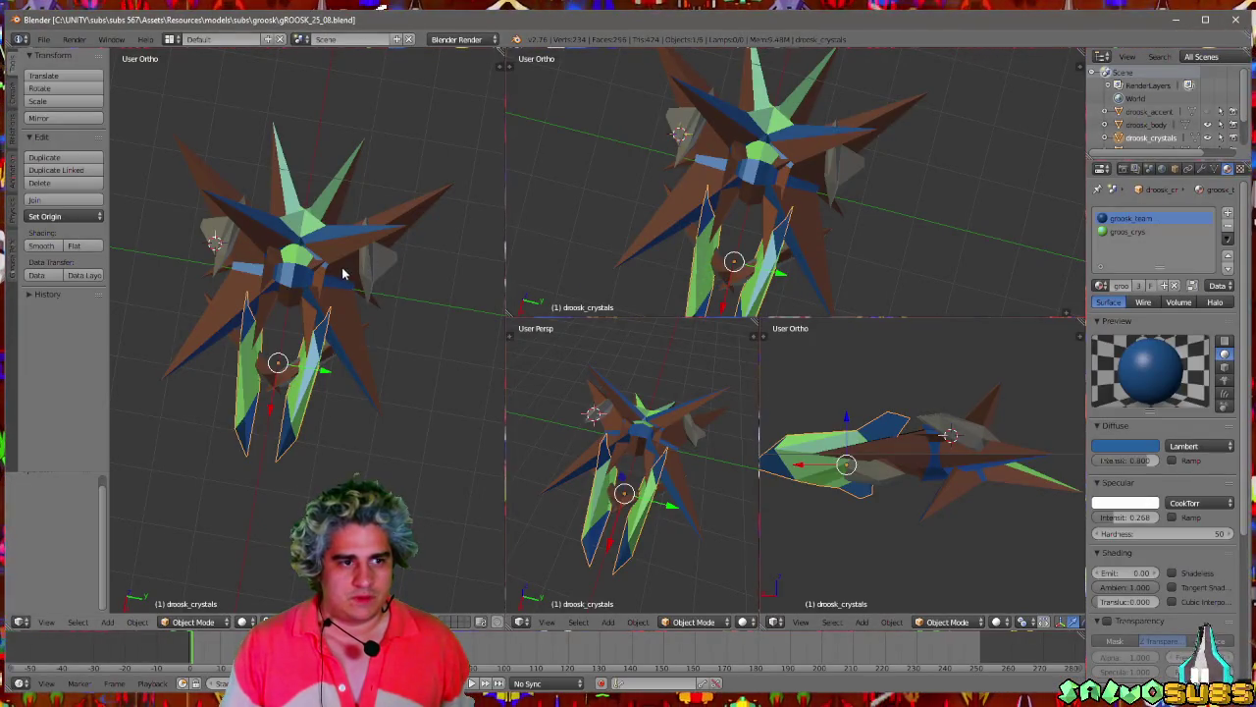
{"action": "right_click", "coordinate": [343, 275]}
{"action": "key", "text": "Tab"}
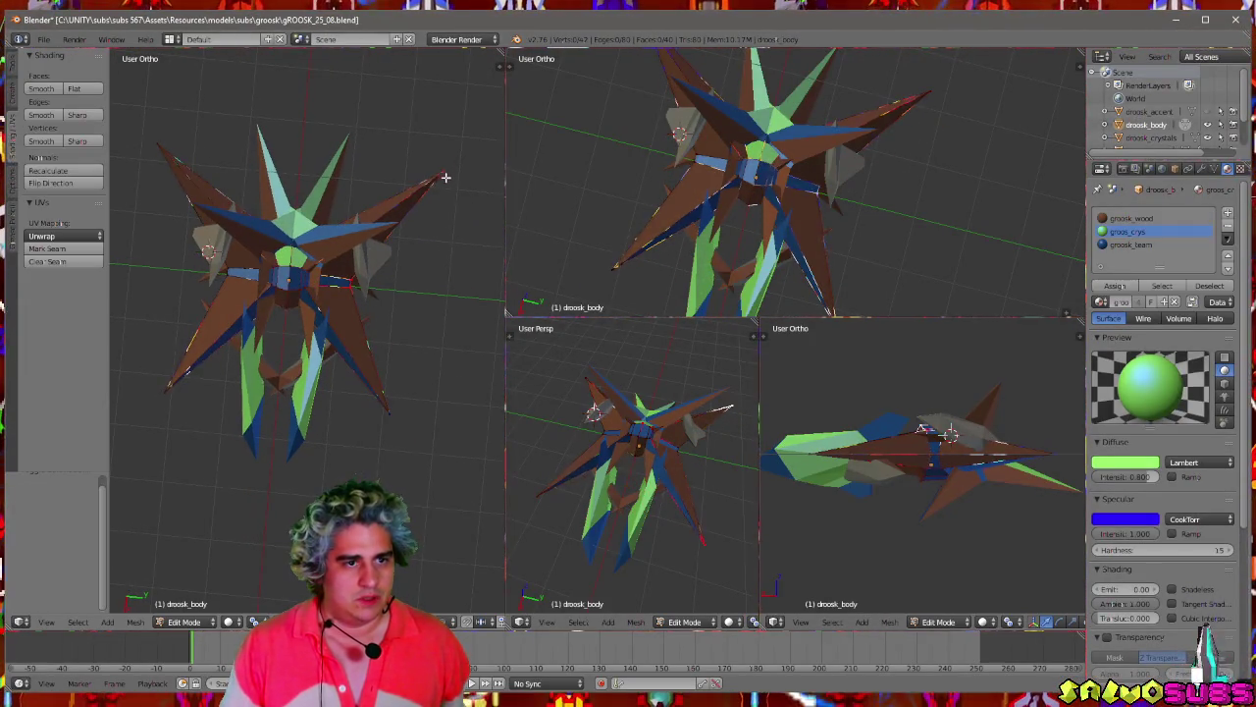
{"action": "key", "text": "a"}
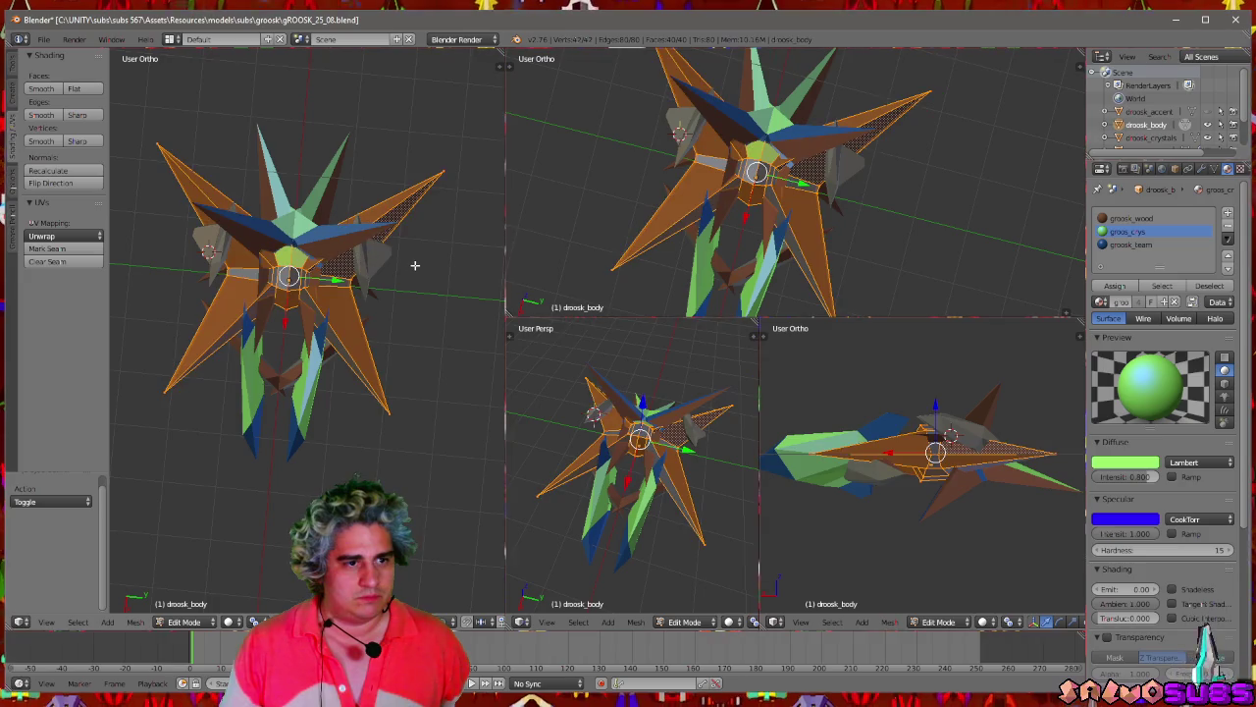
{"action": "key", "text": "Tab"}
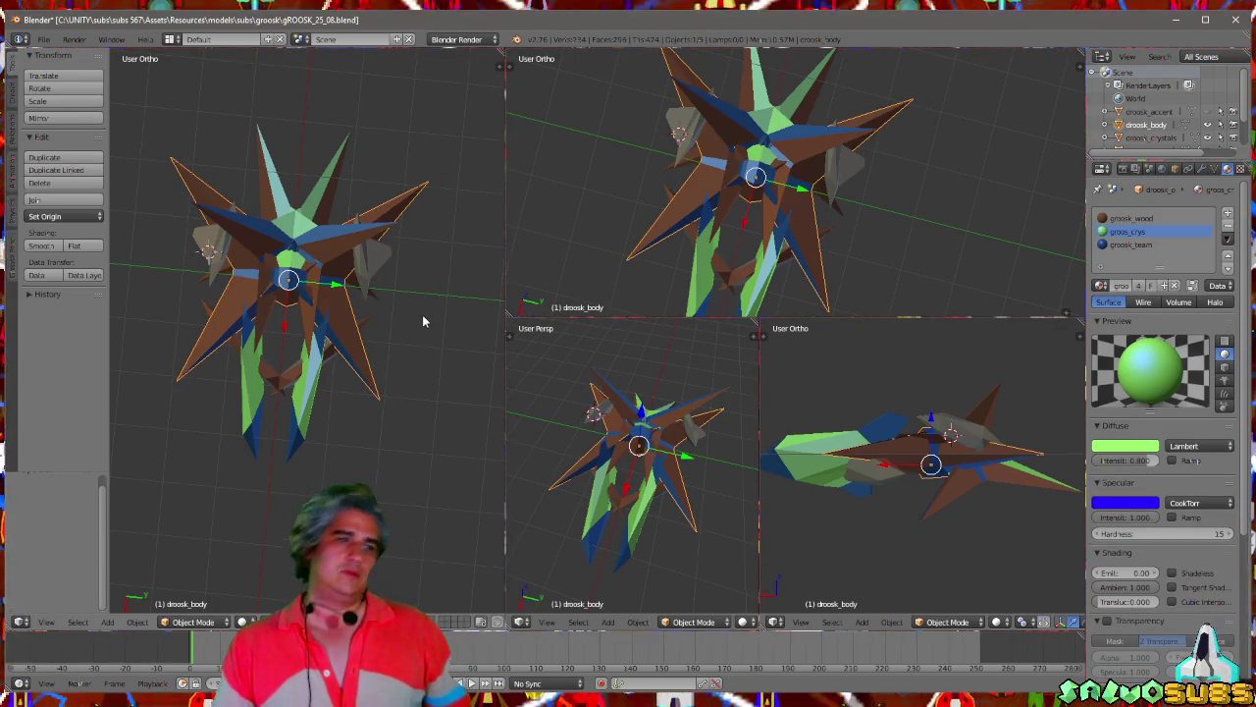
{"action": "left_click_drag", "start_coordinate": [422, 314], "coordinate": [333, 323]}
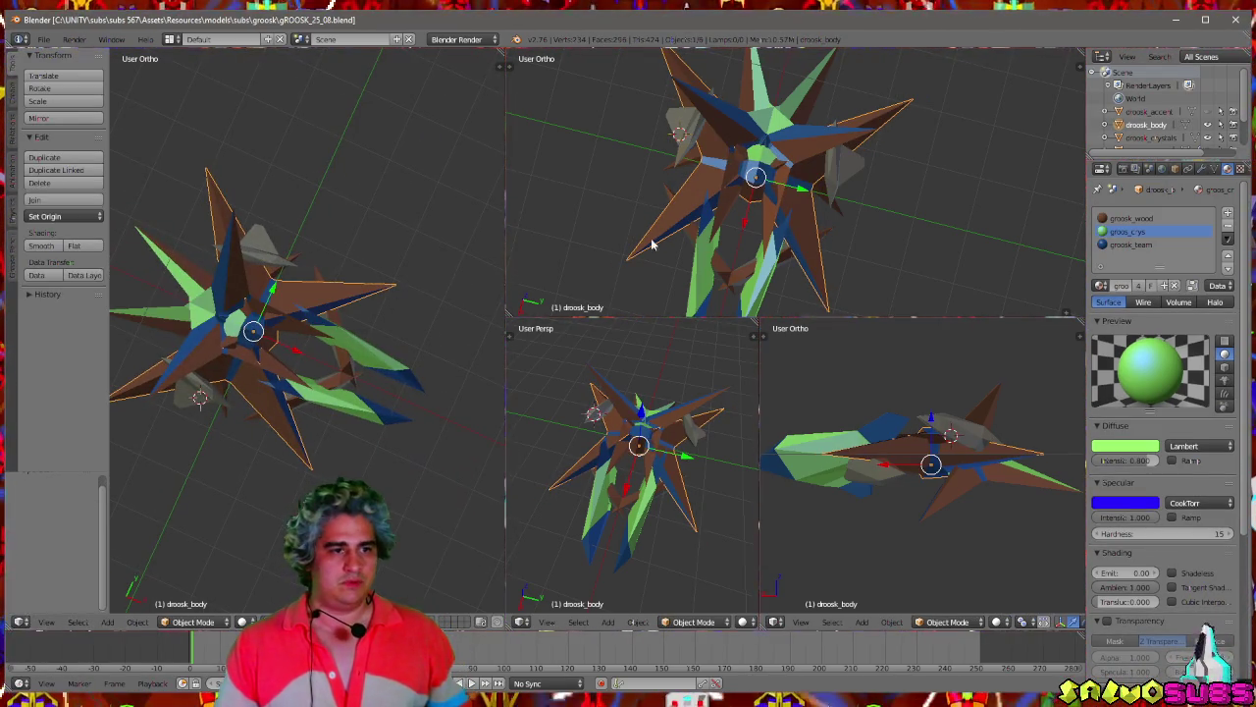
{"action": "key", "text": "alt+Tab"}
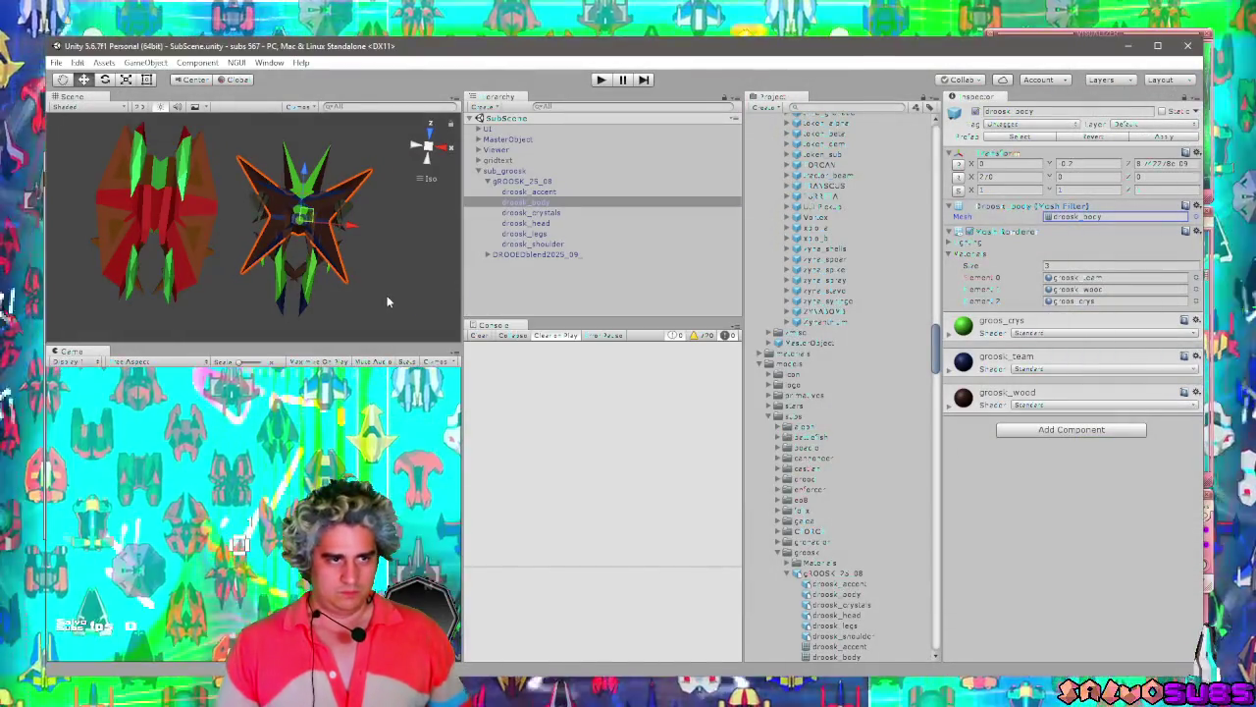
Orbit around the reimported groosk model, select sub_groosk, then reopen the droosk_body mesh in Blender.
{"action": "left_click", "coordinate": [356, 277]}
{"action": "mouse_move", "coordinate": [355, 277]}
{"action": "left_mouse_down"}
{"action": "mouse_move", "coordinate": [444, 275]}
{"action": "mouse_move", "coordinate": [277, 267]}
{"action": "mouse_move", "coordinate": [201, 248]}
{"action": "mouse_move", "coordinate": [216, 246]}
{"action": "left_mouse_up"}
{"action": "left_click", "coordinate": [226, 225]}
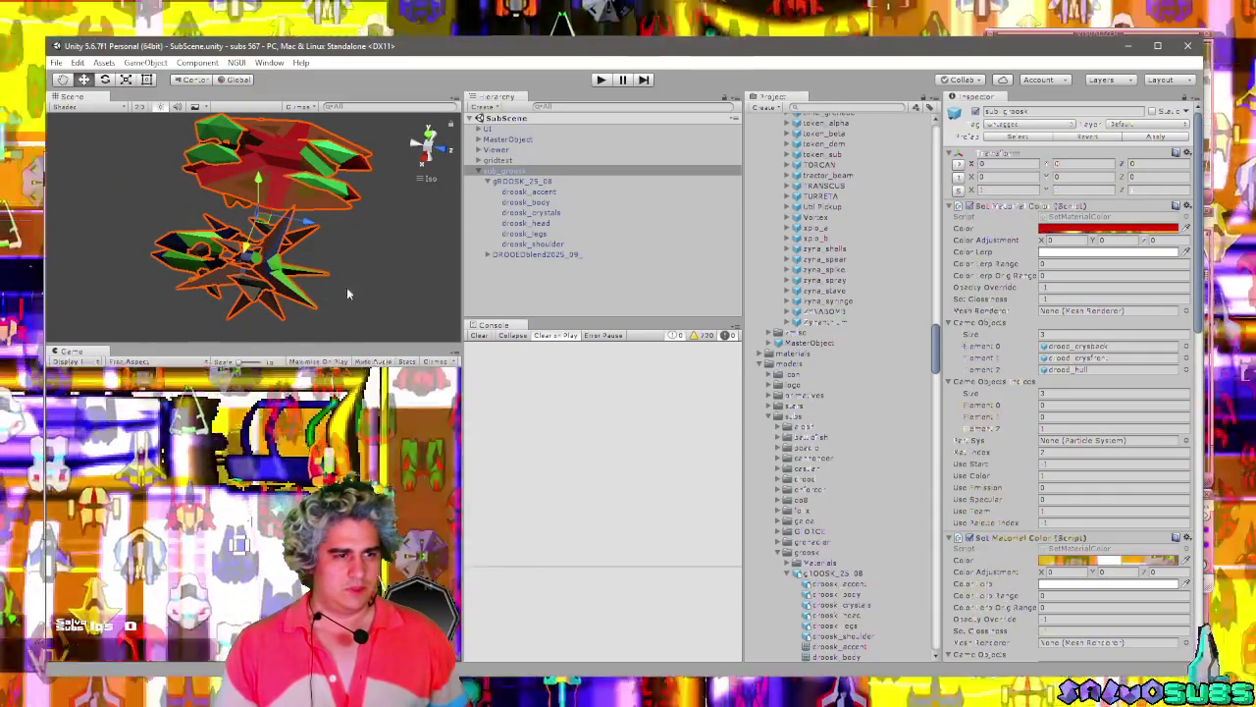
{"action": "left_click", "coordinate": [526, 201]}
{"action": "double_click", "coordinate": [1074, 216]}
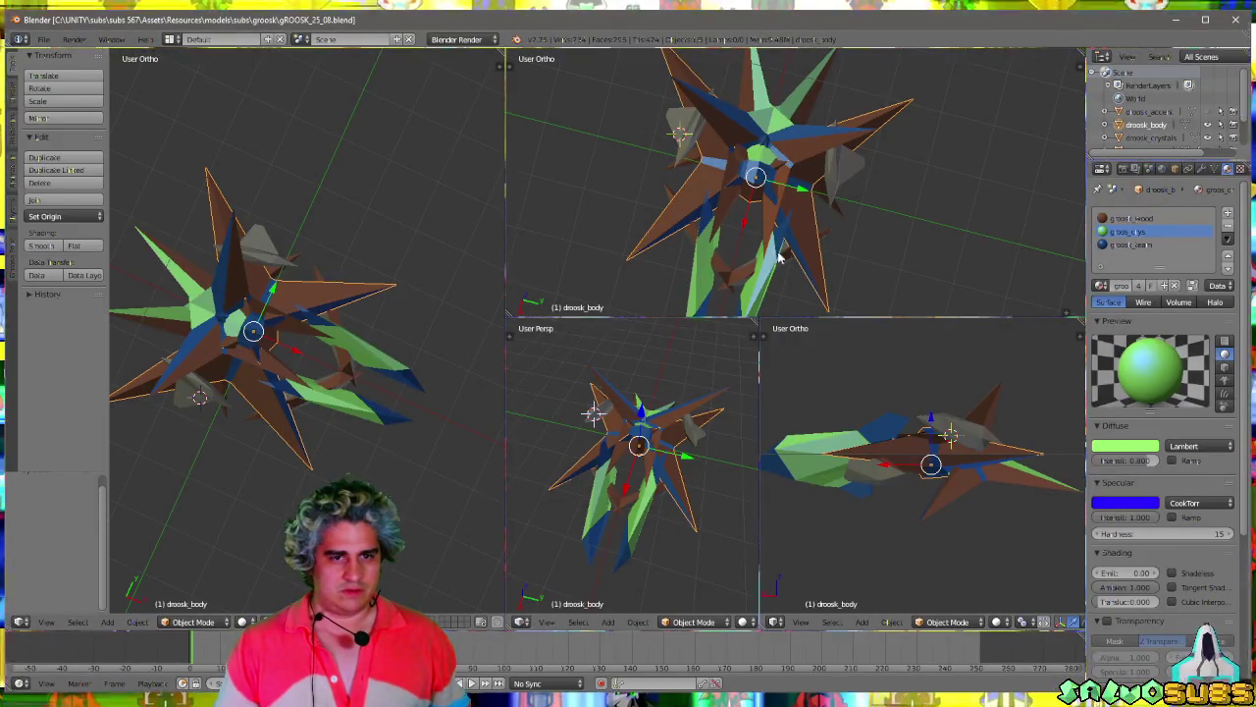
Toggle the body mesh into and out of Edit Mode, orbit the view, then quit Blender without saving.
{"action": "key", "text": "Tab"}
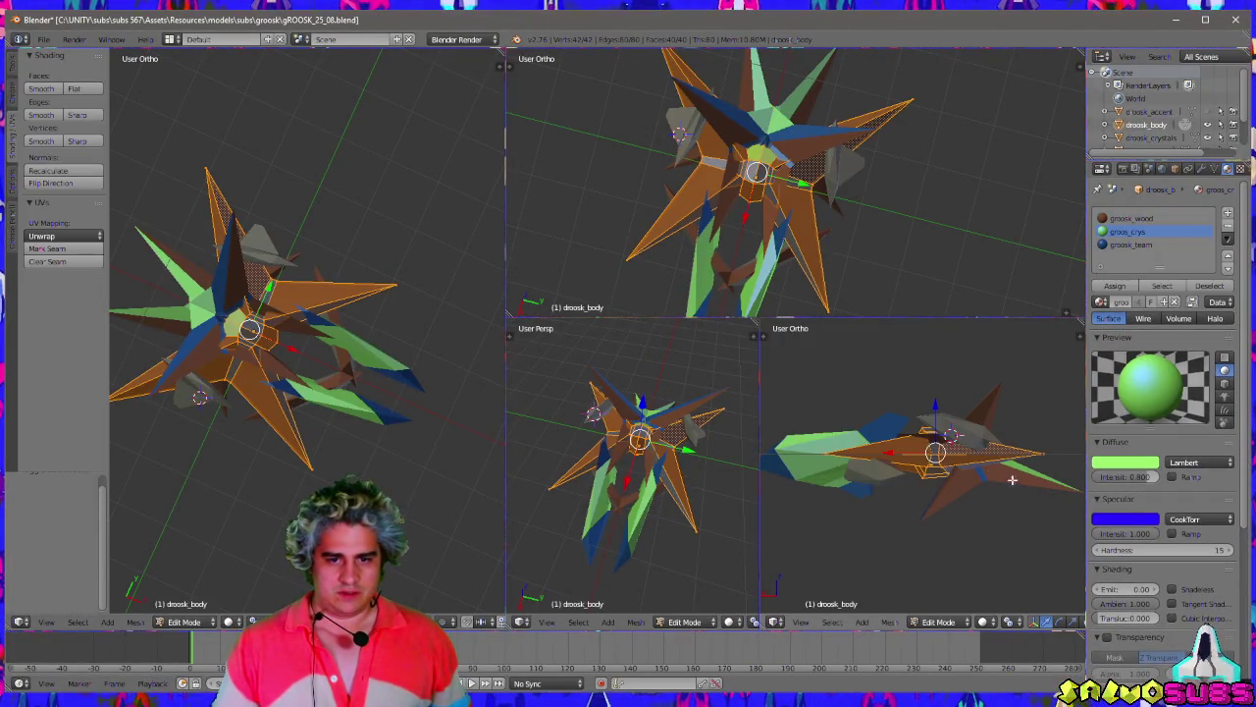
{"action": "key", "text": "Tab"}
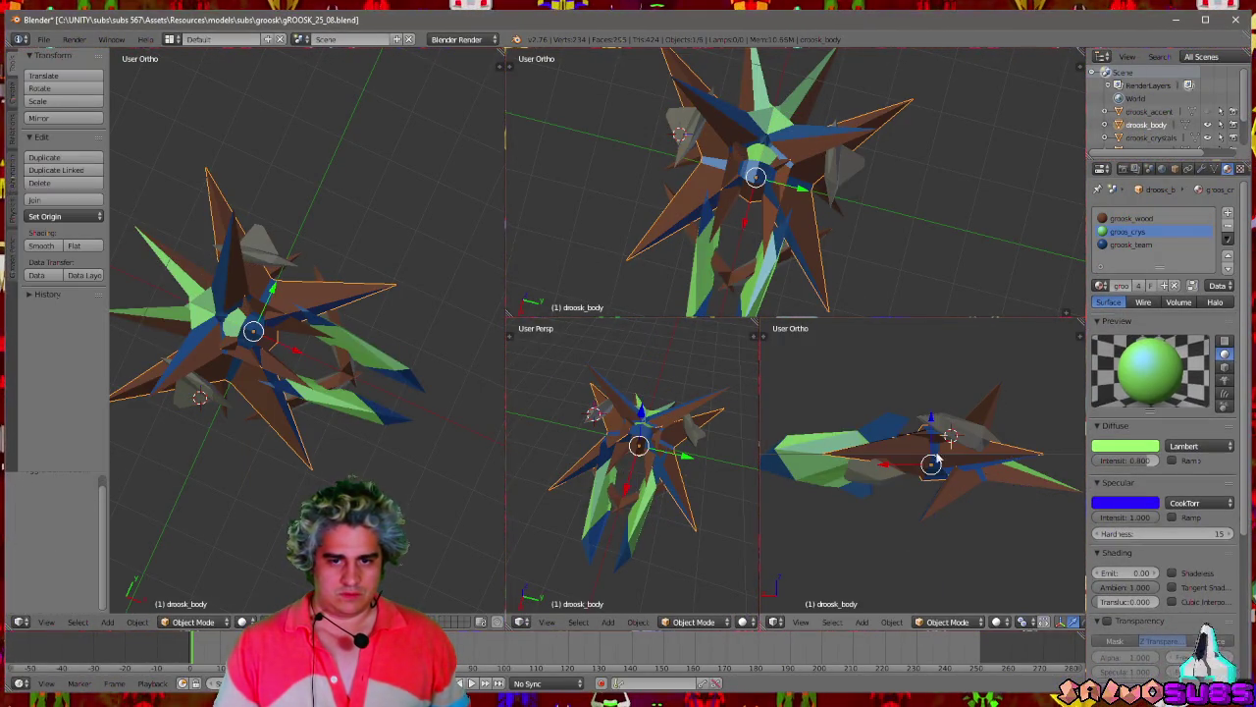
{"action": "mouse_move", "coordinate": [781, 407]}
{"action": "left_mouse_down"}
{"action": "mouse_move", "coordinate": [837, 461]}
{"action": "mouse_move", "coordinate": [986, 457]}
{"action": "left_mouse_up"}
{"action": "key", "text": "a"}
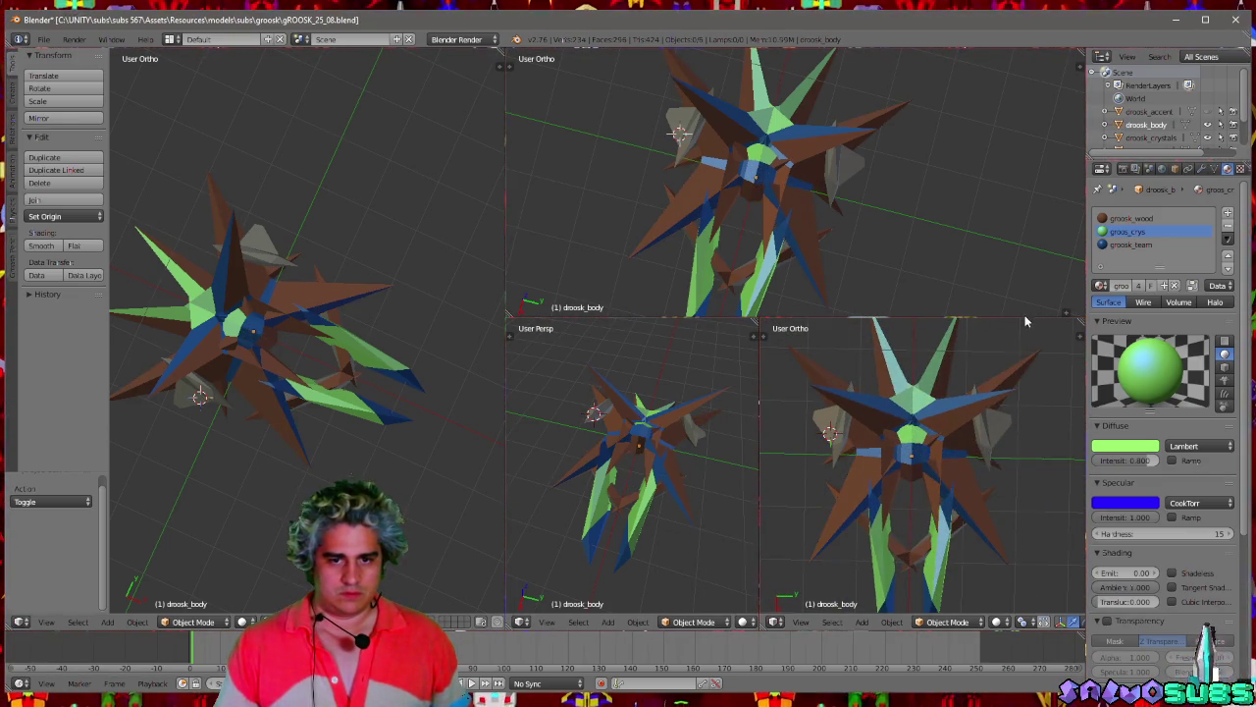
{"action": "left_click", "coordinate": [1234, 20]}
{"action": "left_click", "coordinate": [641, 403]}
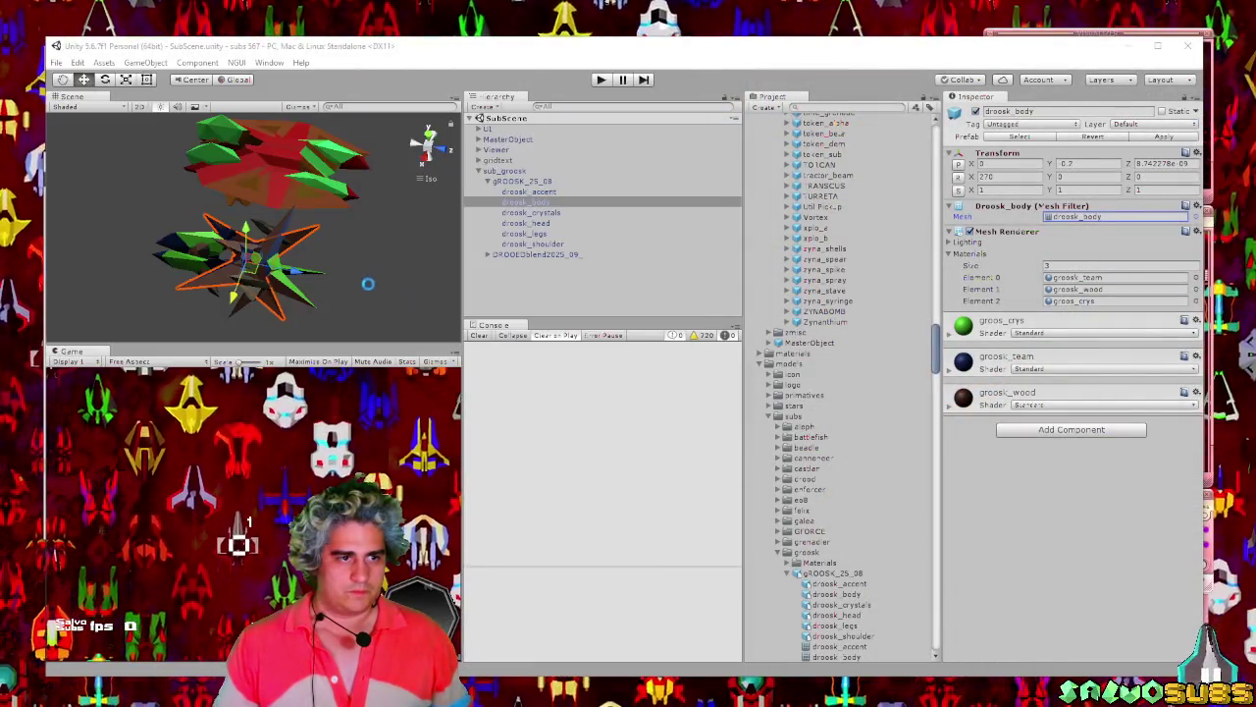
Select droosk_body in the Hierarchy to show its materials.
{"action": "left_click", "coordinate": [509, 302]}
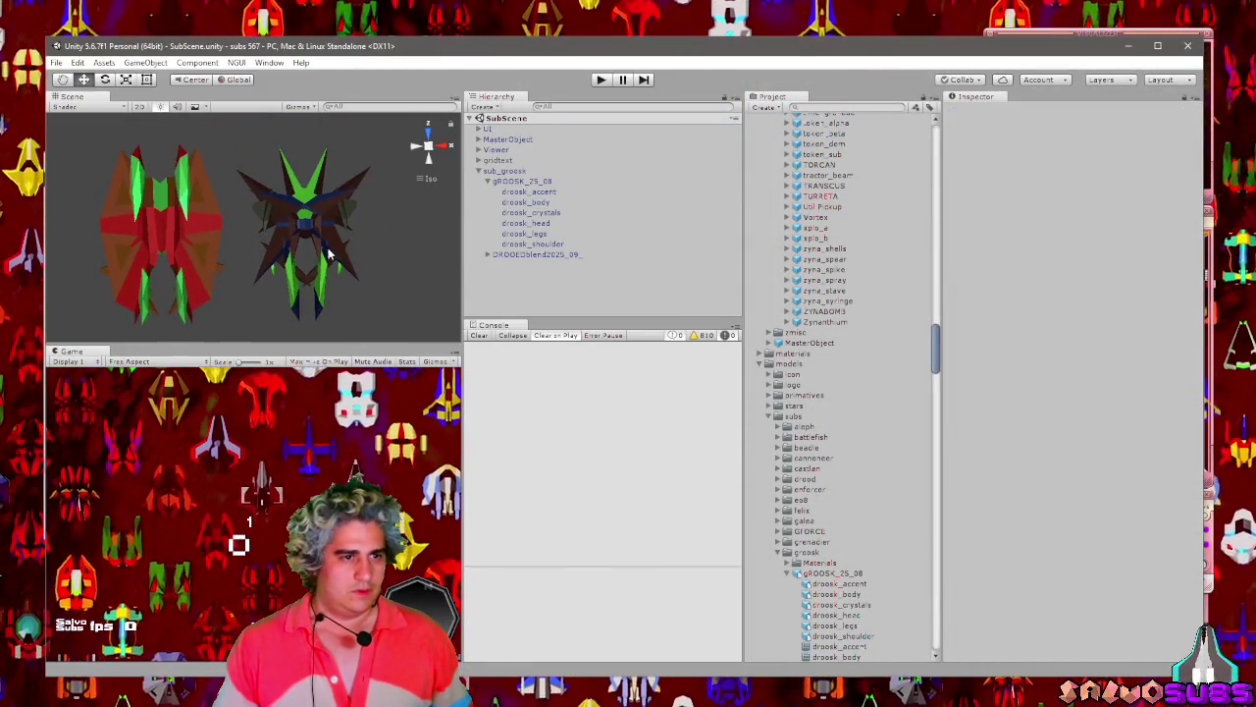
{"action": "left_click", "coordinate": [369, 281]}
{"action": "left_click", "coordinate": [370, 281]}
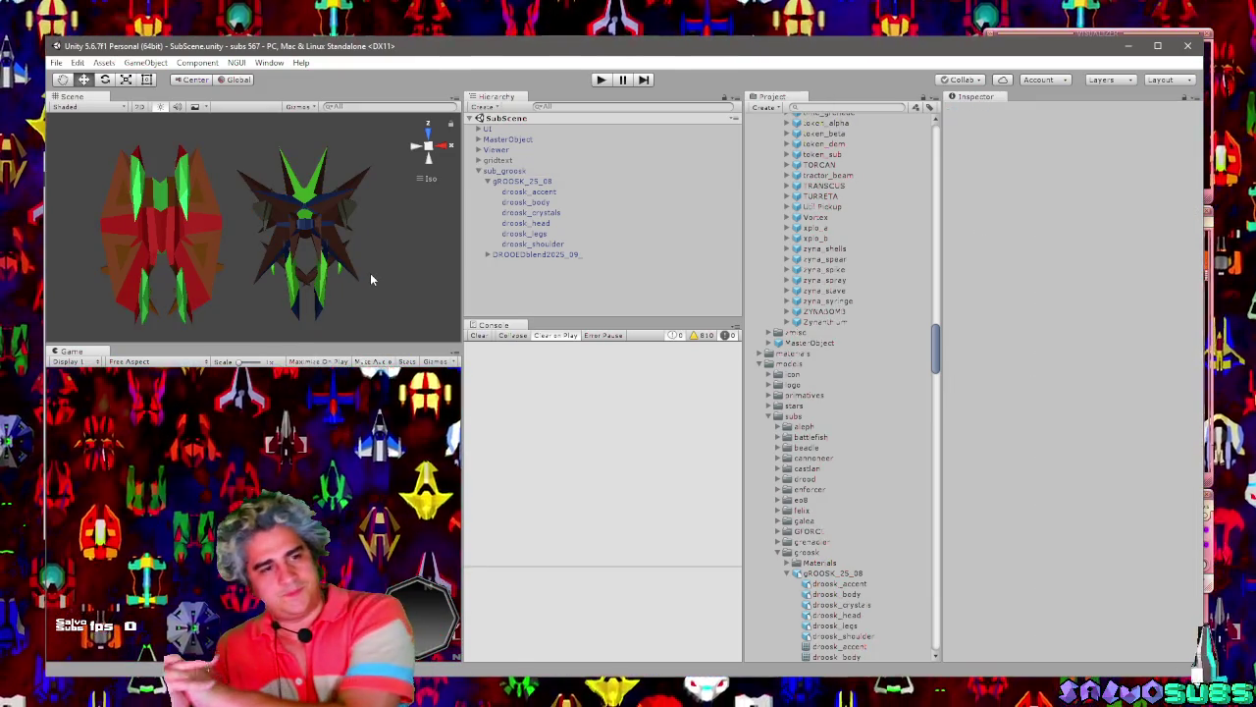
{"action": "left_click", "coordinate": [342, 220]}
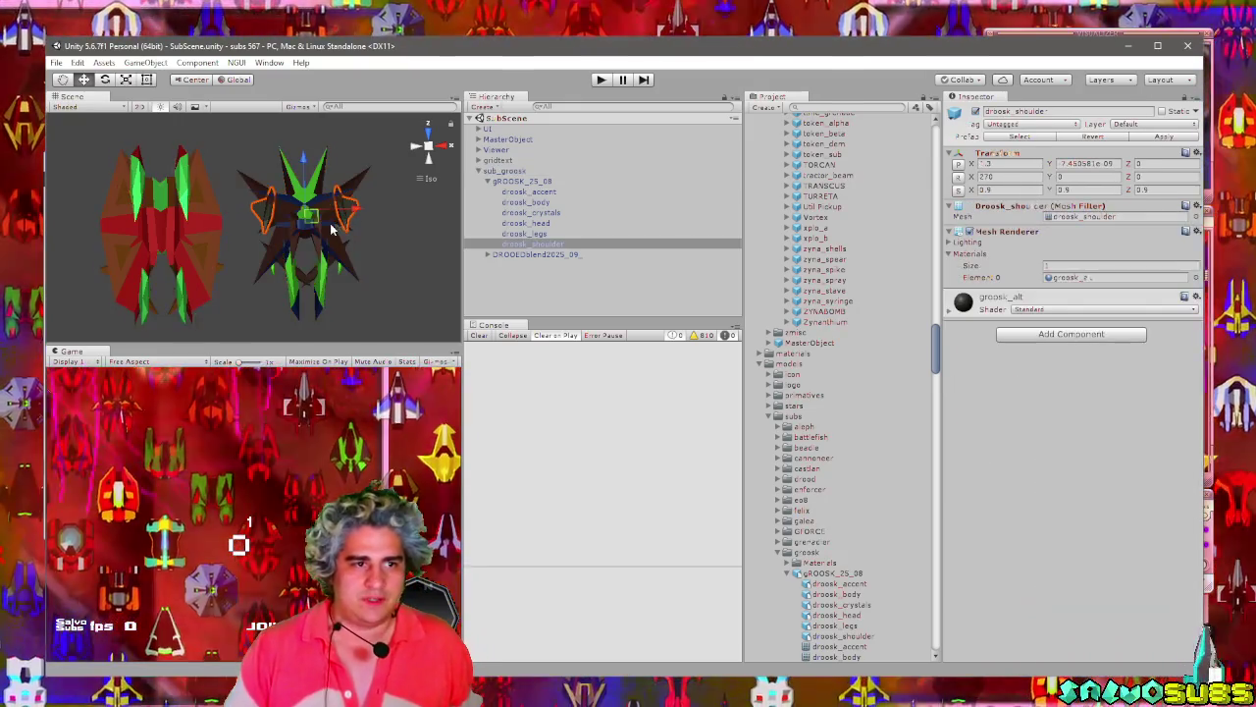
{"action": "left_click", "coordinate": [333, 228]}
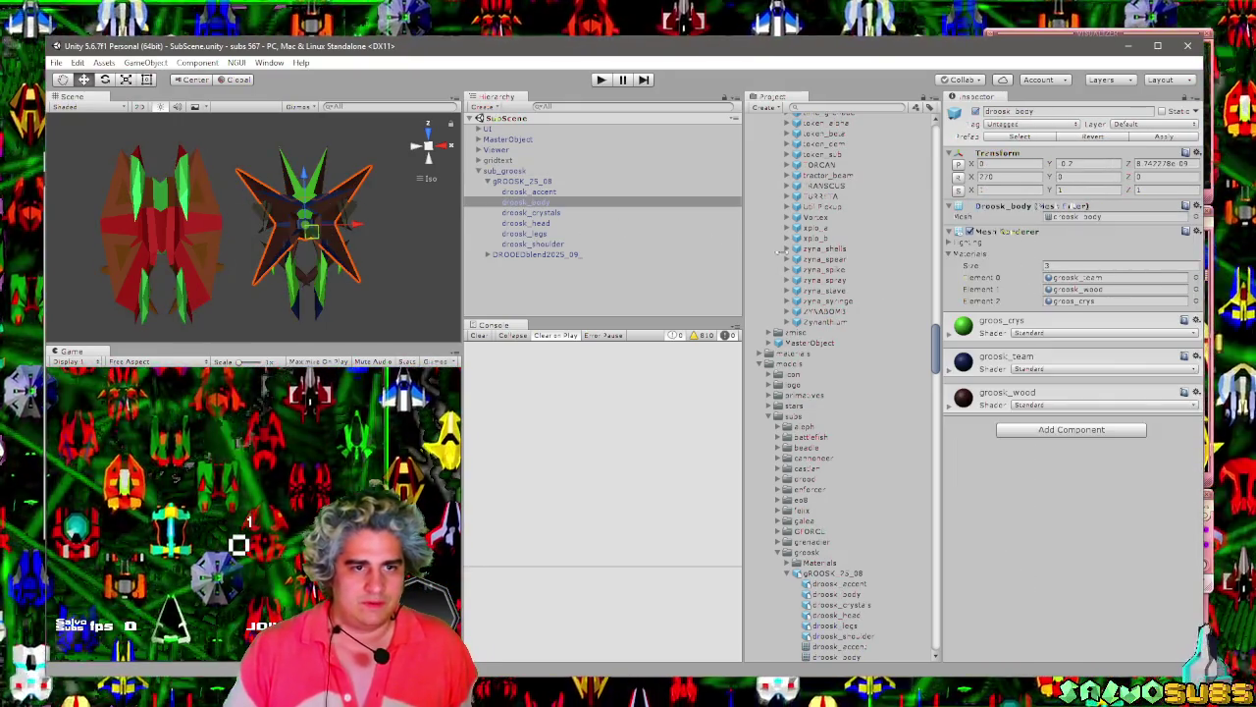
Shift the groosk_wood albedo from dark brown to a redder brown (red about 122).
{"action": "left_click", "coordinate": [963, 397]}
{"action": "left_click", "coordinate": [1048, 449]}
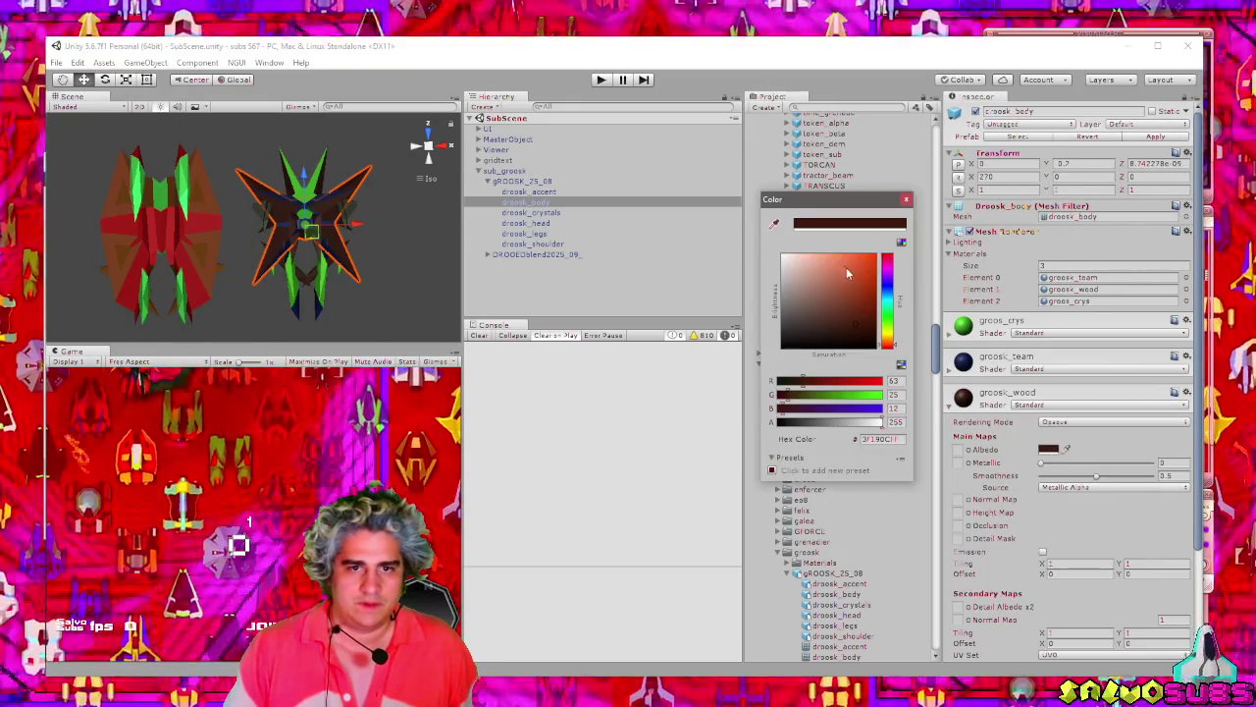
{"action": "left_click_drag", "start_coordinate": [846, 267], "coordinate": [858, 307]}
{"action": "left_click", "coordinate": [906, 200]}
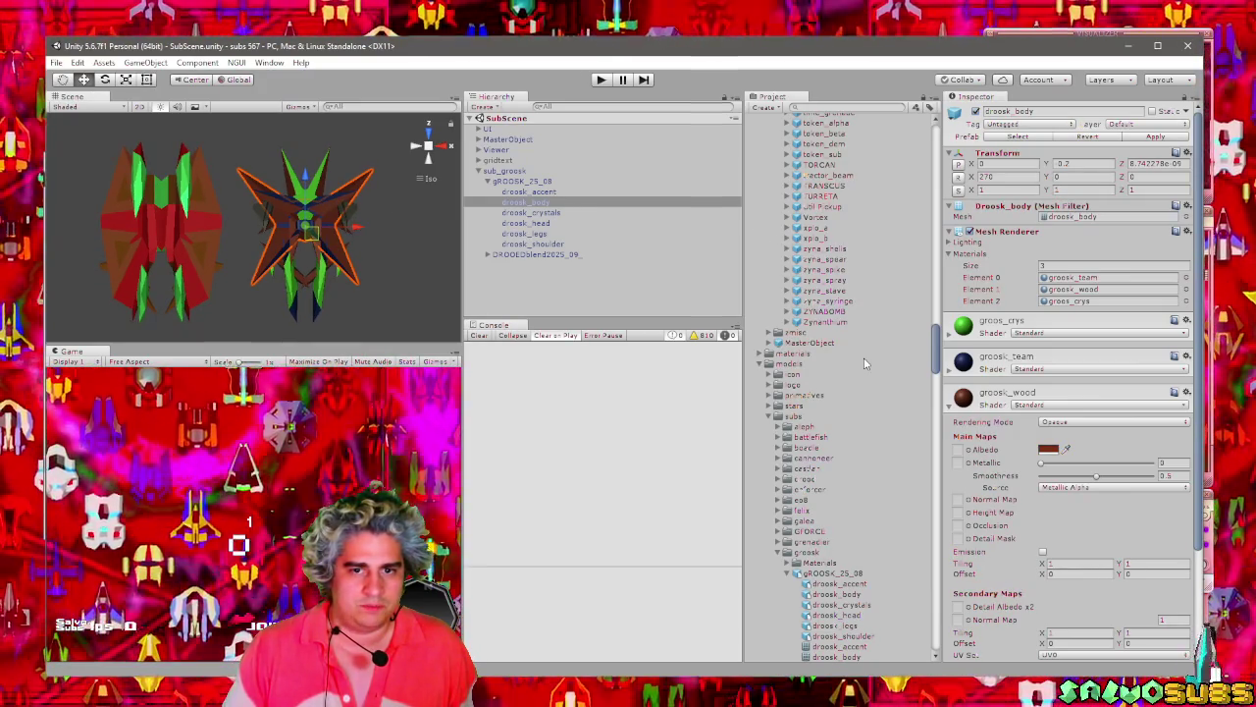
{"action": "scroll", "coordinate": [819, 402], "scroll_direction": "down", "scroll_amount": 10}
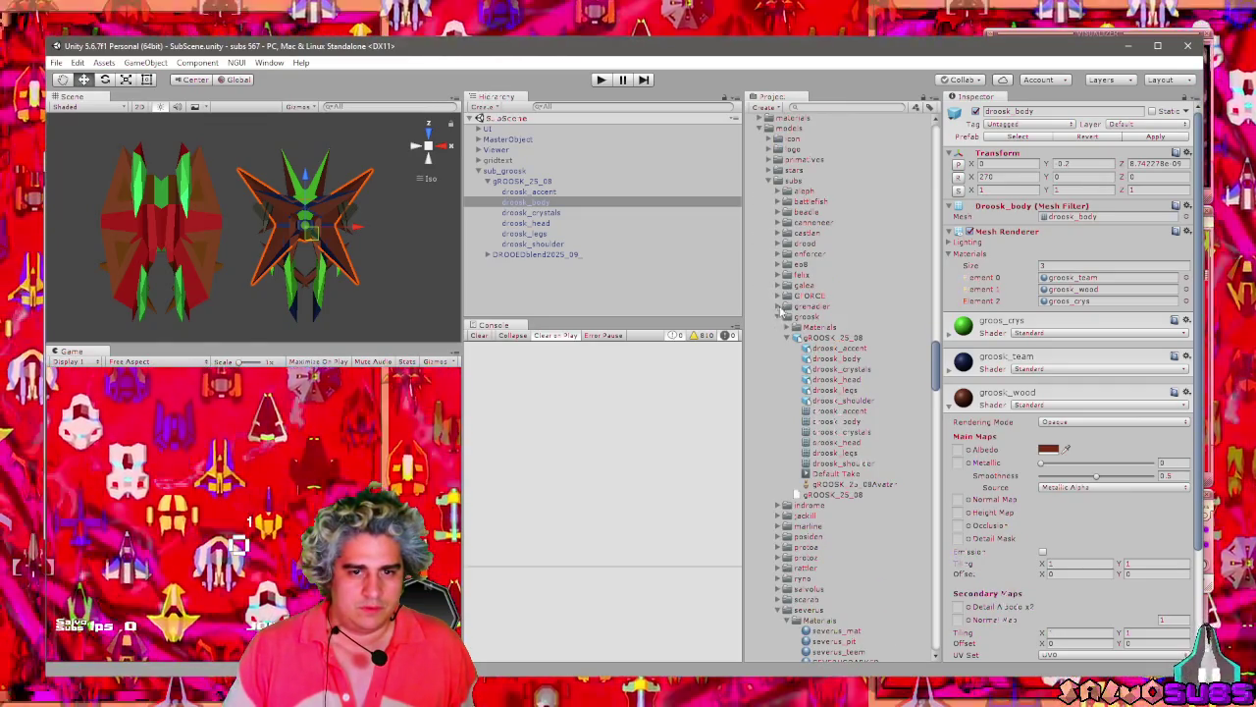
Open mat_droo_crystal from the drood Materials folder and copy its specular colour.
{"action": "left_click", "coordinate": [778, 243]}
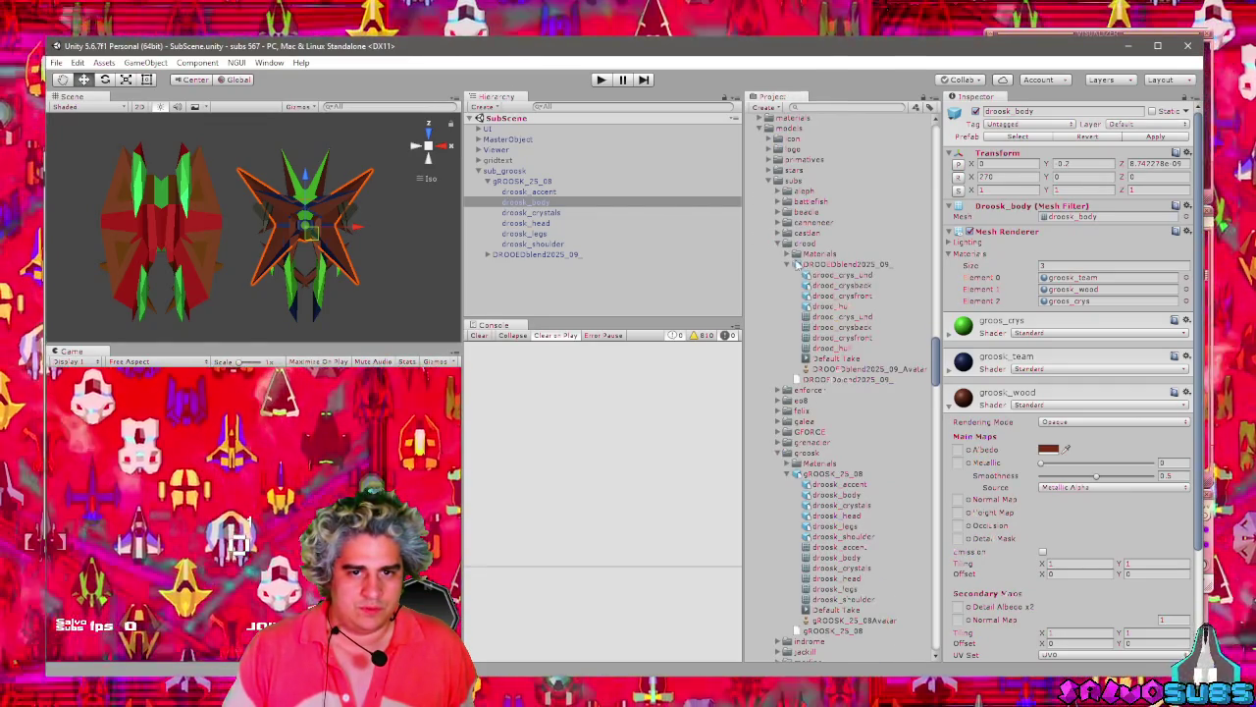
{"action": "left_click", "coordinate": [797, 254]}
{"action": "left_click", "coordinate": [858, 275]}
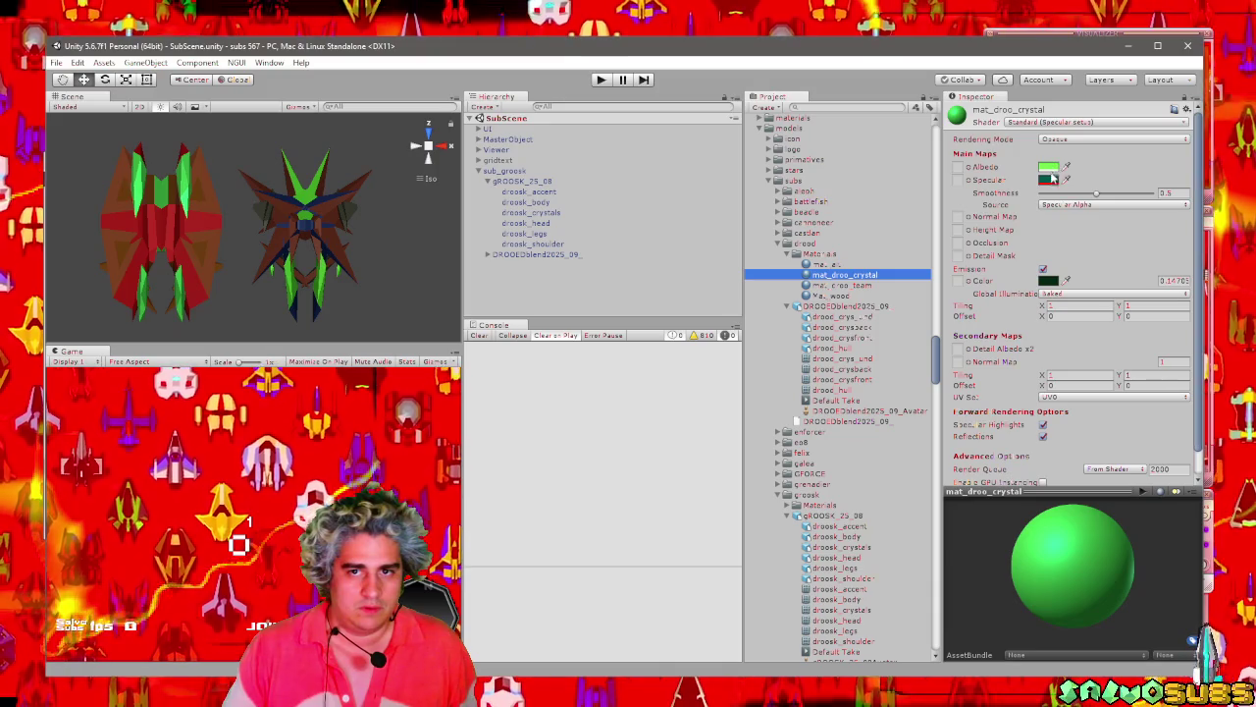
{"action": "left_click", "coordinate": [1049, 179]}
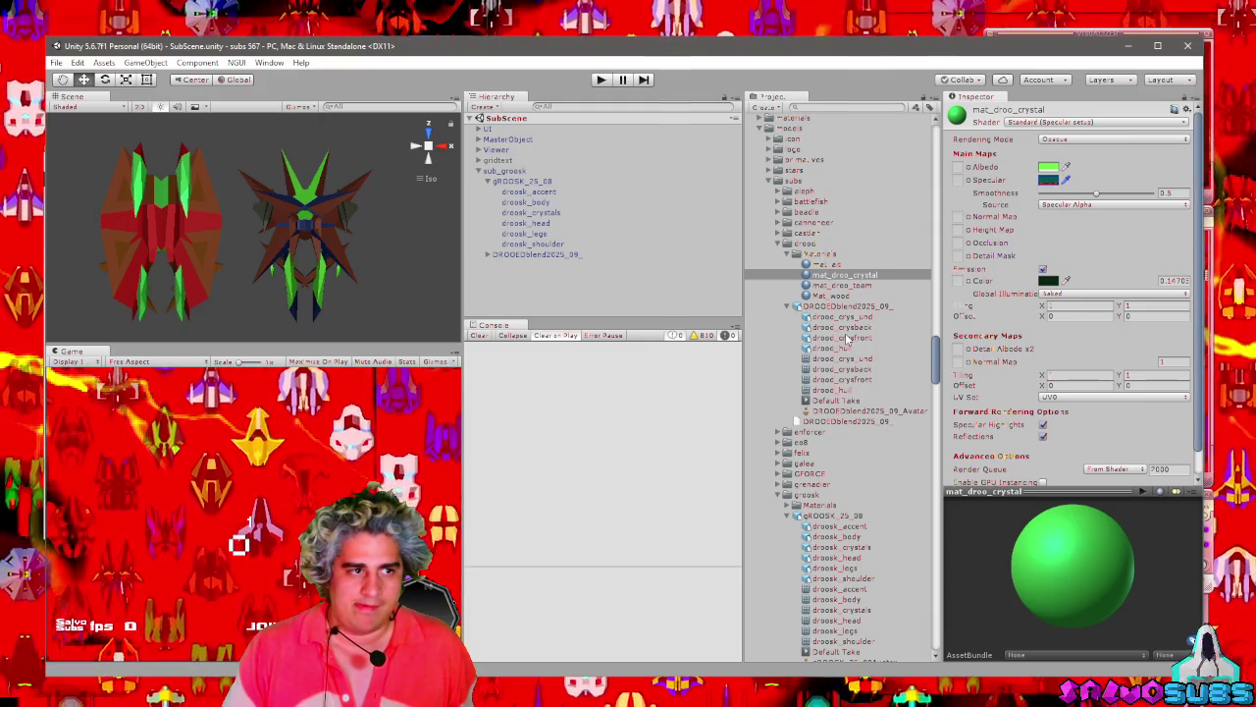
{"action": "right_click", "coordinate": [1049, 177]}
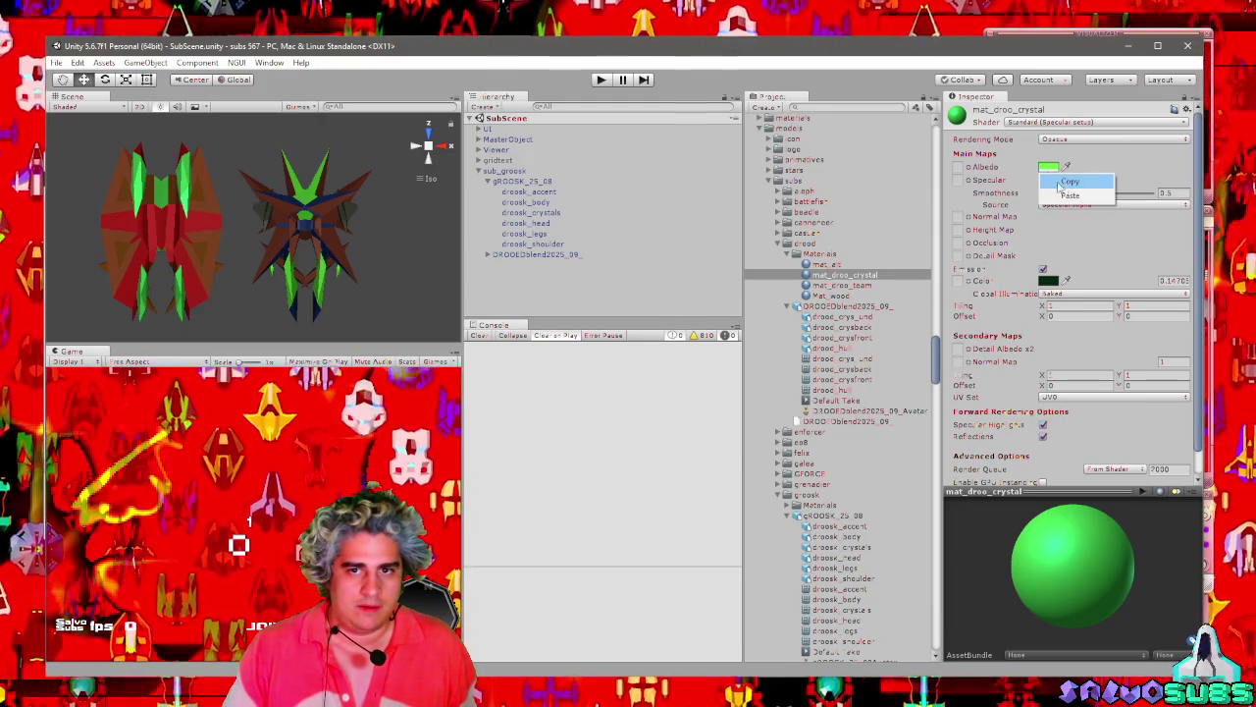
{"action": "left_click", "coordinate": [1069, 181]}
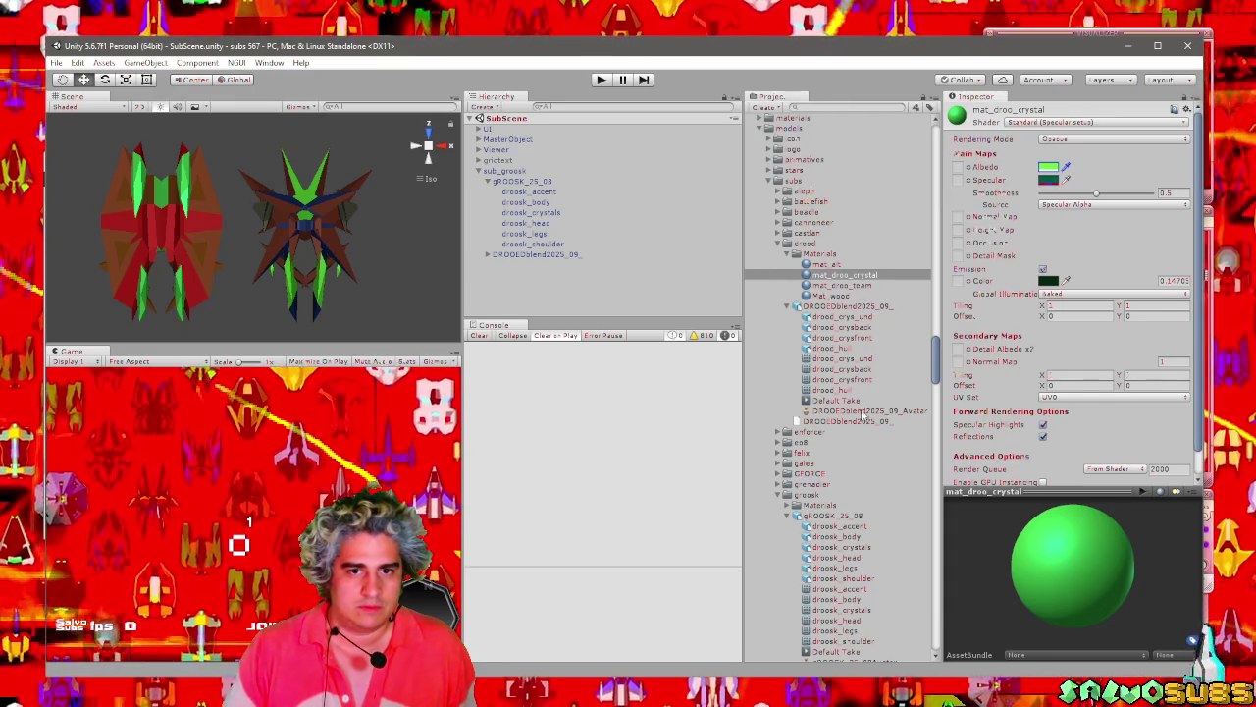
{"action": "scroll", "coordinate": [863, 422], "scroll_direction": "down", "scroll_amount": 5}
Locate groos_crys in the groosk Materials folder, then copy mat_droo_crystal's emission colour.
{"action": "left_click", "coordinate": [791, 309]}
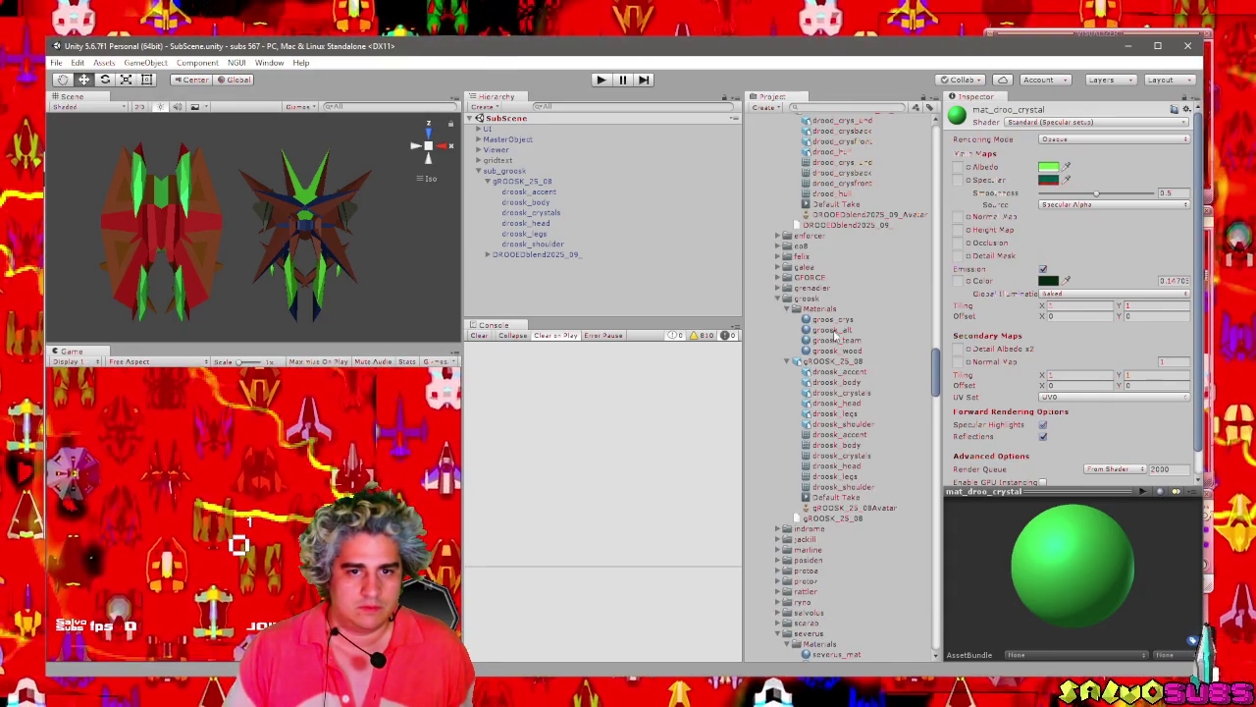
{"action": "left_click", "coordinate": [834, 320]}
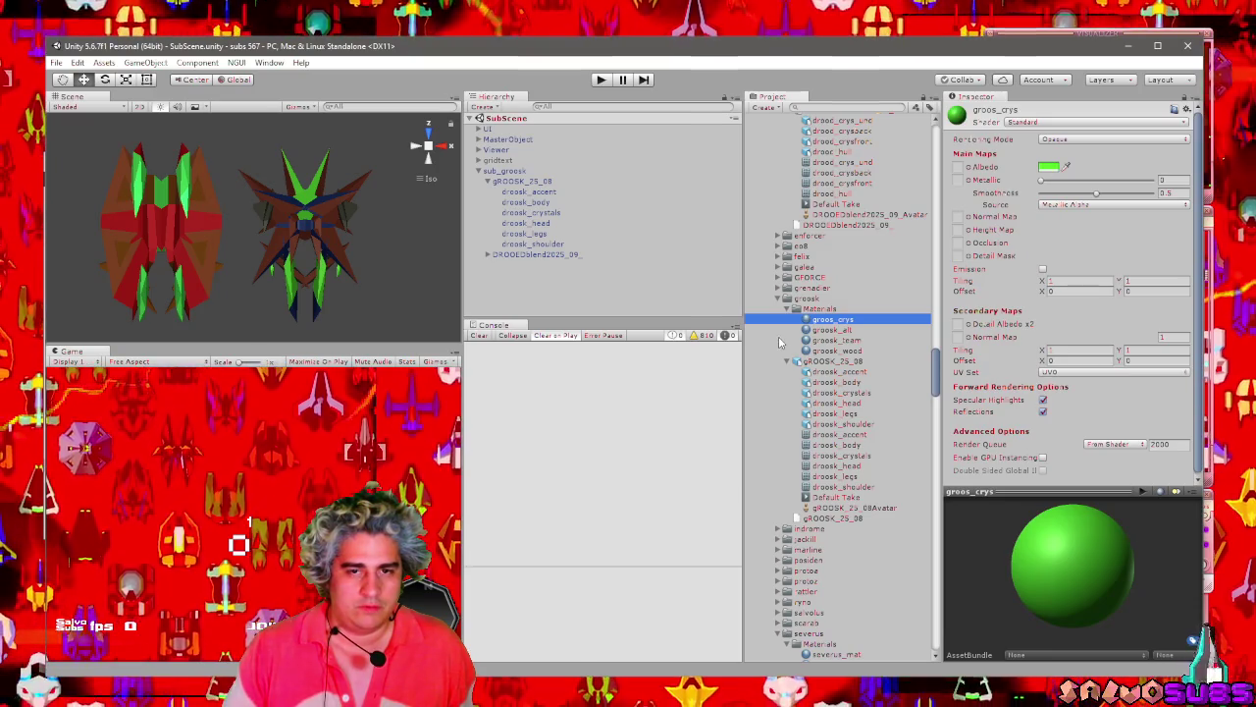
{"action": "scroll", "coordinate": [778, 342], "scroll_direction": "up", "scroll_amount": 3}
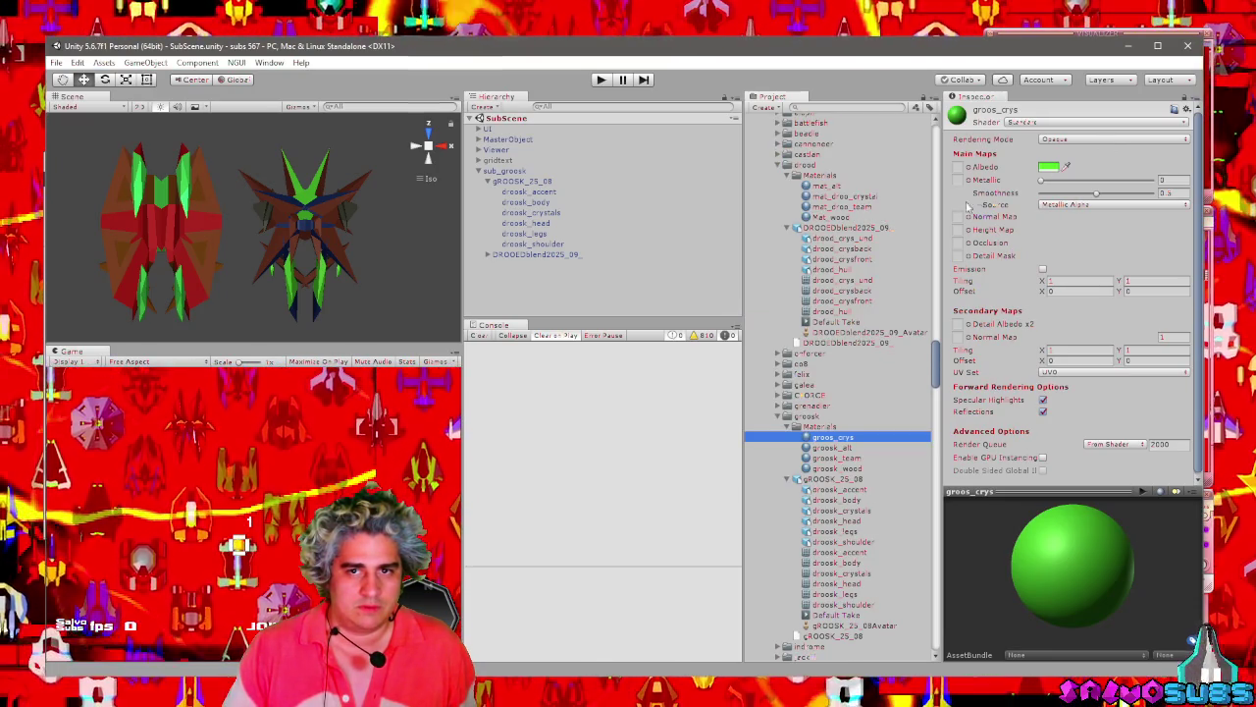
{"action": "left_click", "coordinate": [860, 198]}
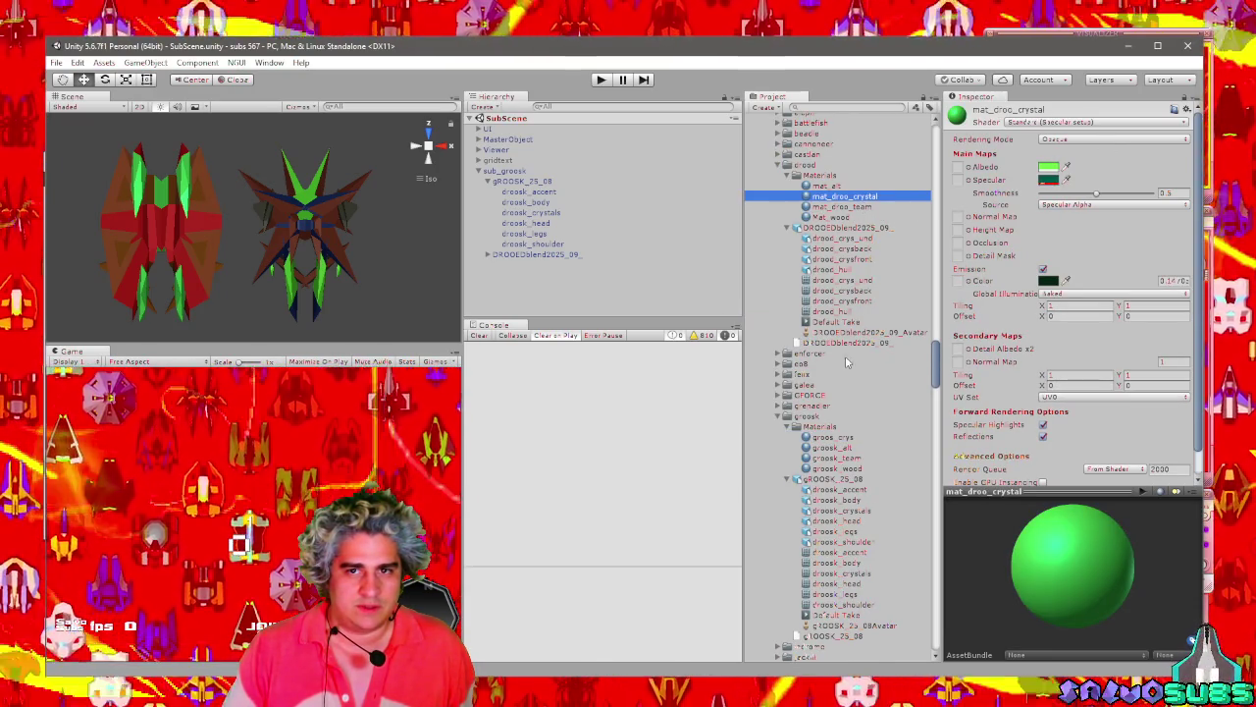
{"action": "left_click", "coordinate": [1069, 294]}
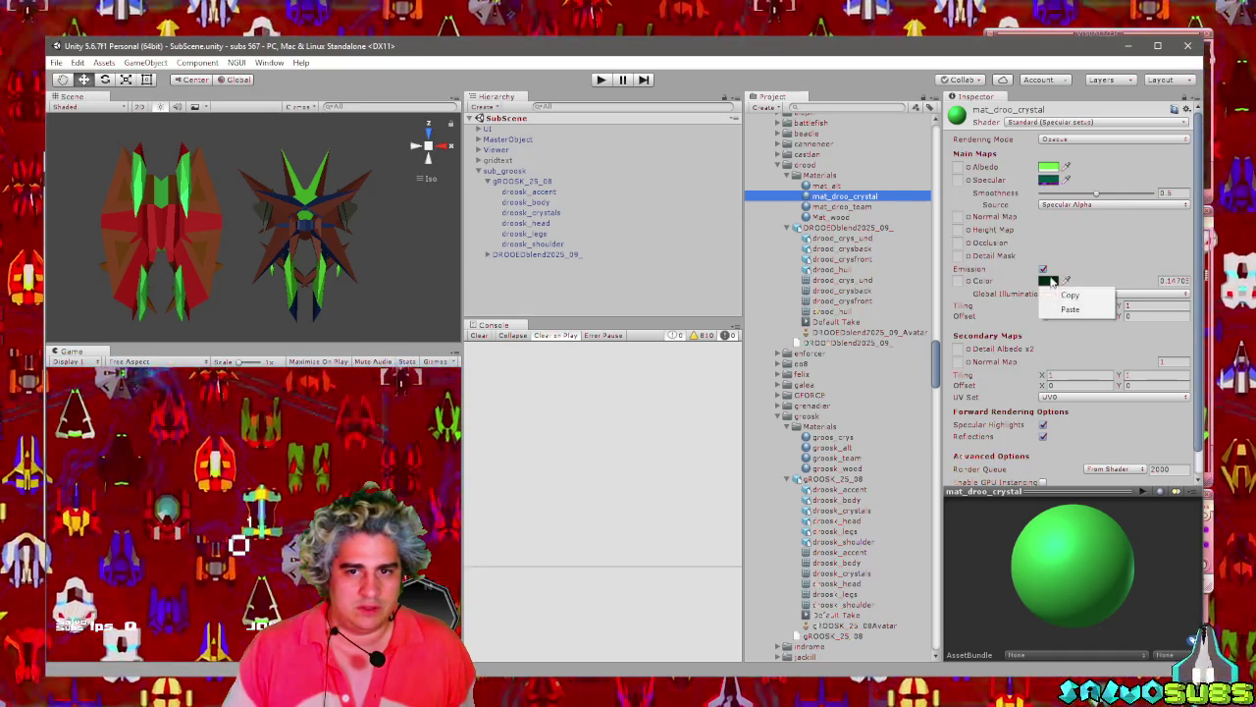
{"action": "left_click", "coordinate": [1058, 295]}
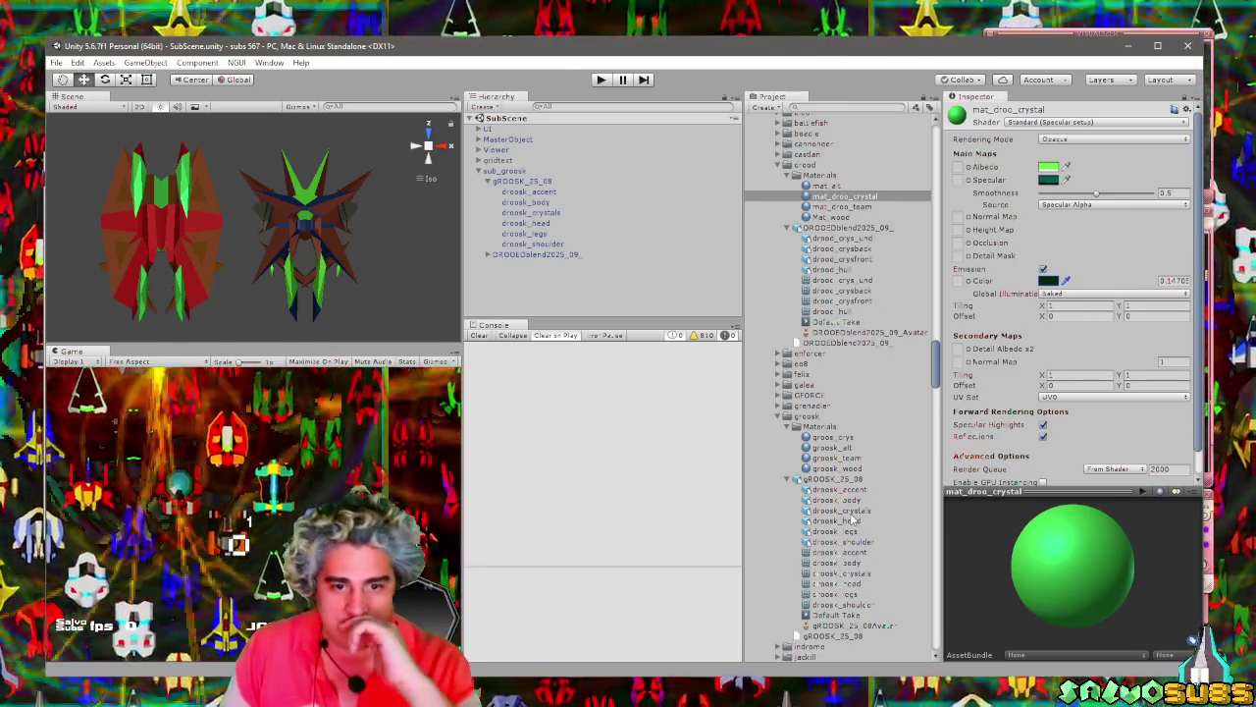
Switch groos_crys to Standard (Specular setup) with emission on, the pasted colour, and Baked GI.
{"action": "left_click", "coordinate": [850, 511]}
{"action": "left_click", "coordinate": [849, 458]}
{"action": "left_click", "coordinate": [850, 448]}
{"action": "left_click", "coordinate": [850, 437]}
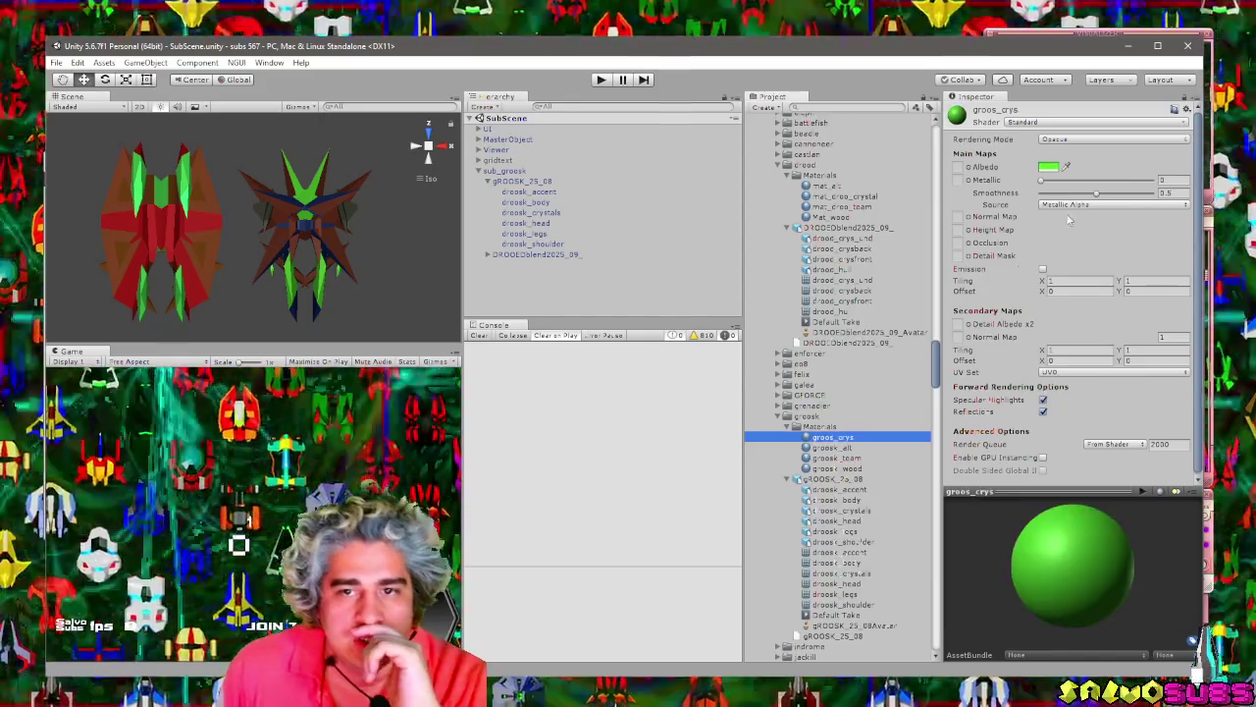
{"action": "left_click", "coordinate": [1114, 139]}
{"action": "left_click", "coordinate": [1099, 122]}
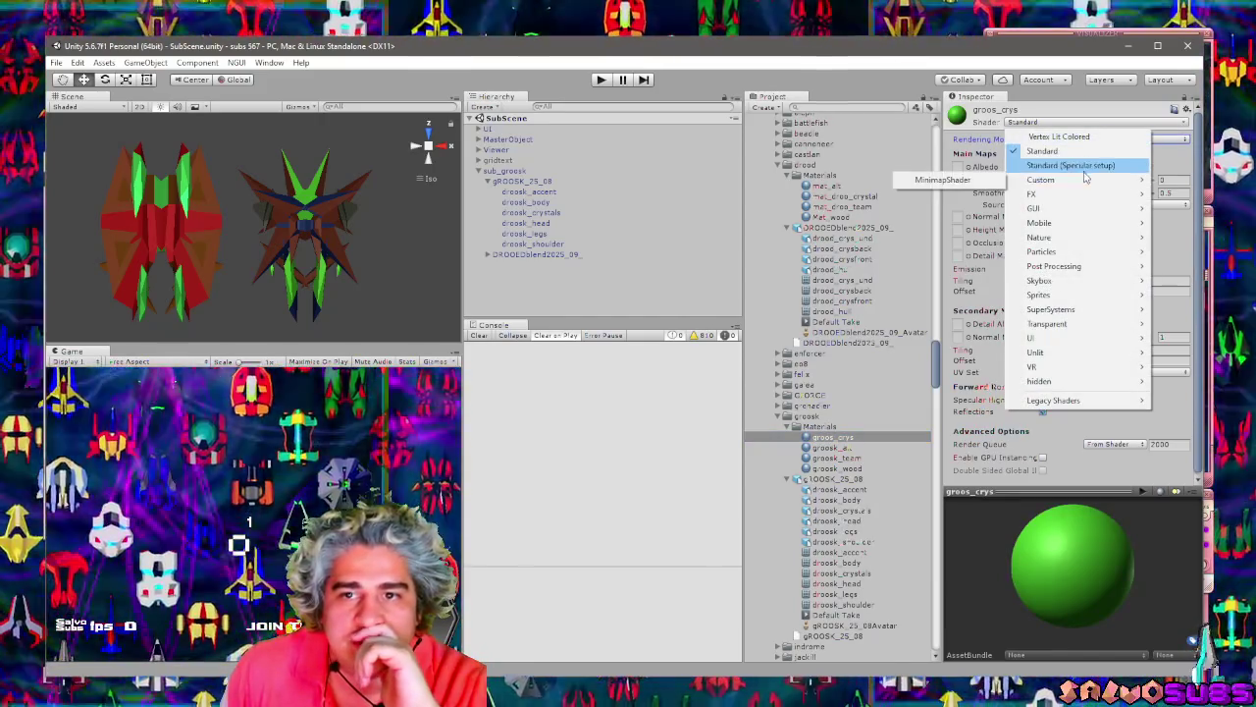
{"action": "left_click", "coordinate": [1082, 168]}
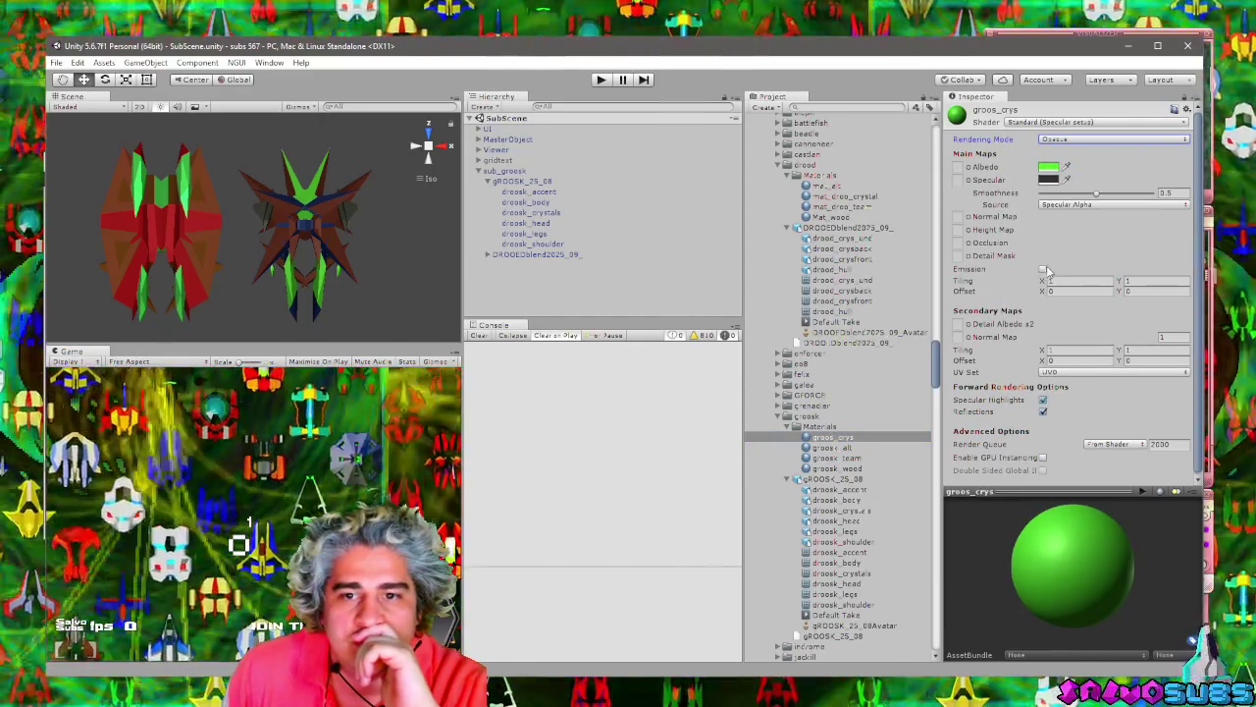
{"action": "left_click", "coordinate": [1043, 268]}
{"action": "left_click", "coordinate": [1079, 294]}
{"action": "left_click", "coordinate": [1068, 307]}
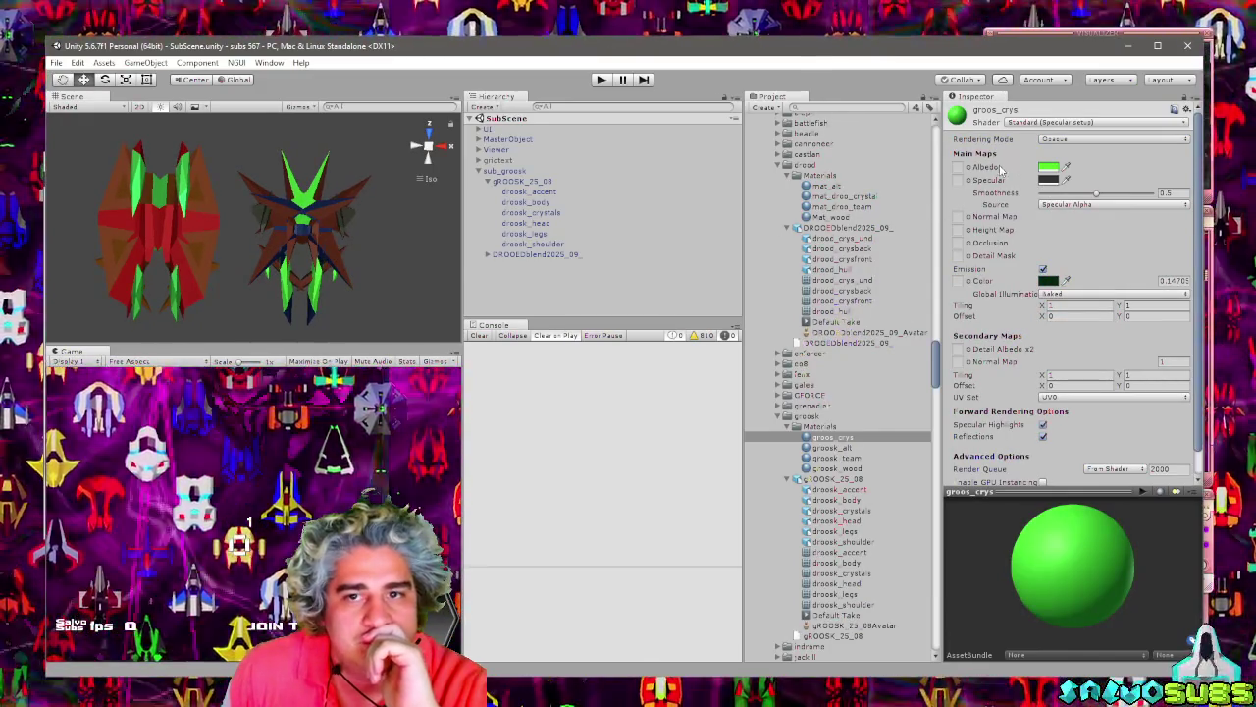
Compare mat_droo_crystal and groosk_alt settings, then return to groos_crys.
{"action": "left_click", "coordinate": [846, 197]}
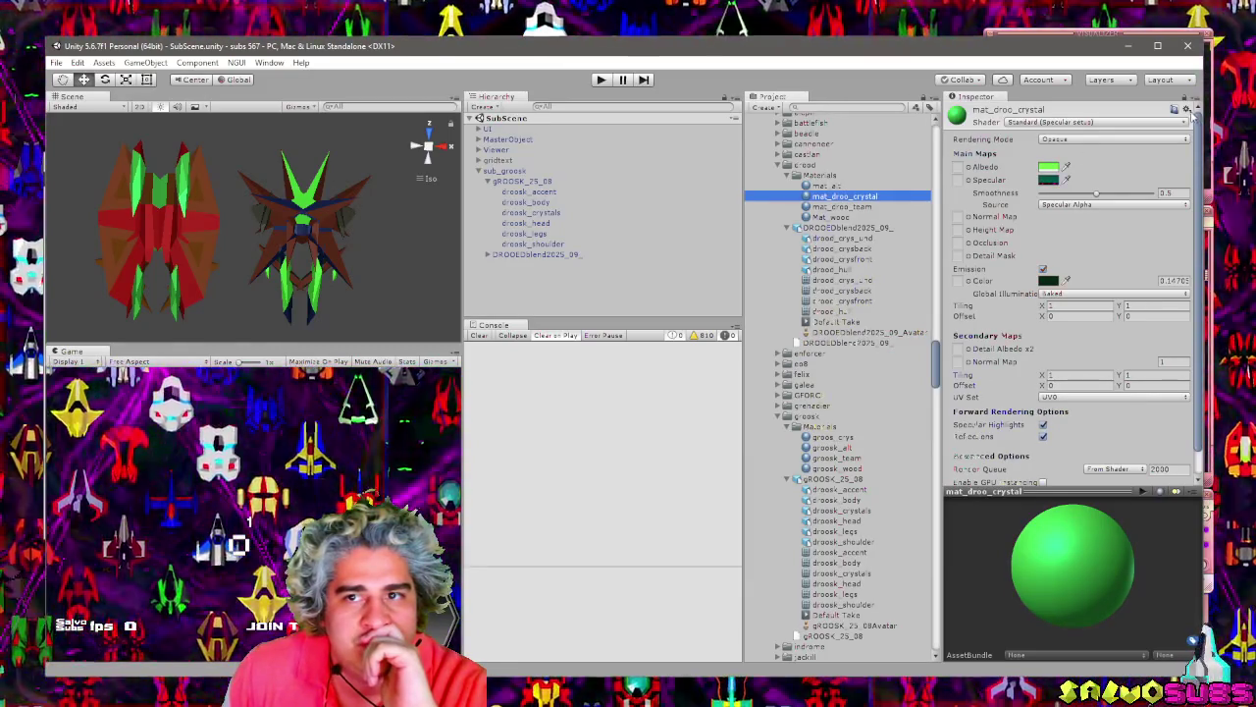
{"action": "left_click", "coordinate": [1187, 109]}
{"action": "left_click", "coordinate": [1195, 140]}
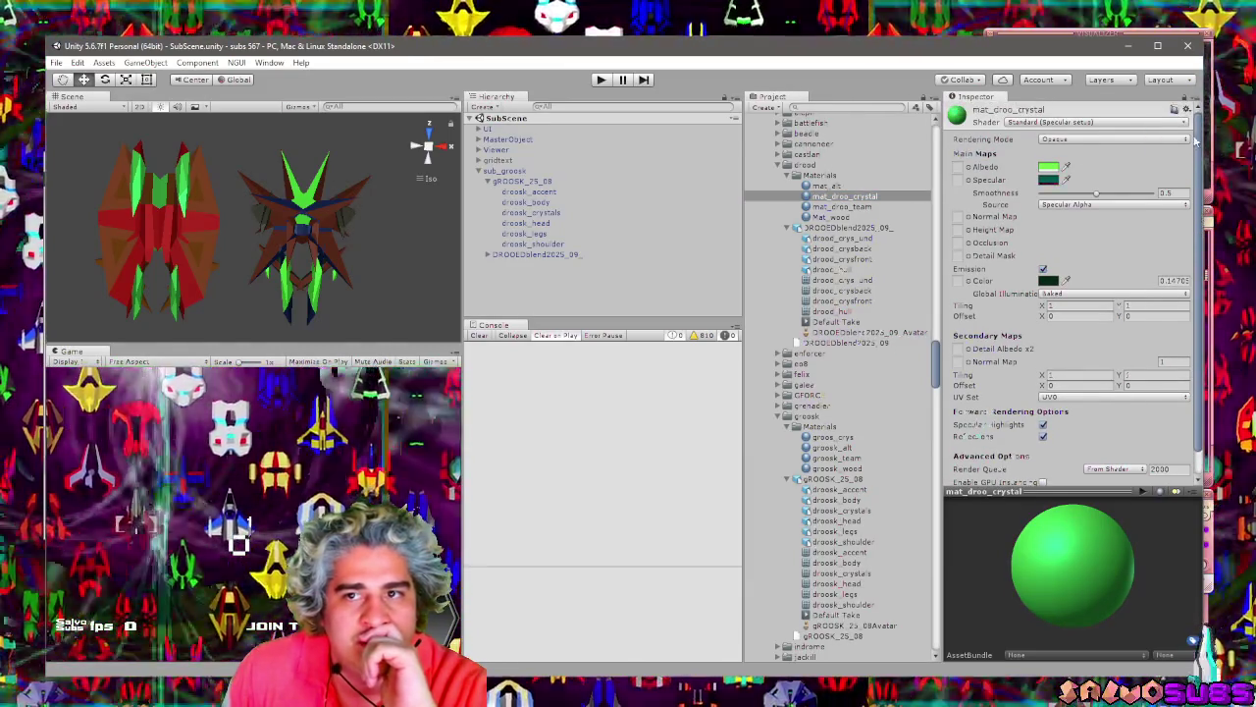
{"action": "right_click", "coordinate": [835, 197]}
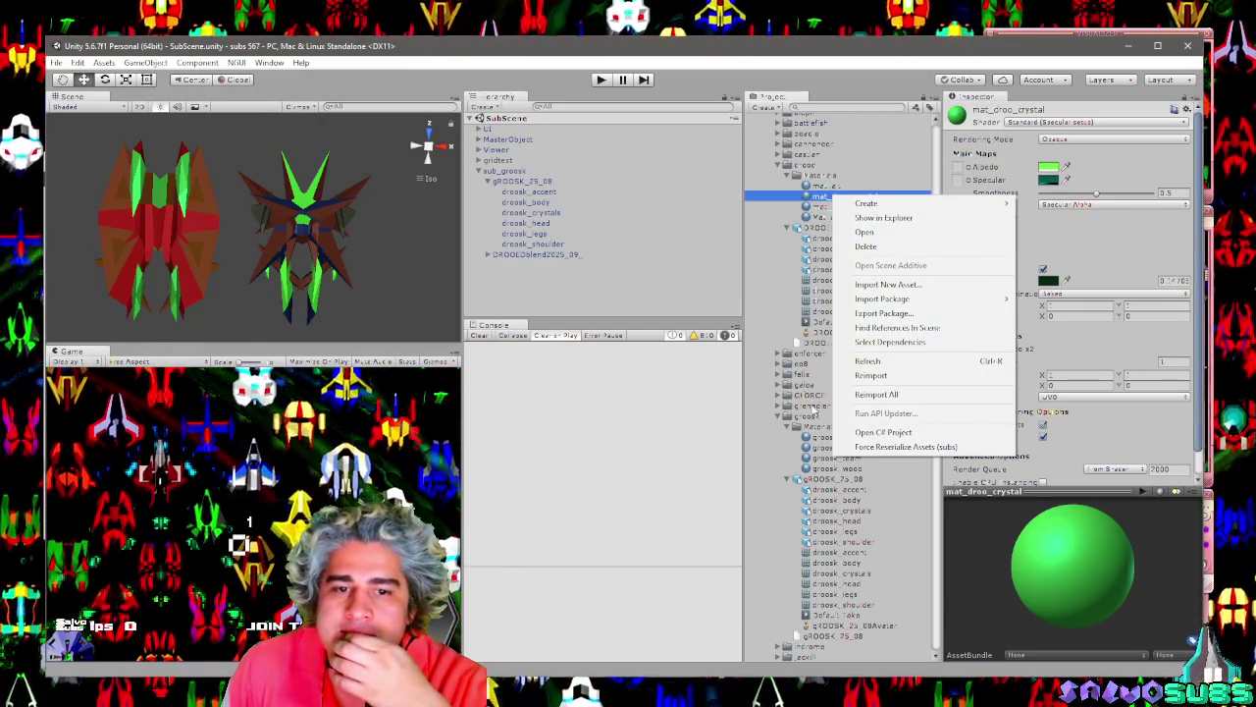
{"action": "left_click", "coordinate": [814, 449]}
{"action": "left_click", "coordinate": [824, 439]}
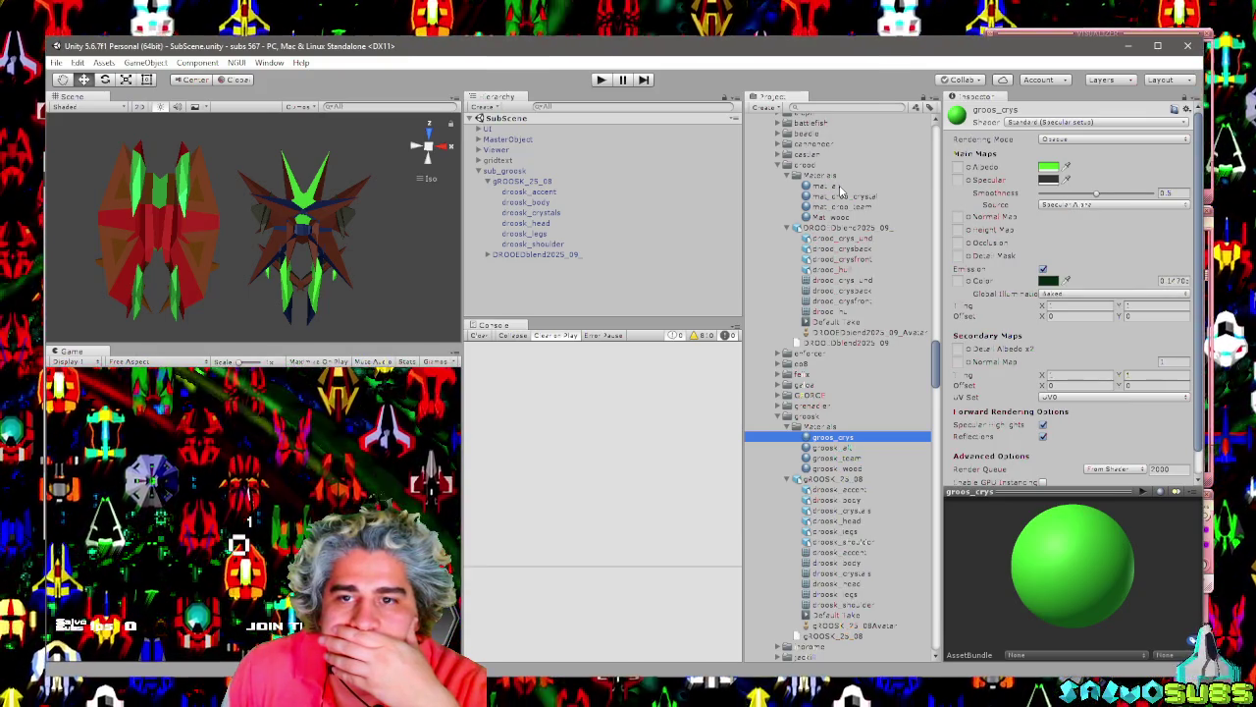
Set groos_crys's specular colour to a dark teal (R 19, G 83, B 99).
{"action": "left_click", "coordinate": [826, 186]}
{"action": "left_click", "coordinate": [839, 197]}
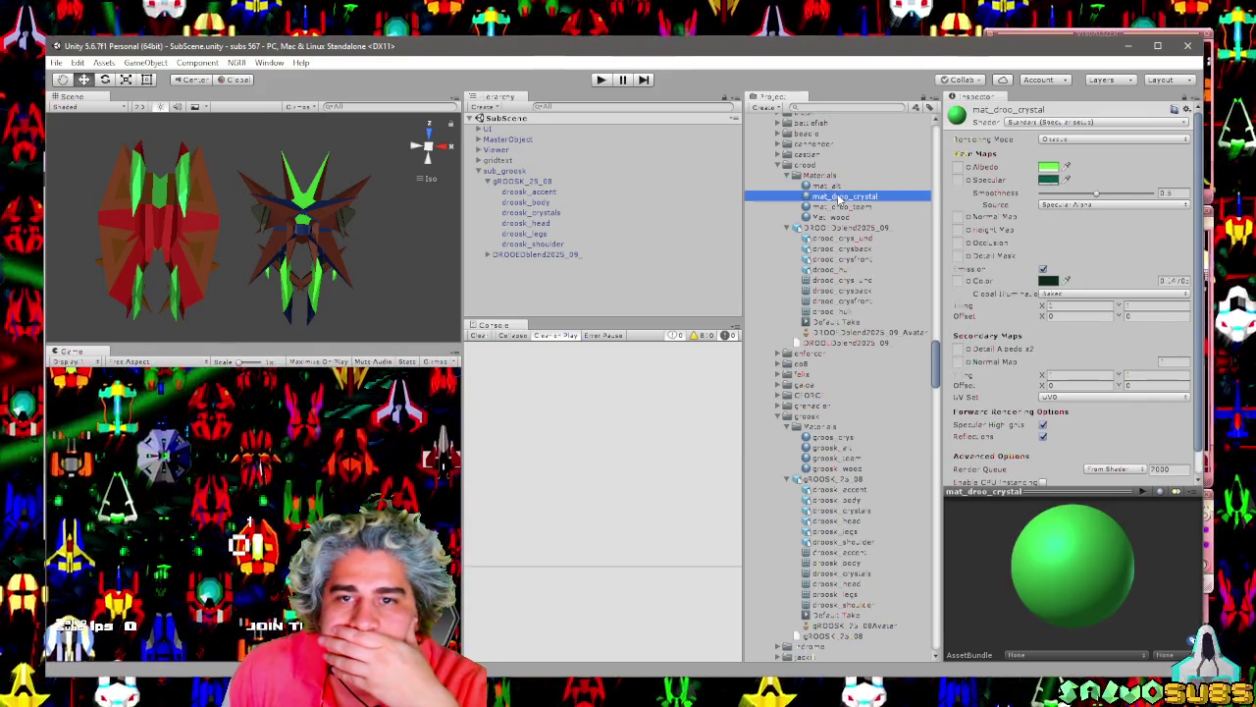
{"action": "left_click", "coordinate": [842, 437]}
{"action": "left_click", "coordinate": [1057, 182]}
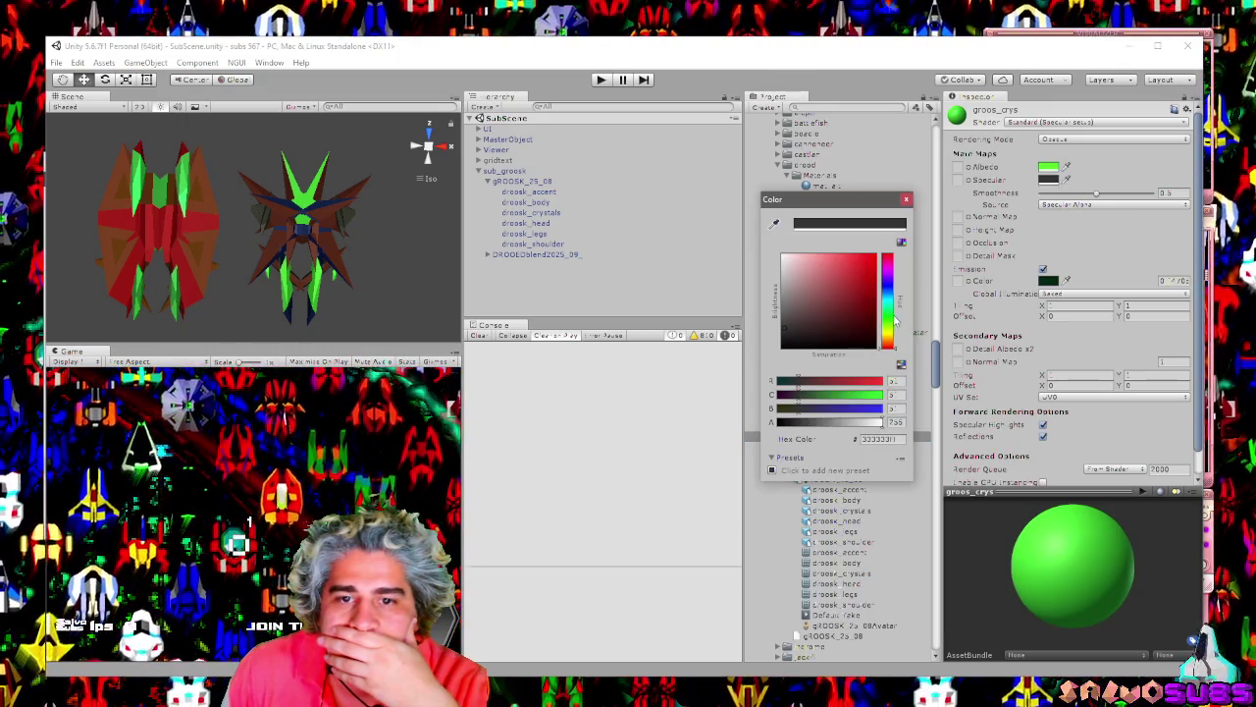
{"action": "left_click_drag", "start_coordinate": [895, 320], "coordinate": [891, 300]}
{"action": "left_click", "coordinate": [851, 306]}
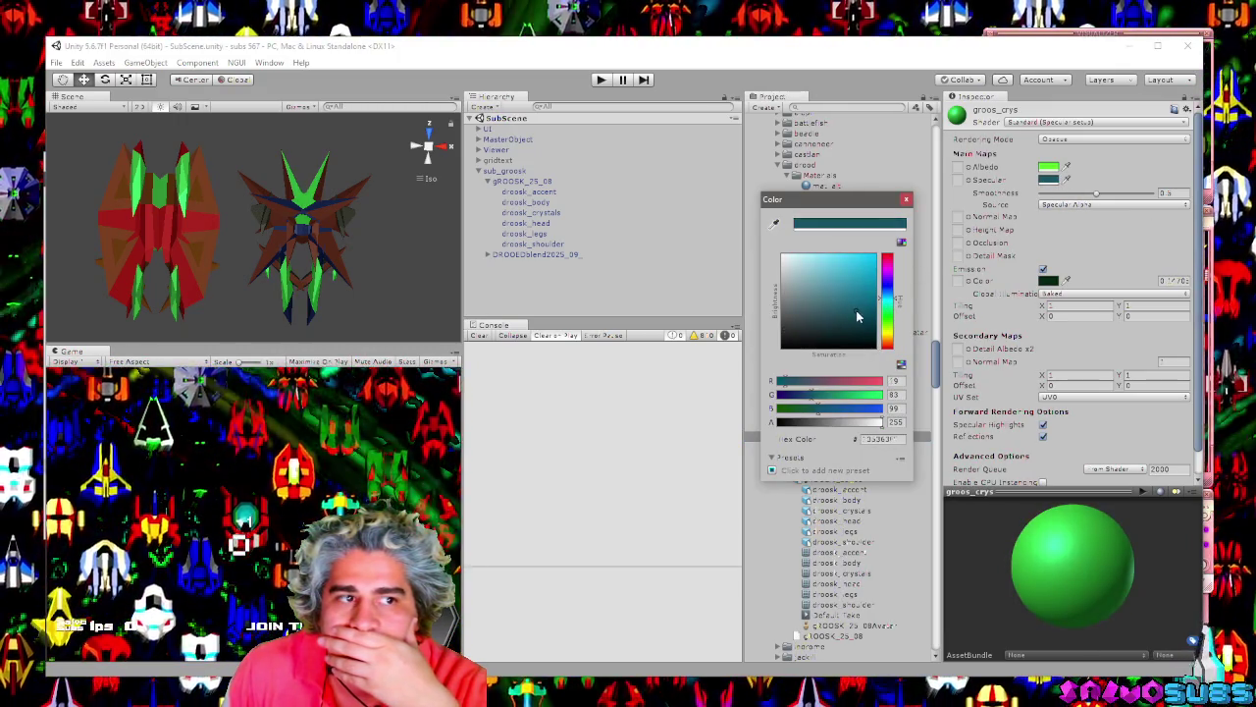
{"action": "left_click", "coordinate": [906, 202]}
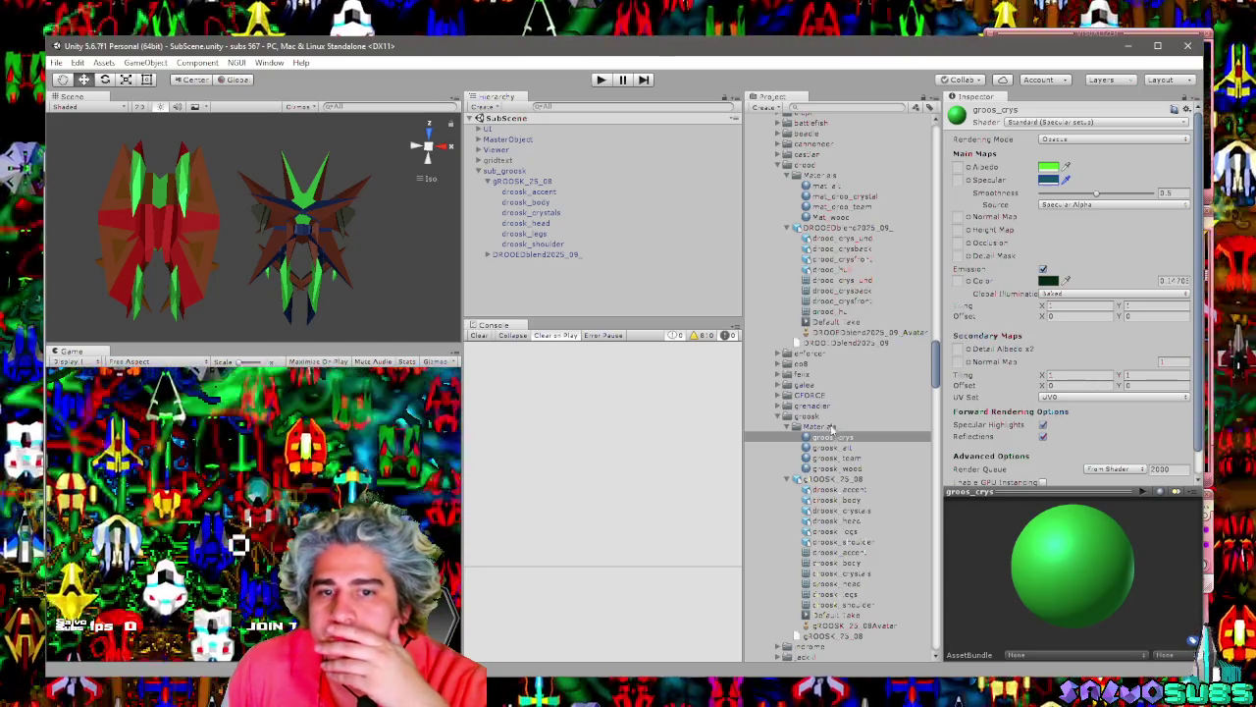
Compare groos_crys's teal specular against mat_droo_crystal, groosk_wood and groosk_team.
{"action": "left_click", "coordinate": [841, 196]}
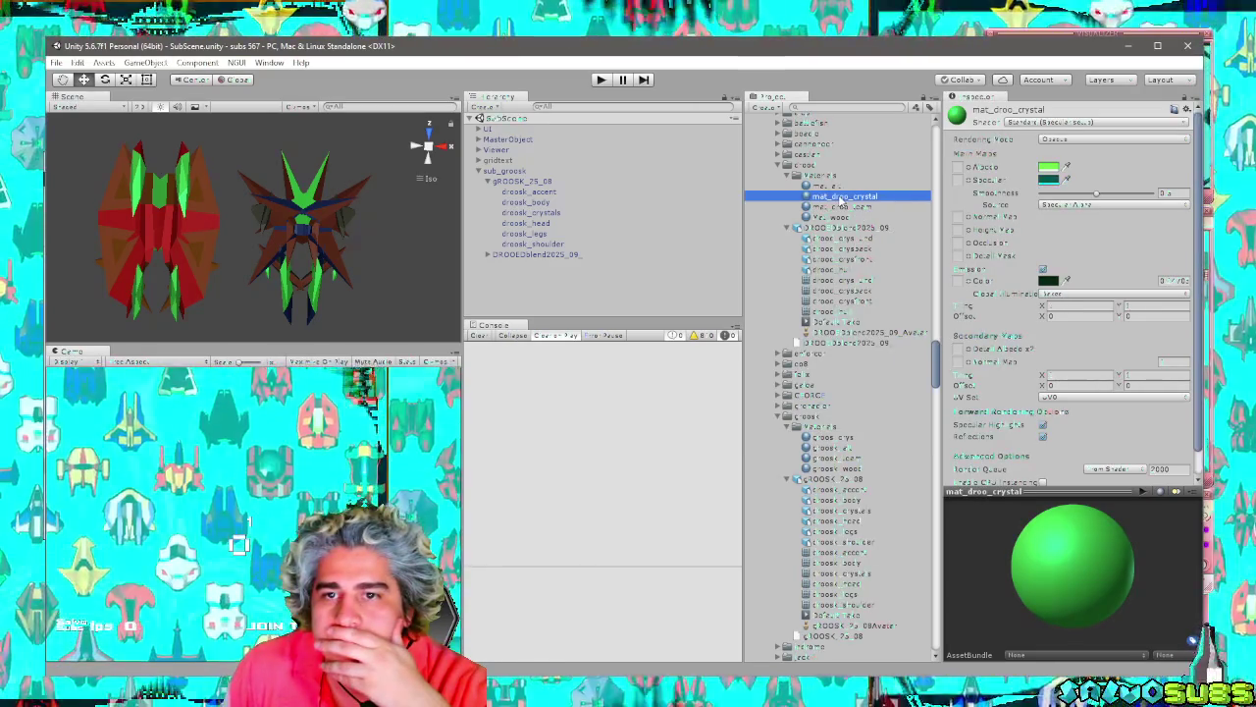
{"action": "left_click", "coordinate": [839, 438]}
{"action": "left_click", "coordinate": [1048, 181]}
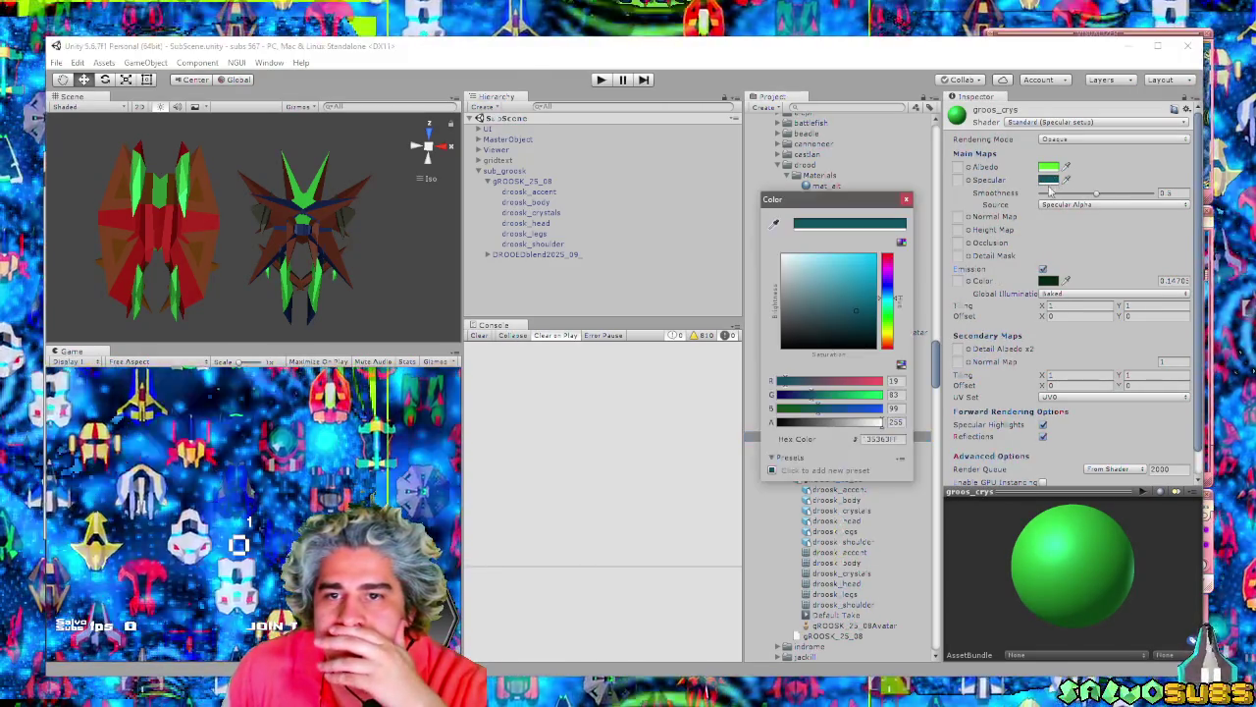
{"action": "left_click", "coordinate": [905, 199]}
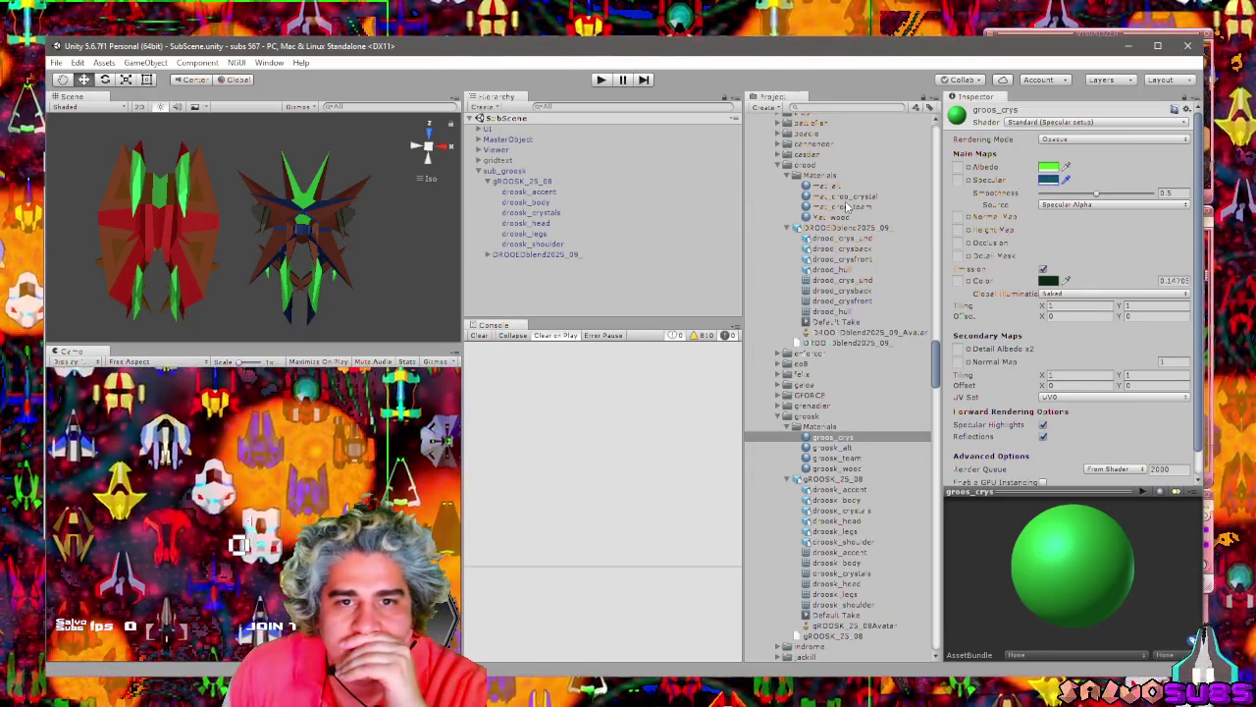
{"action": "left_click", "coordinate": [843, 197]}
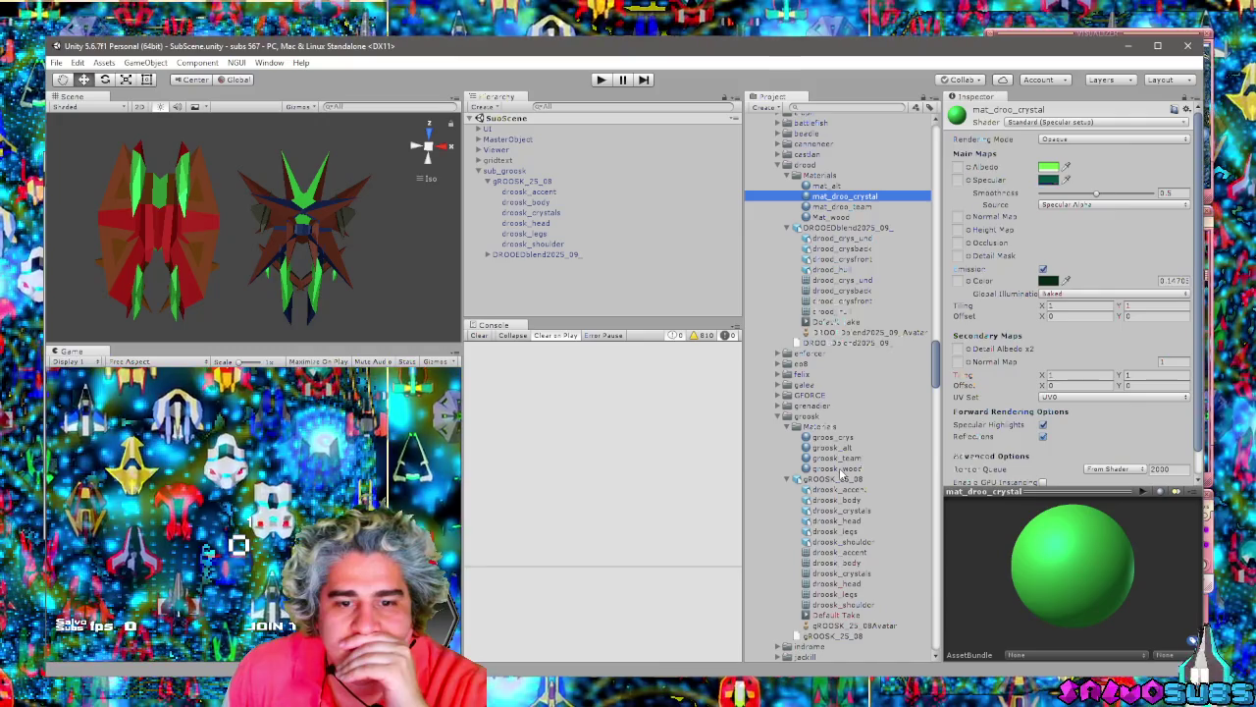
{"action": "left_click", "coordinate": [839, 469]}
{"action": "left_click", "coordinate": [837, 457]}
{"action": "left_click", "coordinate": [839, 438]}
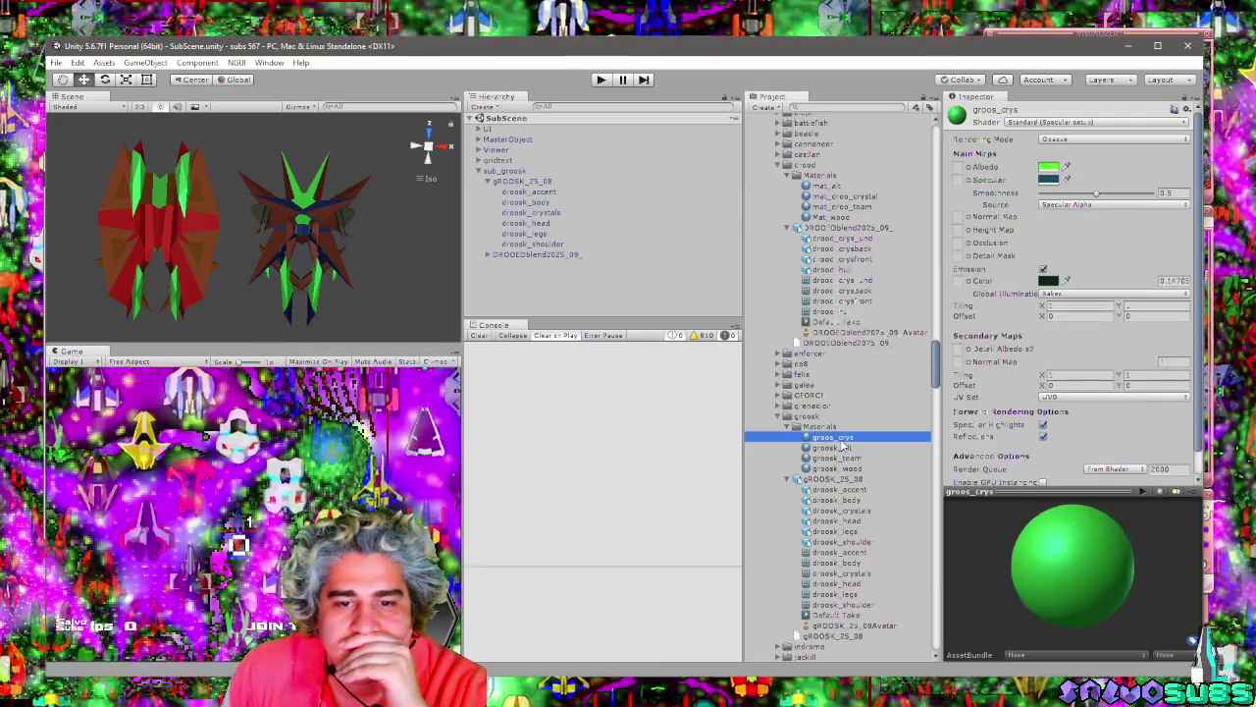
{"action": "left_click", "coordinate": [846, 197]}
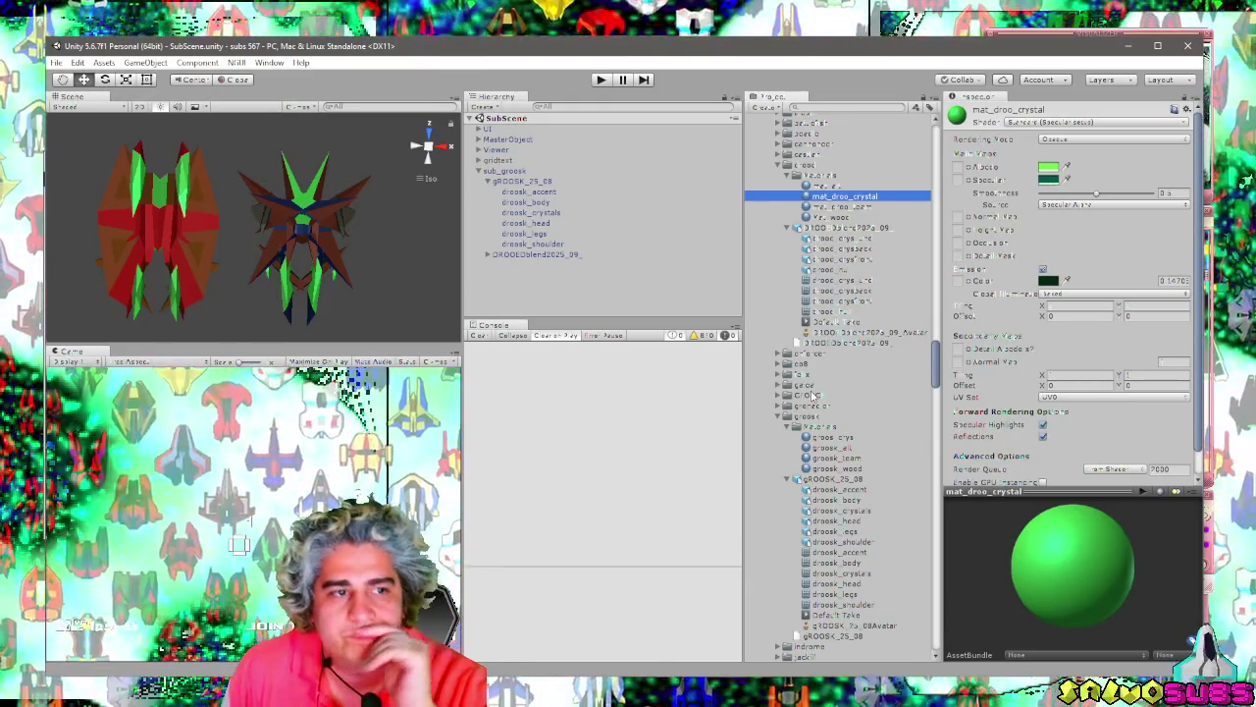
{"action": "mouse_move", "coordinate": [216, 235]}
{"action": "left_mouse_down"}
{"action": "mouse_move", "coordinate": [255, 254]}
{"action": "mouse_move", "coordinate": [281, 298]}
{"action": "left_mouse_up"}
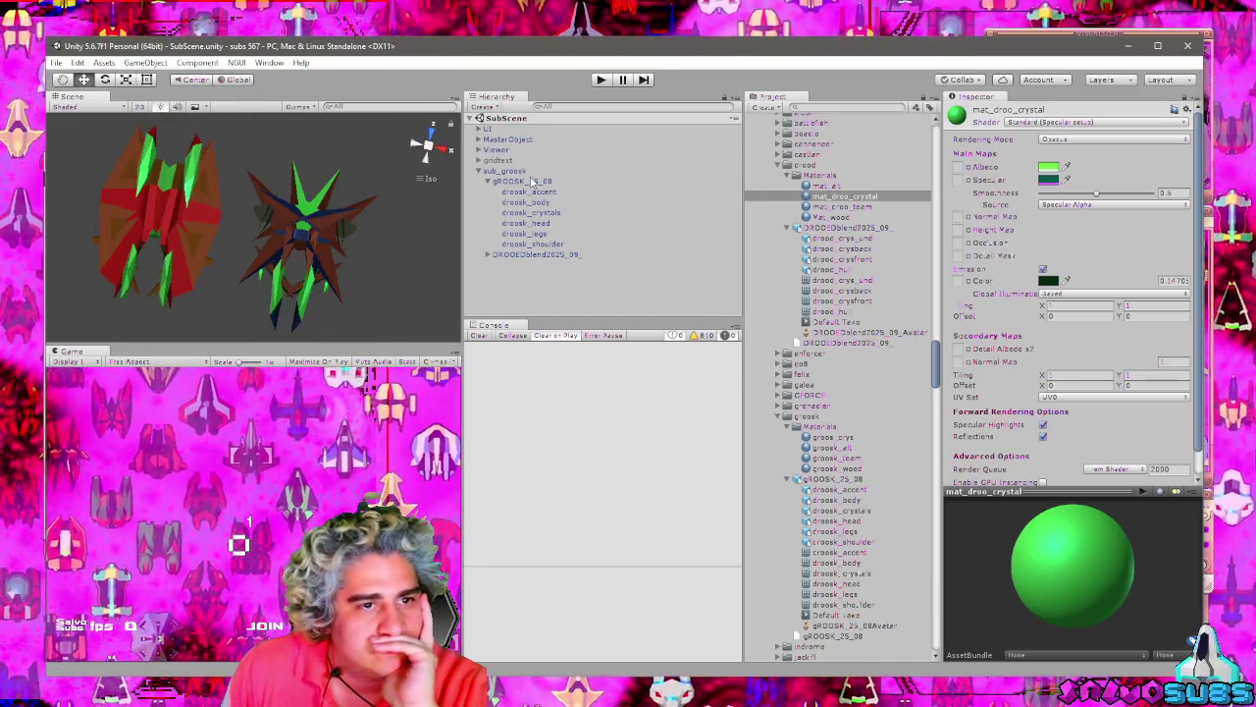
Inspect sub_groosk and the accent, body, crystals and head parts' materials.
{"action": "left_click", "coordinate": [530, 181]}
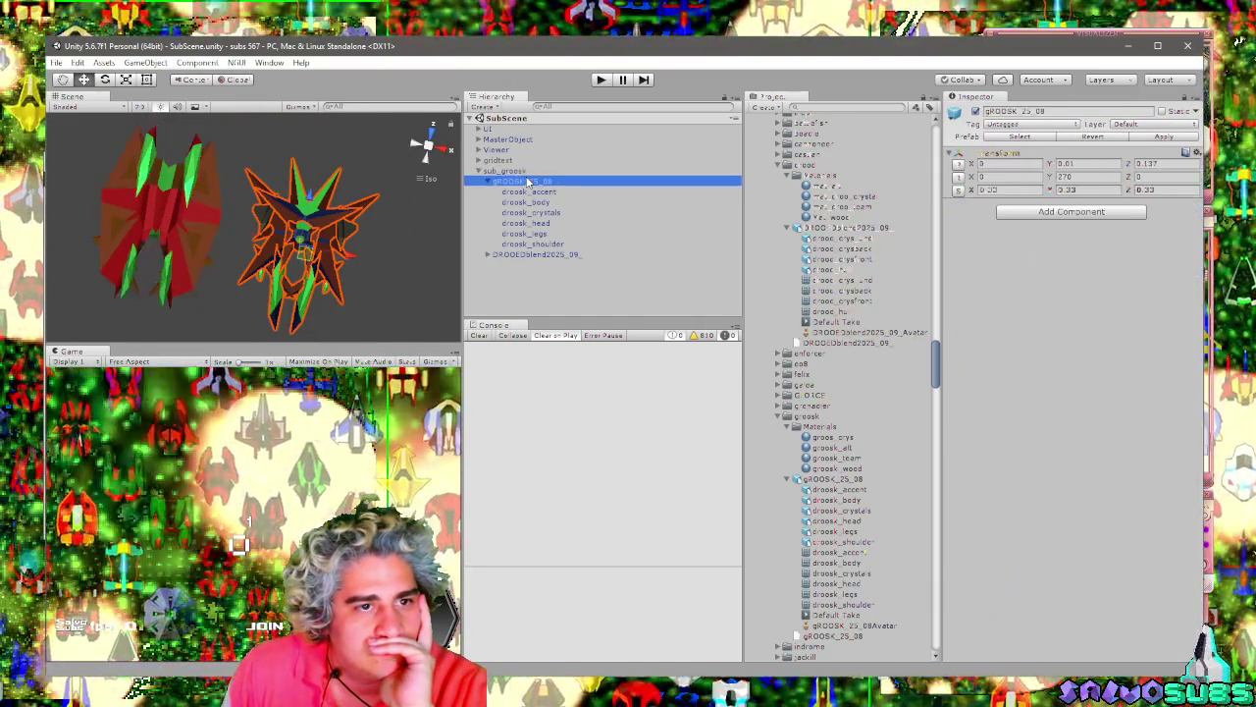
{"action": "left_click", "coordinate": [526, 172]}
{"action": "left_click", "coordinate": [523, 180]}
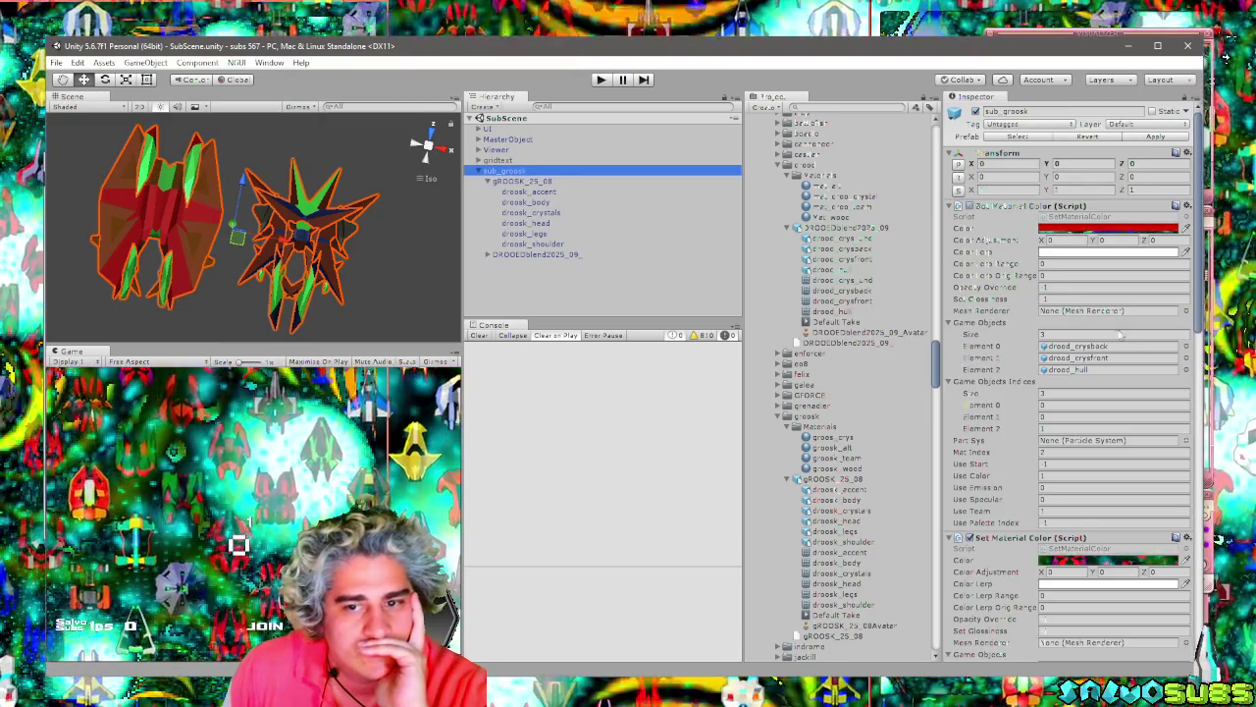
{"action": "mouse_move", "coordinate": [353, 221]}
{"action": "left_mouse_down"}
{"action": "mouse_move", "coordinate": [328, 219]}
{"action": "mouse_move", "coordinate": [383, 223]}
{"action": "left_mouse_up"}
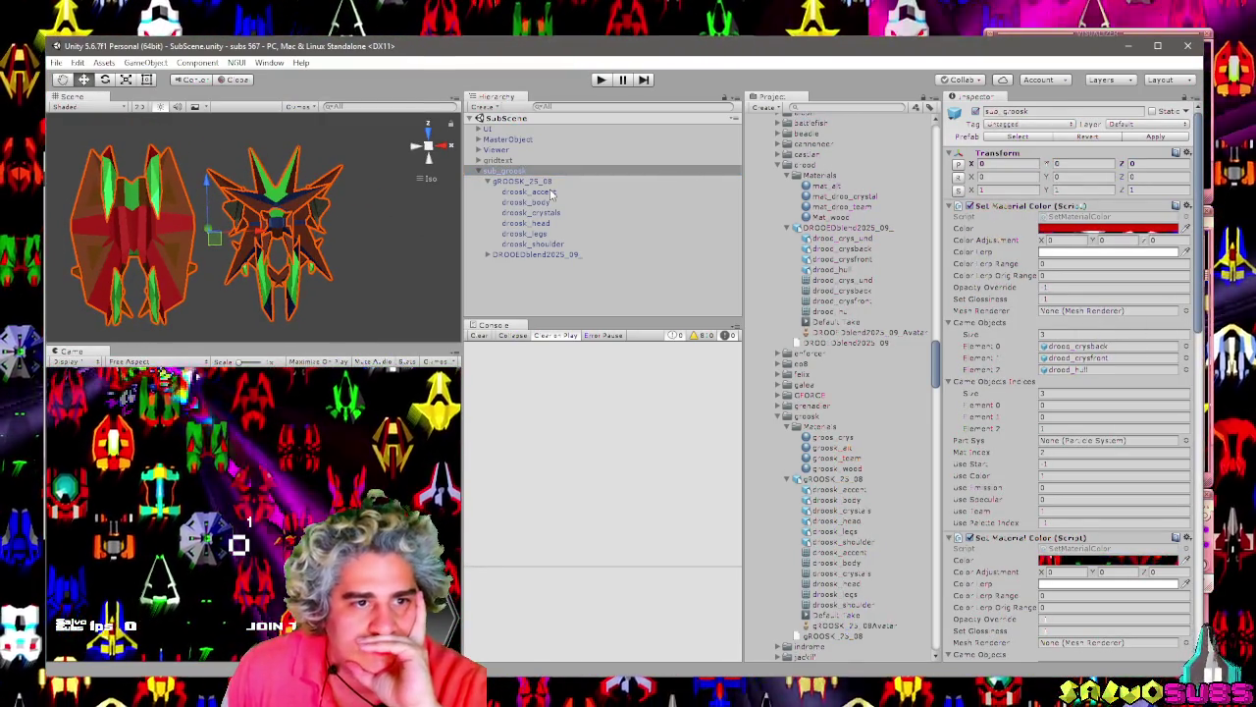
{"action": "left_click", "coordinate": [528, 191]}
{"action": "left_click", "coordinate": [528, 201]}
{"action": "left_click", "coordinate": [534, 212]}
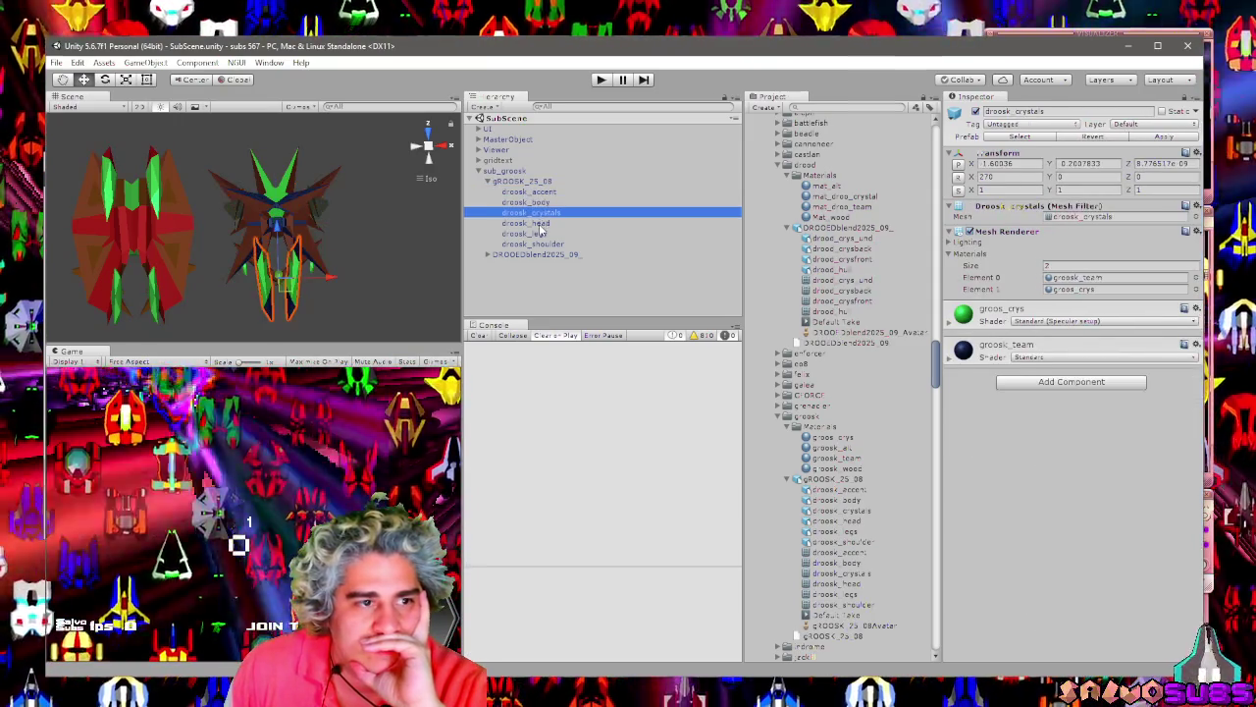
{"action": "left_click", "coordinate": [535, 223]}
{"action": "left_click", "coordinate": [535, 234]}
{"action": "left_click", "coordinate": [535, 223]}
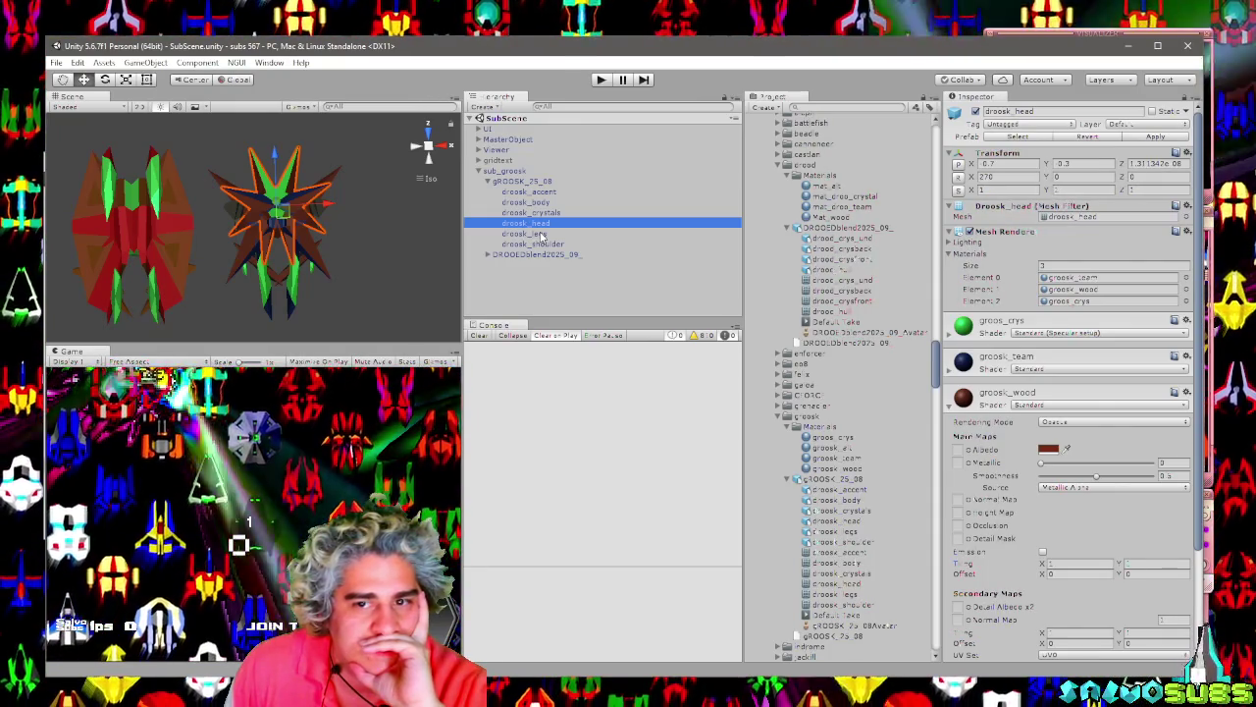
{"action": "key", "text": "Up"}
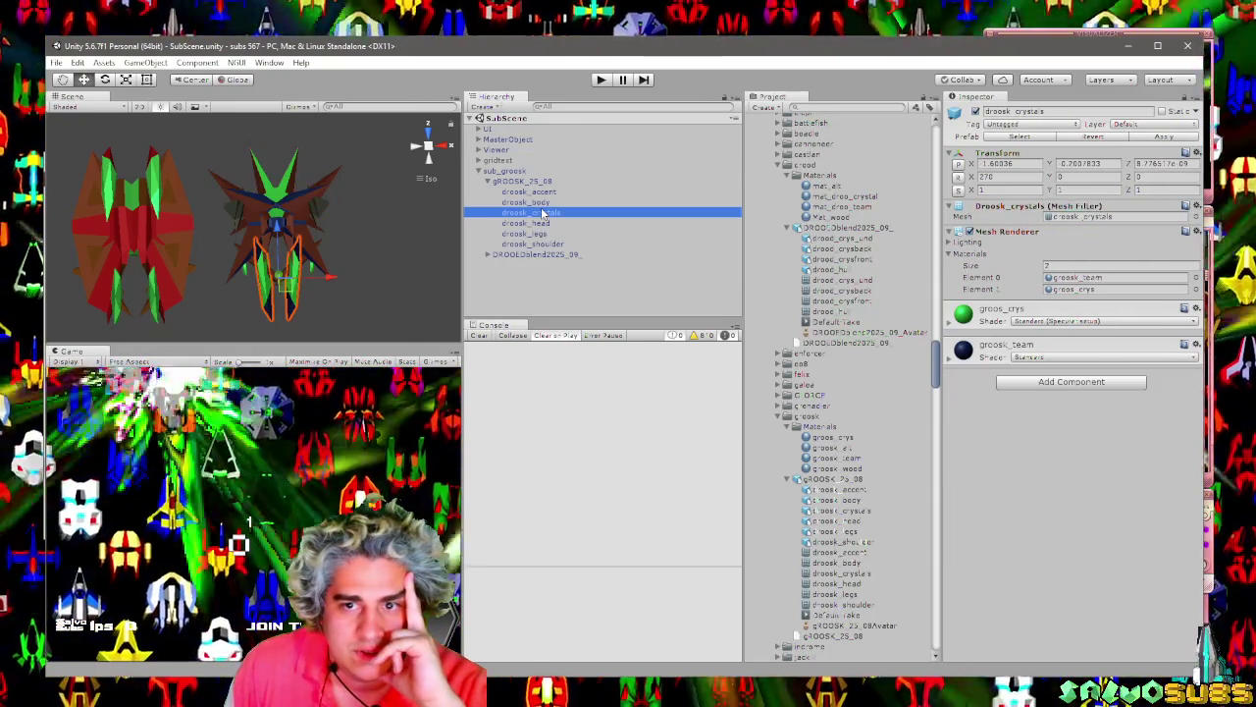
{"action": "left_click", "coordinate": [539, 225]}
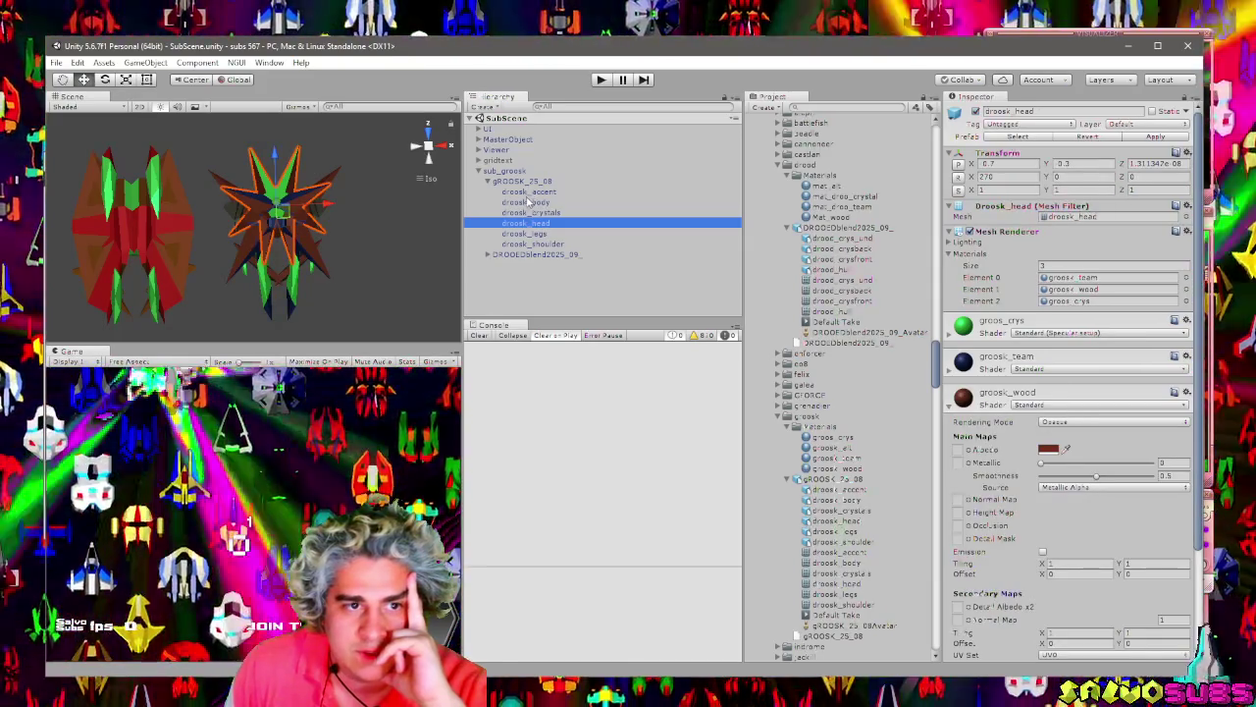
{"action": "left_click", "coordinate": [512, 172]}
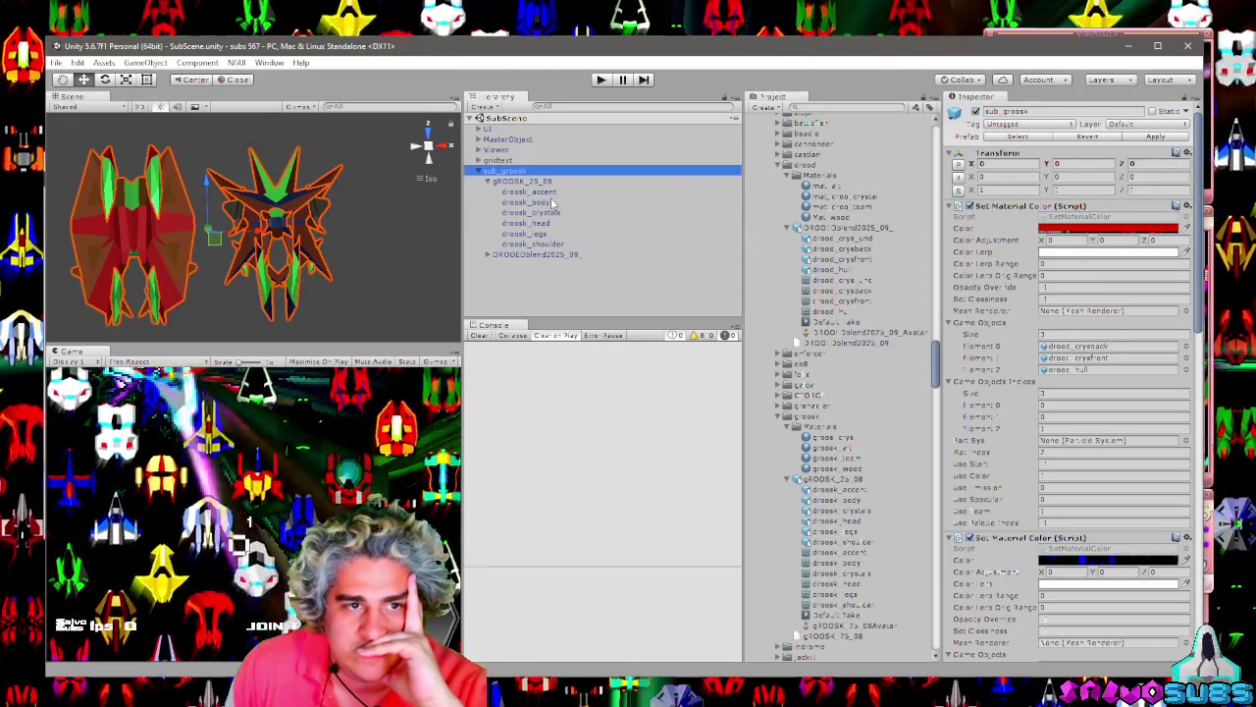
Recheck the accent, body, crystals, legs and shoulder materials, then show sub_groosk's Set Material Color script.
{"action": "left_click", "coordinate": [530, 191]}
{"action": "left_click", "coordinate": [537, 202]}
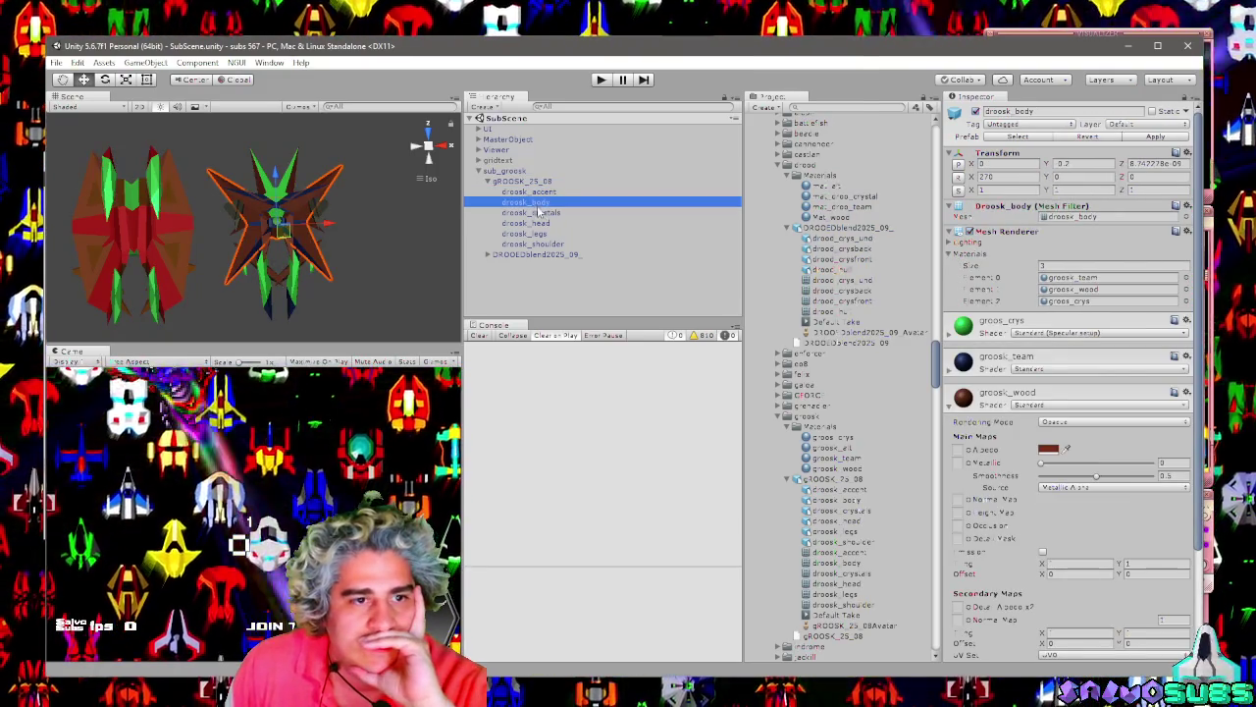
{"action": "left_click", "coordinate": [538, 192]}
{"action": "left_click", "coordinate": [541, 202]}
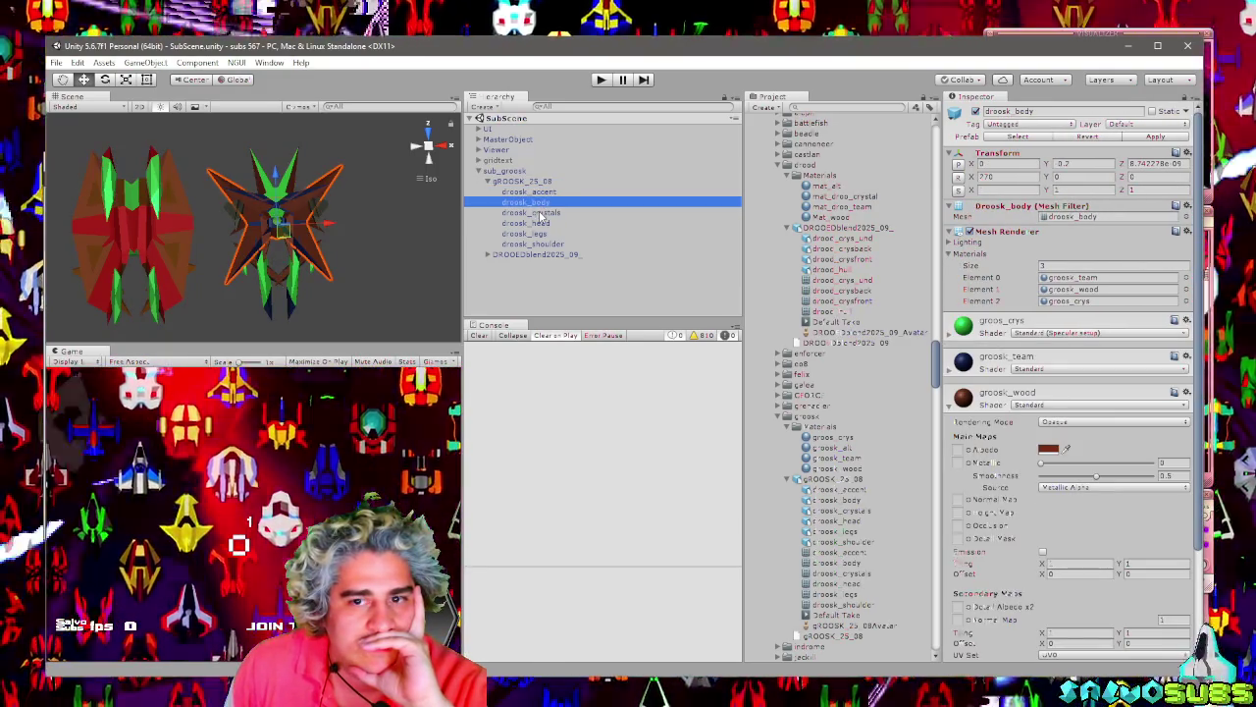
{"action": "left_click", "coordinate": [541, 213]}
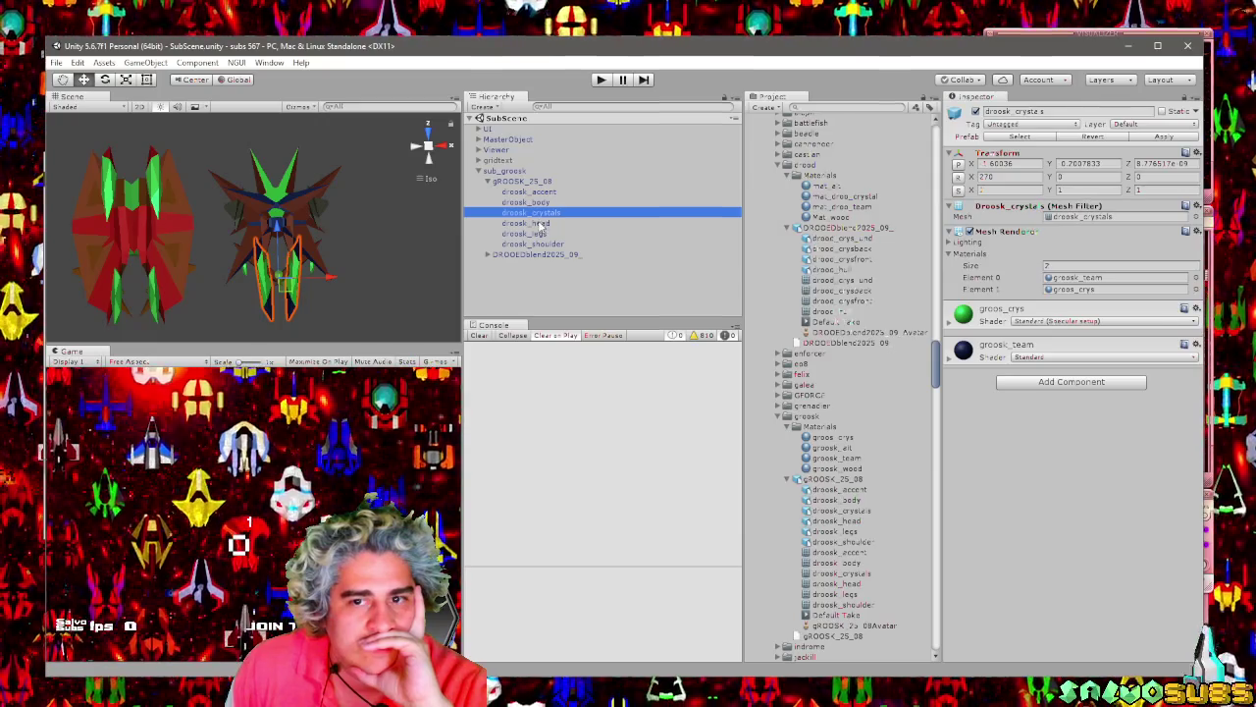
{"action": "left_click", "coordinate": [540, 223]}
{"action": "left_click", "coordinate": [538, 233]}
{"action": "left_click", "coordinate": [538, 243]}
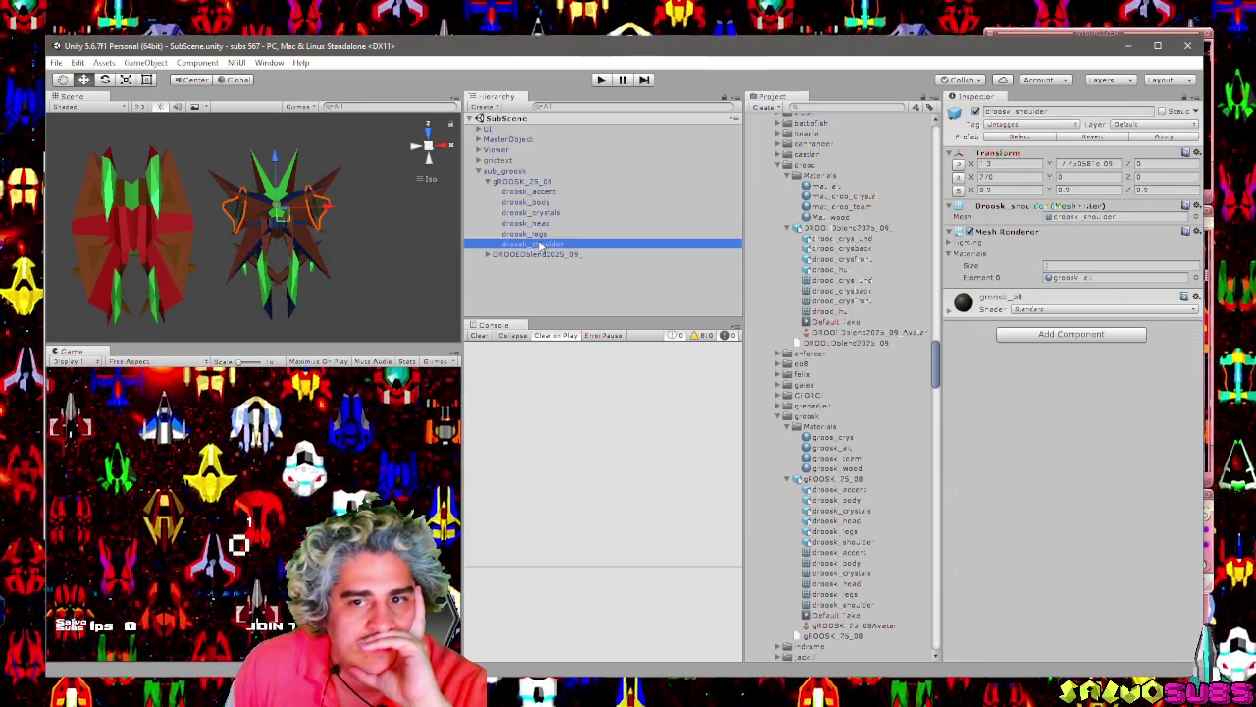
{"action": "left_click", "coordinate": [507, 172]}
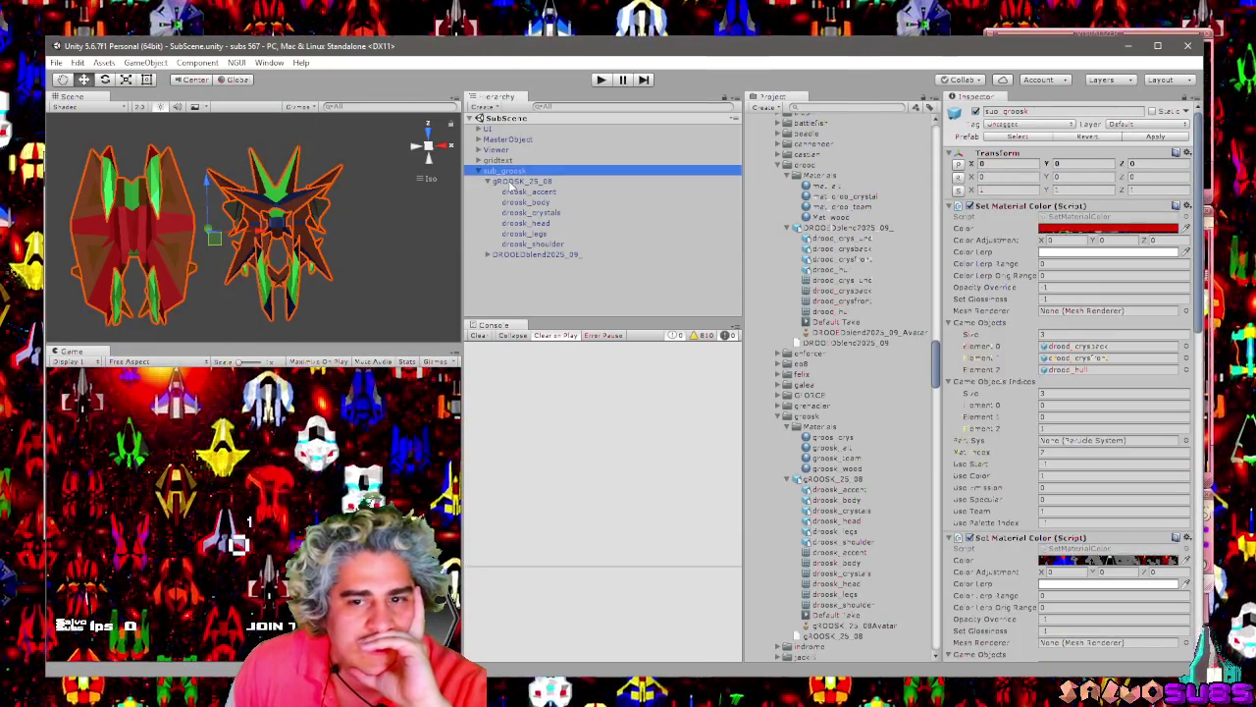
{"action": "left_click", "coordinate": [1099, 312]}
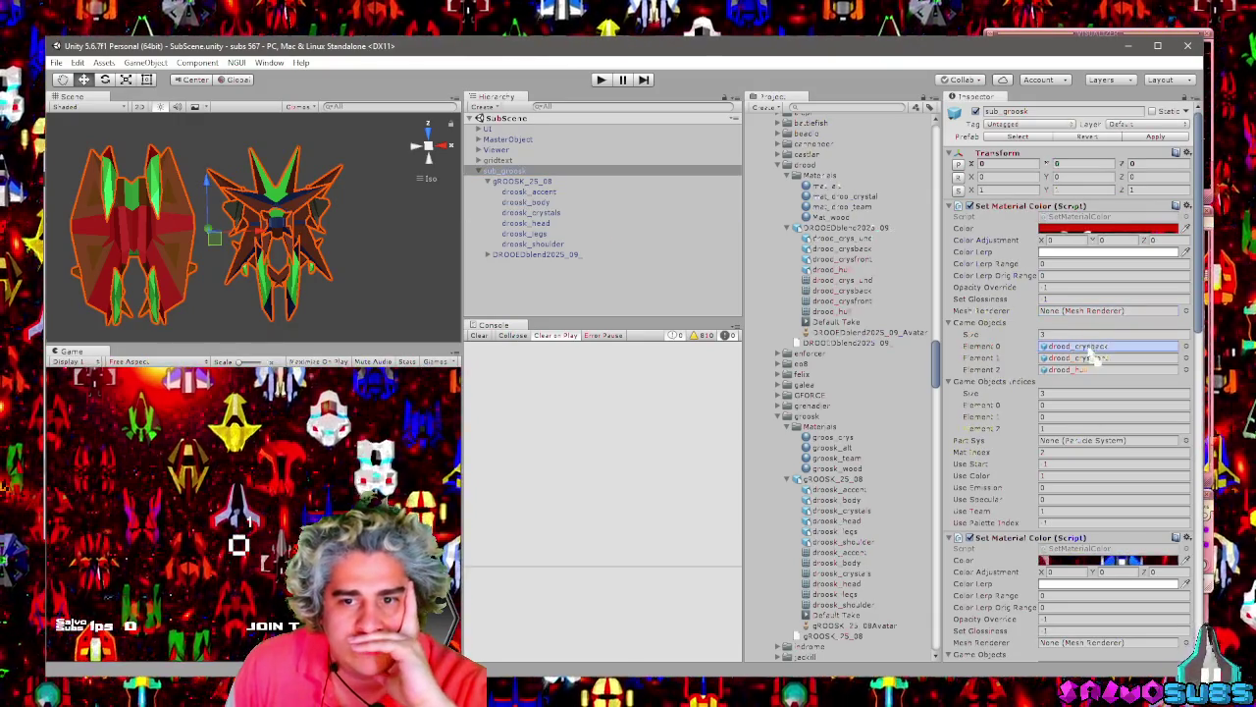
Check which part Element 1 references and inspect the body, crystals and head parts.
{"action": "left_click", "coordinate": [1080, 358]}
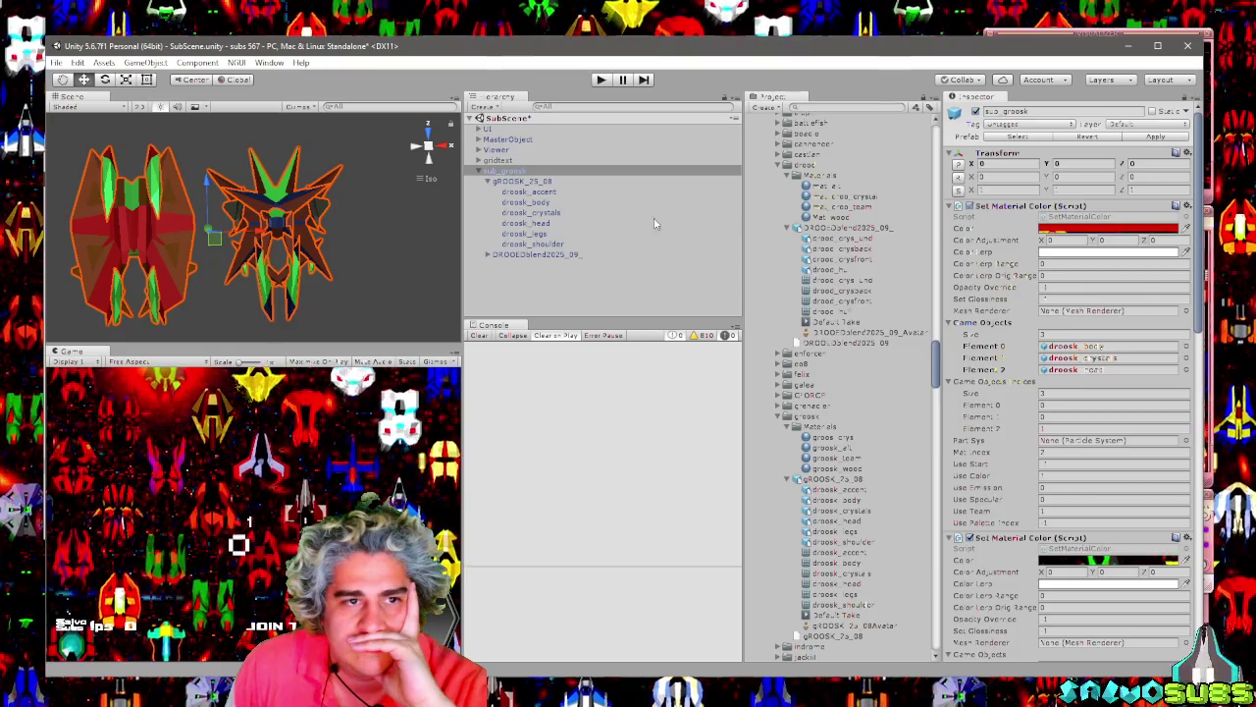
{"action": "left_click", "coordinate": [553, 202]}
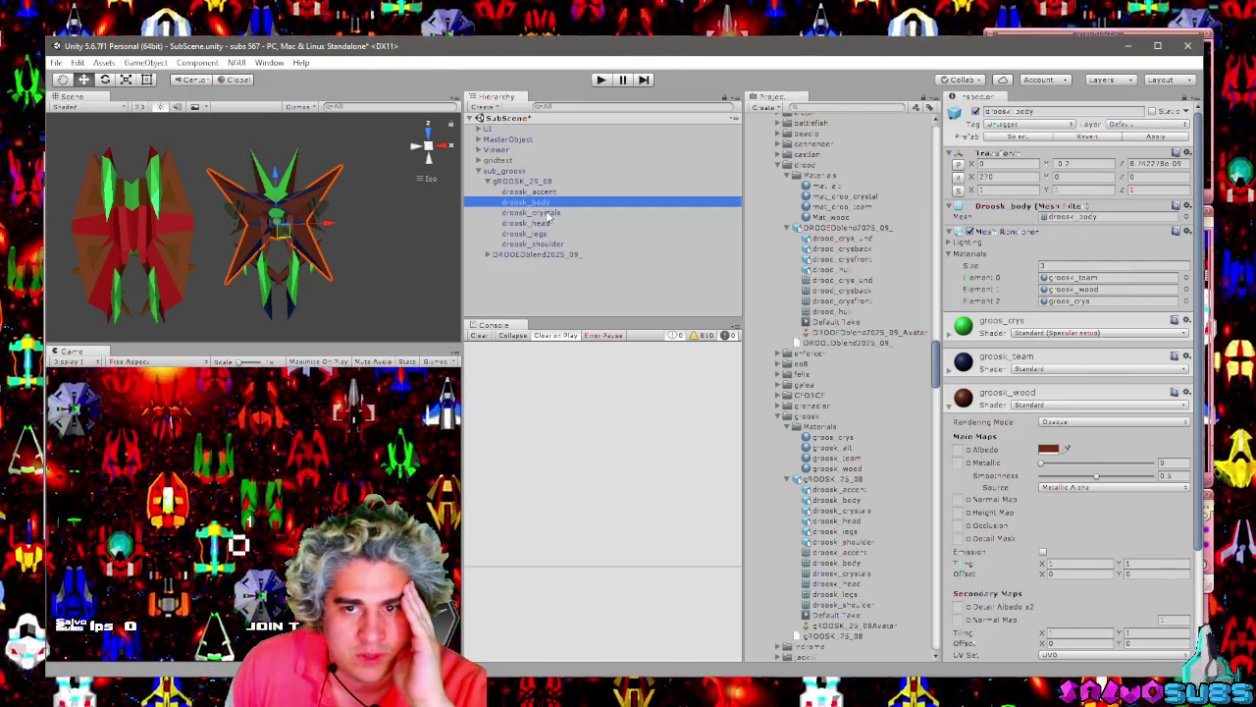
{"action": "key", "text": "Down"}
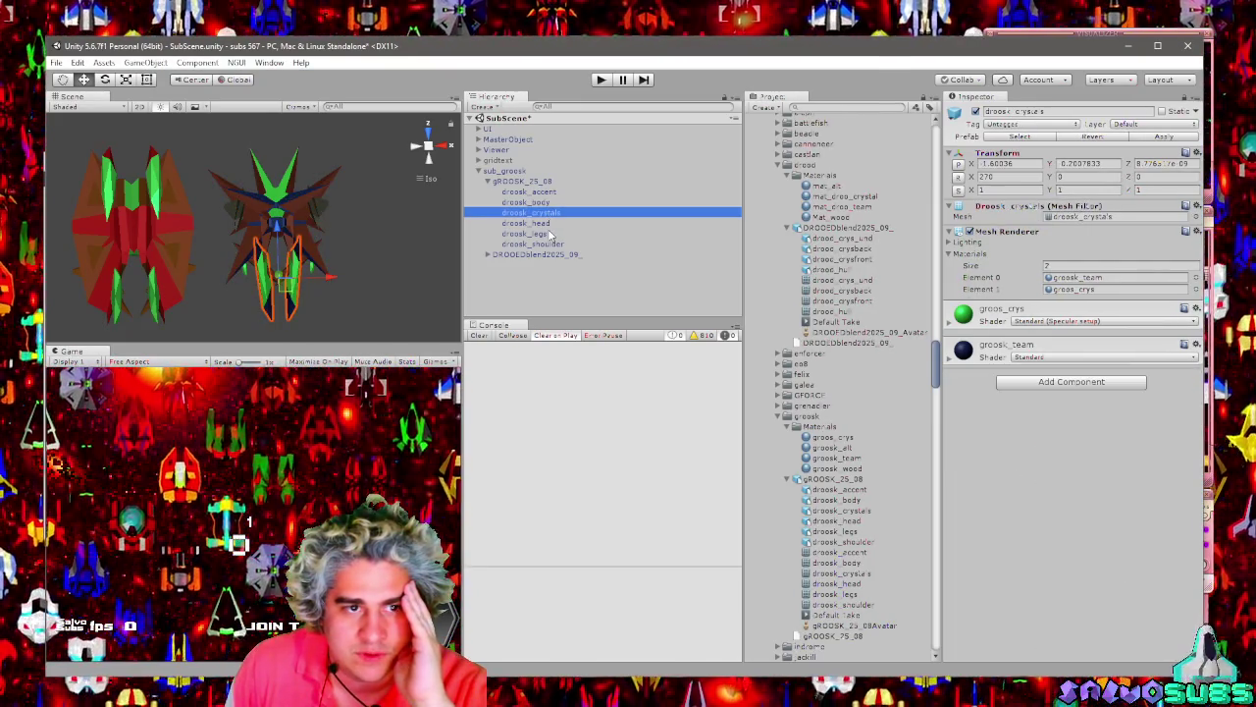
{"action": "key", "text": "Down"}
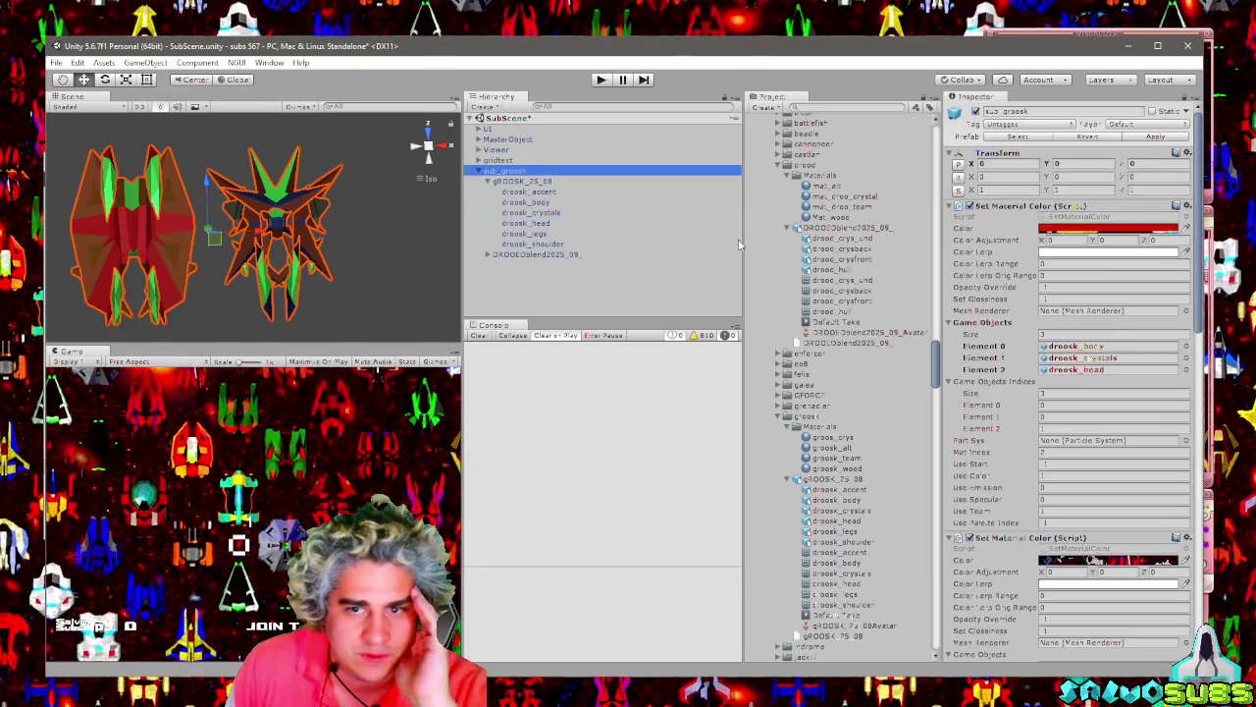
Enter 0 in sub_groosk's Game Objects Indices Element 2 and review the Set Material Color scripts.
{"action": "left_click", "coordinate": [503, 169]}
{"action": "left_click", "coordinate": [1056, 427]}
{"action": "type", "text": "0"}
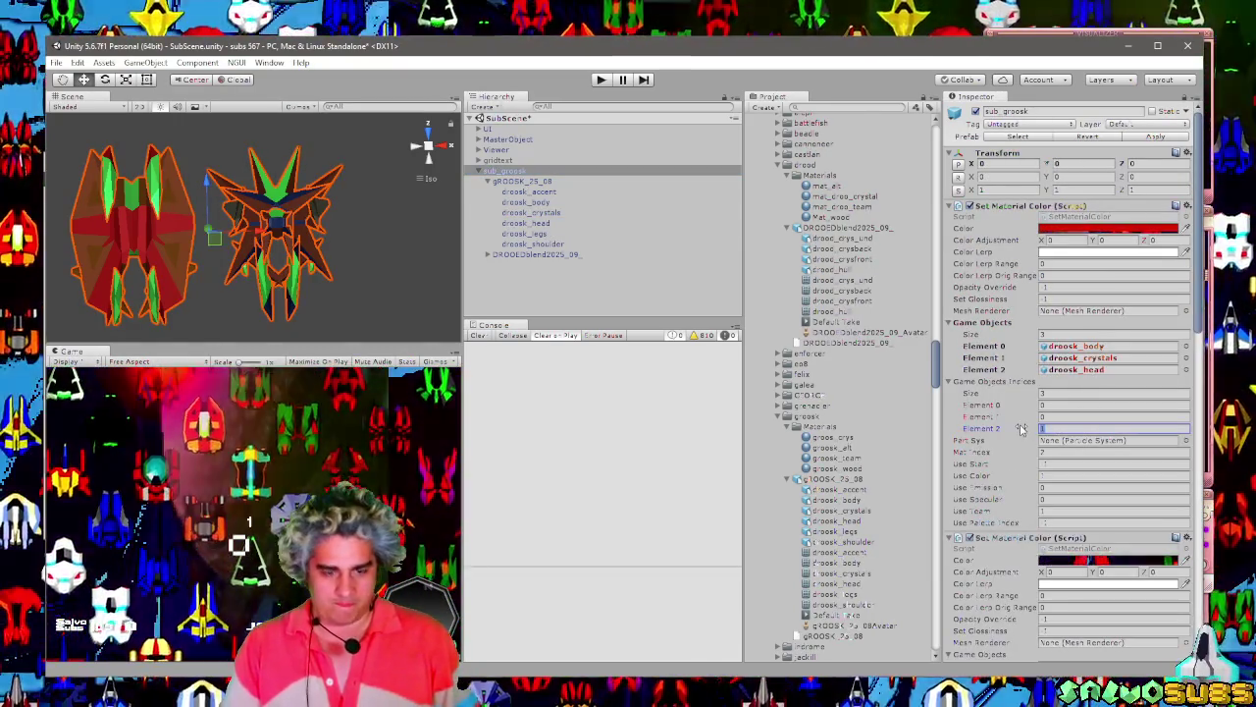
{"action": "scroll", "coordinate": [996, 400], "scroll_direction": "down", "scroll_amount": 6}
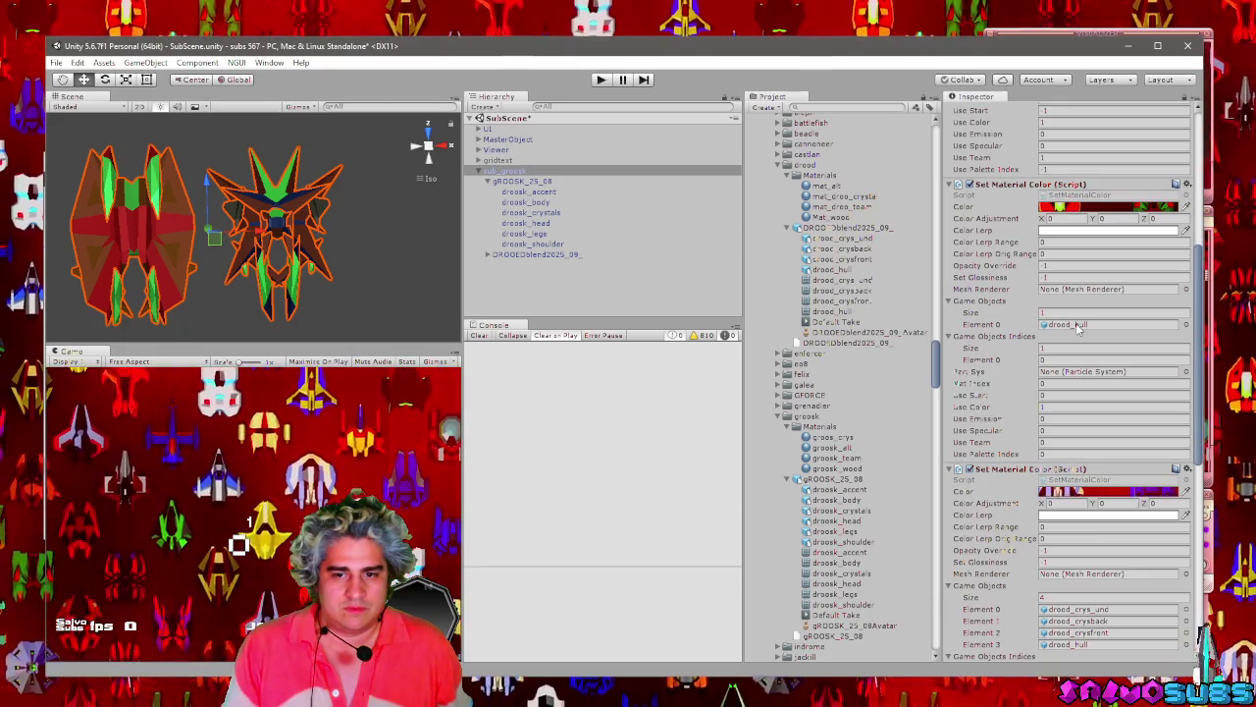
{"action": "scroll", "coordinate": [1031, 346], "scroll_direction": "up", "scroll_amount": 2}
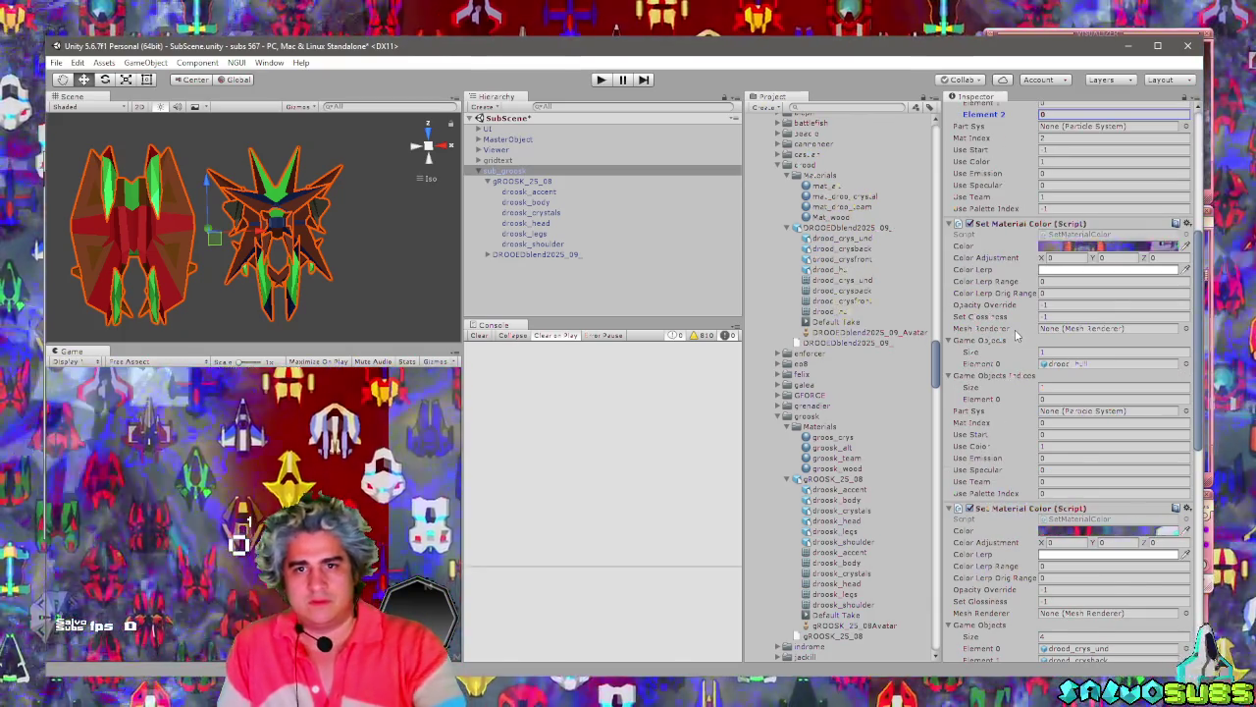
{"action": "scroll", "coordinate": [1016, 339], "scroll_direction": "up", "scroll_amount": 3}
{"action": "scroll", "coordinate": [1011, 333], "scroll_direction": "up", "scroll_amount": 3}
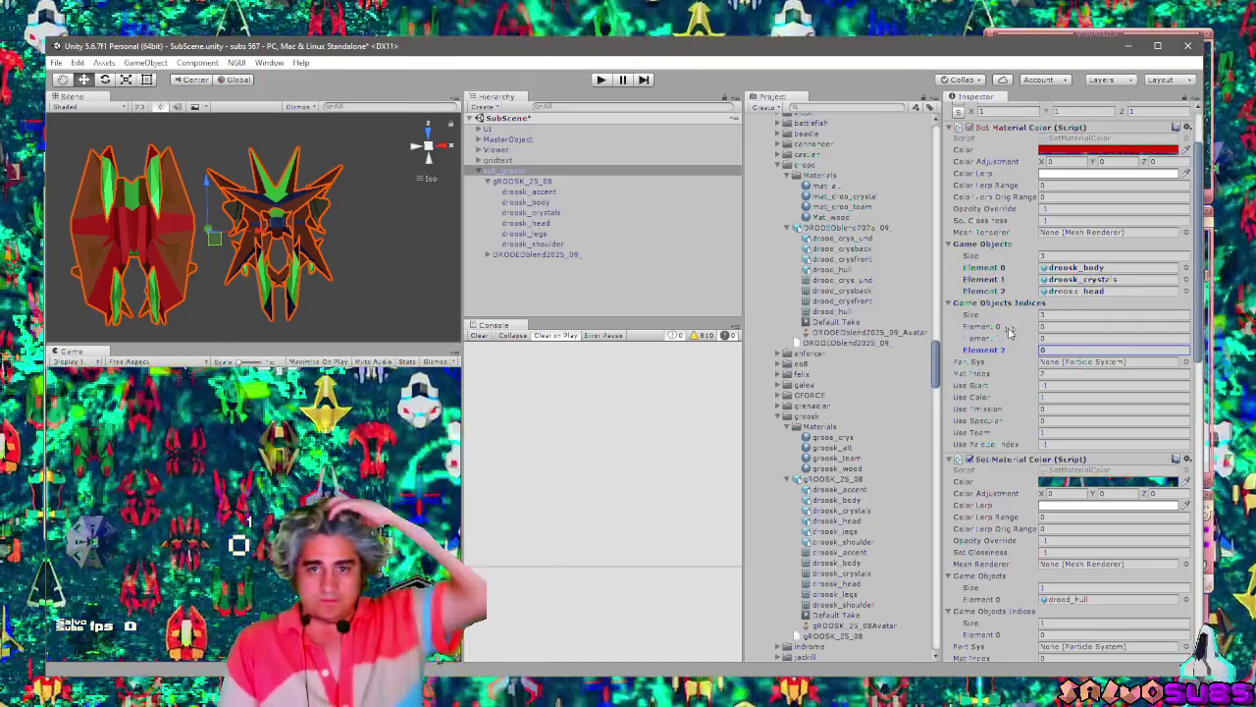
{"action": "scroll", "coordinate": [1007, 422], "scroll_direction": "down", "scroll_amount": 5}
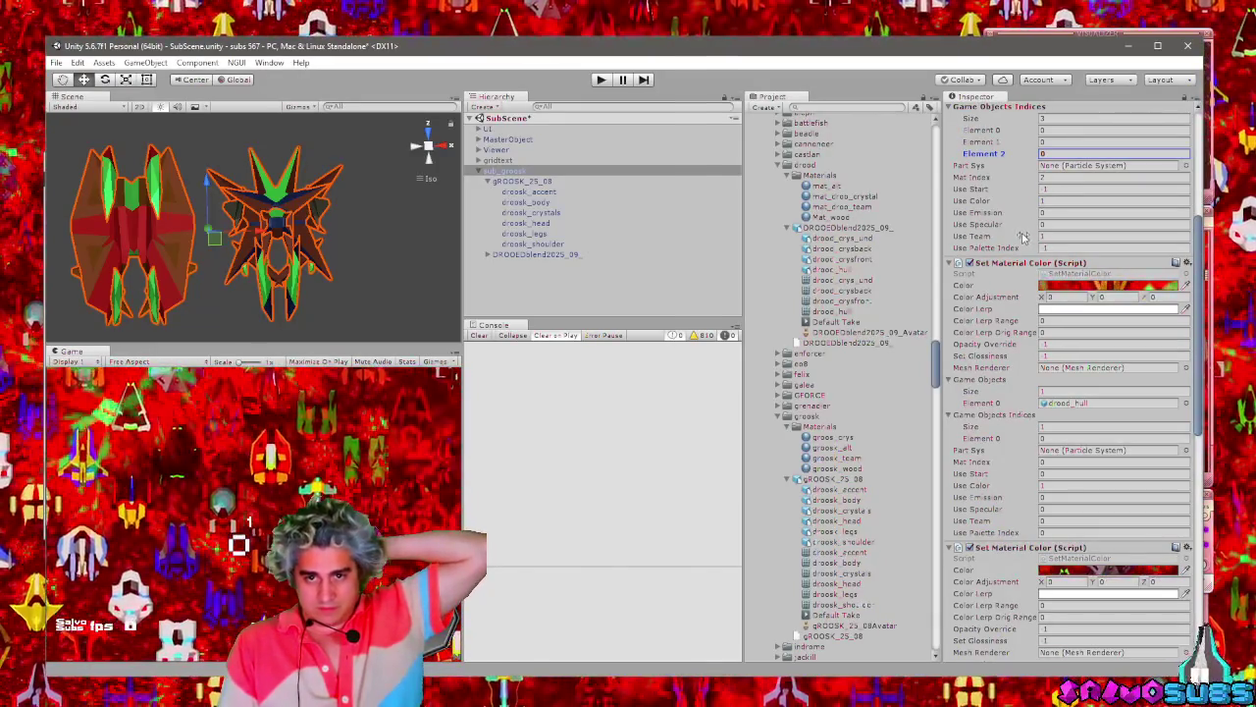
{"action": "scroll", "coordinate": [1031, 483], "scroll_direction": "down", "scroll_amount": 2}
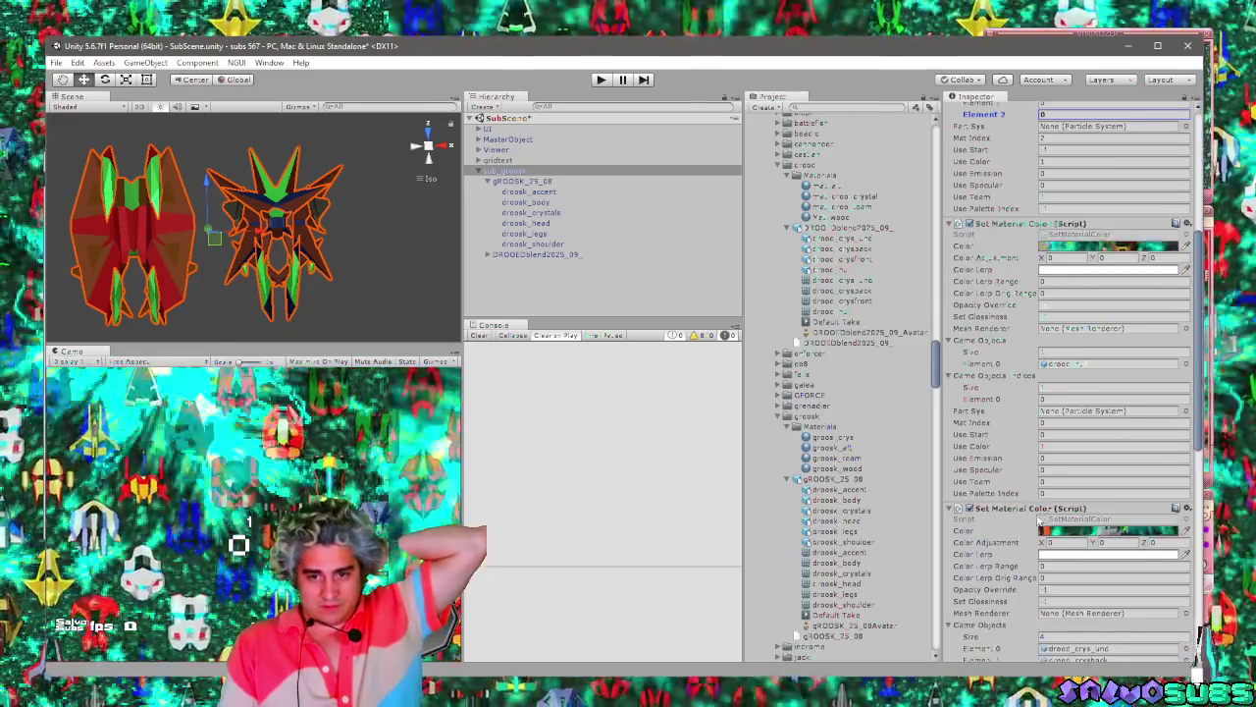
{"action": "scroll", "coordinate": [1029, 481], "scroll_direction": "down", "scroll_amount": 10}
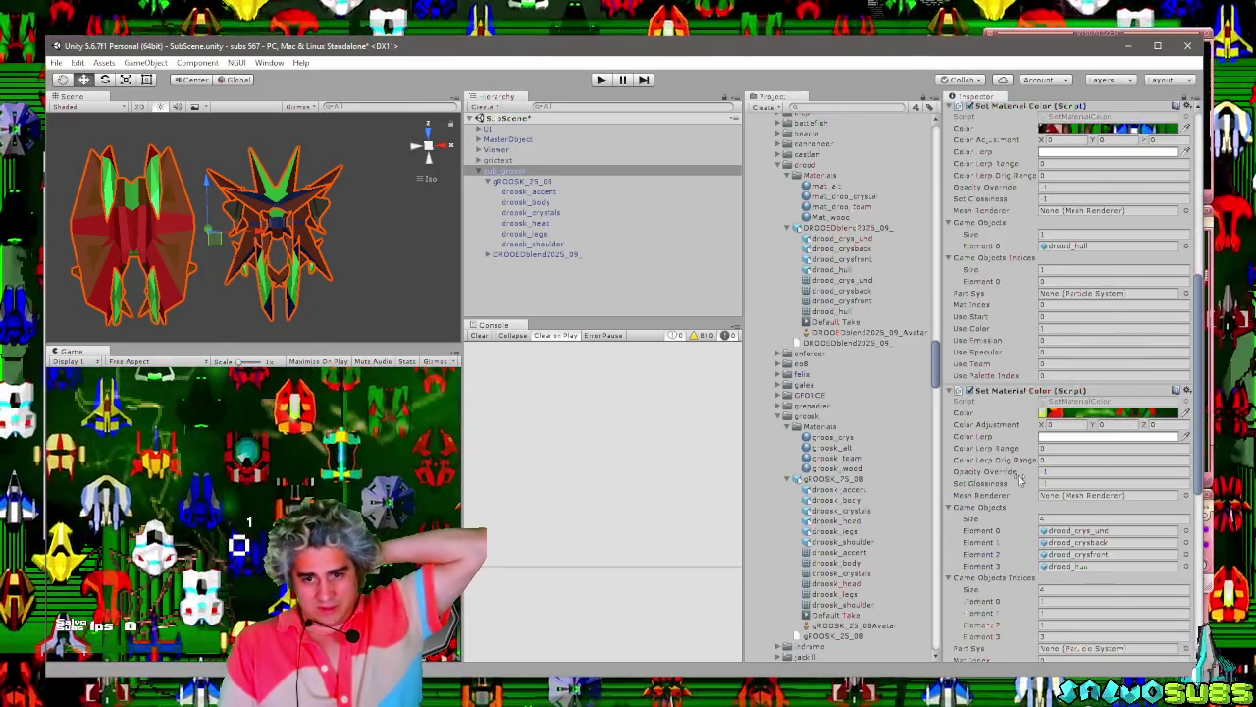
{"action": "scroll", "coordinate": [1019, 479], "scroll_direction": "down", "scroll_amount": 10}
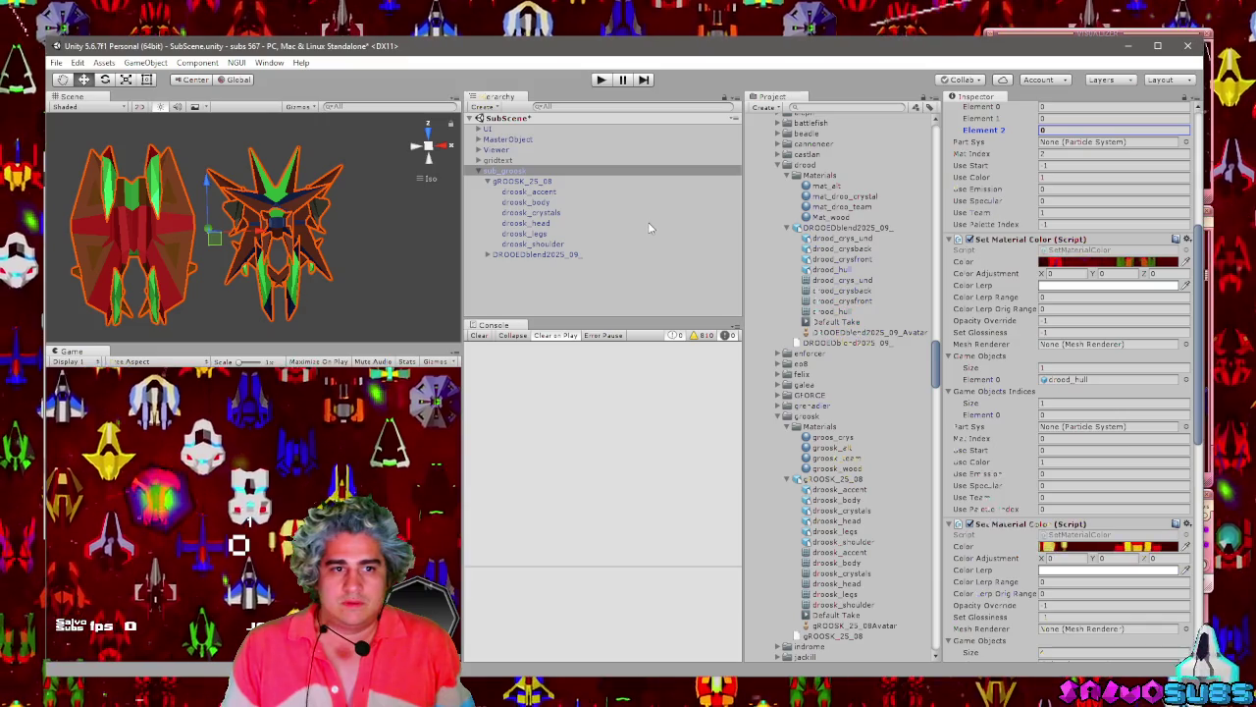
{"action": "left_click", "coordinate": [538, 192]}
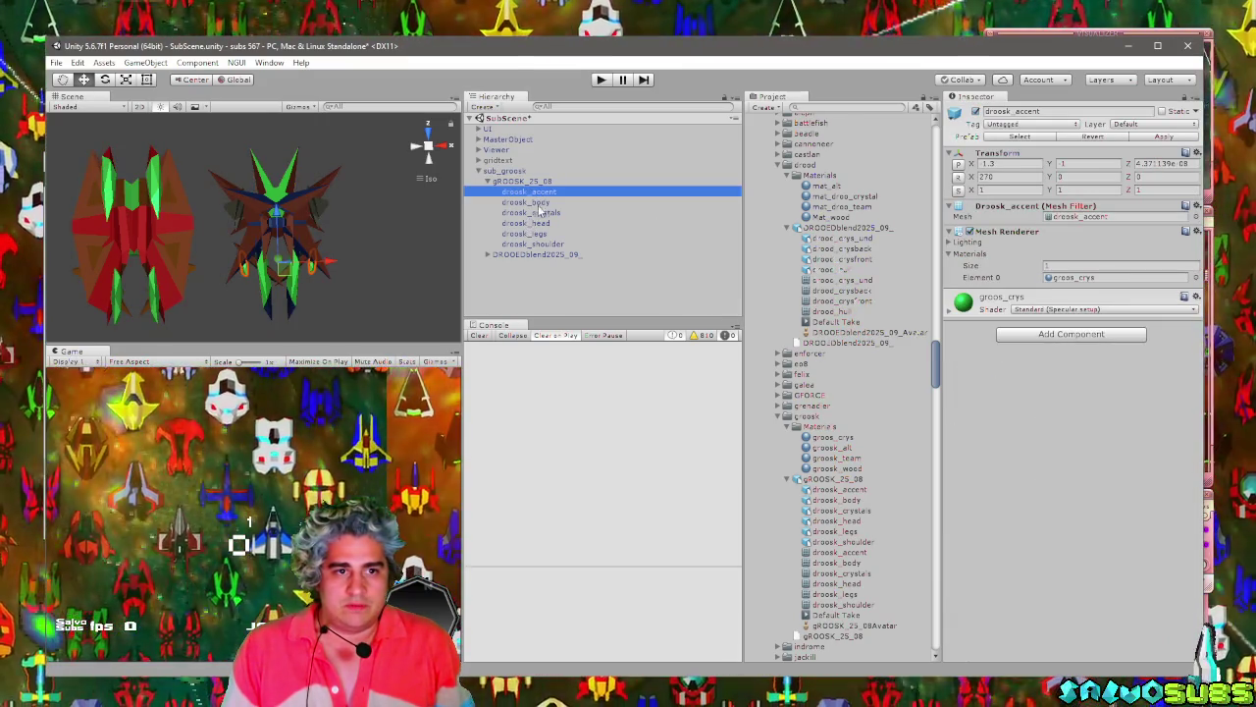
Recheck the body, crystals, head, legs and shoulder materials, then return to sub_groosk's script settings.
{"action": "left_click", "coordinate": [538, 203]}
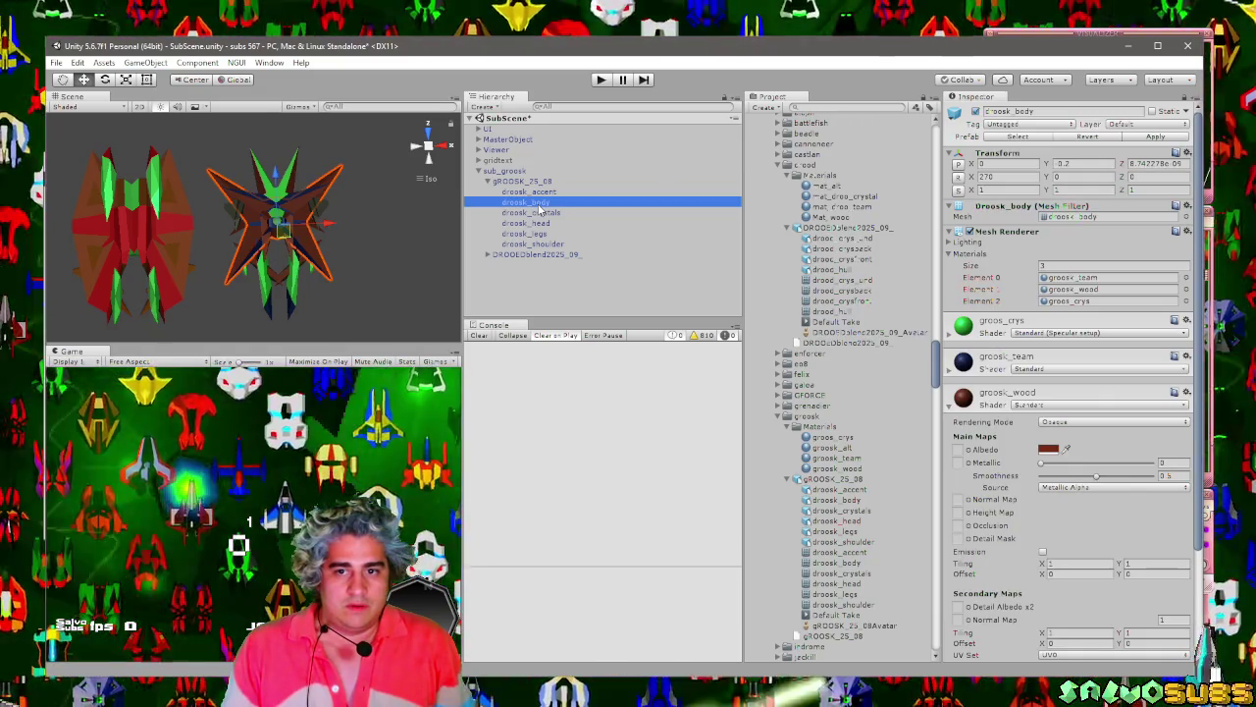
{"action": "left_click", "coordinate": [539, 213]}
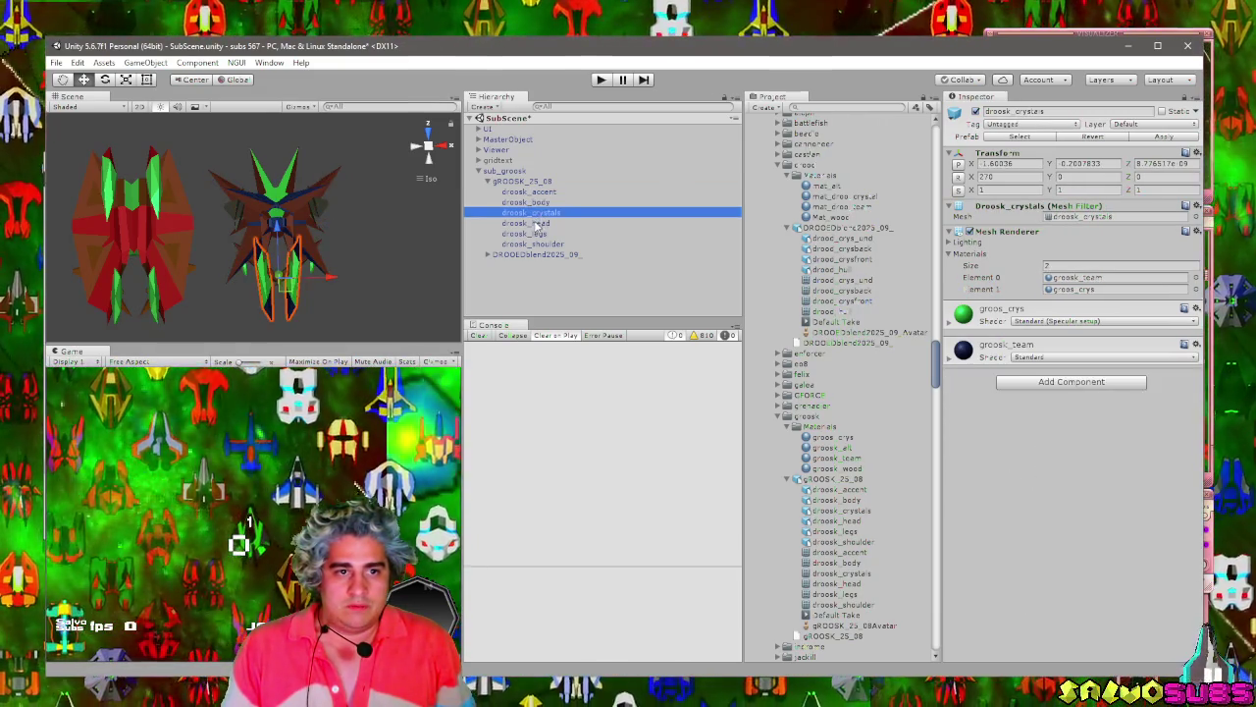
{"action": "left_click", "coordinate": [538, 223]}
{"action": "left_click", "coordinate": [538, 233]}
{"action": "left_click", "coordinate": [538, 244]}
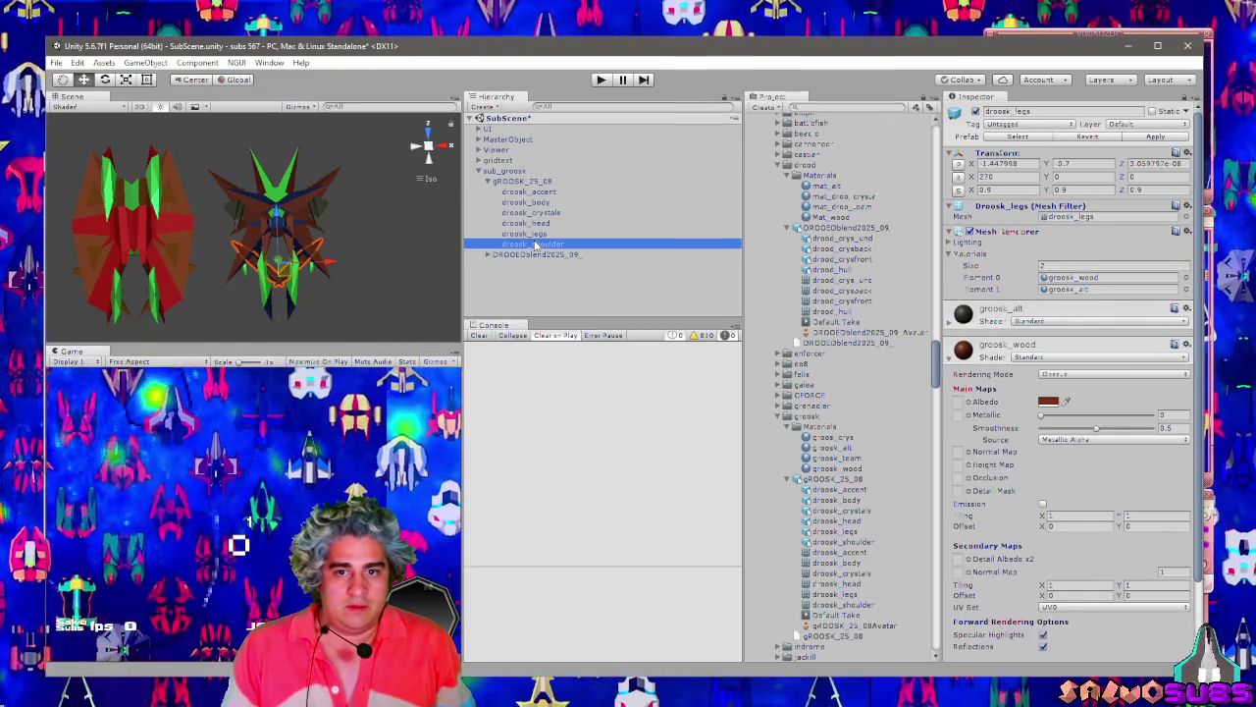
{"action": "left_click", "coordinate": [512, 170]}
{"action": "scroll", "coordinate": [1063, 356], "scroll_direction": "down", "scroll_amount": 10}
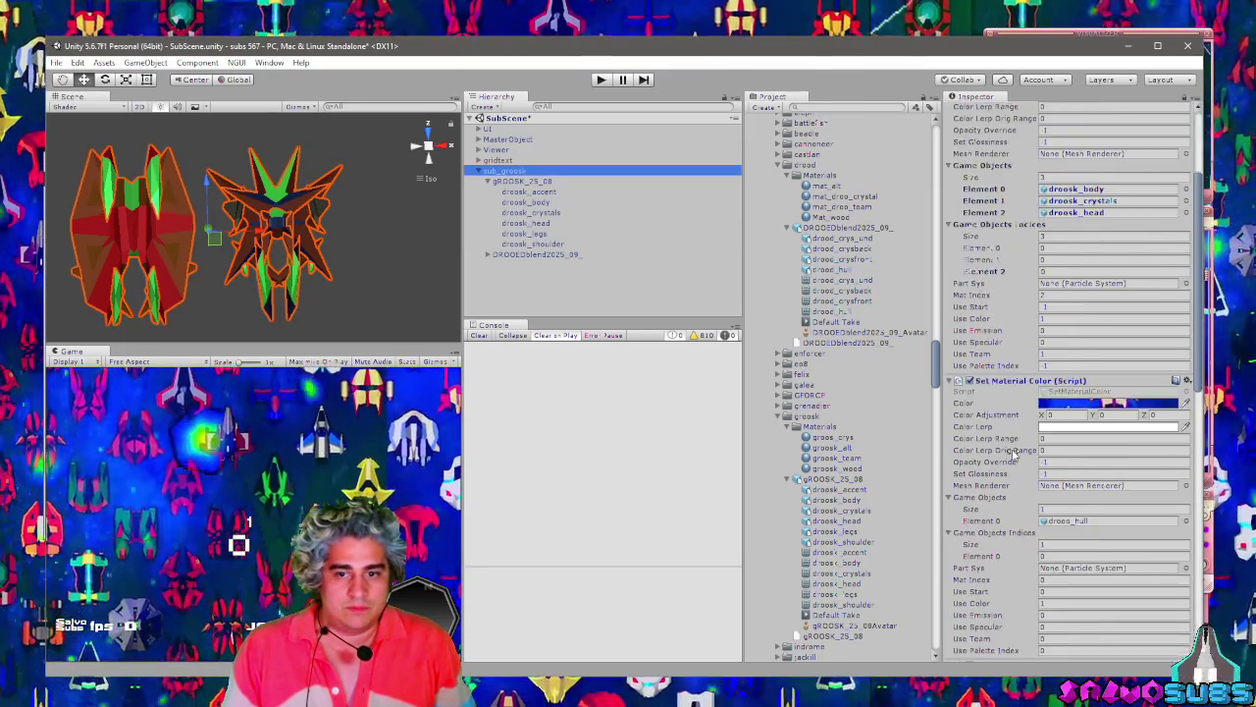
{"action": "left_click", "coordinate": [1063, 354]}
Give the script three Game Objects (groosk_body, groosk_head, groosk_legs) and three Indices entries.
{"action": "type", "text": "3"}
{"action": "key", "text": "Return"}
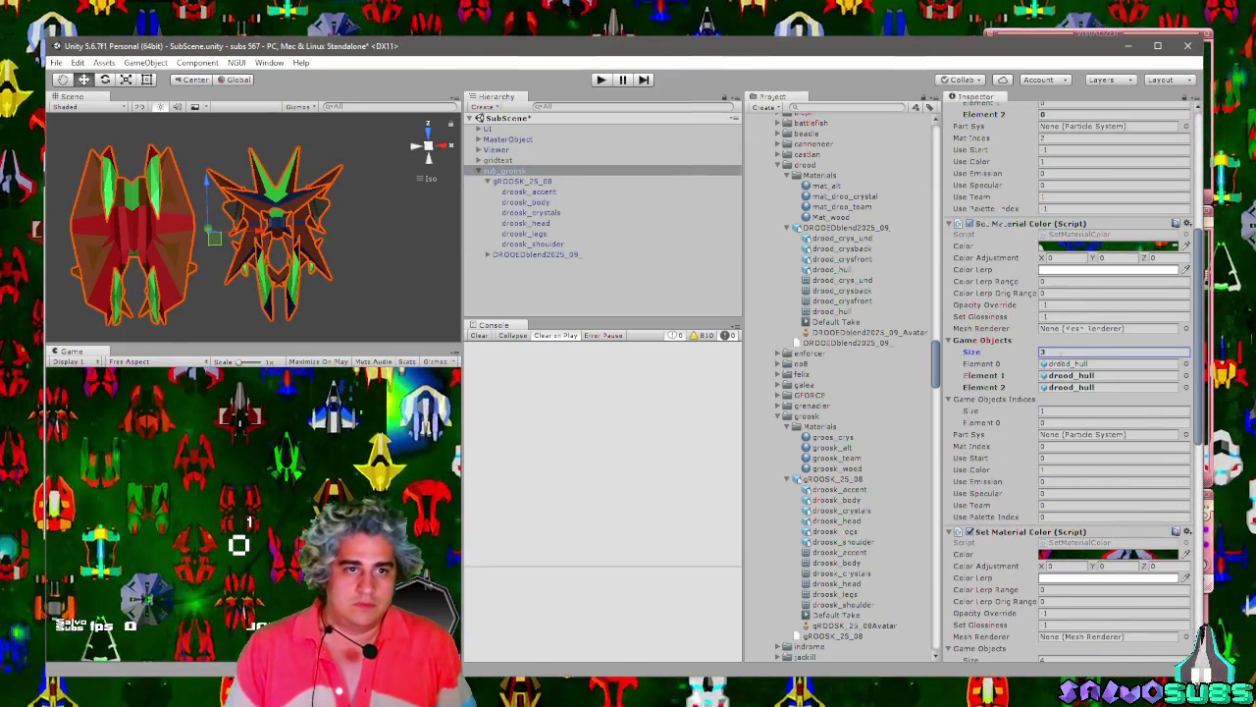
{"action": "mouse_move", "coordinate": [526, 202]}
{"action": "left_mouse_down"}
{"action": "mouse_move", "coordinate": [1020, 361]}
{"action": "mouse_move", "coordinate": [1075, 364]}
{"action": "left_mouse_up"}
{"action": "left_click_drag", "start_coordinate": [526, 223], "coordinate": [1075, 375]}
{"action": "mouse_move", "coordinate": [526, 233]}
{"action": "left_mouse_down"}
{"action": "mouse_move", "coordinate": [687, 295]}
{"action": "mouse_move", "coordinate": [1090, 392]}
{"action": "mouse_move", "coordinate": [1074, 386]}
{"action": "left_mouse_up"}
{"action": "left_click", "coordinate": [1062, 410]}
{"action": "type", "text": "3"}
{"action": "key", "text": "Return"}
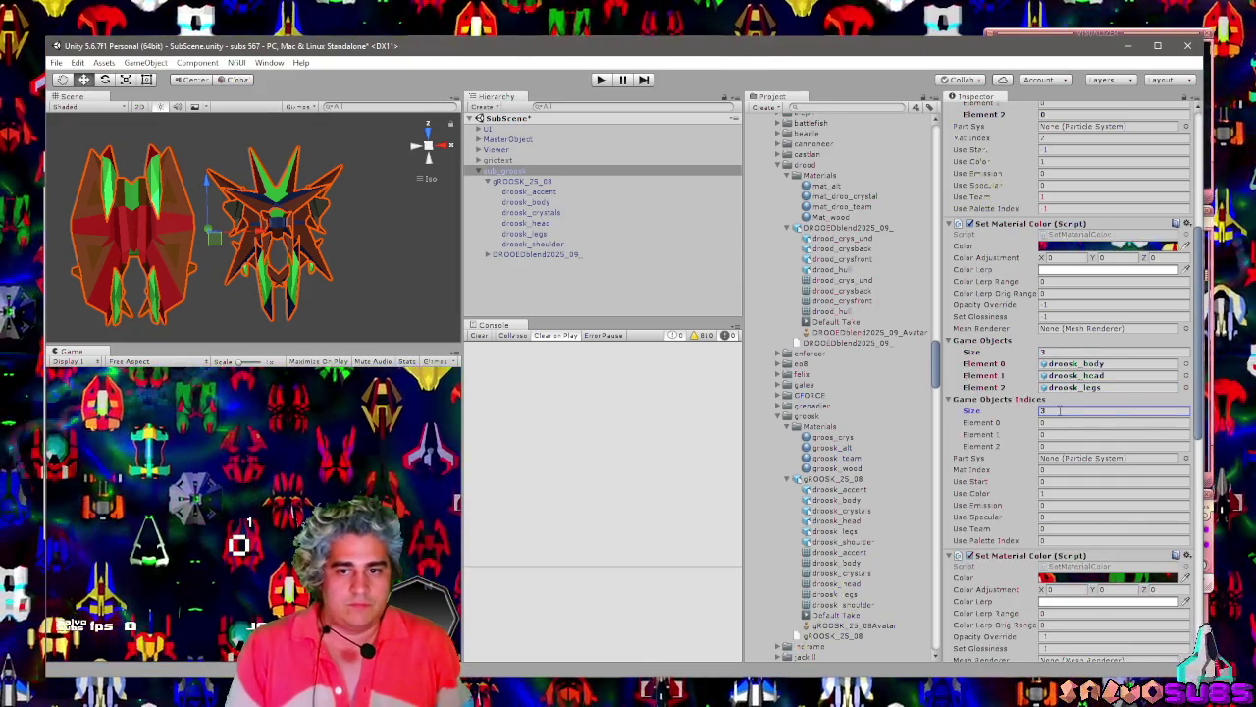
Inspect the model root, accent, body, head and legs materials, then return to sub_groosk.
{"action": "left_click", "coordinate": [517, 182]}
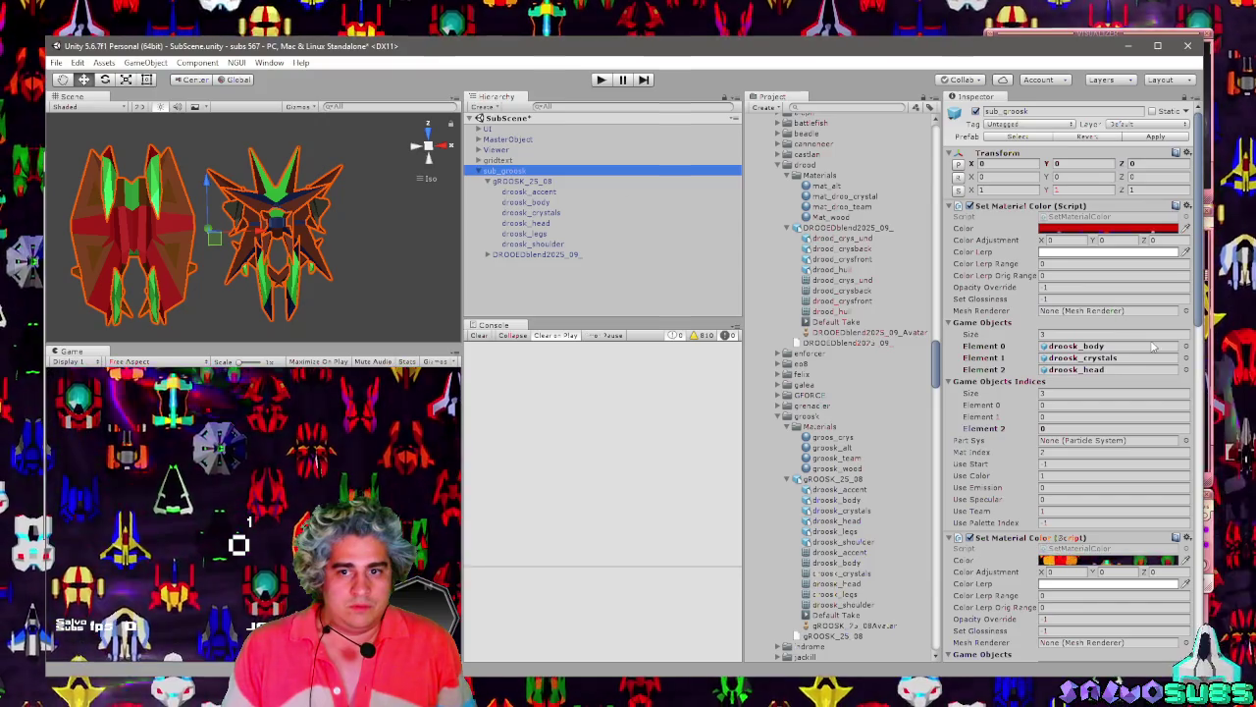
{"action": "left_click", "coordinate": [537, 194]}
{"action": "left_click", "coordinate": [540, 203]}
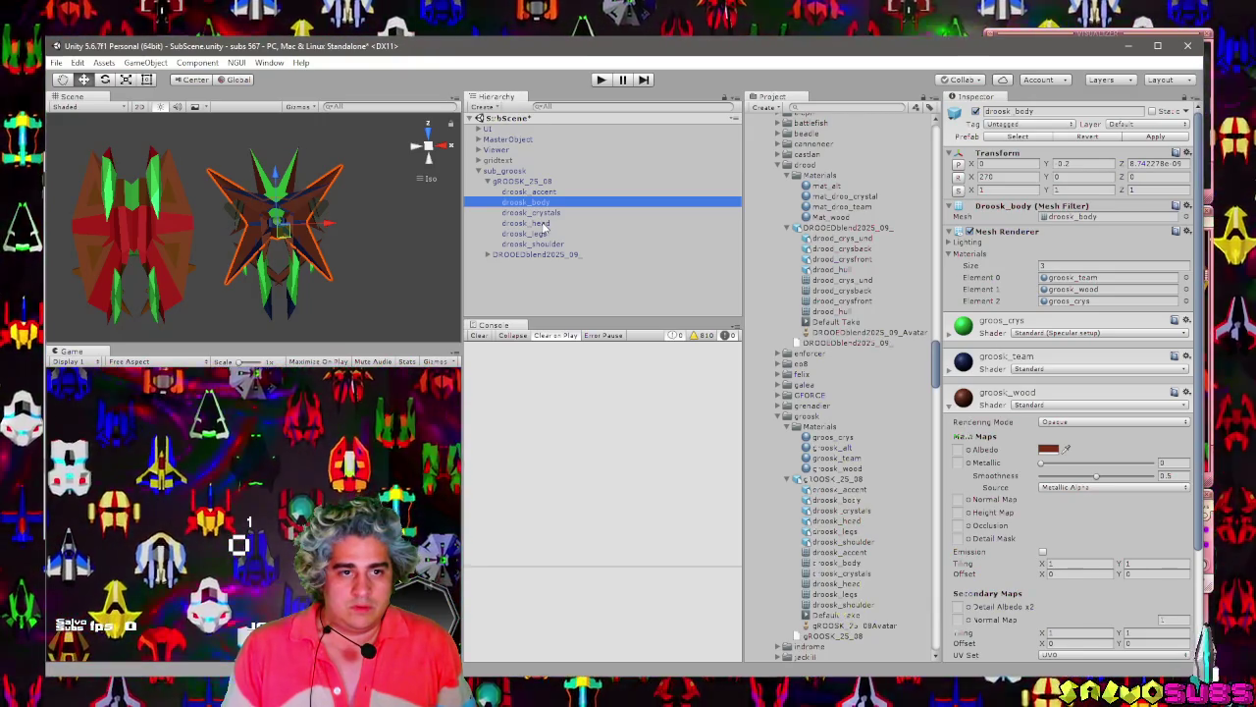
{"action": "left_click", "coordinate": [543, 224]}
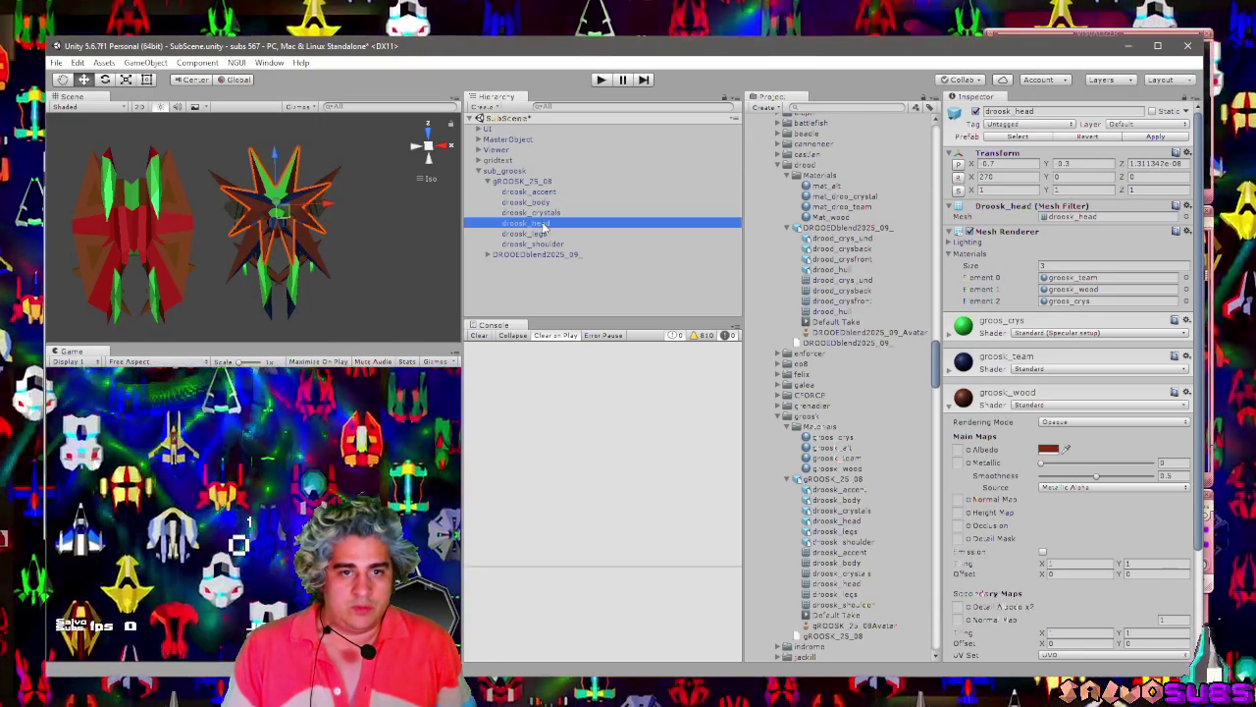
{"action": "left_click", "coordinate": [538, 235]}
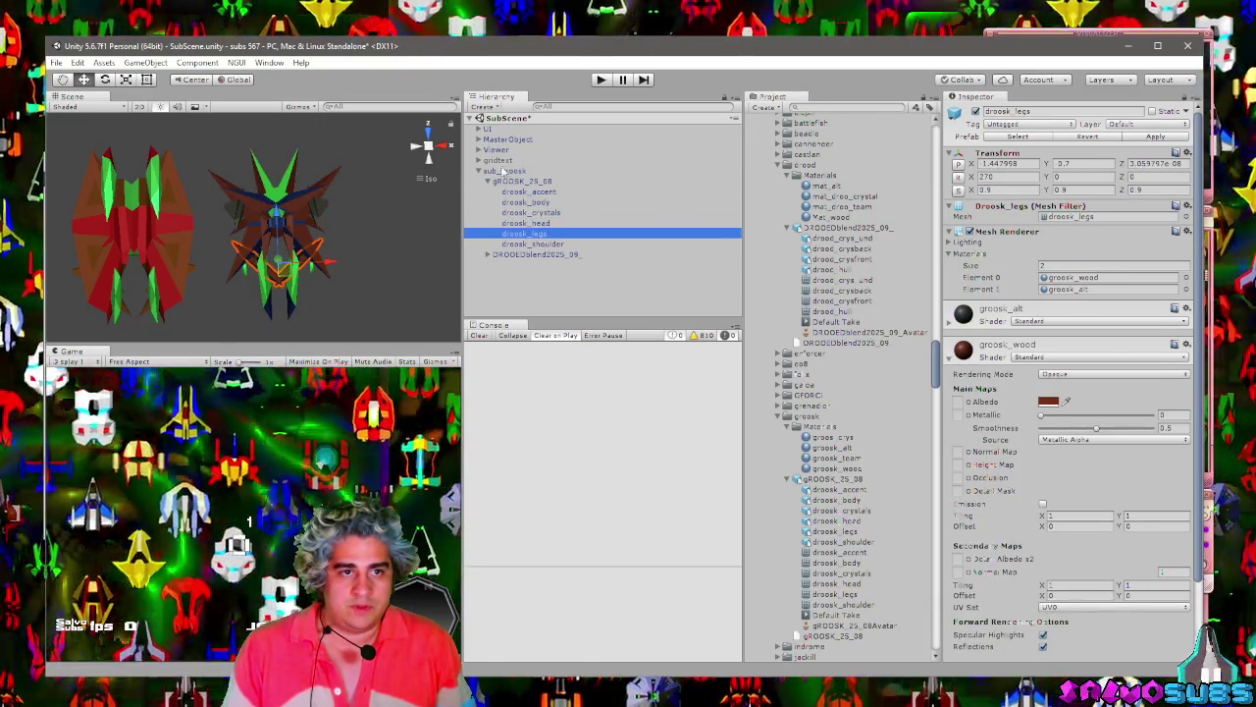
{"action": "left_click", "coordinate": [503, 169]}
{"action": "scroll", "coordinate": [1044, 356], "scroll_direction": "down", "scroll_amount": 10}
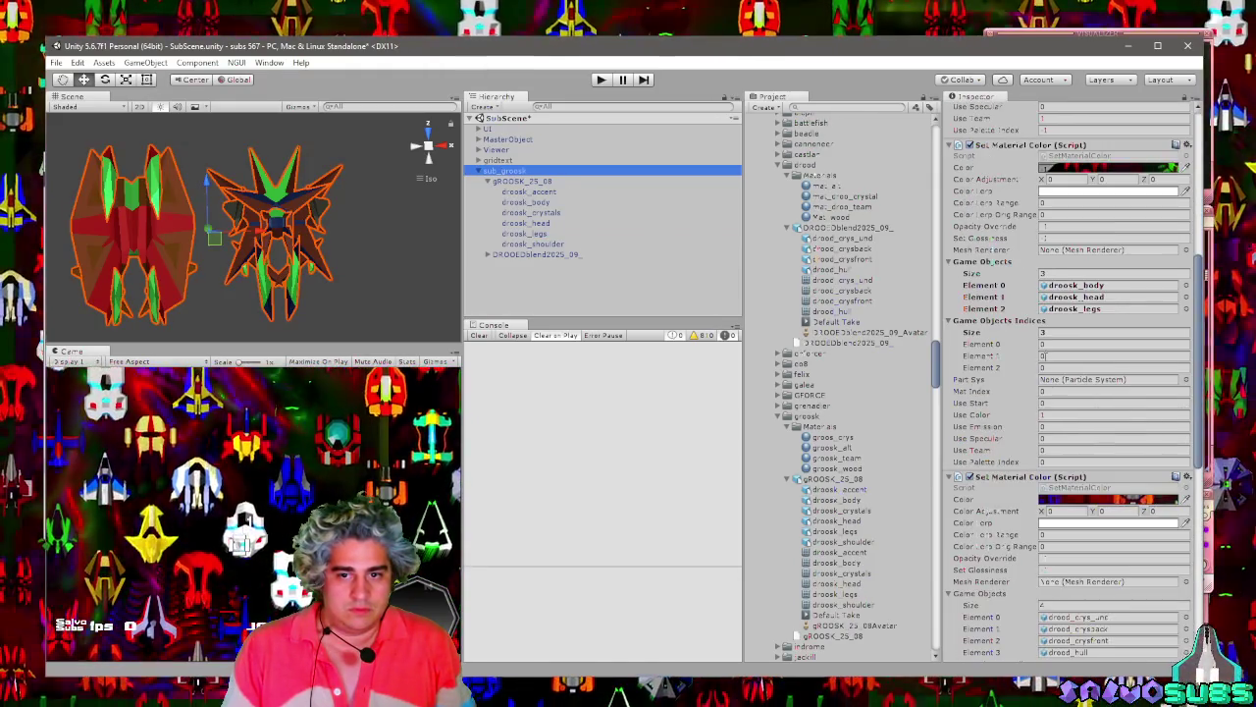
Set the Game Objects Indices entries to 1, then inspect the drood hull part.
{"action": "left_click", "coordinate": [1044, 343]}
{"action": "type", "text": "1"}
{"action": "key", "text": "Tab"}
{"action": "type", "text": "1"}
{"action": "key", "text": "Tab"}
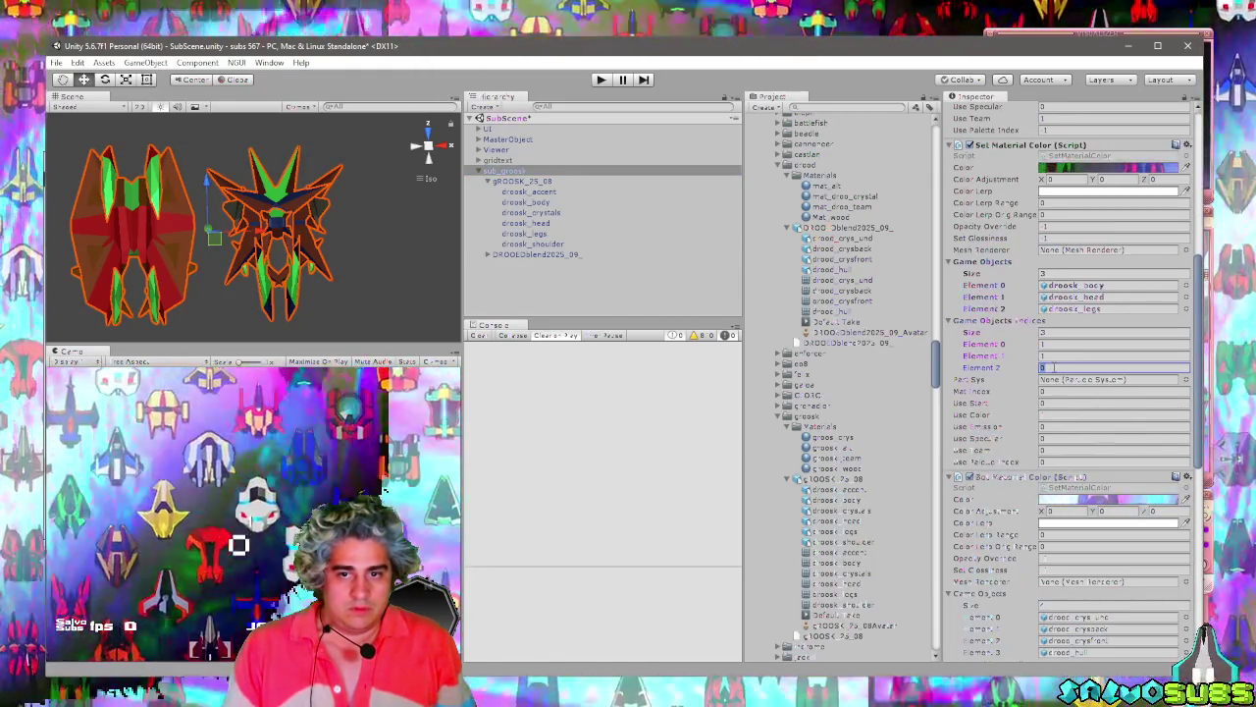
{"action": "scroll", "coordinate": [996, 374], "scroll_direction": "down", "scroll_amount": 10}
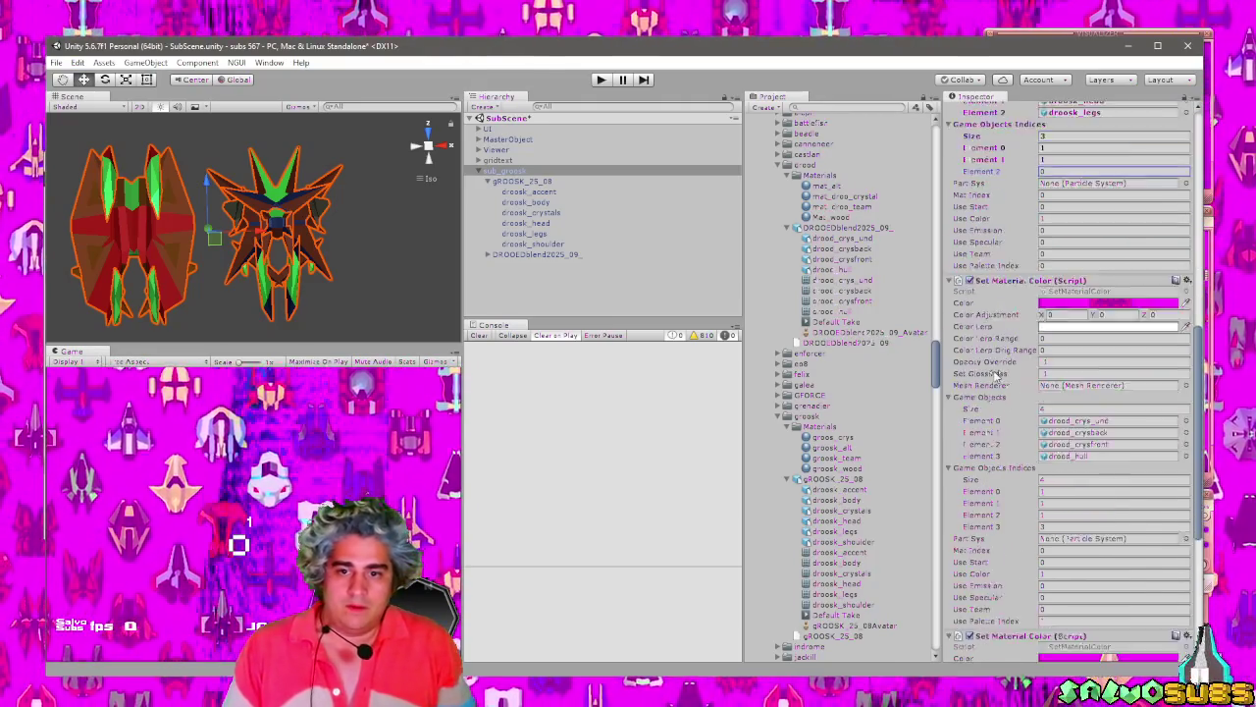
{"action": "scroll", "coordinate": [996, 374], "scroll_direction": "down", "scroll_amount": 4}
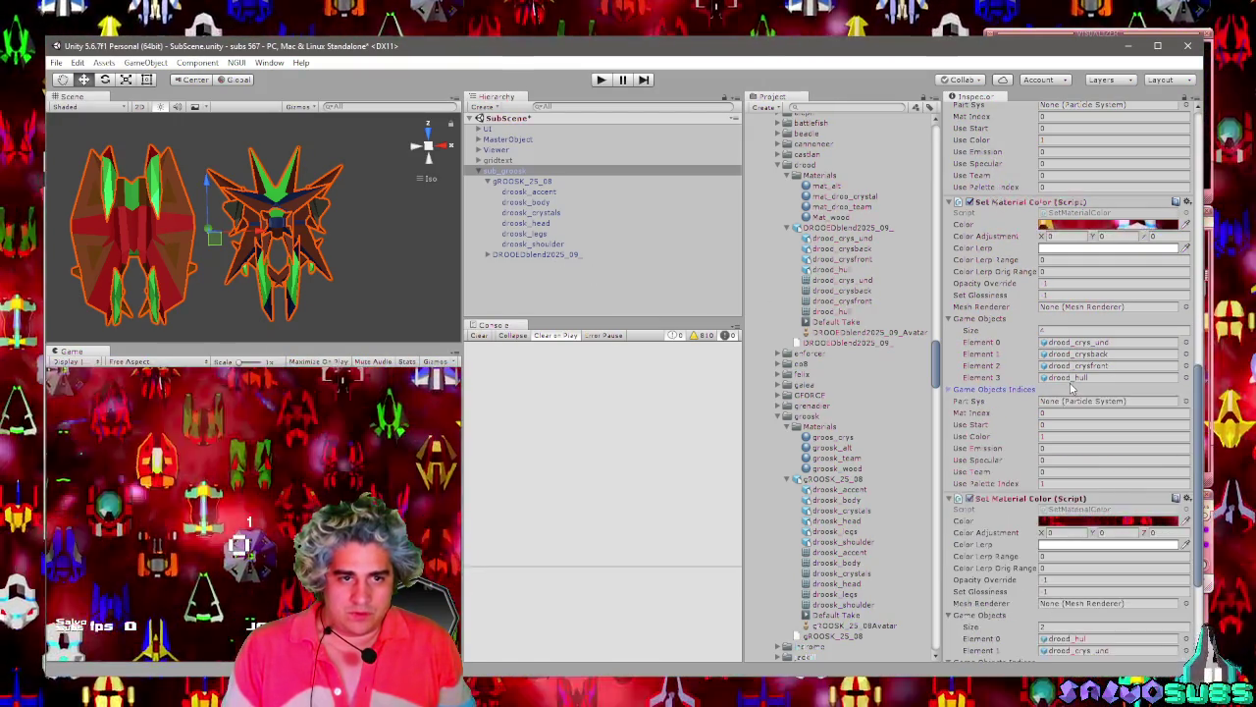
{"action": "left_click", "coordinate": [167, 237]}
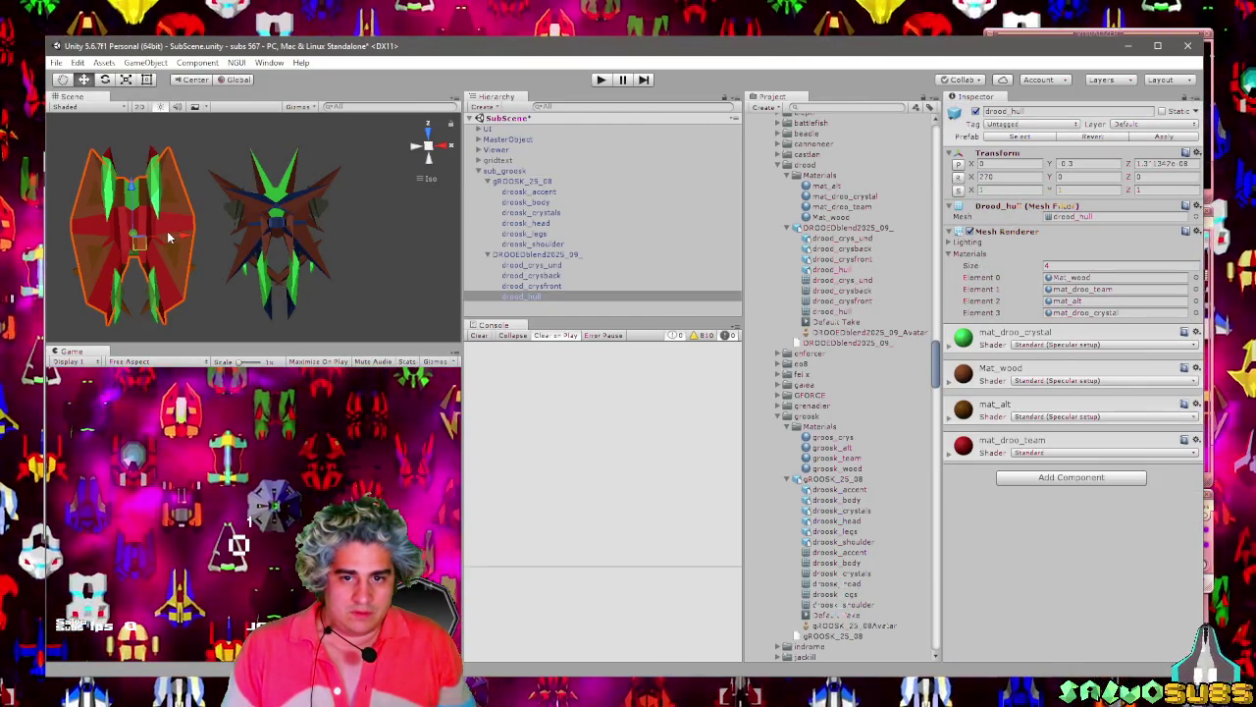
{"action": "left_click", "coordinate": [523, 183]}
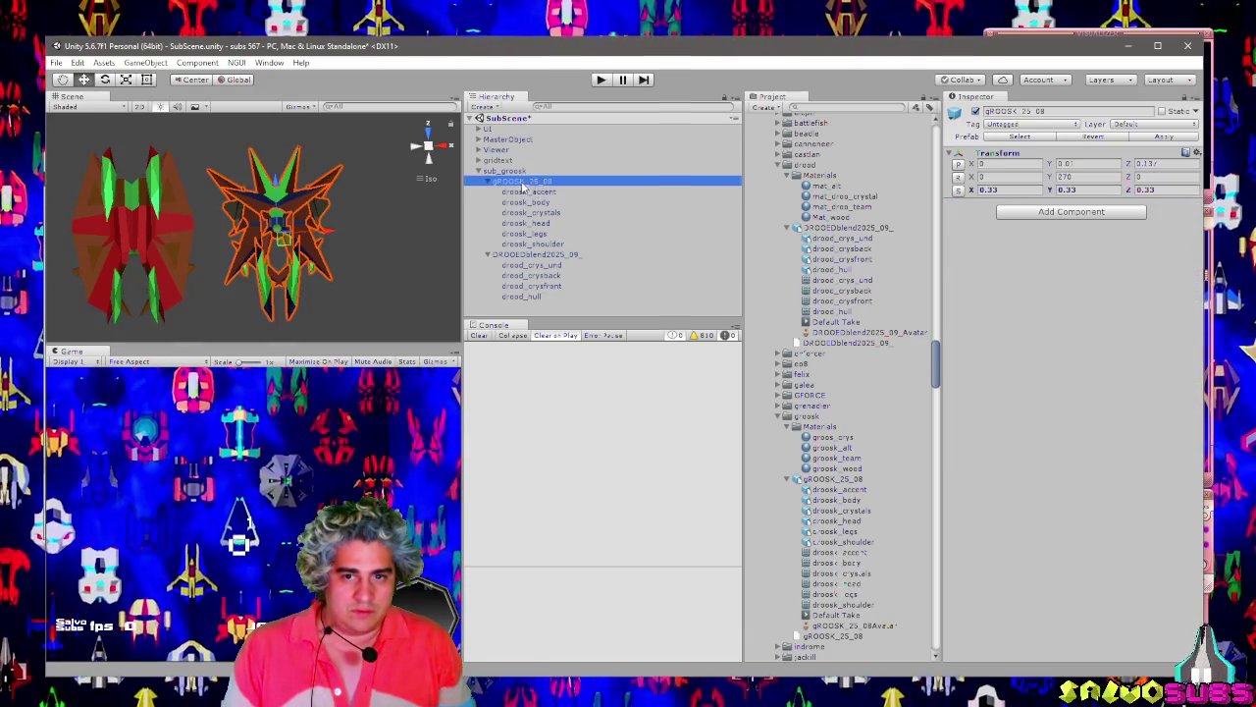
{"action": "left_click", "coordinate": [523, 243]}
{"action": "left_click", "coordinate": [575, 255]}
{"action": "left_click", "coordinate": [526, 193]}
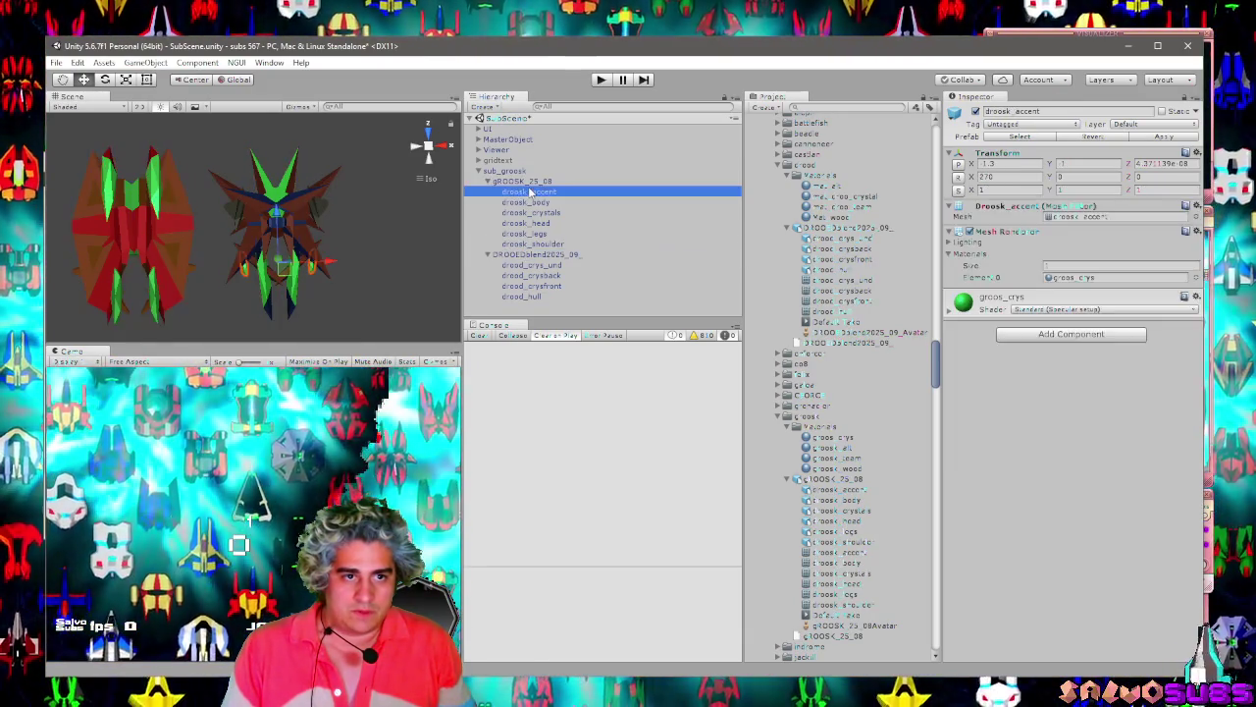
{"action": "left_click", "coordinate": [523, 182]}
{"action": "left_click", "coordinate": [517, 172]}
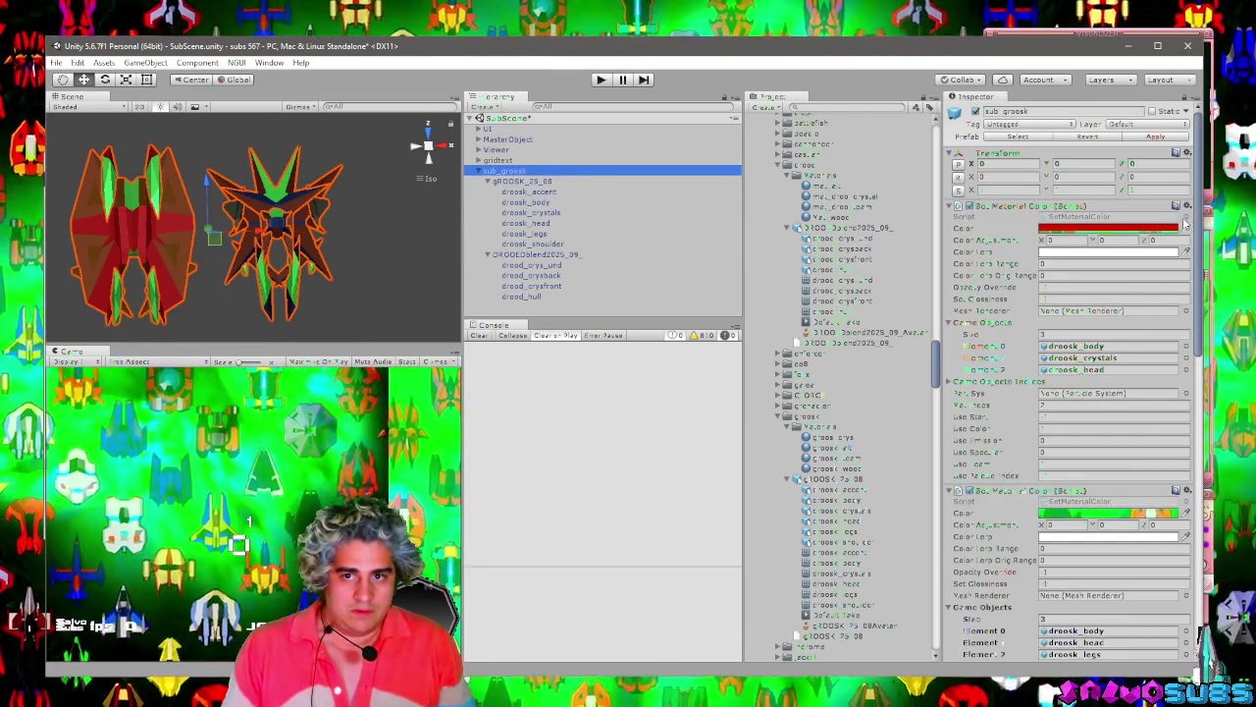
{"action": "scroll", "coordinate": [1097, 386], "scroll_direction": "down", "scroll_amount": 10}
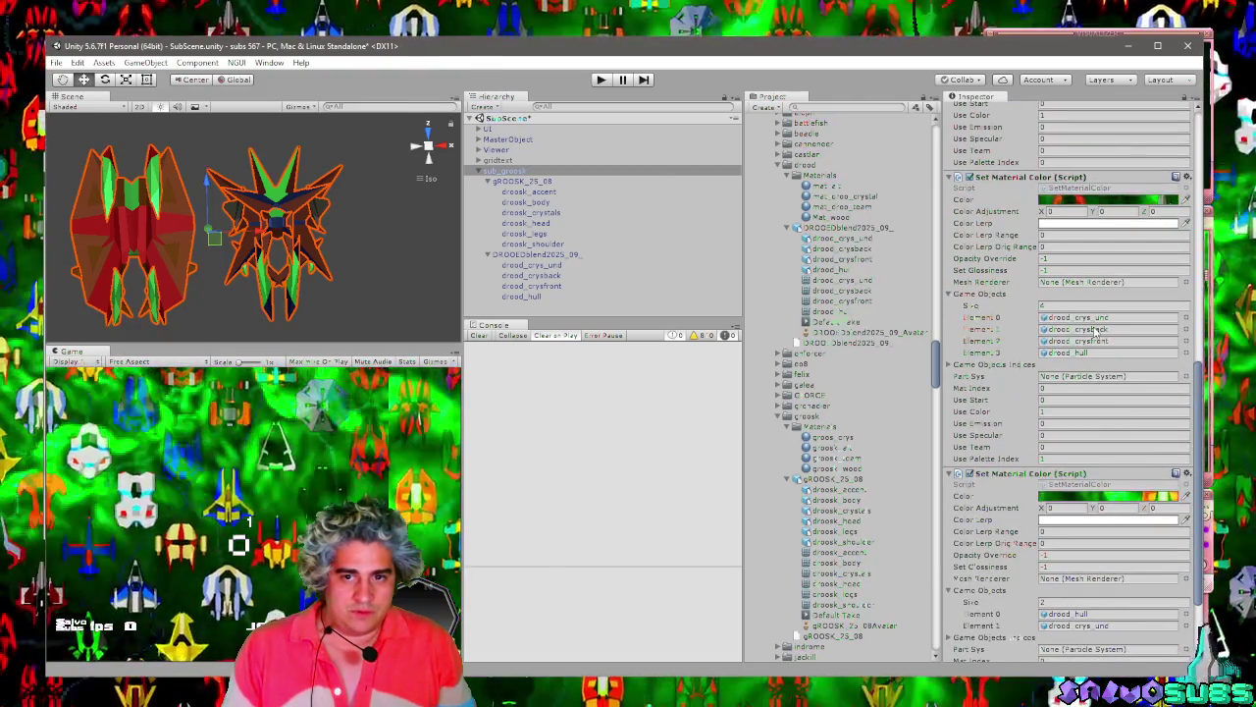
{"action": "left_click", "coordinate": [528, 193]}
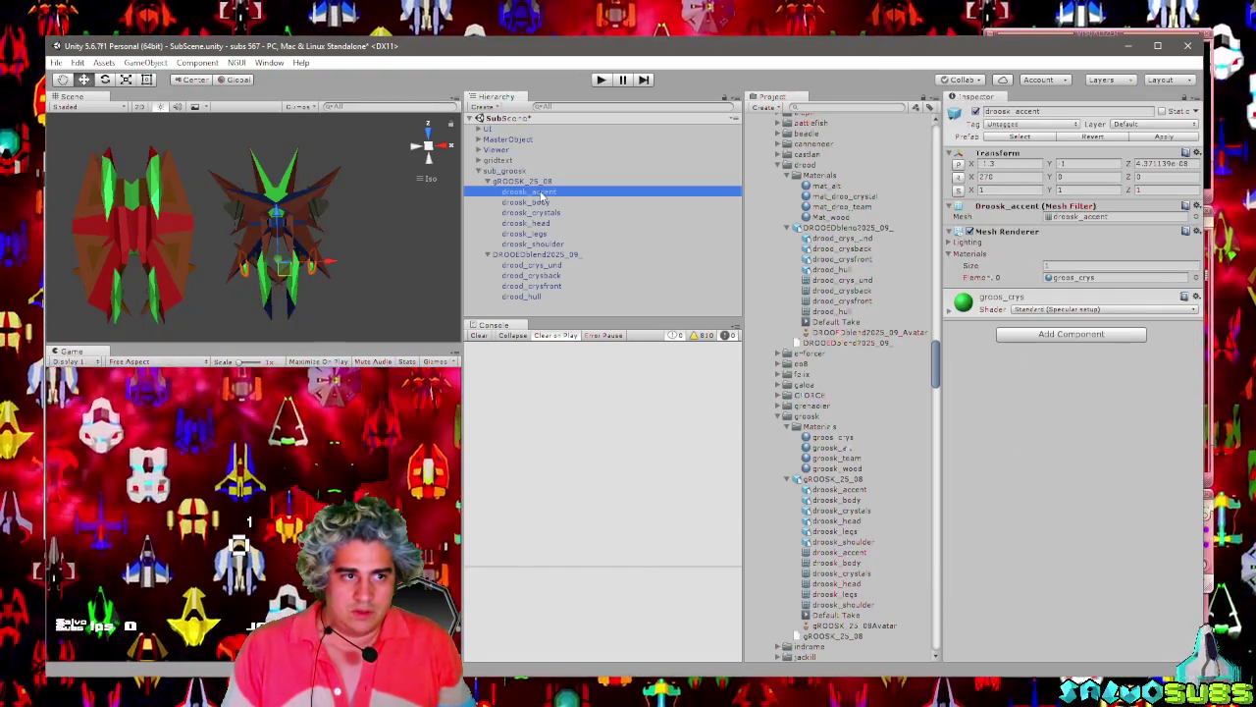
{"action": "left_click", "coordinate": [538, 203]}
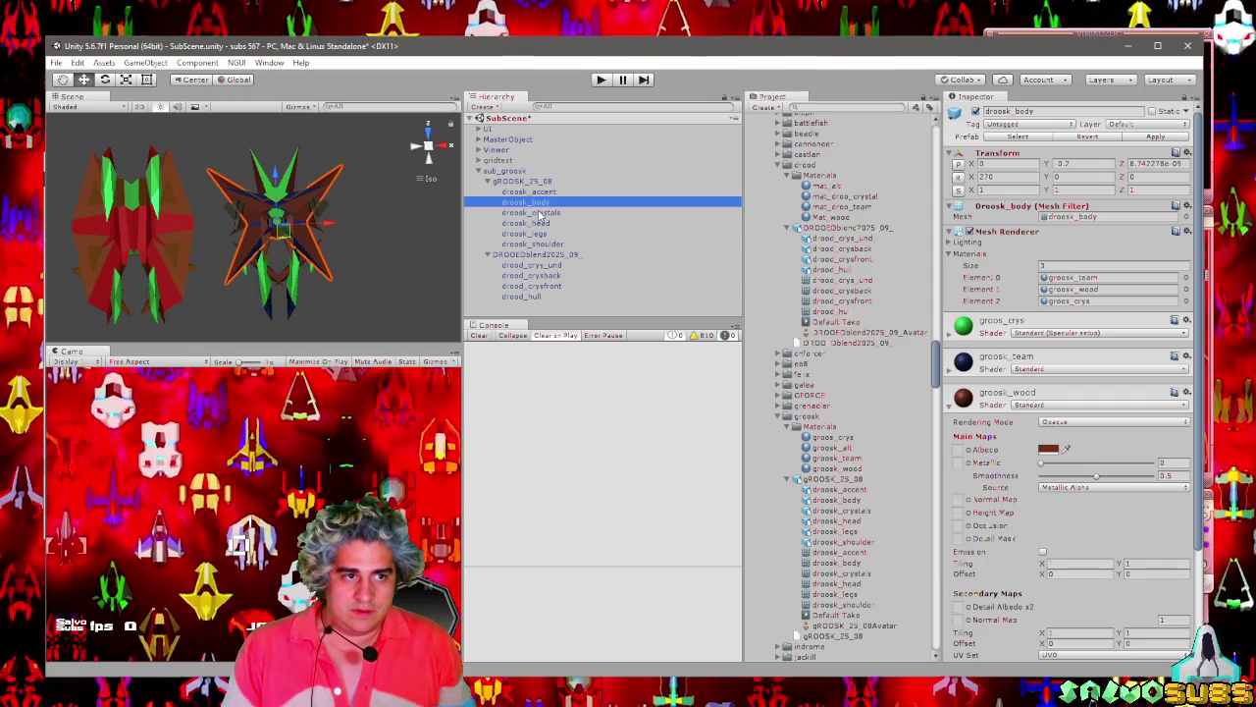
{"action": "left_click", "coordinate": [539, 213]}
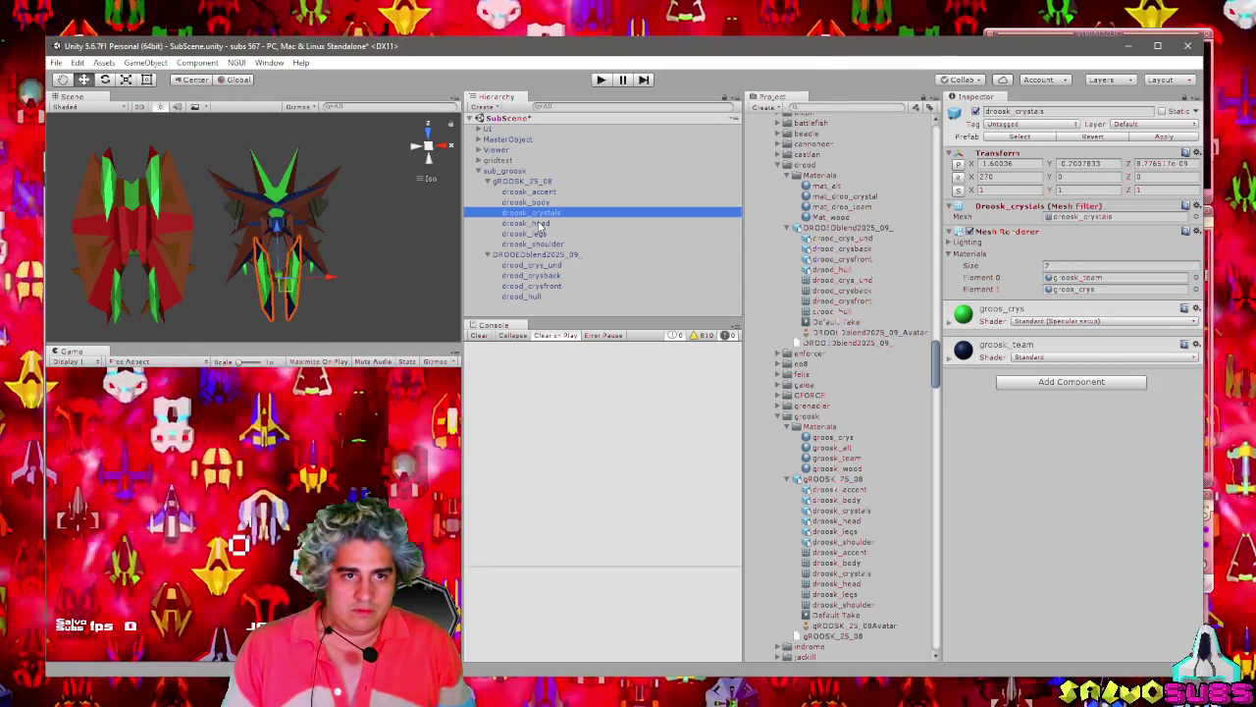
{"action": "left_click", "coordinate": [539, 224]}
{"action": "left_click", "coordinate": [539, 232]}
{"action": "left_click", "coordinate": [538, 223]}
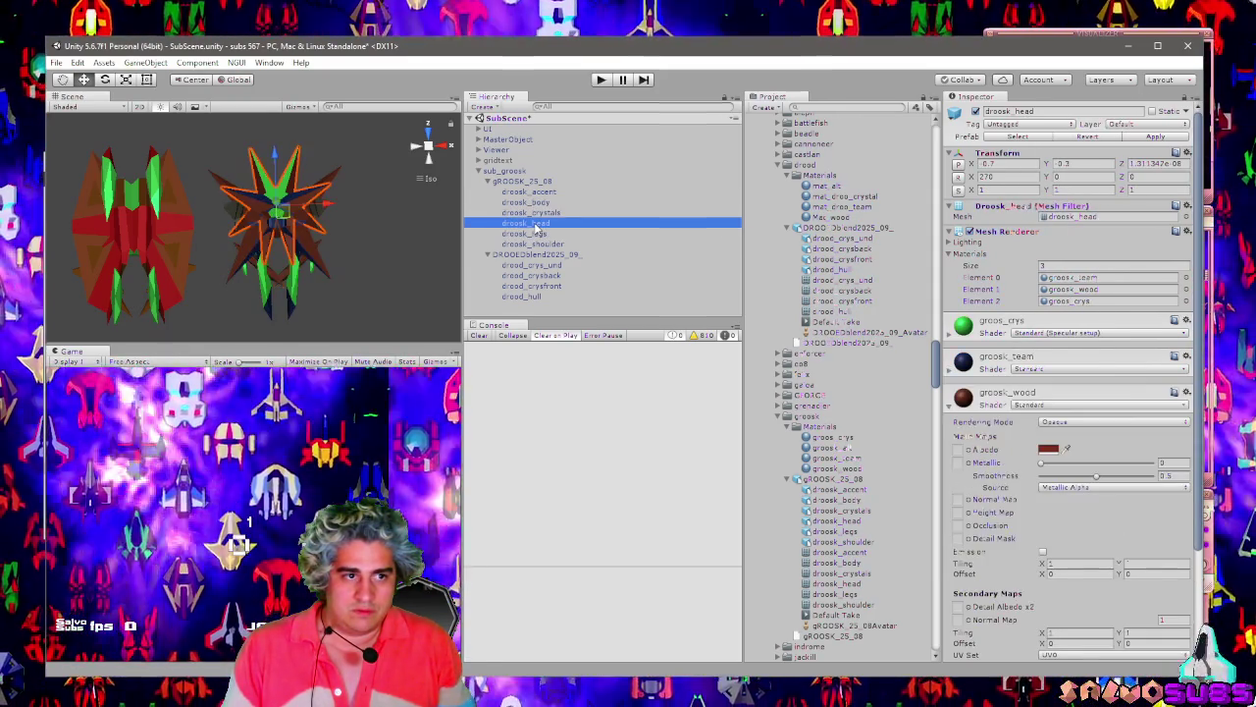
{"action": "left_click", "coordinate": [537, 233]}
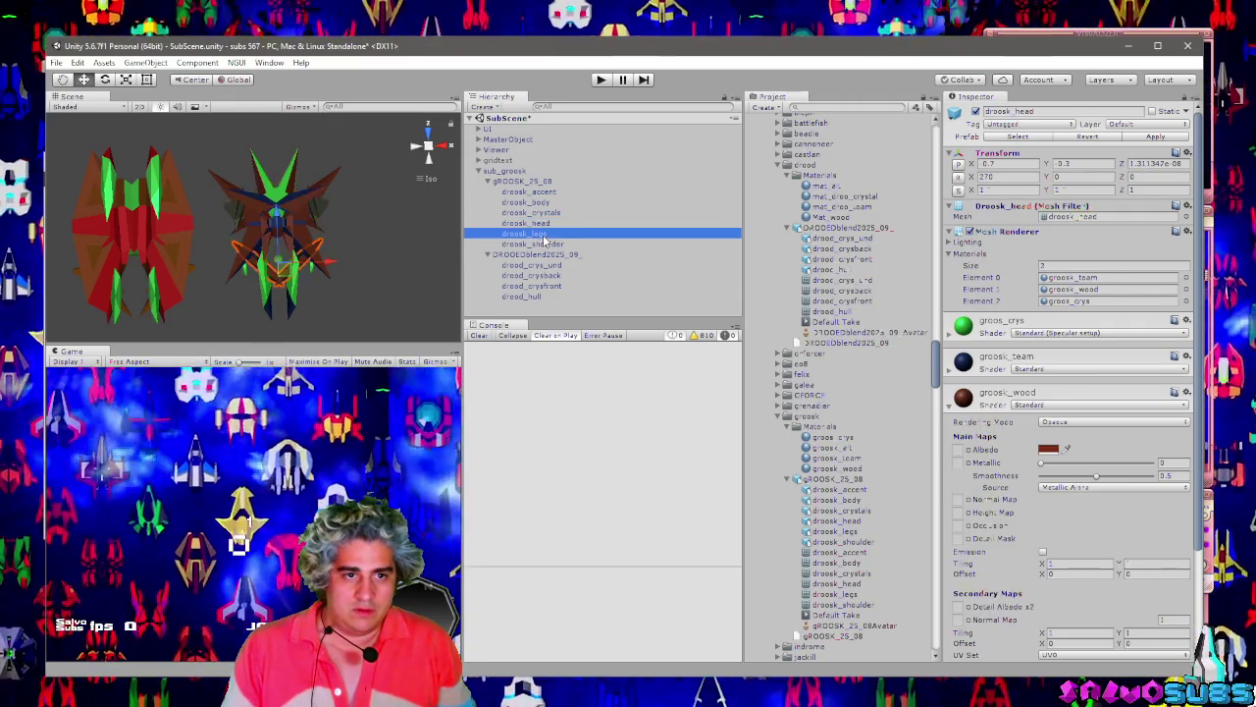
{"action": "left_click", "coordinate": [538, 243]}
{"action": "left_click", "coordinate": [538, 235]}
{"action": "left_click", "coordinate": [540, 245]}
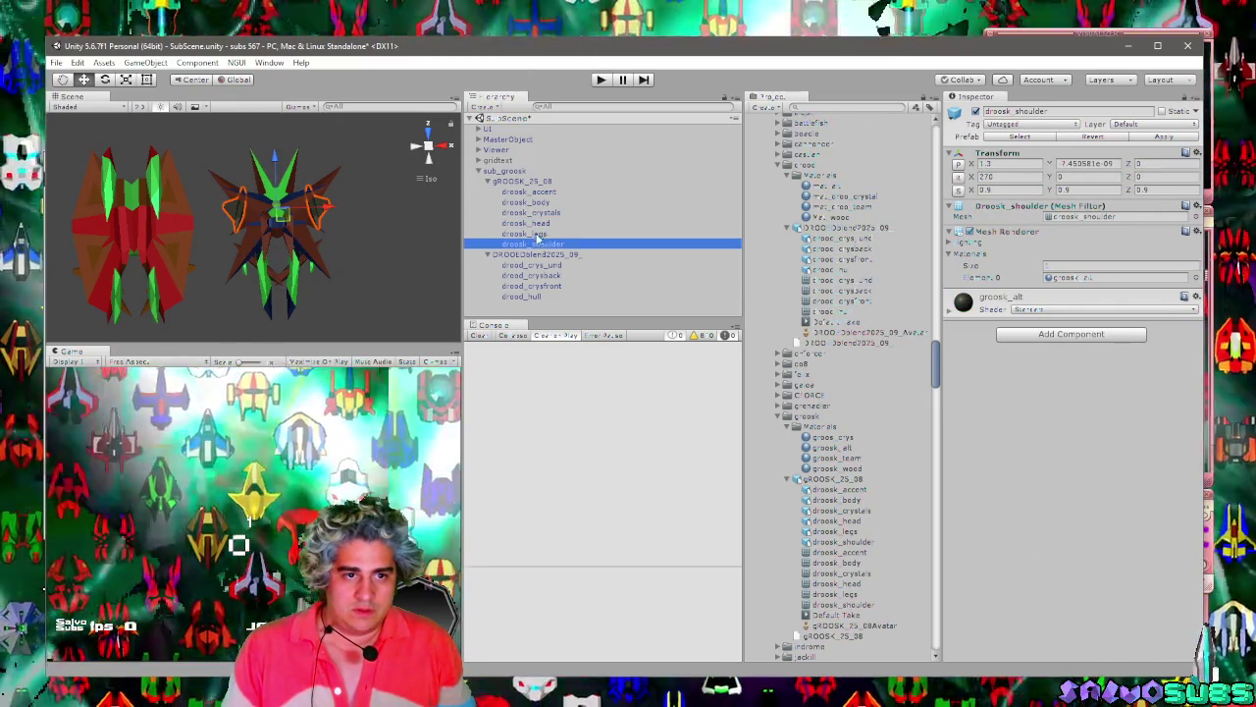
{"action": "left_click", "coordinate": [537, 203]}
{"action": "left_click", "coordinate": [538, 223]}
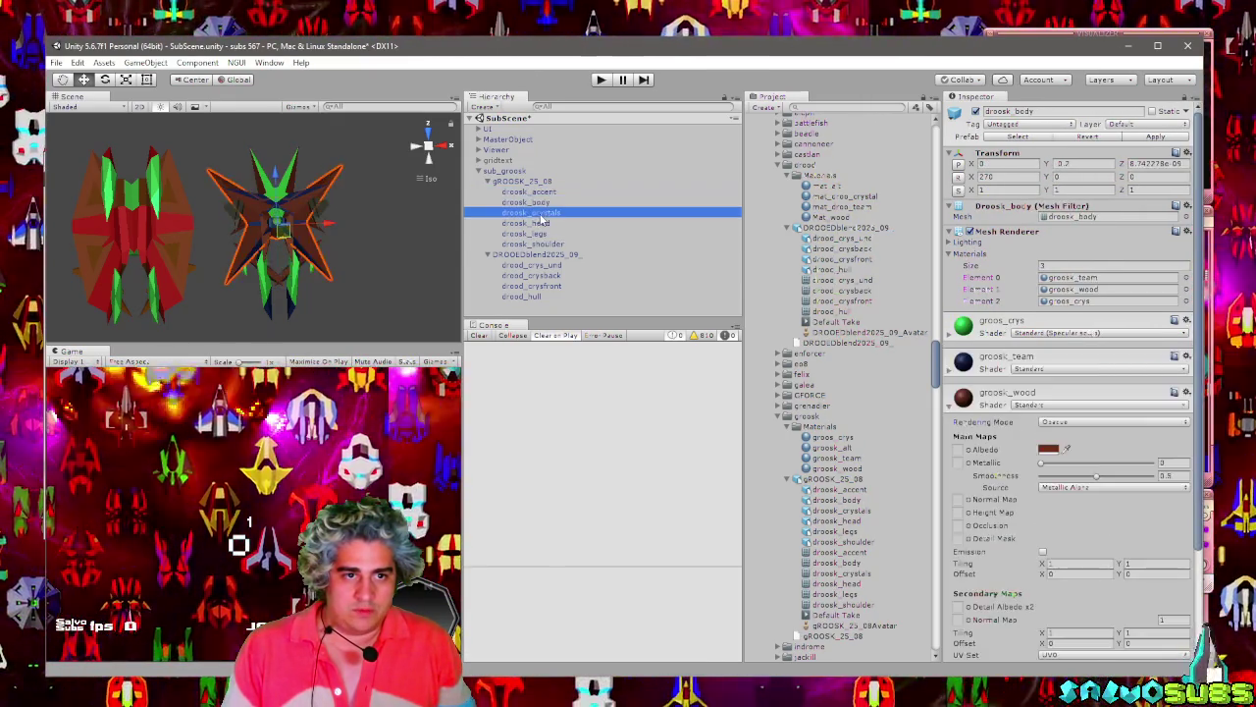
{"action": "left_click", "coordinate": [538, 213]}
{"action": "left_click", "coordinate": [538, 182]}
{"action": "left_click", "coordinate": [528, 173]}
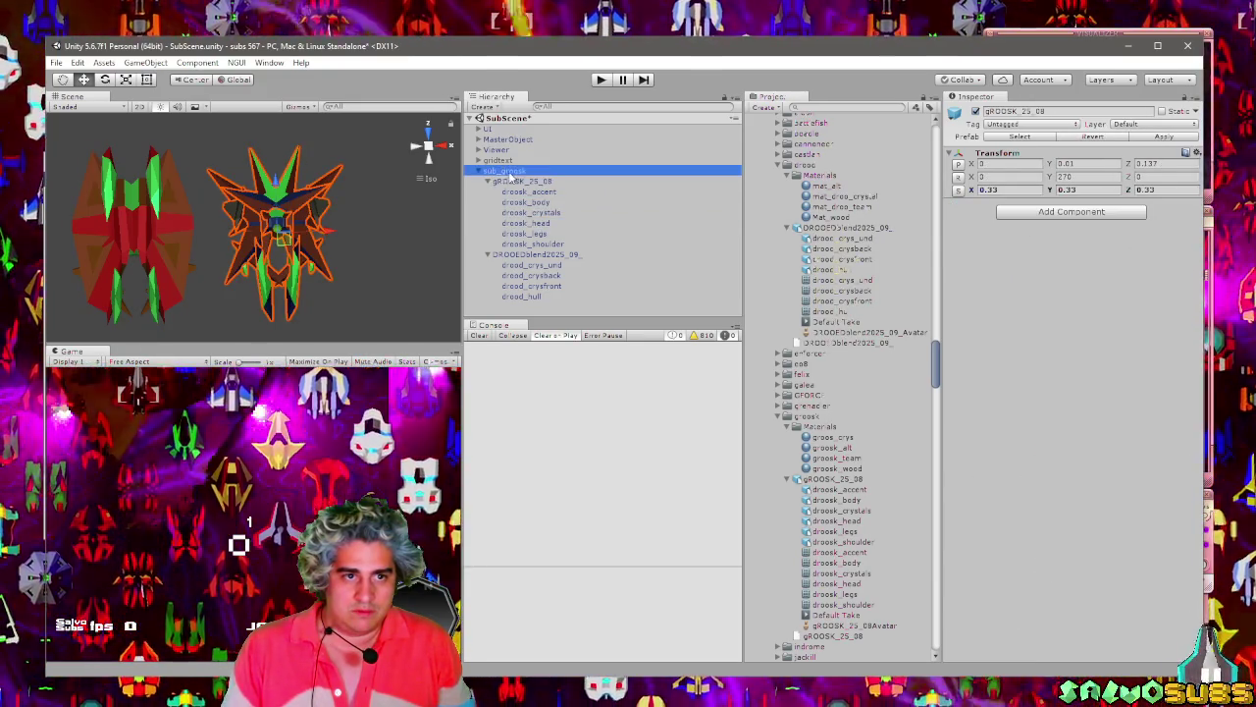
{"action": "left_click_drag", "start_coordinate": [1197, 295], "coordinate": [1201, 461]}
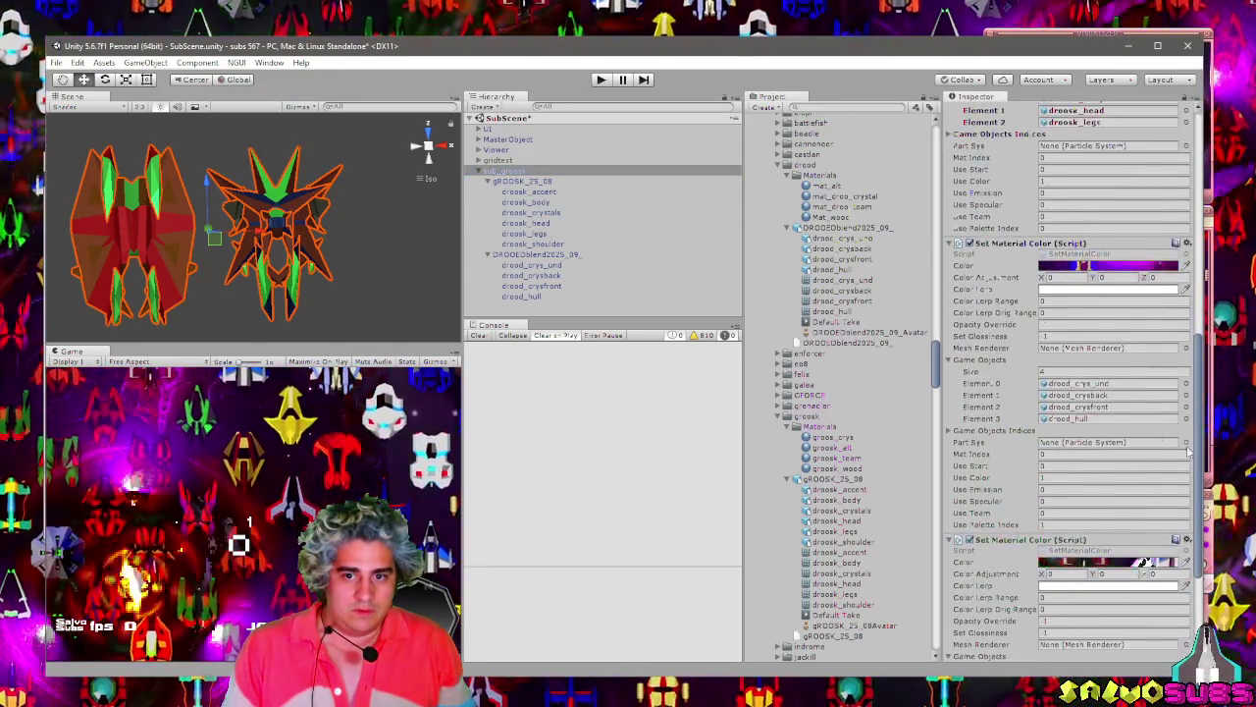
Assign droosk_accent to Element 0 of the first Set Material Color script.
{"action": "left_click", "coordinate": [1105, 384]}
{"action": "left_click_drag", "start_coordinate": [1106, 390], "coordinate": [1105, 385]}
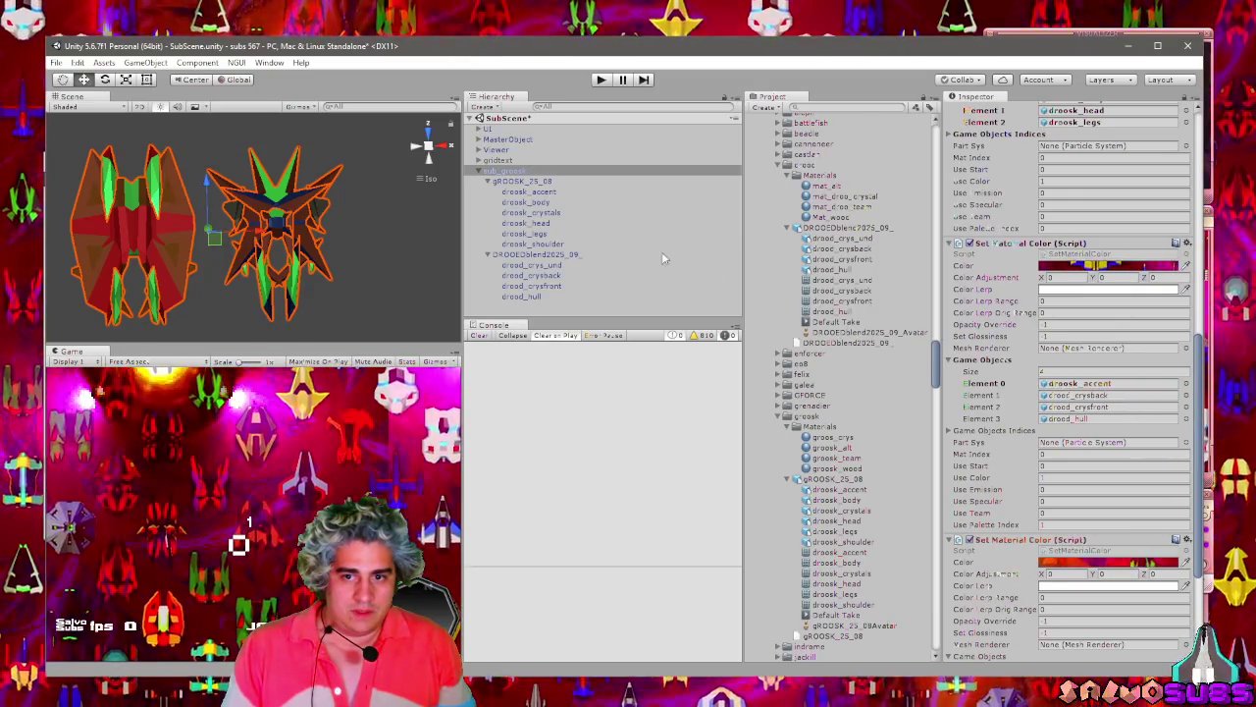
{"action": "left_click", "coordinate": [529, 191]}
{"action": "left_click", "coordinate": [986, 133]}
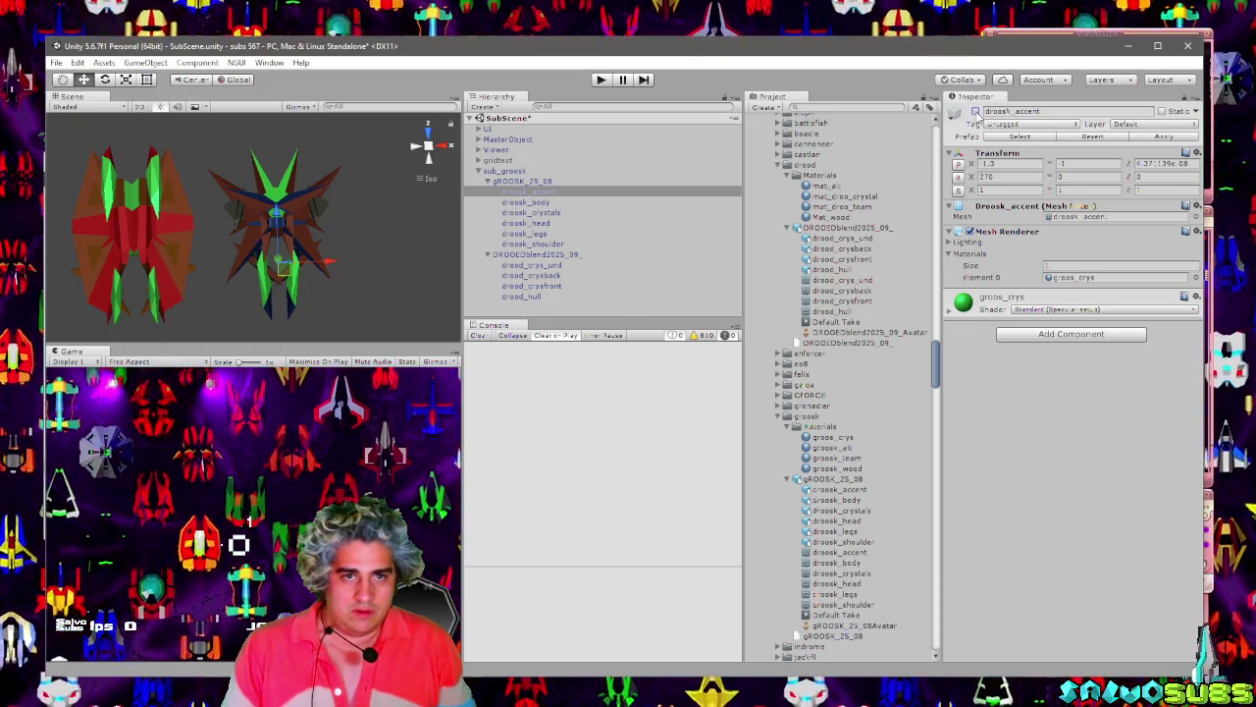
On sub_groosk, fill Elements 1–3 with droosk_body, droosk_crystals and droosk_legs.
{"action": "left_click", "coordinate": [540, 182]}
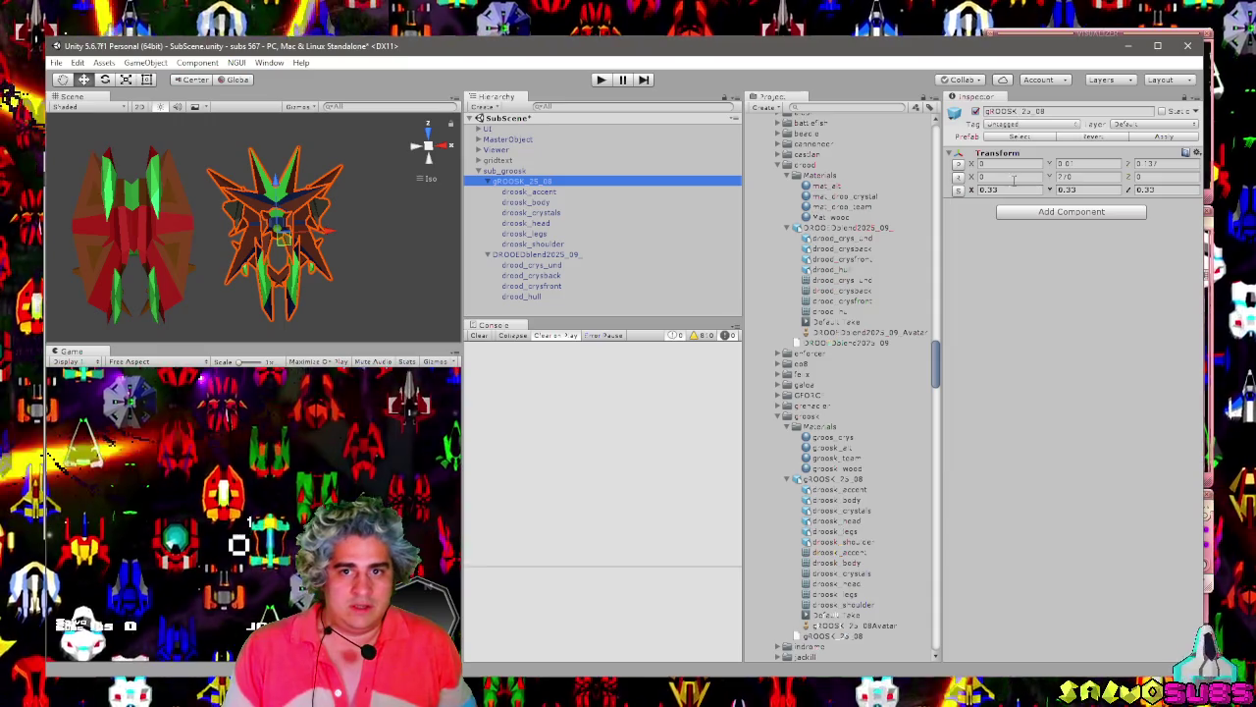
{"action": "left_click", "coordinate": [504, 171]}
{"action": "scroll", "coordinate": [1128, 442], "scroll_direction": "down", "scroll_amount": 5}
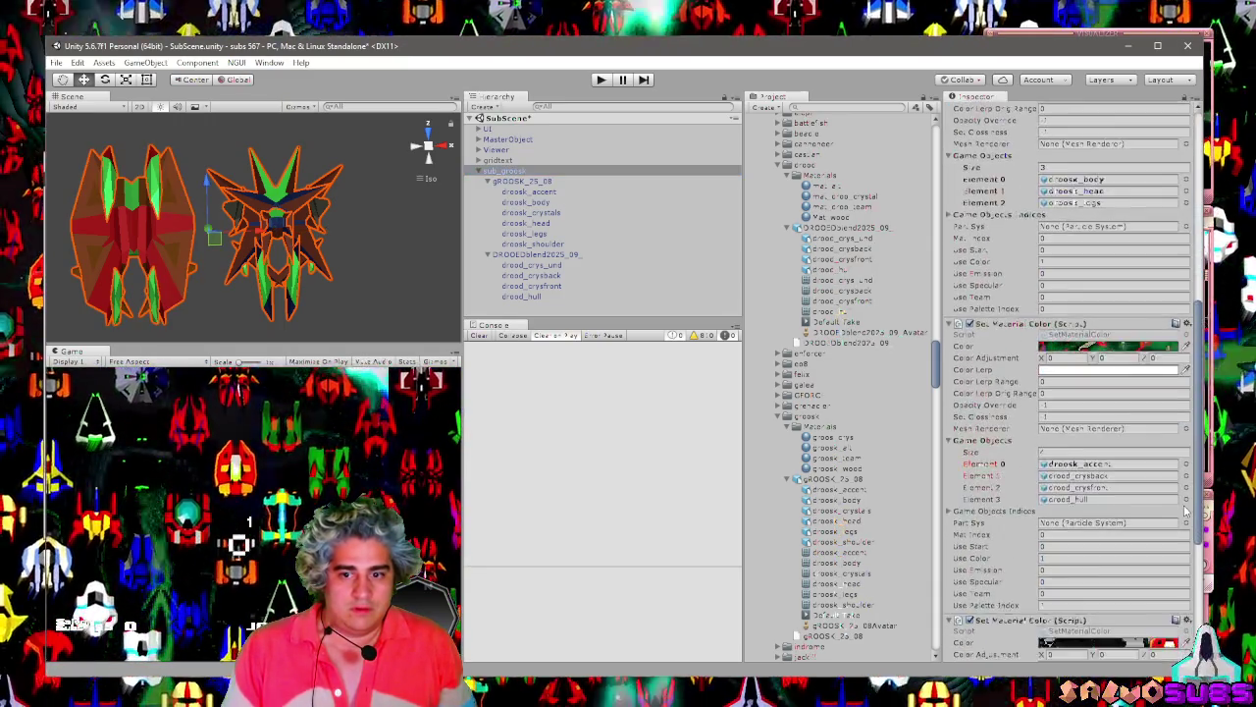
{"action": "scroll", "coordinate": [1184, 510], "scroll_direction": "down", "scroll_amount": 5}
{"action": "left_click", "coordinate": [1082, 302]}
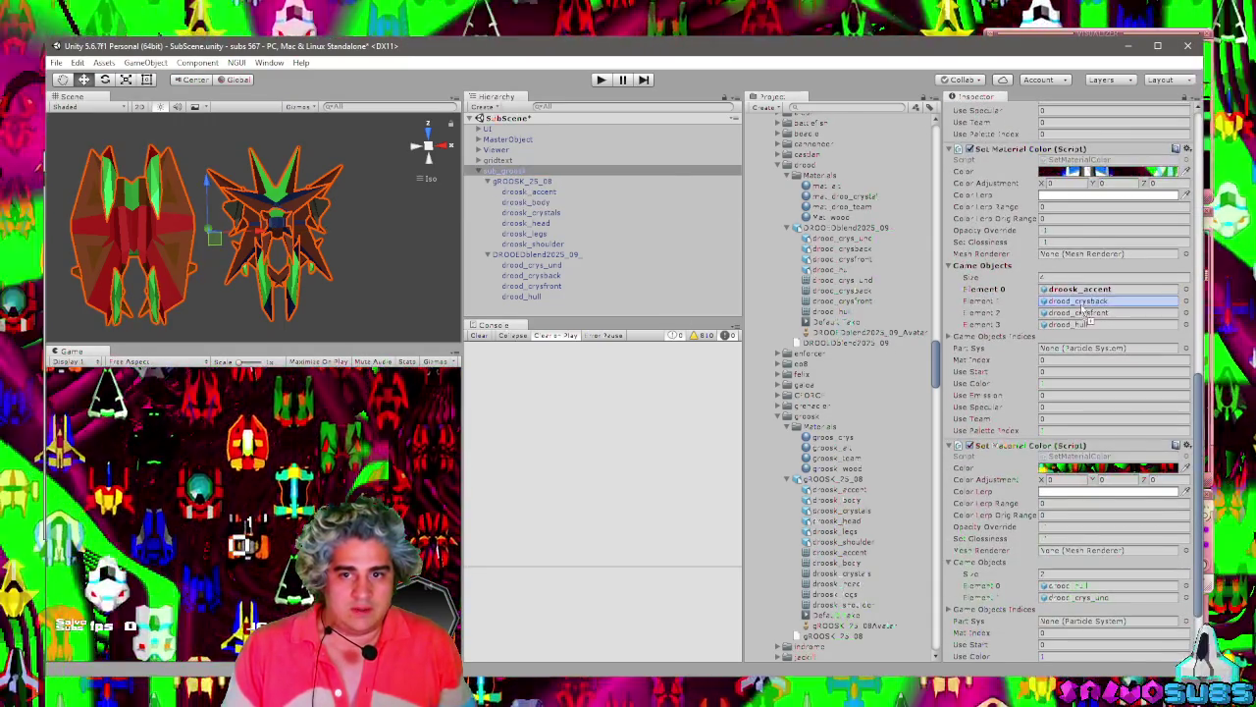
{"action": "left_click_drag", "start_coordinate": [1082, 307], "coordinate": [1083, 309]}
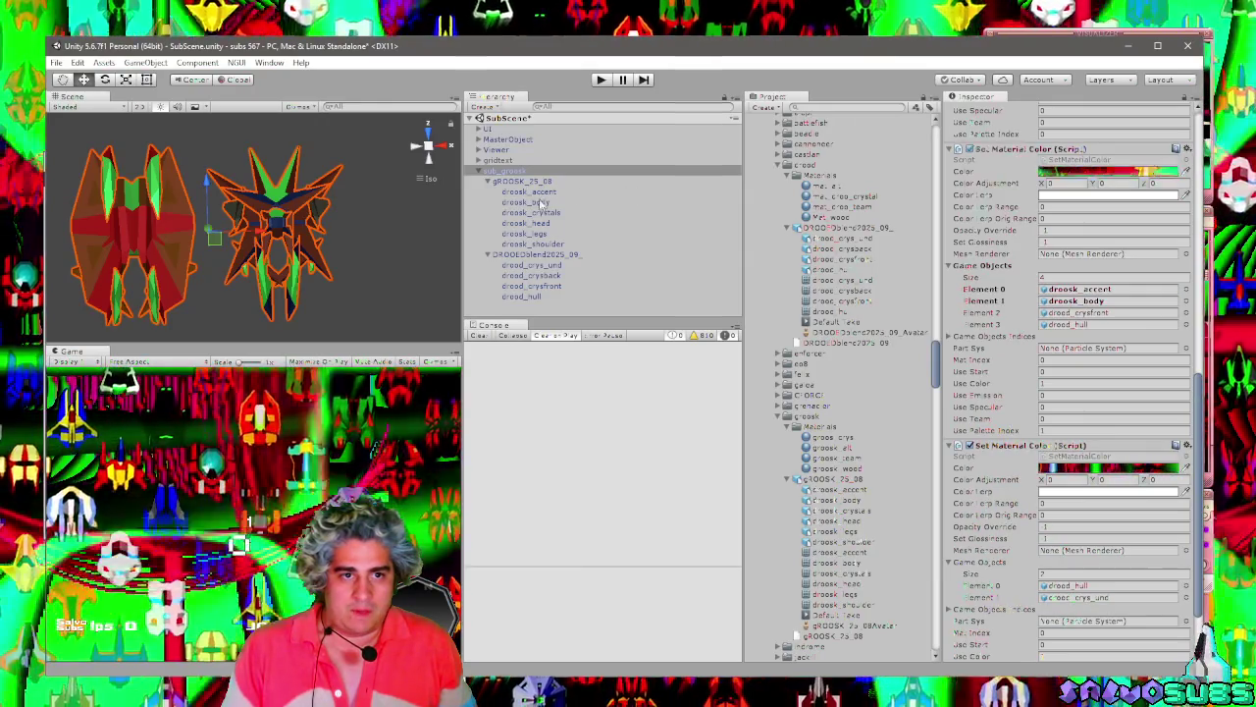
{"action": "mouse_move", "coordinate": [545, 212]}
{"action": "left_mouse_down"}
{"action": "mouse_move", "coordinate": [1080, 329]}
{"action": "mouse_move", "coordinate": [1079, 314]}
{"action": "left_mouse_up"}
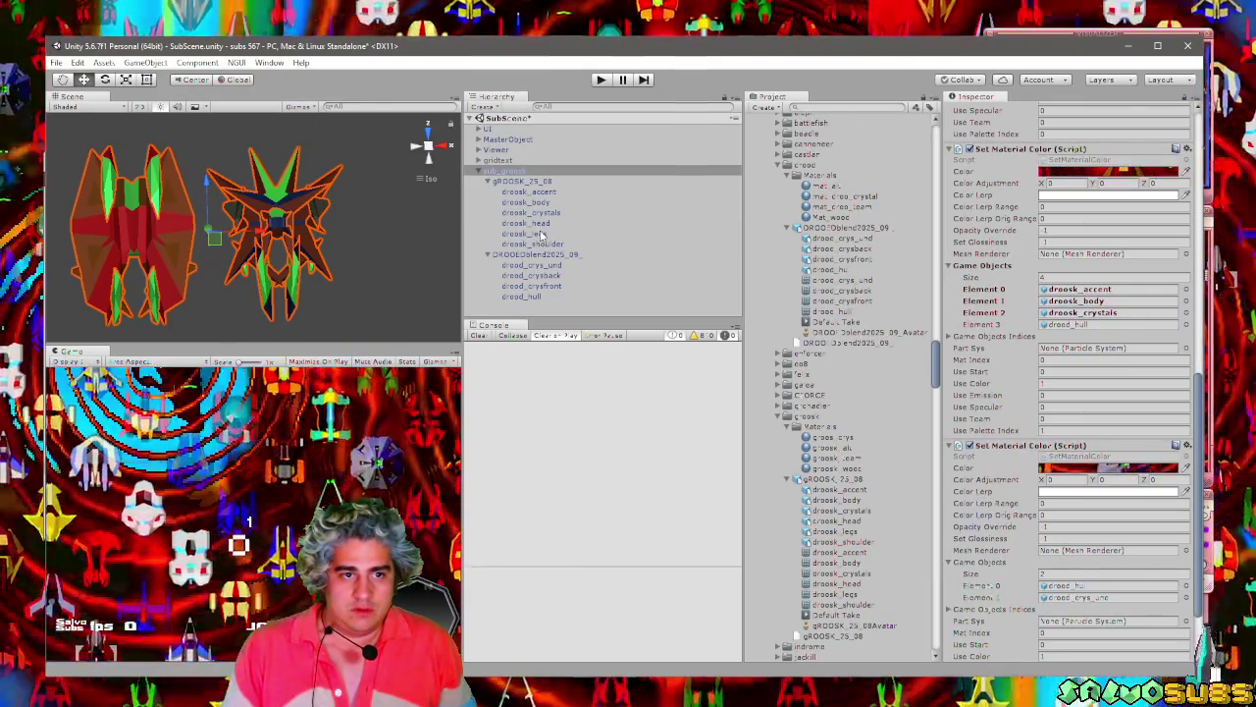
{"action": "left_click_drag", "start_coordinate": [541, 234], "coordinate": [1095, 325]}
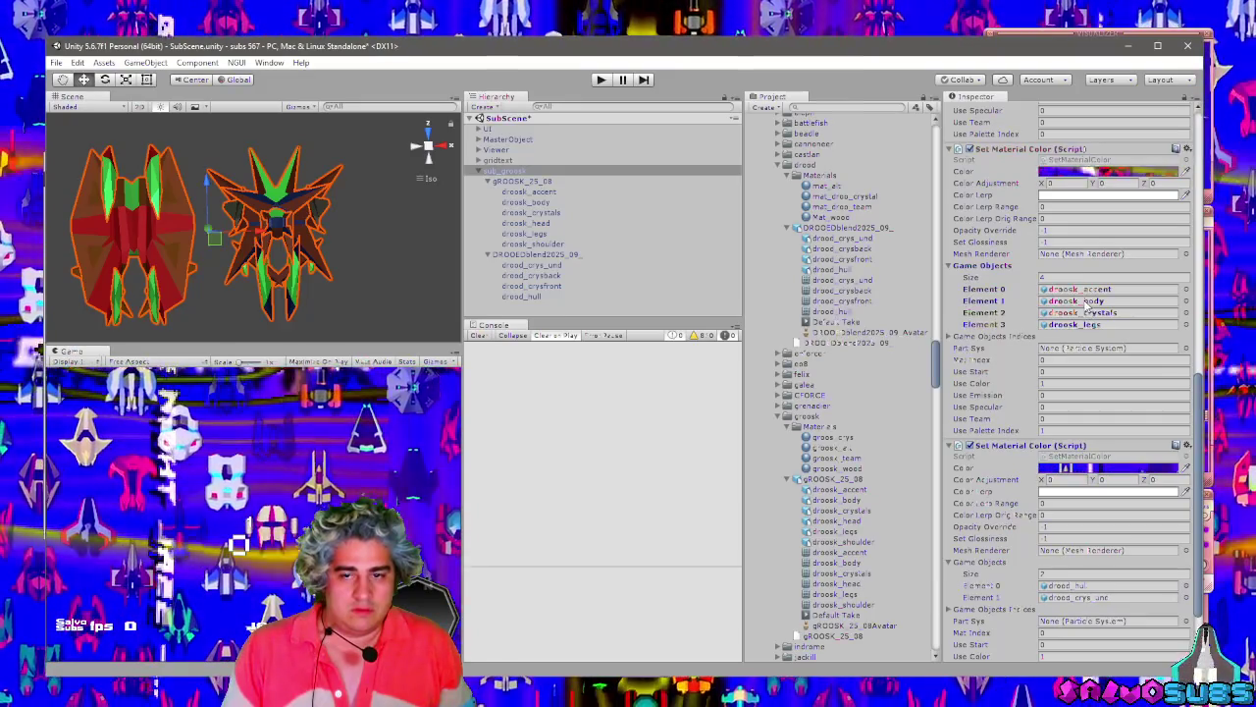
Inspect droosk_accent, droosk_body and droosk_crystals and their materials.
{"action": "left_click", "coordinate": [559, 193]}
{"action": "left_click", "coordinate": [555, 203]}
{"action": "left_click", "coordinate": [555, 212]}
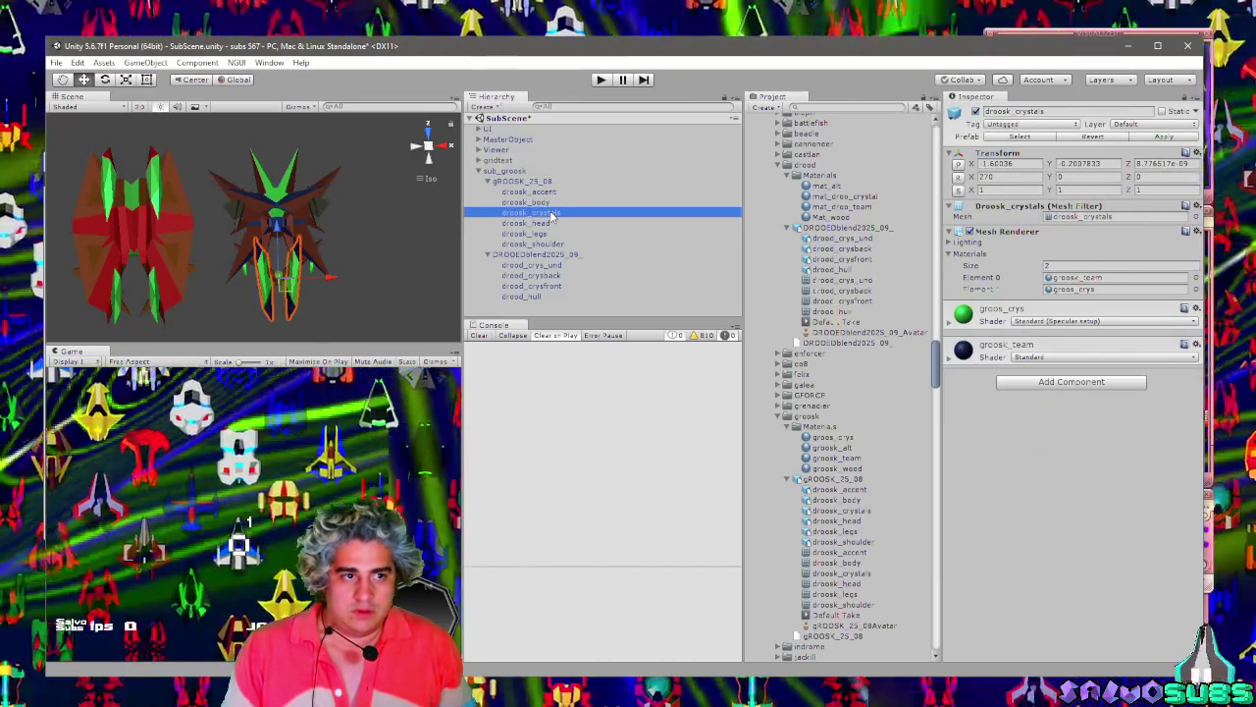
Orbit close around droosk_body, then show sub_groosk's Set Material Color scripts again.
{"action": "left_click", "coordinate": [549, 202]}
{"action": "mouse_move", "coordinate": [294, 226]}
{"action": "left_mouse_down"}
{"action": "mouse_move", "coordinate": [261, 149]}
{"action": "mouse_move", "coordinate": [307, 395]}
{"action": "mouse_move", "coordinate": [292, 201]}
{"action": "mouse_move", "coordinate": [429, 138]}
{"action": "left_mouse_up"}
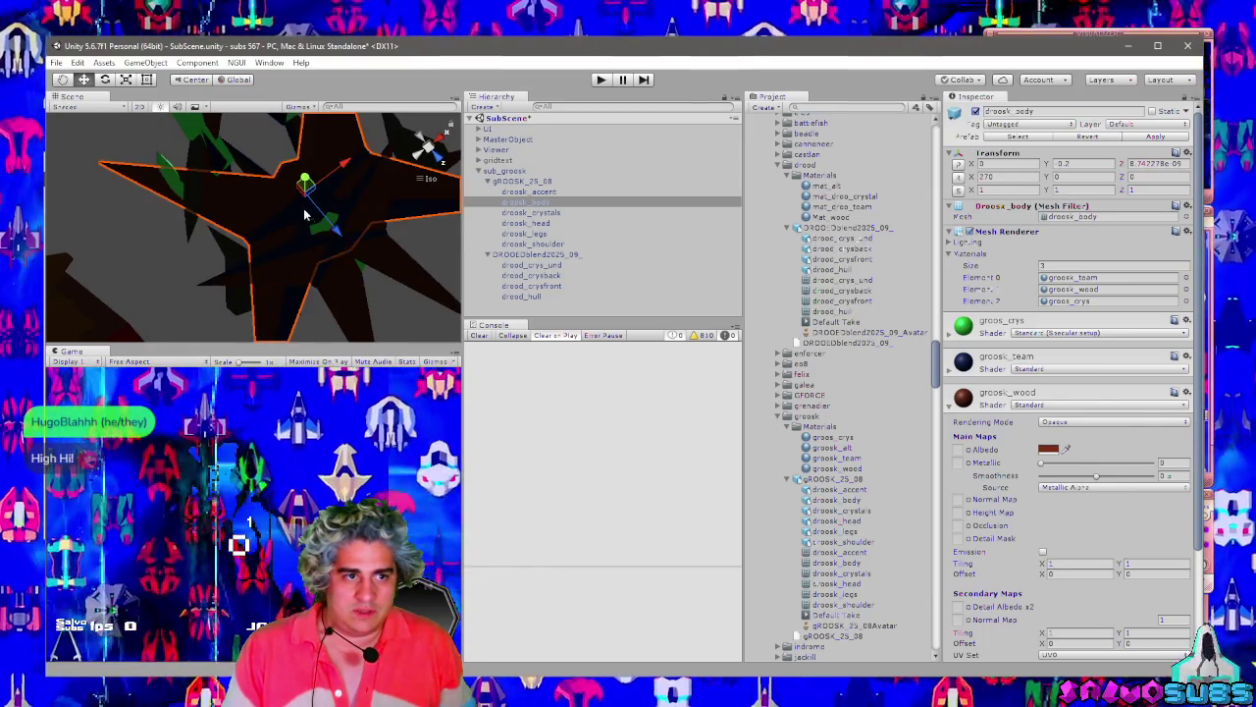
{"action": "mouse_move", "coordinate": [324, 236]}
{"action": "left_mouse_down"}
{"action": "mouse_move", "coordinate": [344, 248]}
{"action": "mouse_move", "coordinate": [333, 257]}
{"action": "left_mouse_up"}
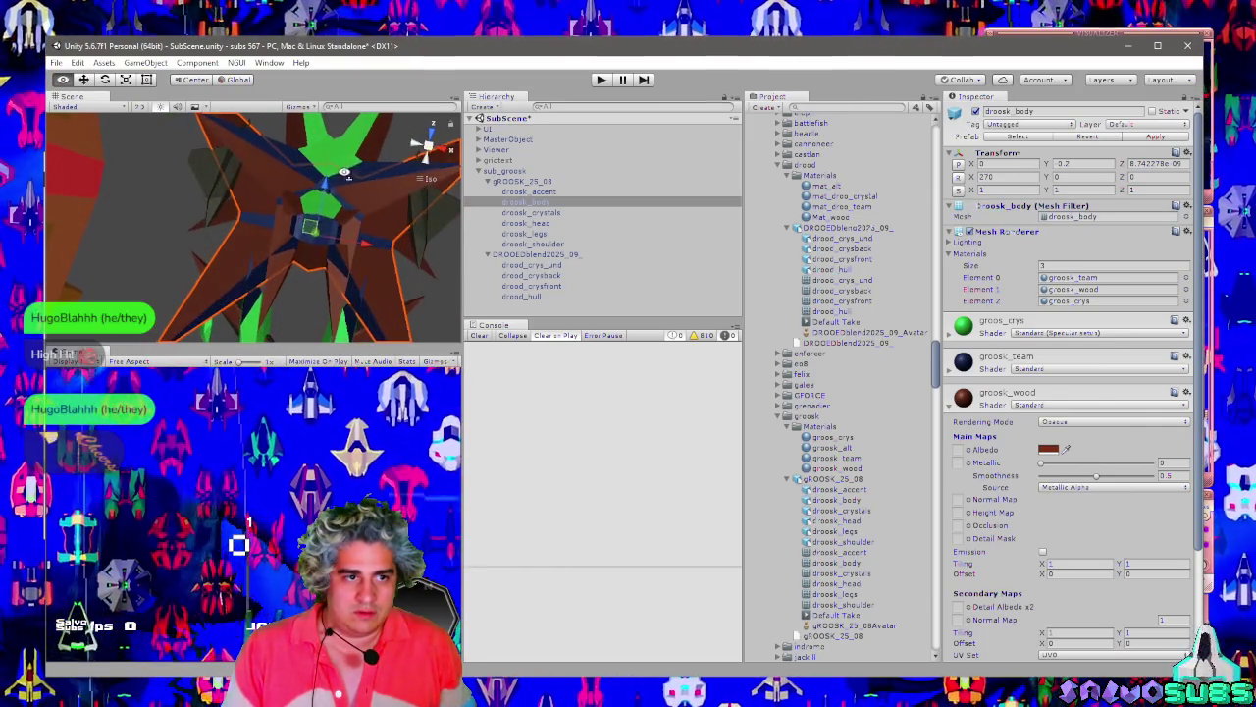
{"action": "left_click", "coordinate": [546, 182]}
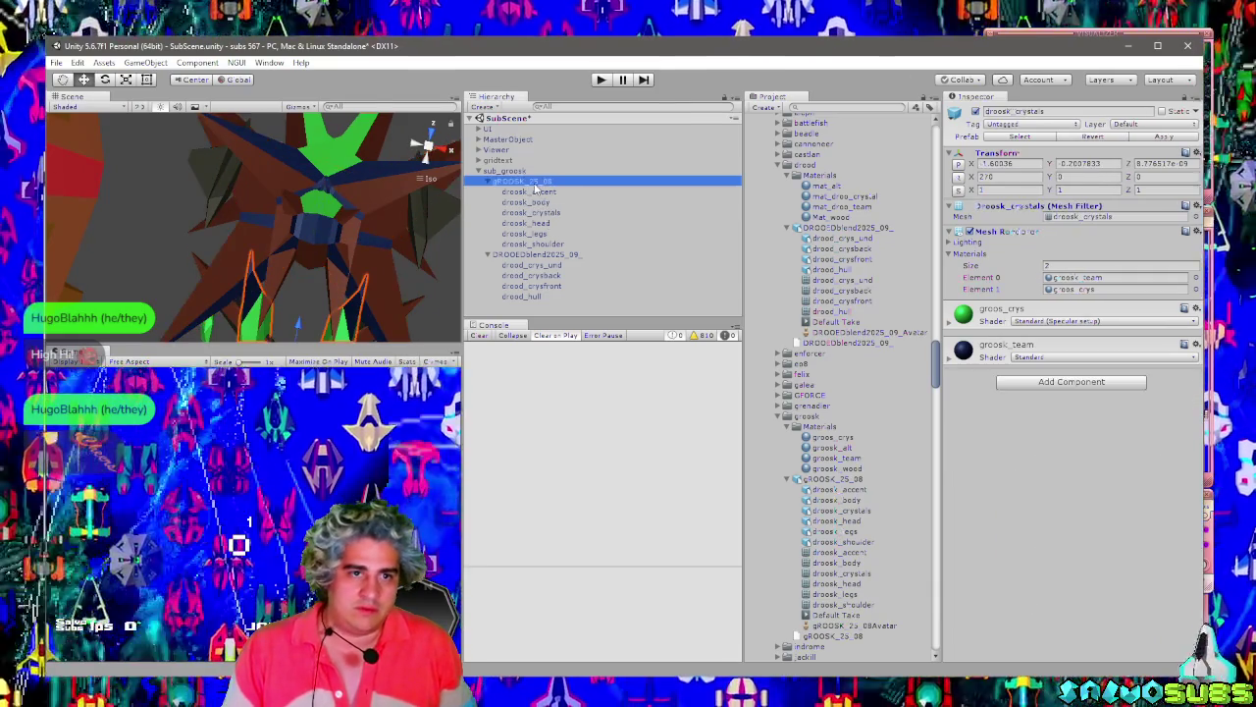
{"action": "left_click", "coordinate": [541, 171]}
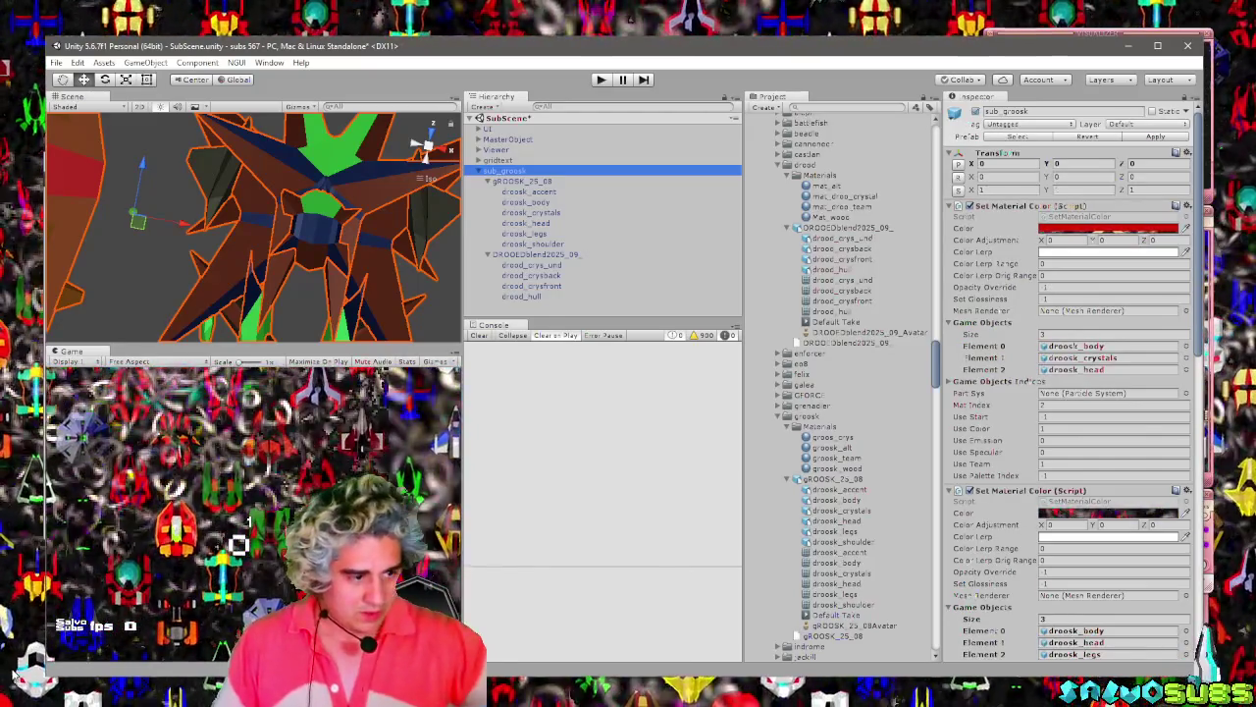
{"action": "key", "text": "super"}
{"action": "key", "text": "Escape"}
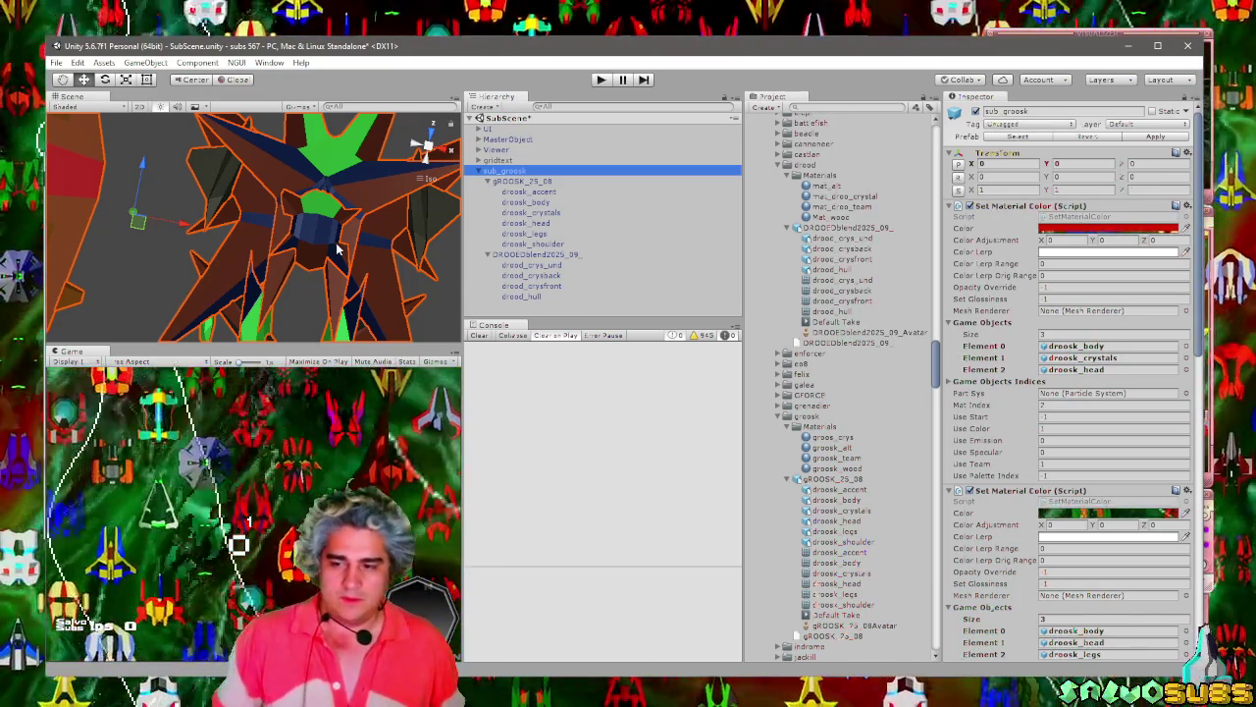
Frame both ships, select sub_groosk, and show droosk_body's groosk_team, groosk_wood and groos_crys materials.
{"action": "left_click_drag", "start_coordinate": [334, 253], "coordinate": [277, 287]}
{"action": "scroll", "coordinate": [277, 286], "scroll_direction": "down", "scroll_amount": 3}
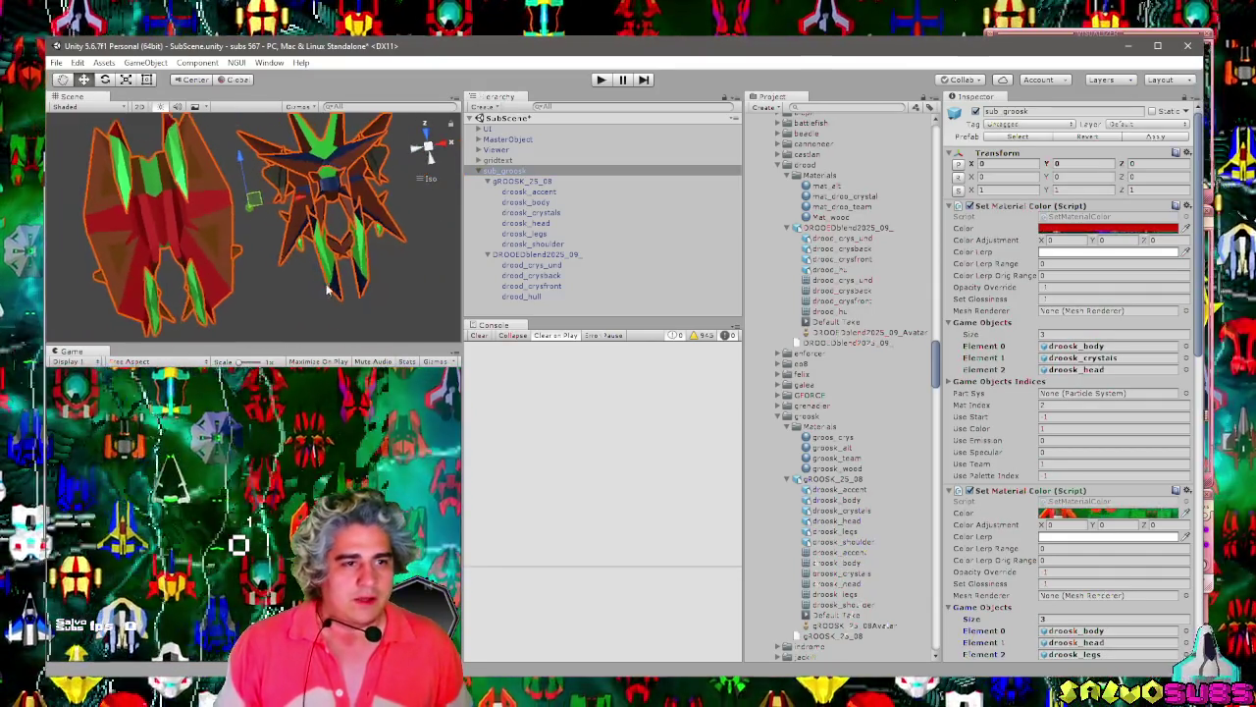
{"action": "left_click", "coordinate": [395, 269]}
{"action": "scroll", "coordinate": [336, 305], "scroll_direction": "up", "scroll_amount": 3}
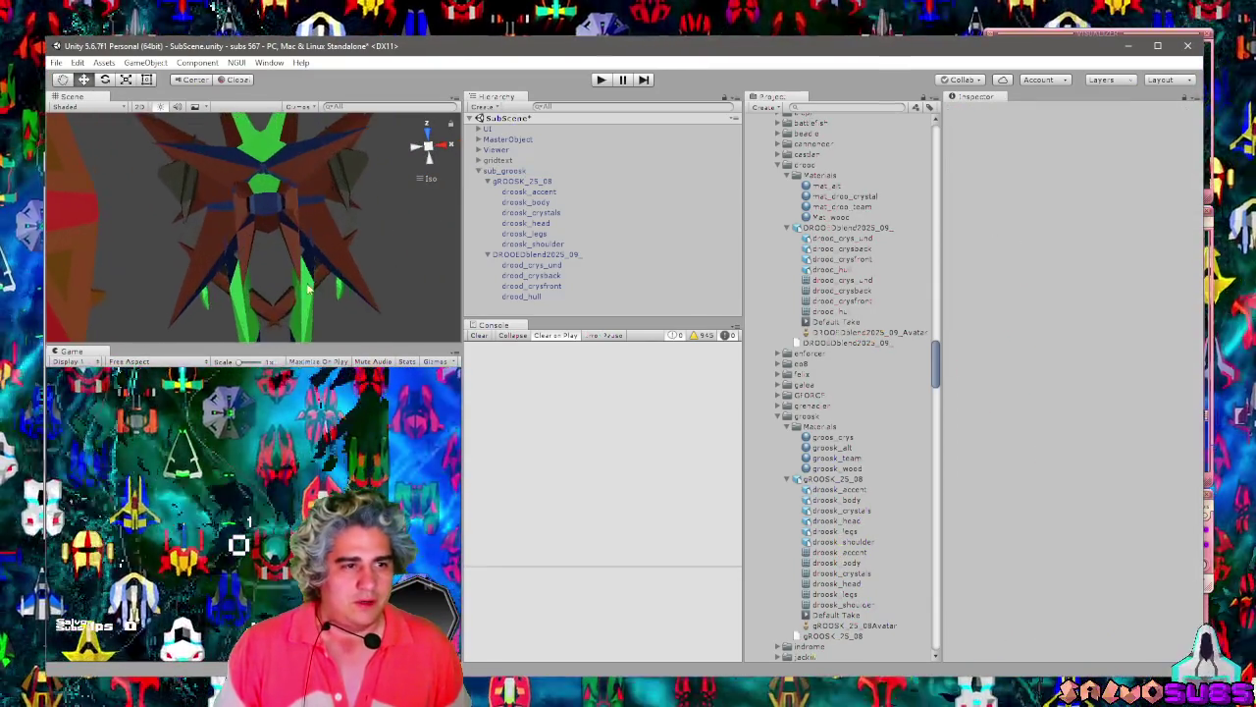
{"action": "scroll", "coordinate": [349, 294], "scroll_direction": "down", "scroll_amount": 3}
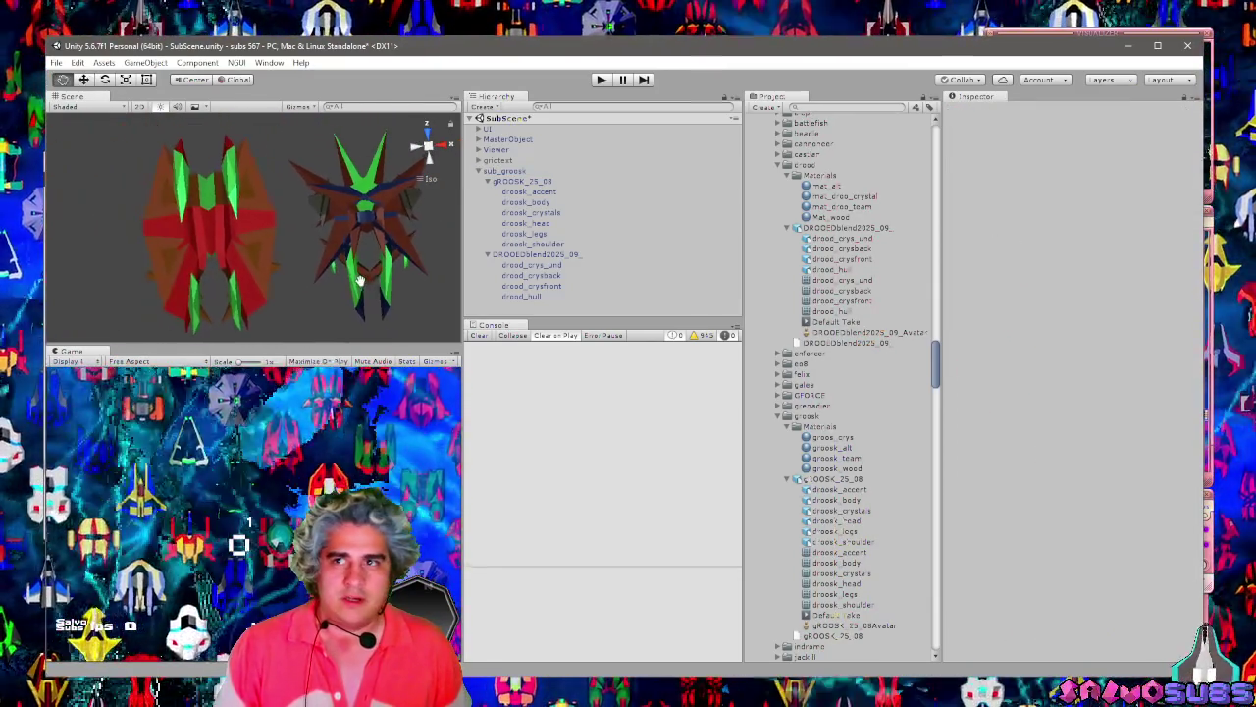
{"action": "left_click_drag", "start_coordinate": [360, 281], "coordinate": [320, 287]}
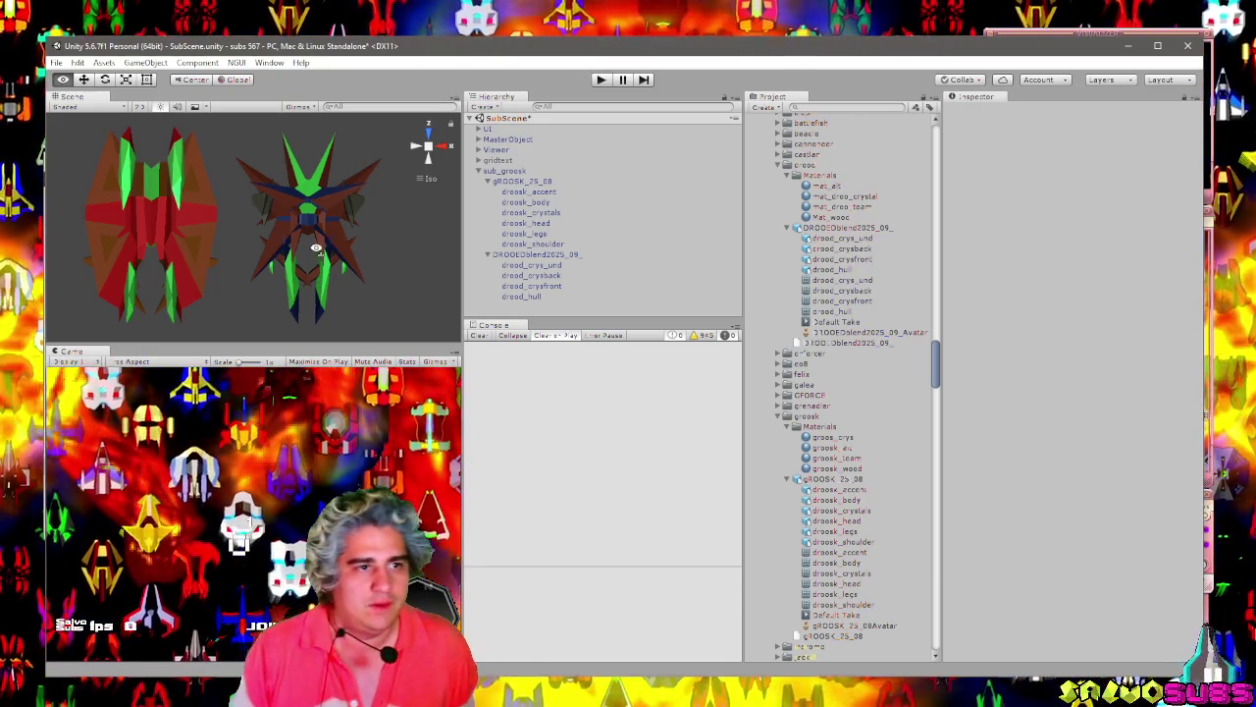
{"action": "left_click", "coordinate": [319, 264]}
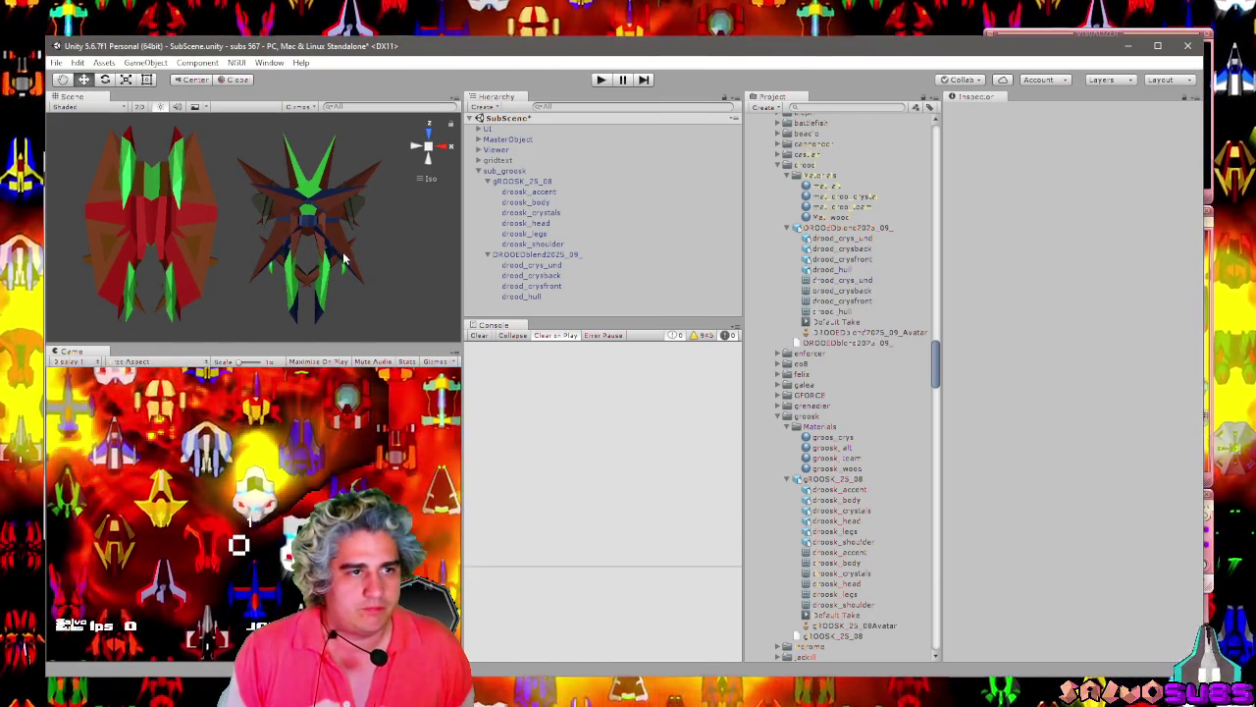
{"action": "left_click", "coordinate": [525, 201]}
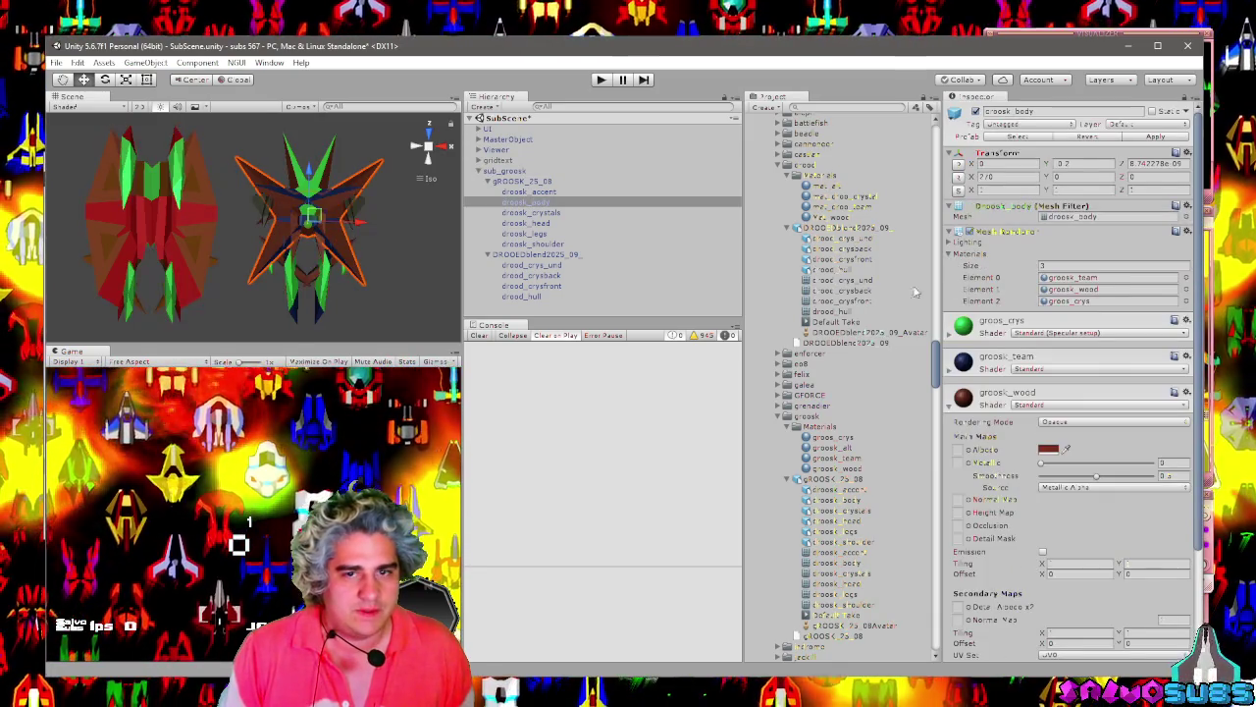
Shift the groosk_wood albedo to a warmer brown, then reselect droosk_body.
{"action": "left_click", "coordinate": [1052, 449]}
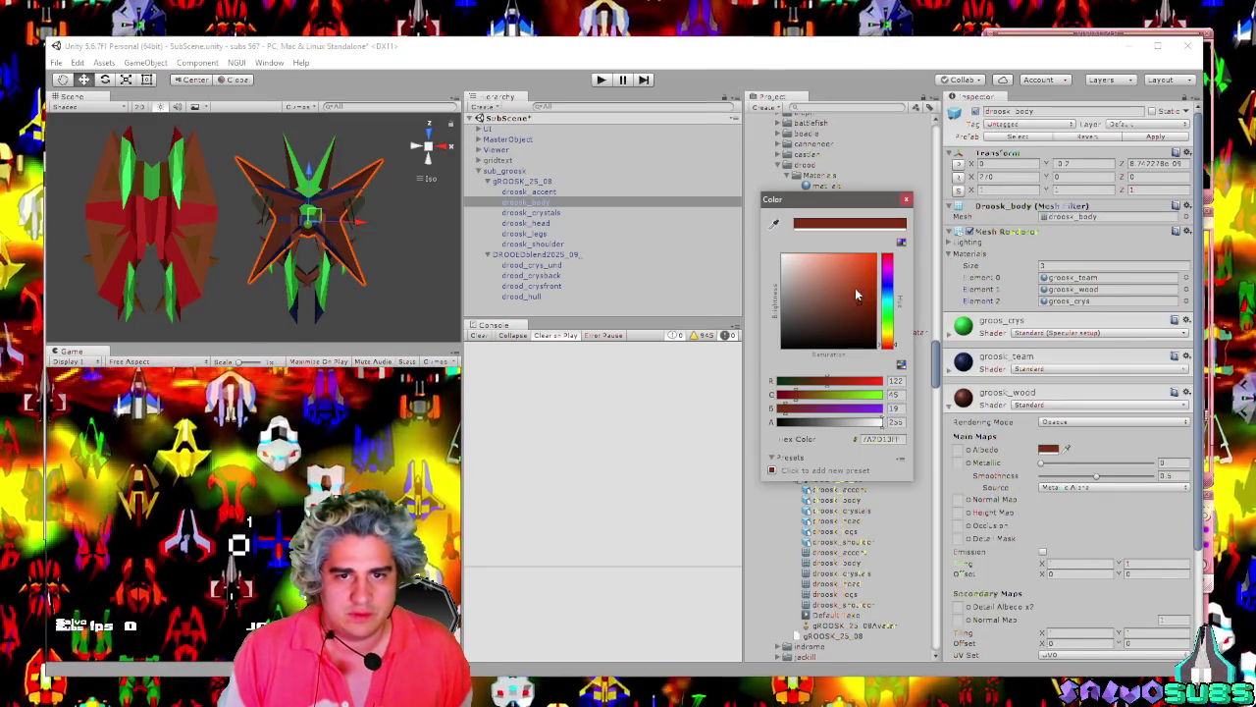
{"action": "mouse_move", "coordinate": [855, 294]}
{"action": "left_mouse_down"}
{"action": "mouse_move", "coordinate": [846, 279]}
{"action": "mouse_move", "coordinate": [851, 292]}
{"action": "left_mouse_up"}
{"action": "left_click", "coordinate": [906, 199]}
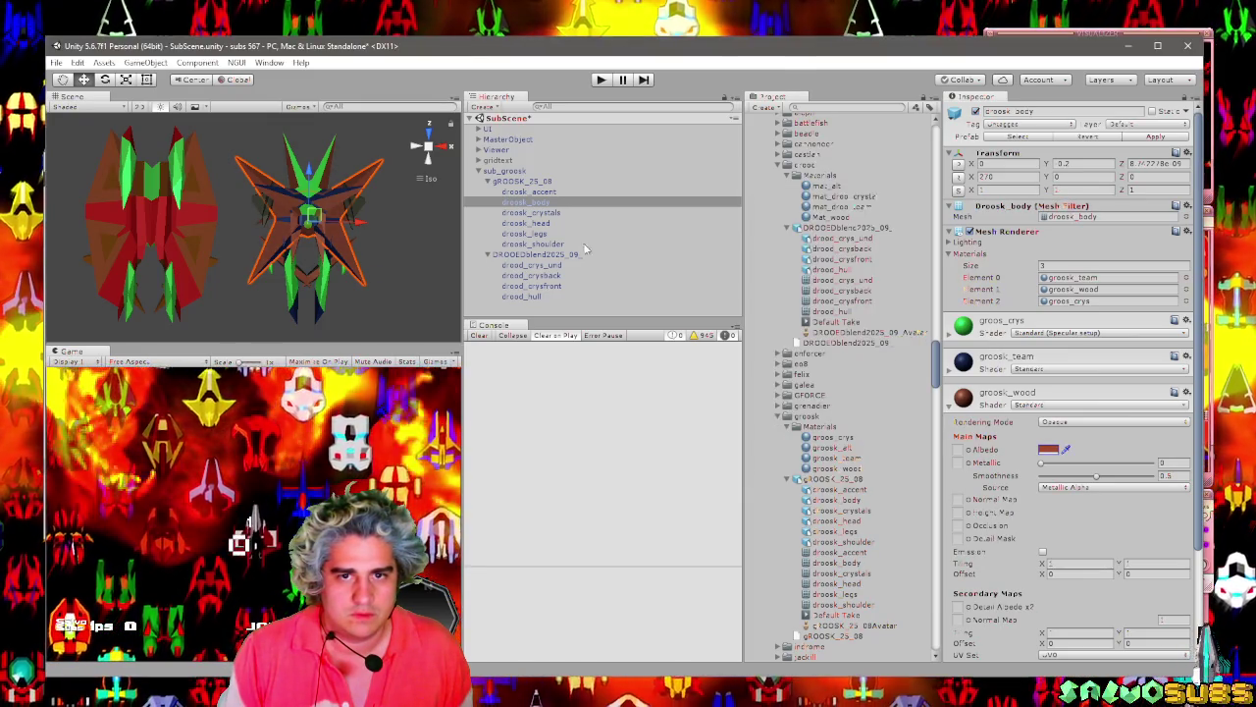
{"action": "left_click", "coordinate": [388, 261]}
{"action": "mouse_move", "coordinate": [387, 261]}
{"action": "left_mouse_down"}
{"action": "mouse_move", "coordinate": [402, 265]}
{"action": "mouse_move", "coordinate": [389, 240]}
{"action": "left_mouse_up"}
{"action": "left_click", "coordinate": [389, 240]}
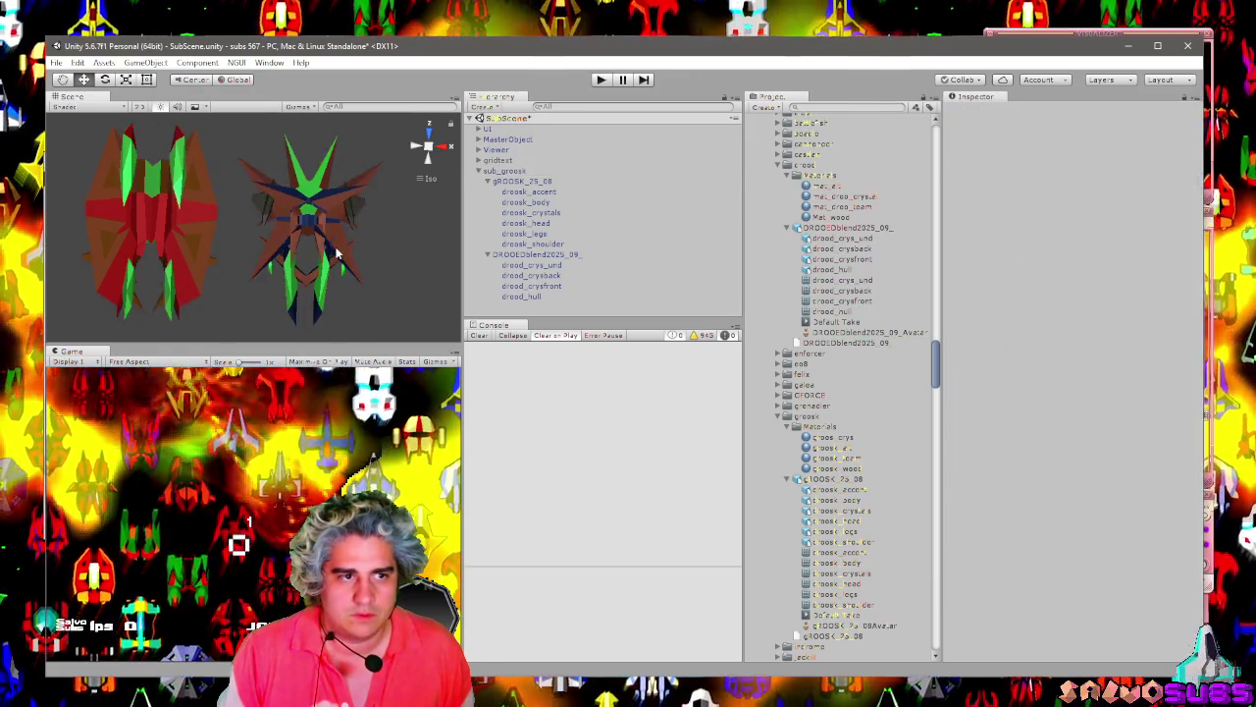
{"action": "left_click", "coordinate": [337, 253]}
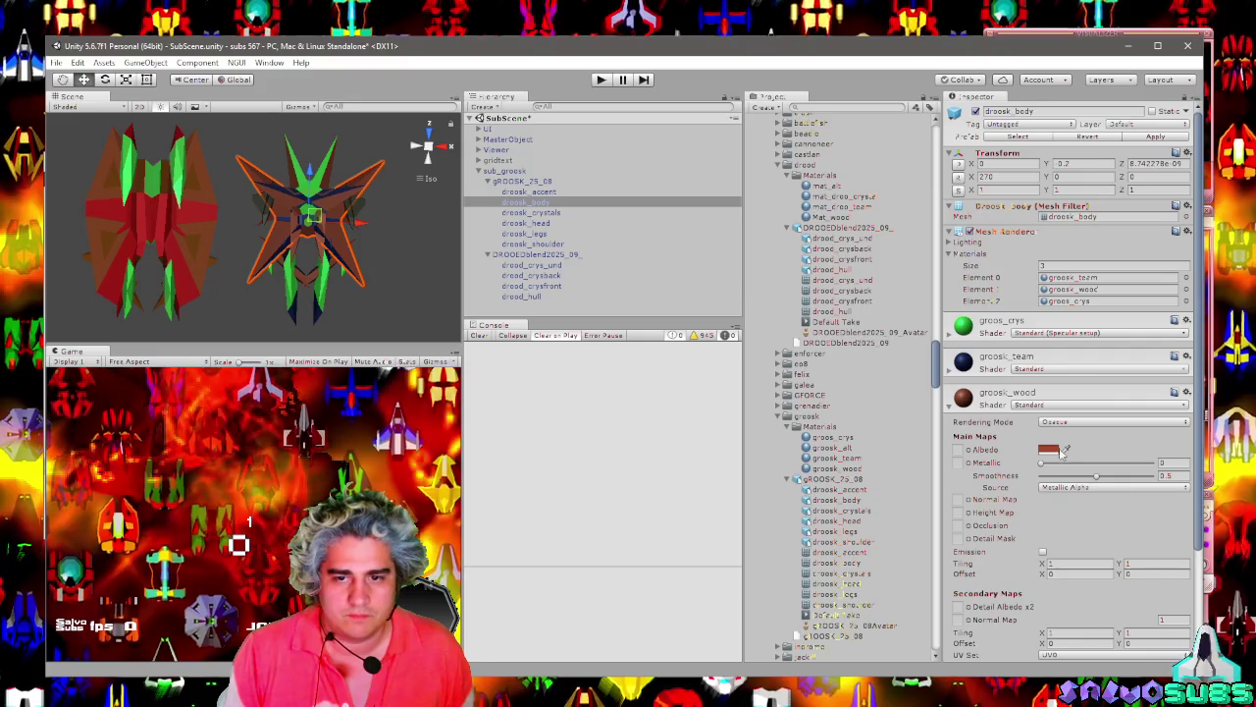
Lower groosk_wood smoothness to about 0.057 and enable a faint dark-red emission.
{"action": "left_click_drag", "start_coordinate": [1094, 478], "coordinate": [1050, 477]}
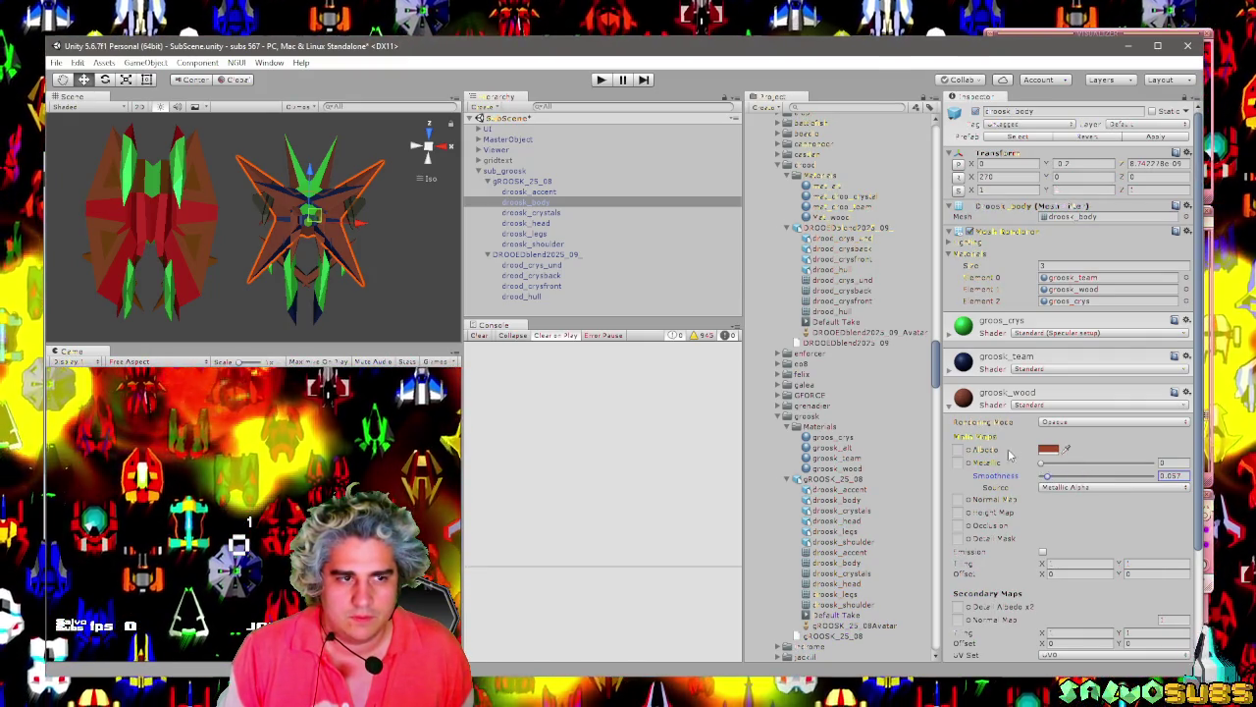
{"action": "scroll", "coordinate": [1052, 468], "scroll_direction": "down", "scroll_amount": 3}
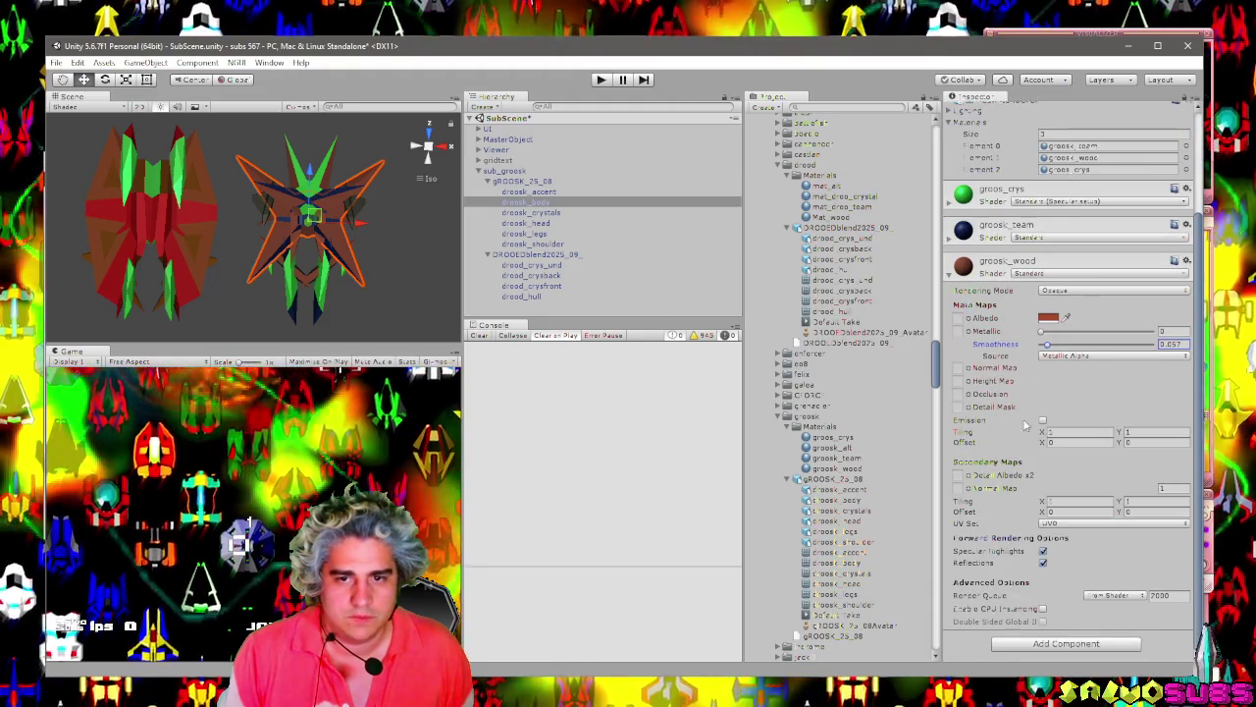
{"action": "left_click", "coordinate": [1042, 421]}
{"action": "left_click", "coordinate": [1048, 432]}
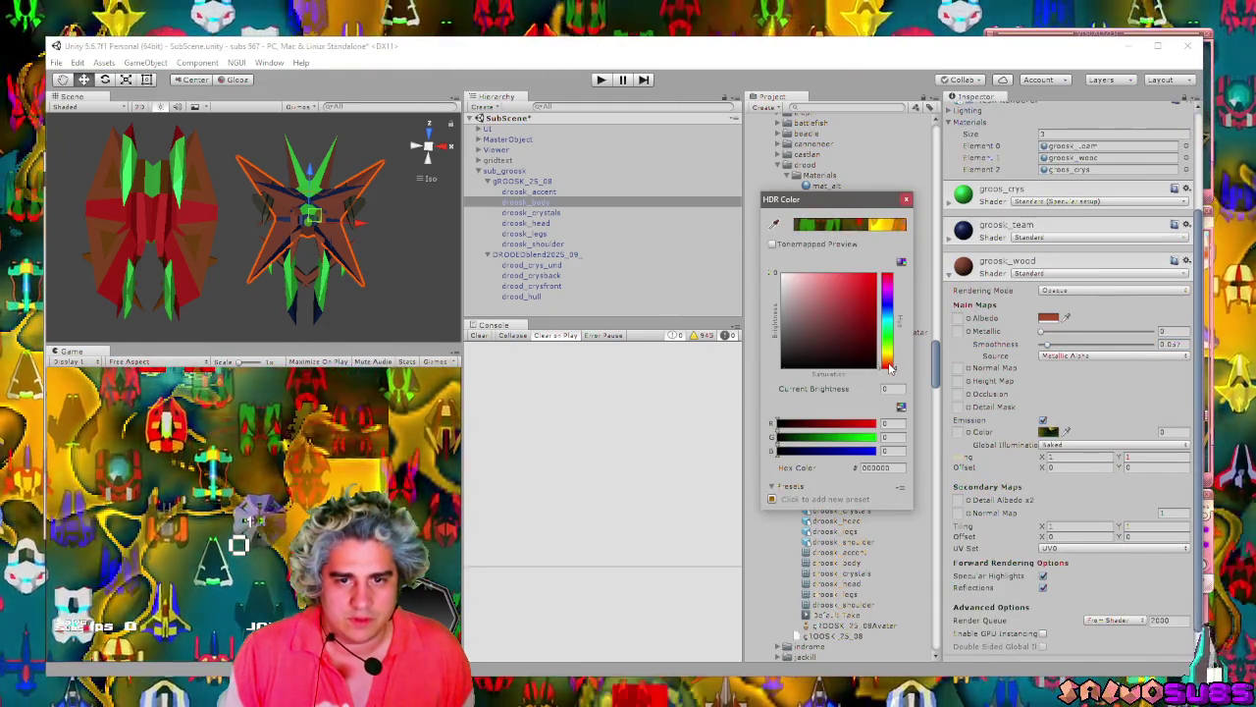
{"action": "left_click", "coordinate": [868, 365]}
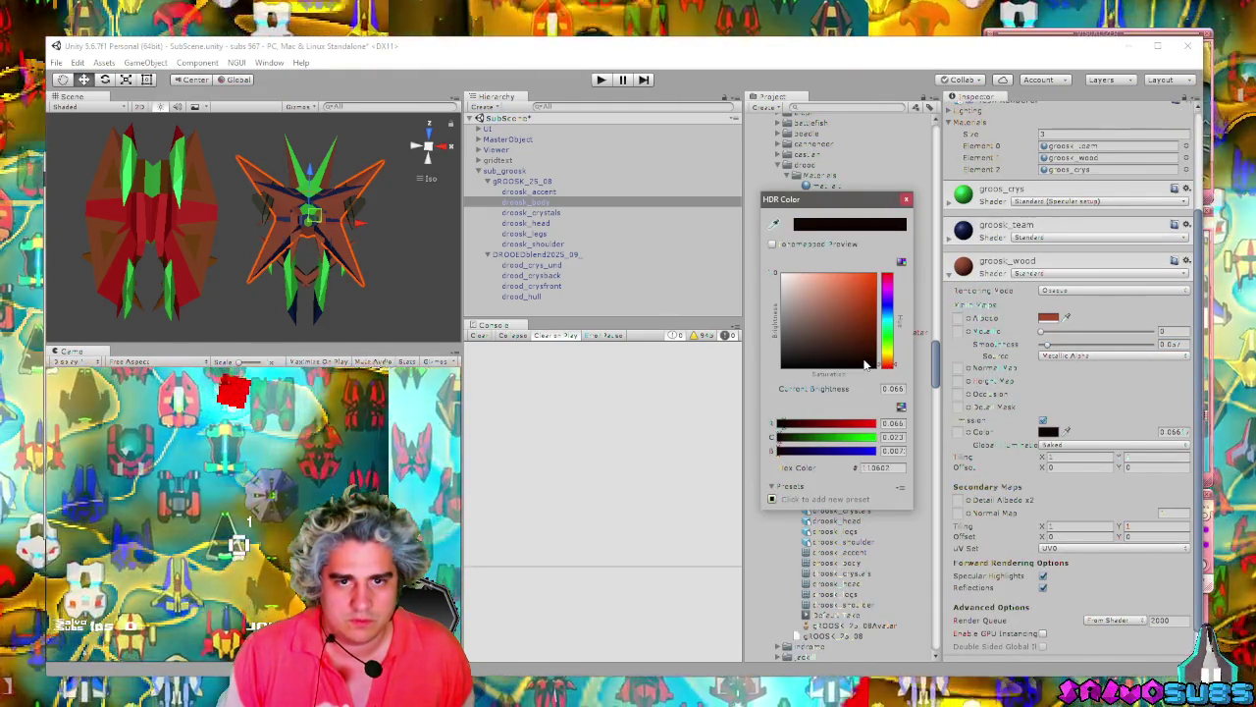
{"action": "left_click", "coordinate": [870, 363]}
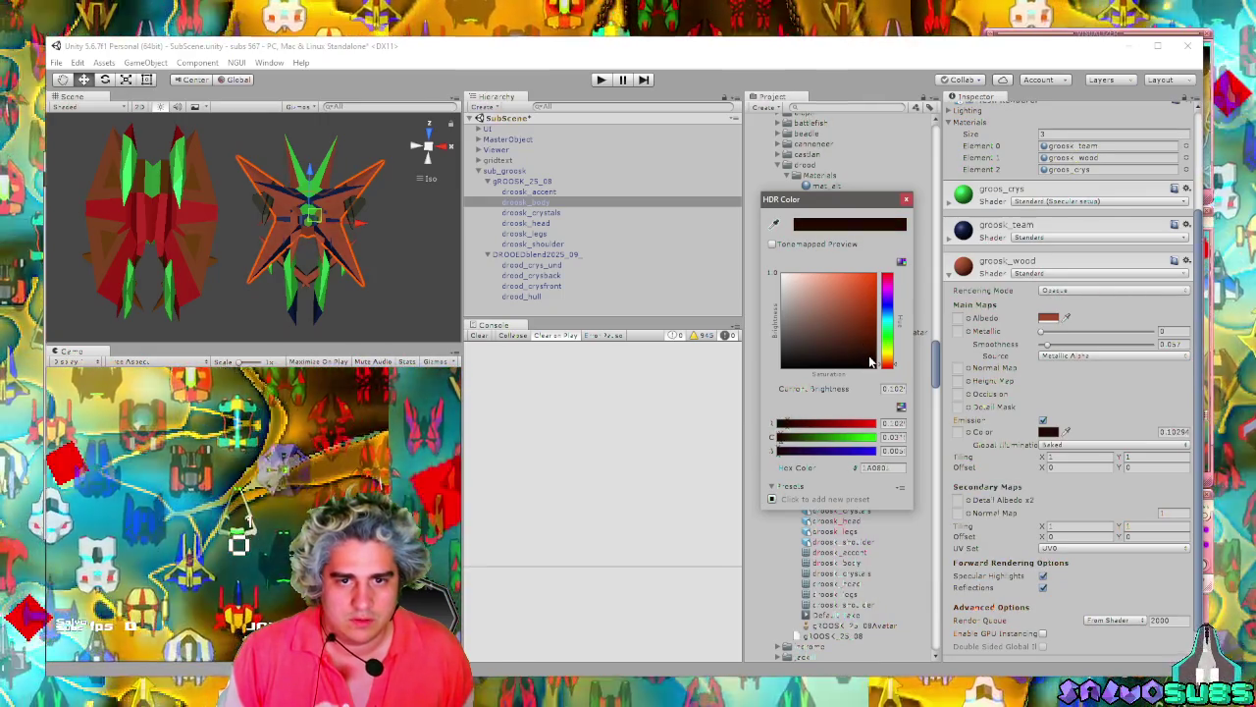
Darken the groosk_wood albedo to a deeper reddish brown (red about 113).
{"action": "left_click", "coordinate": [1048, 318]}
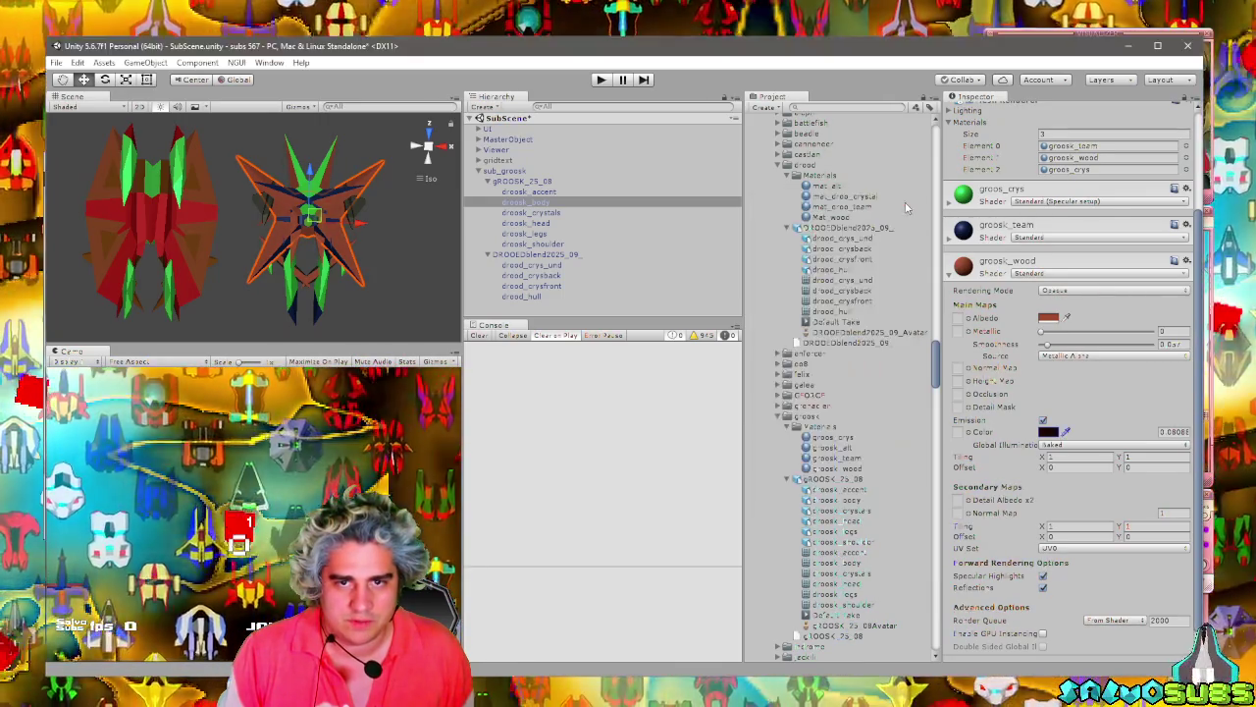
{"action": "left_click_drag", "start_coordinate": [844, 319], "coordinate": [840, 305]}
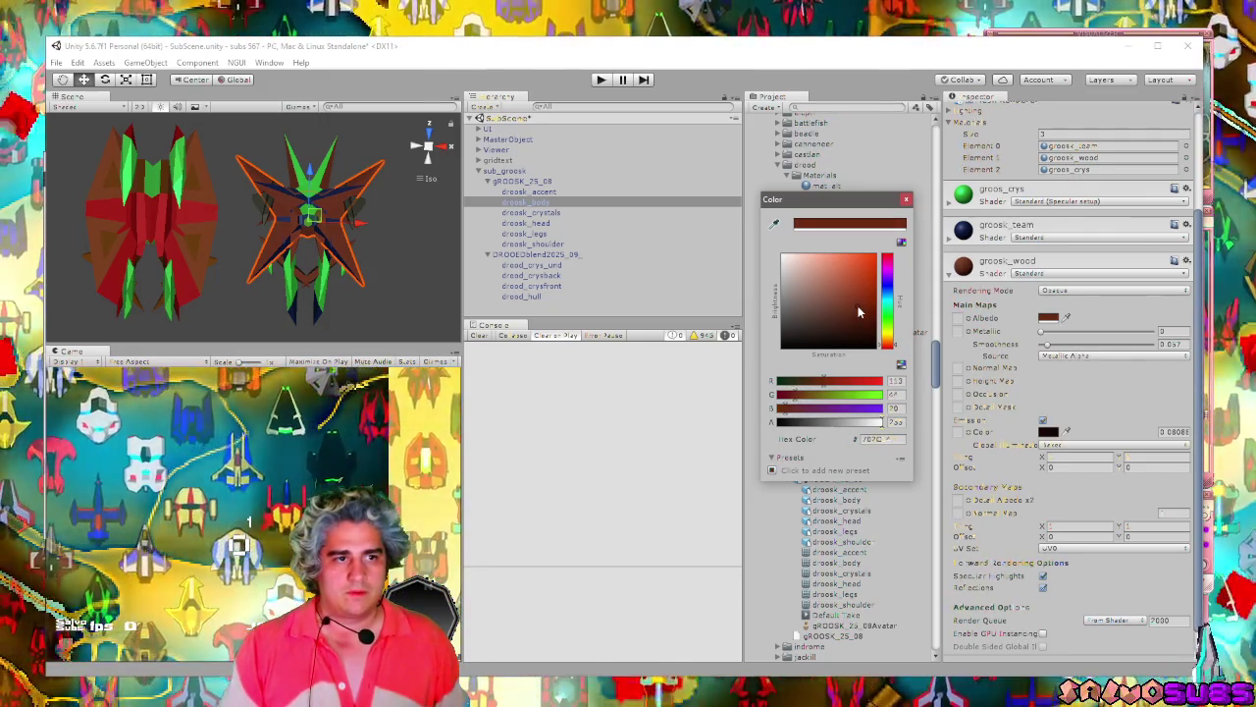
{"action": "left_click", "coordinate": [905, 200]}
{"action": "left_click", "coordinate": [393, 285]}
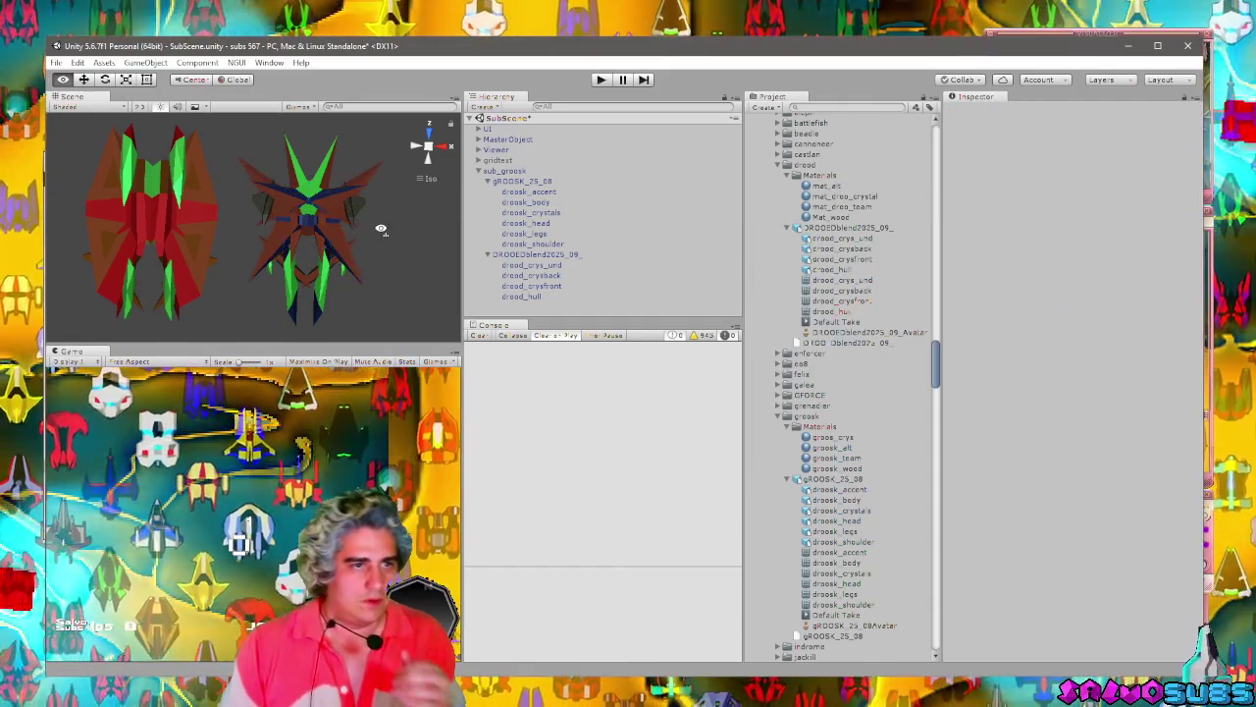
{"action": "mouse_move", "coordinate": [392, 285]}
{"action": "left_mouse_down"}
{"action": "mouse_move", "coordinate": [318, 254]}
{"action": "mouse_move", "coordinate": [245, 289]}
{"action": "mouse_move", "coordinate": [193, 281]}
{"action": "mouse_move", "coordinate": [275, 277]}
{"action": "mouse_move", "coordinate": [272, 266]}
{"action": "left_mouse_up"}
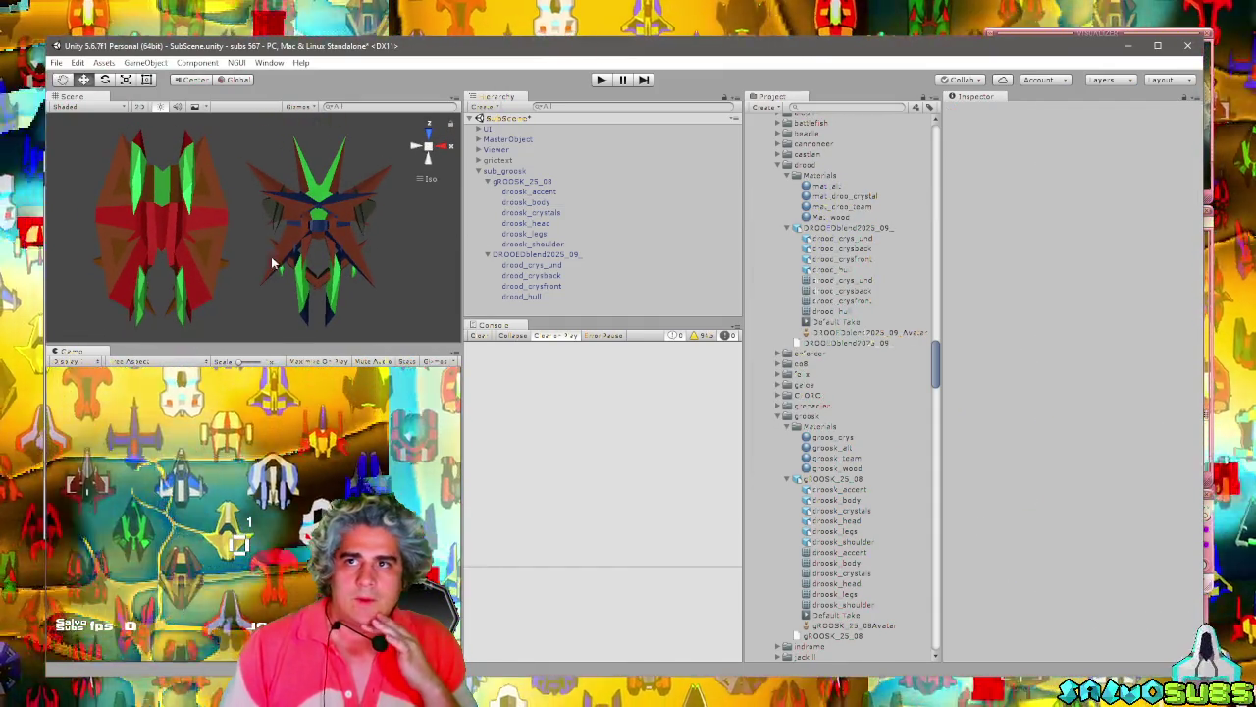
Scale gROOSK_25_08 to 0.37 on all axes, then reduce it to 0.35.
{"action": "left_click", "coordinate": [314, 246]}
{"action": "left_click", "coordinate": [520, 181]}
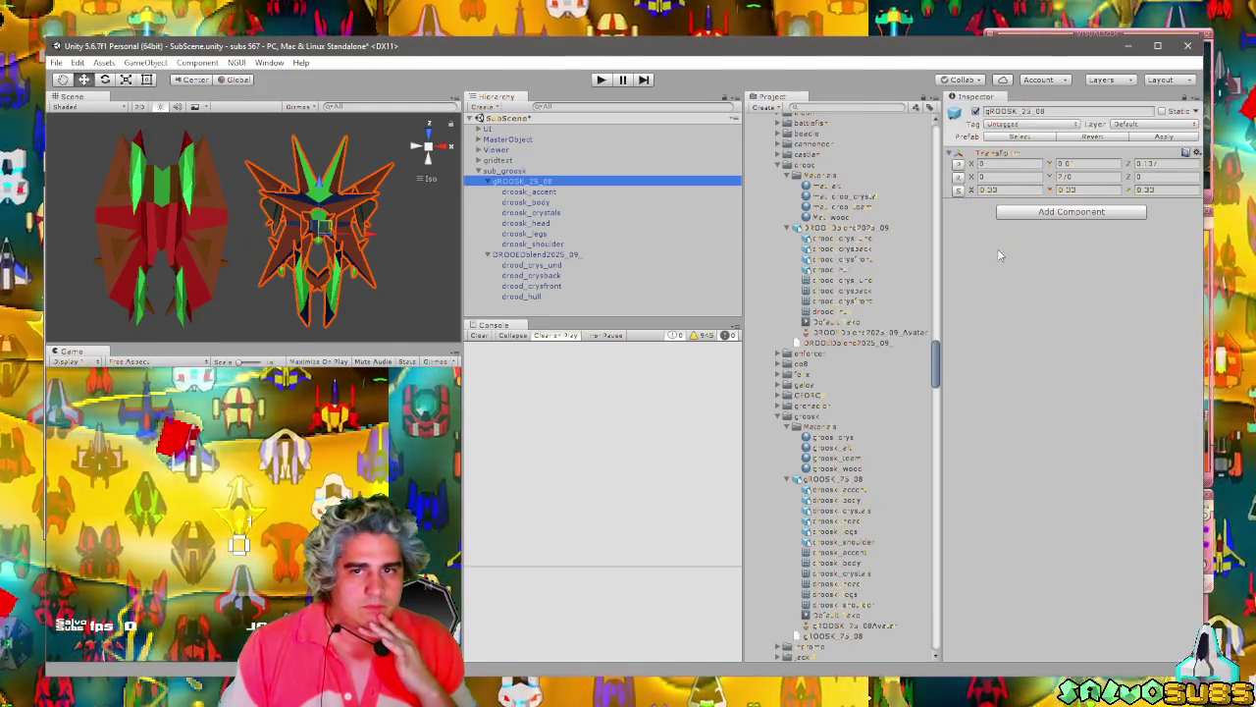
{"action": "left_click", "coordinate": [991, 190]}
{"action": "type", "text": "0.37"}
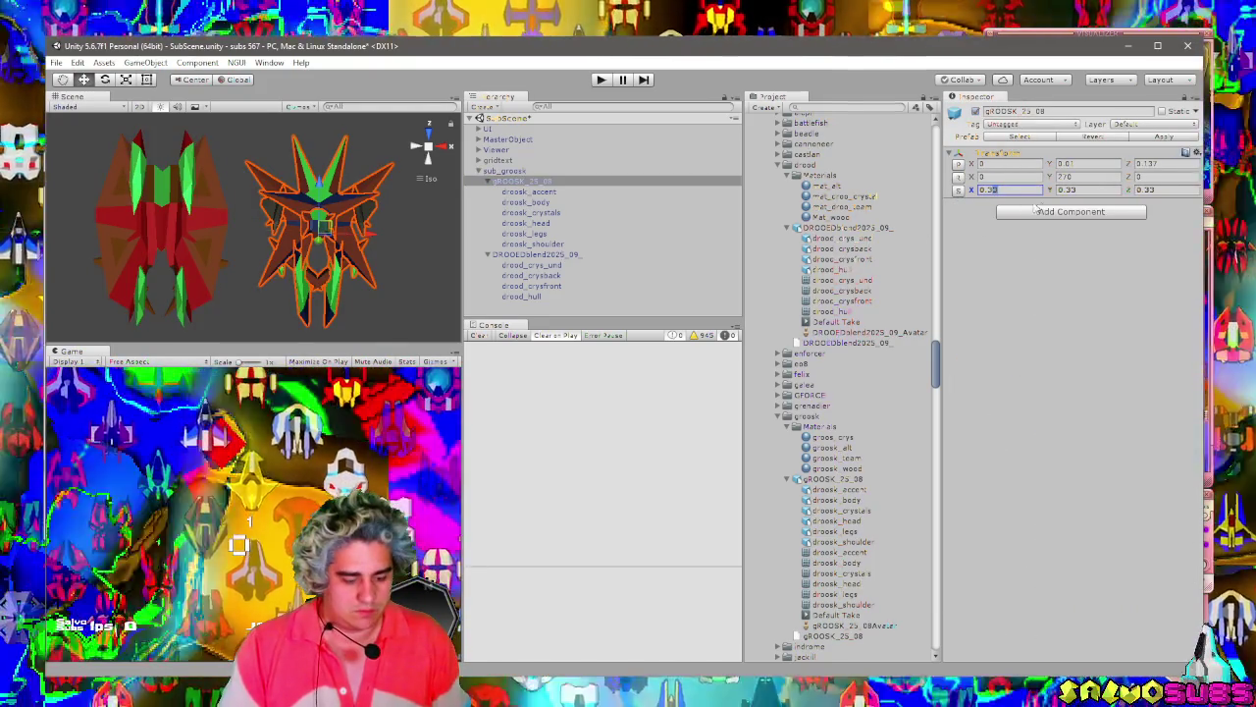
{"action": "key", "text": "Tab"}
{"action": "type", "text": "0.37"}
{"action": "key", "text": "Tab"}
{"action": "type", "text": "0.37"}
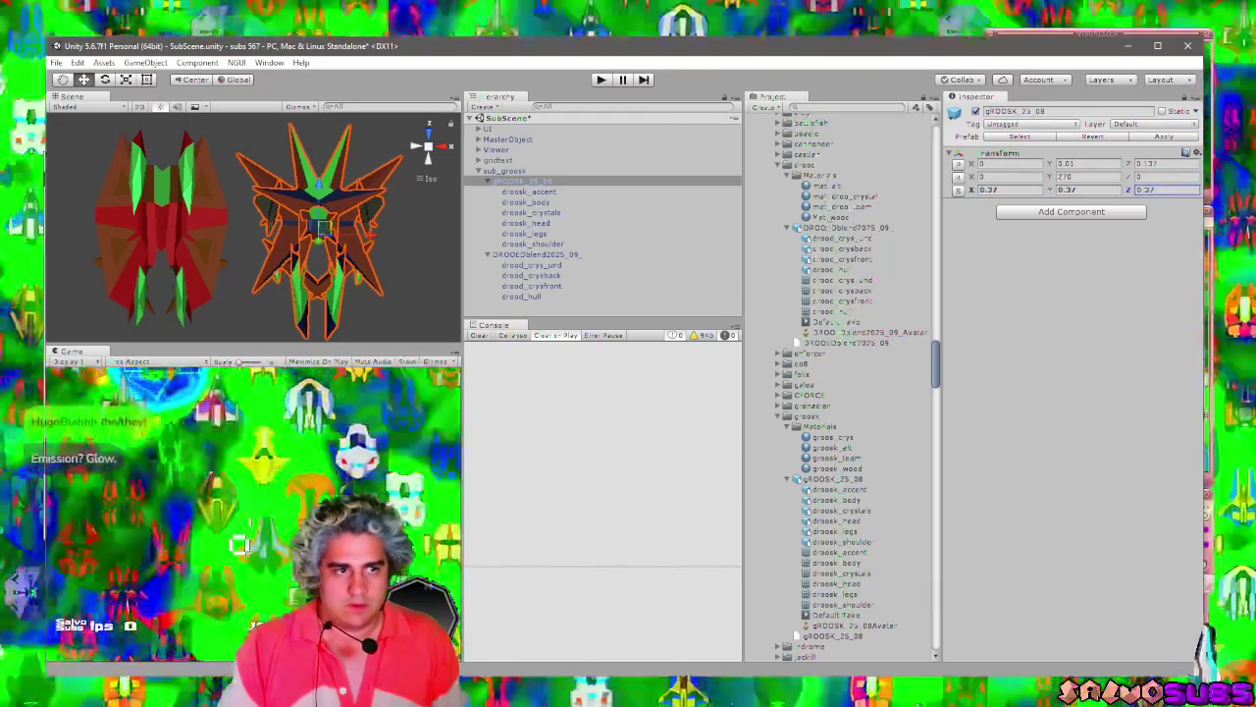
{"action": "left_click", "coordinate": [997, 193]}
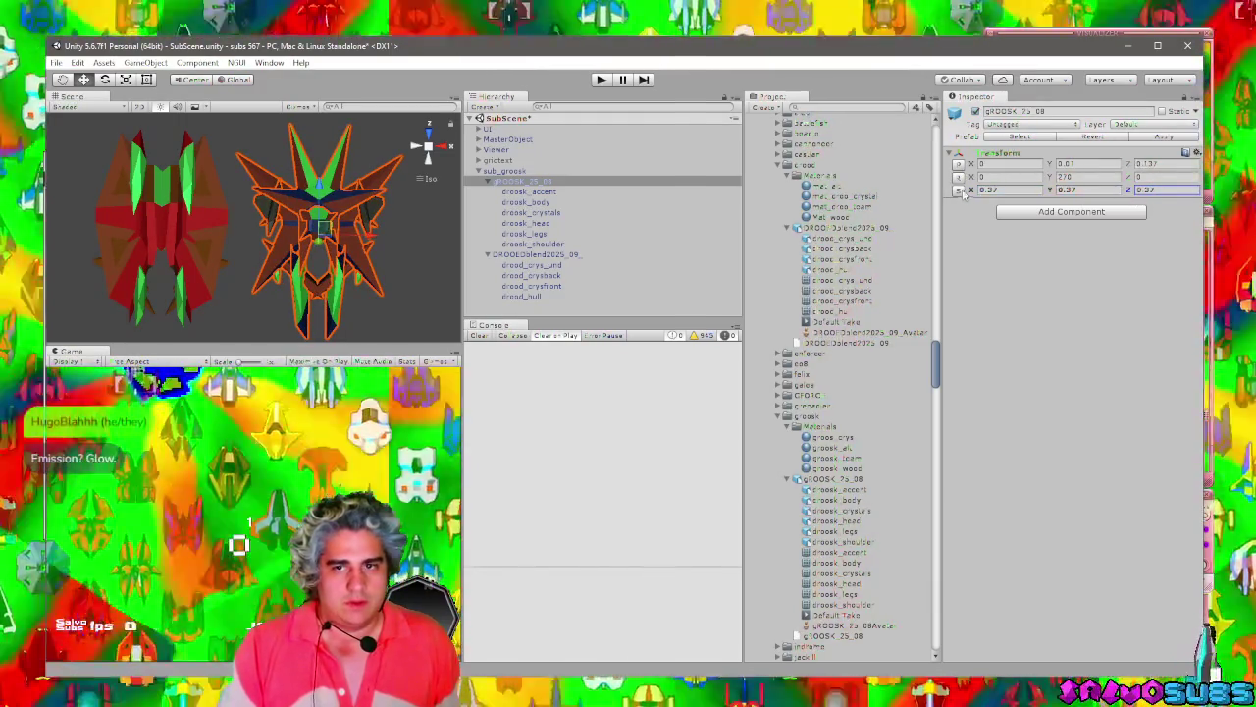
{"action": "type", "text": "0.35"}
{"action": "key", "text": "Tab"}
{"action": "type", "text": "0.35"}
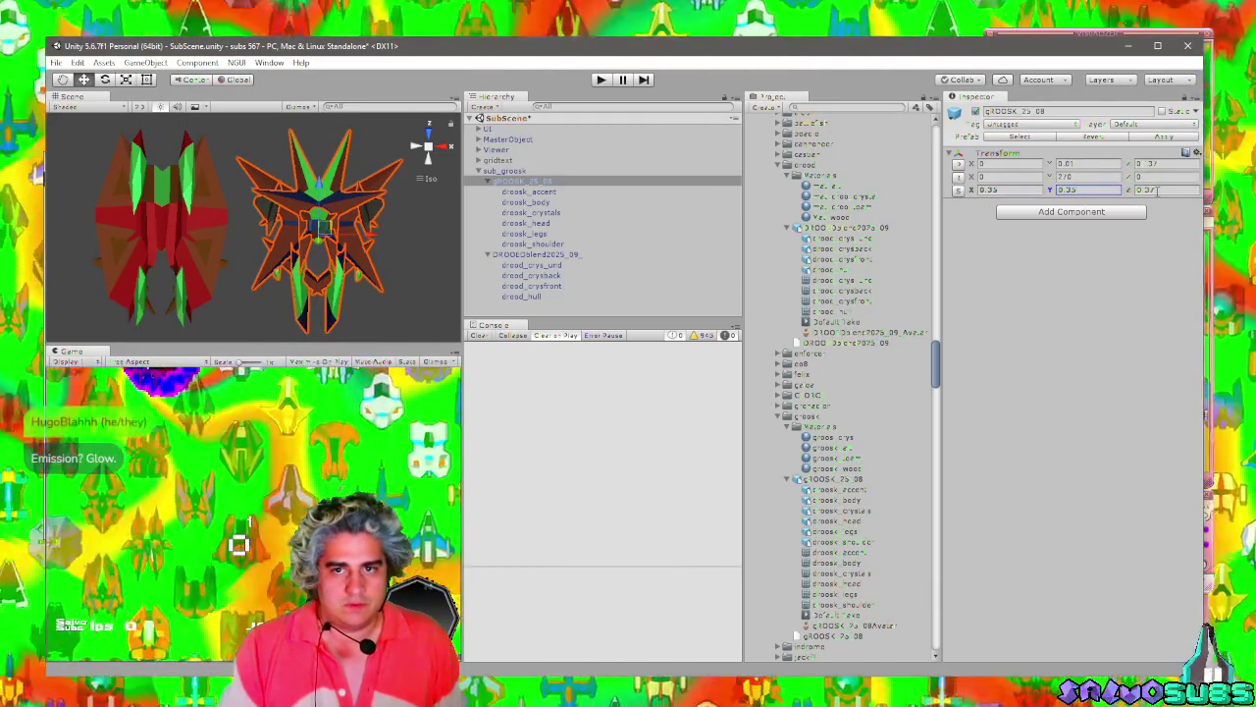
{"action": "left_click", "coordinate": [1153, 192]}
{"action": "type", "text": "0.35"}
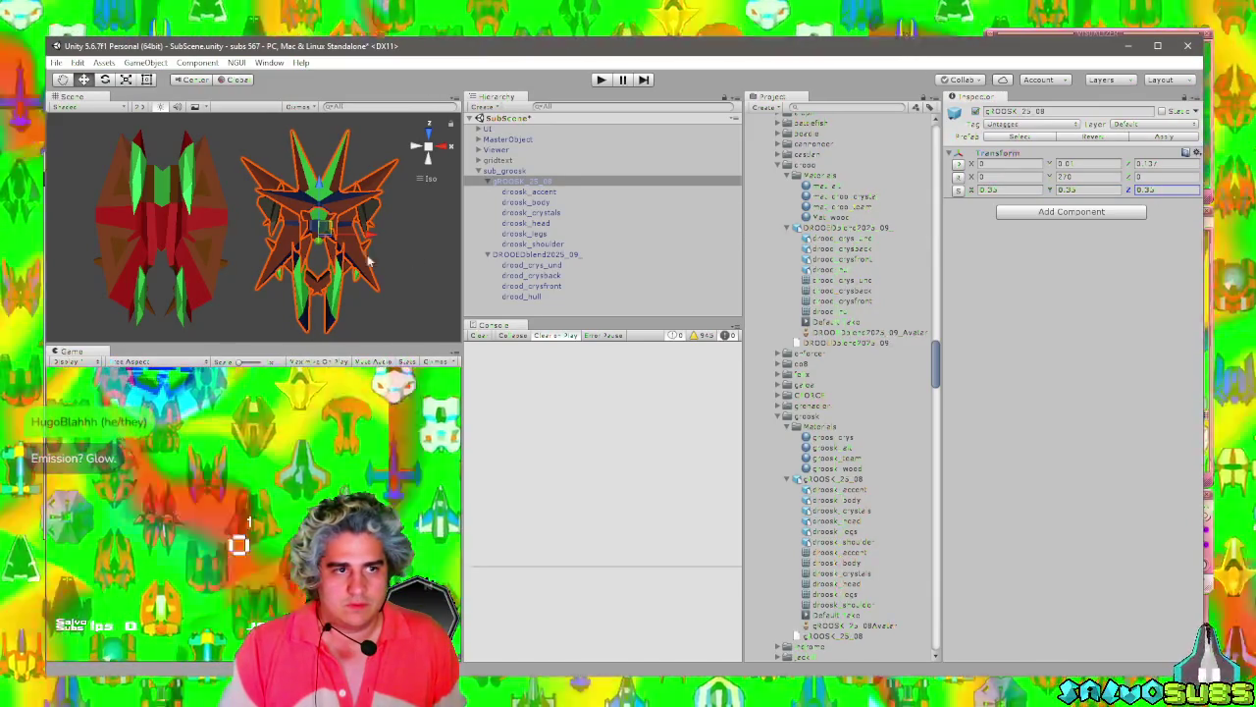
Compare against the other ship and settle gROOSK_25_08's scale at 0.34 on every axis.
{"action": "left_click", "coordinate": [411, 268]}
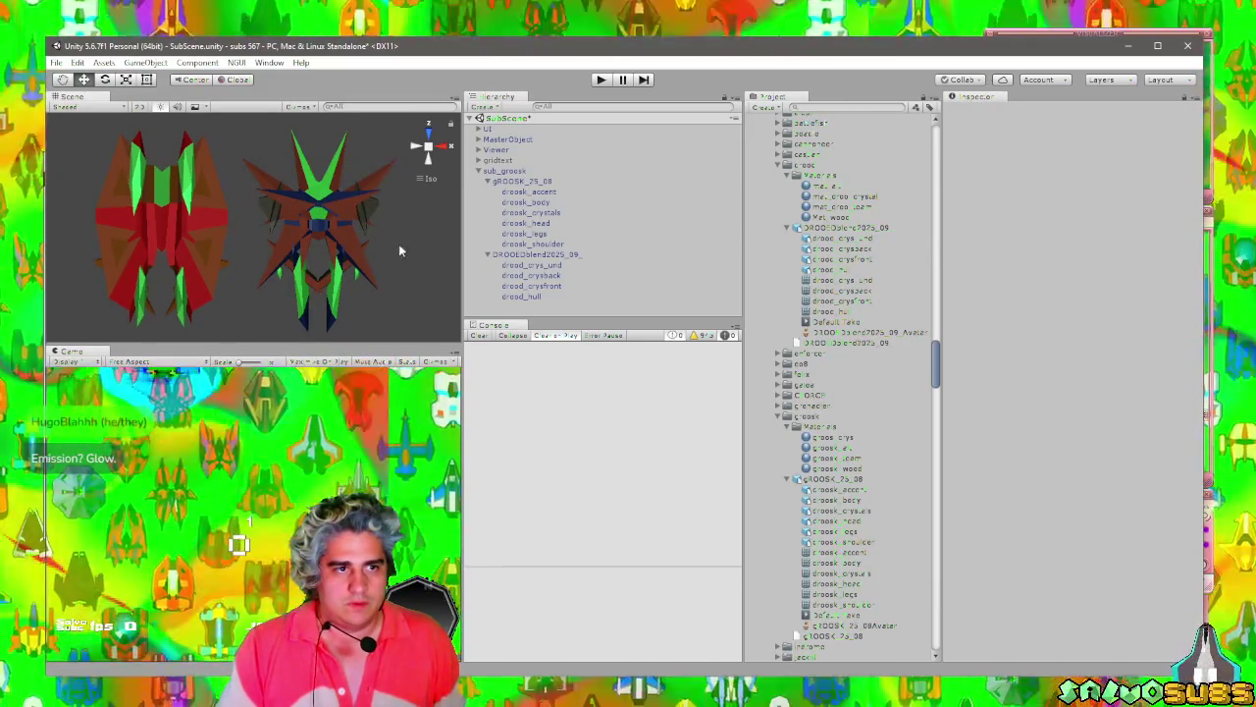
{"action": "left_click", "coordinate": [509, 257]}
{"action": "left_click", "coordinate": [534, 184]}
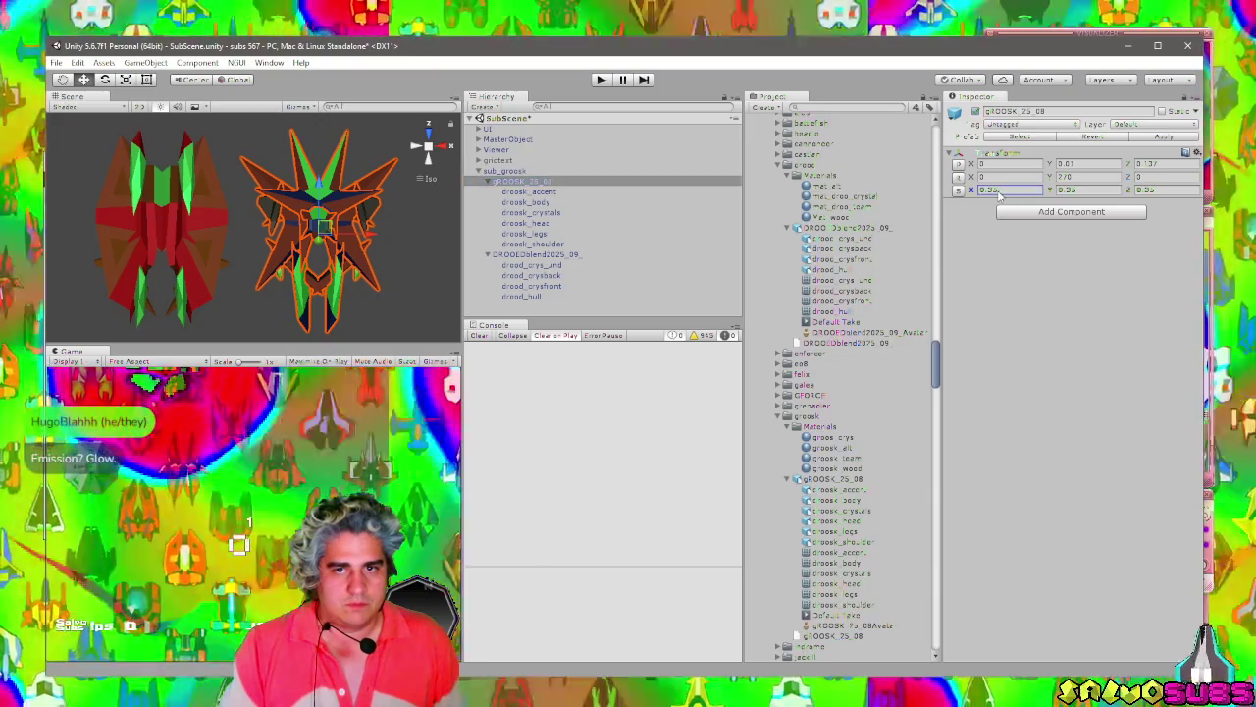
{"action": "left_click", "coordinate": [1000, 190]}
{"action": "left_click", "coordinate": [1076, 189]}
{"action": "left_click", "coordinate": [1160, 190]}
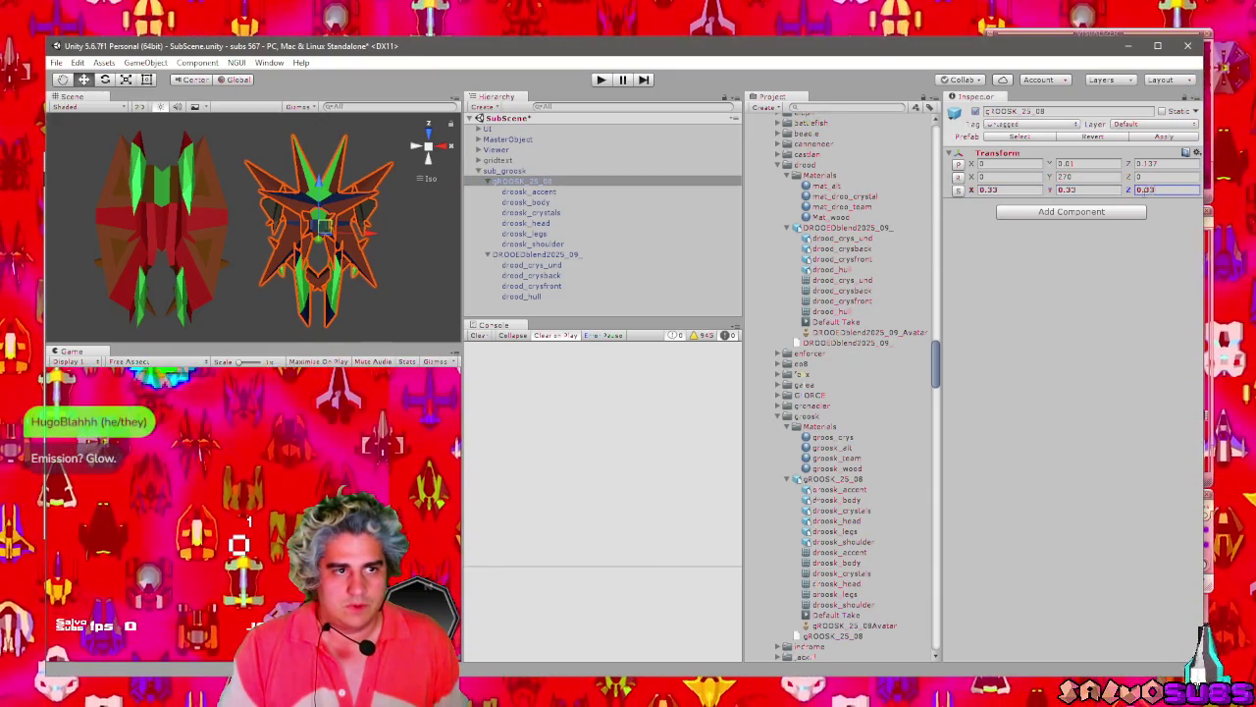
{"action": "left_click", "coordinate": [1001, 190]}
{"action": "type", "text": "0.34"}
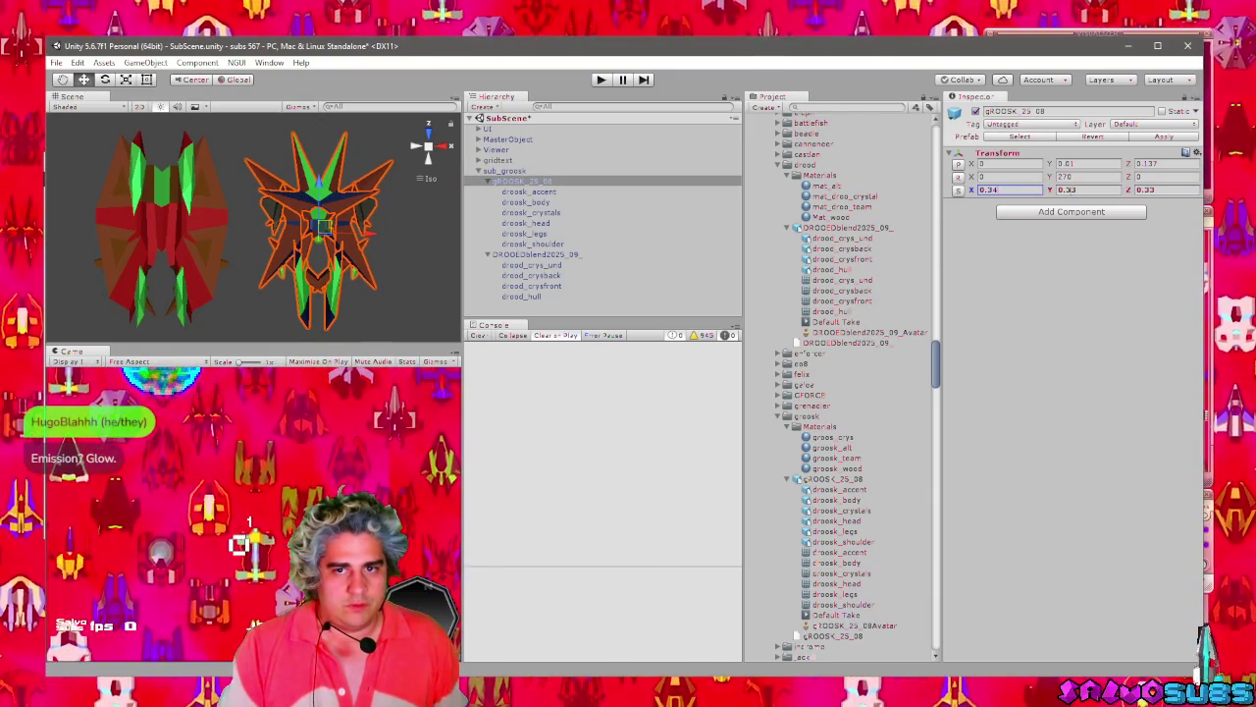
{"action": "left_click", "coordinate": [1077, 189]}
{"action": "type", "text": "0.34"}
{"action": "left_click", "coordinate": [1156, 196]}
{"action": "left_click", "coordinate": [403, 218]}
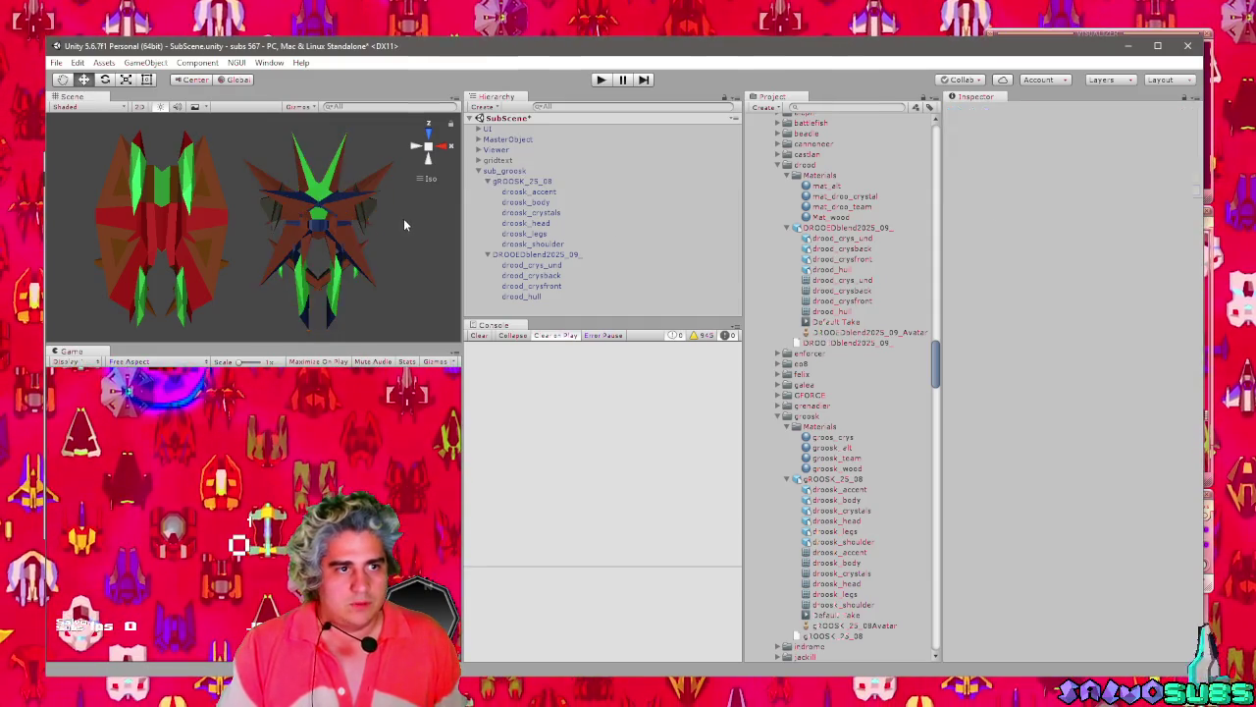
{"action": "left_click_drag", "start_coordinate": [381, 255], "coordinate": [353, 262]}
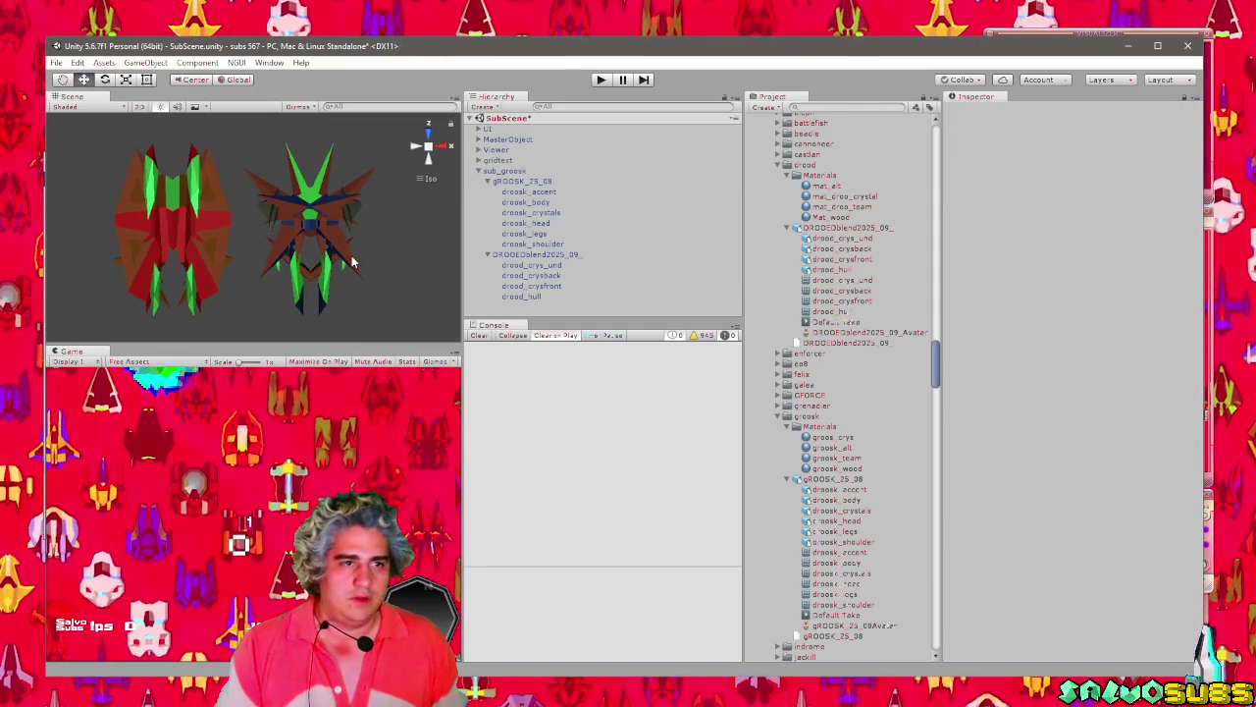
{"action": "left_click", "coordinate": [507, 256]}
Compare gROOSK_25_08 with the other ship, framing it with F, then select sub_groosk.
{"action": "left_click", "coordinate": [515, 182]}
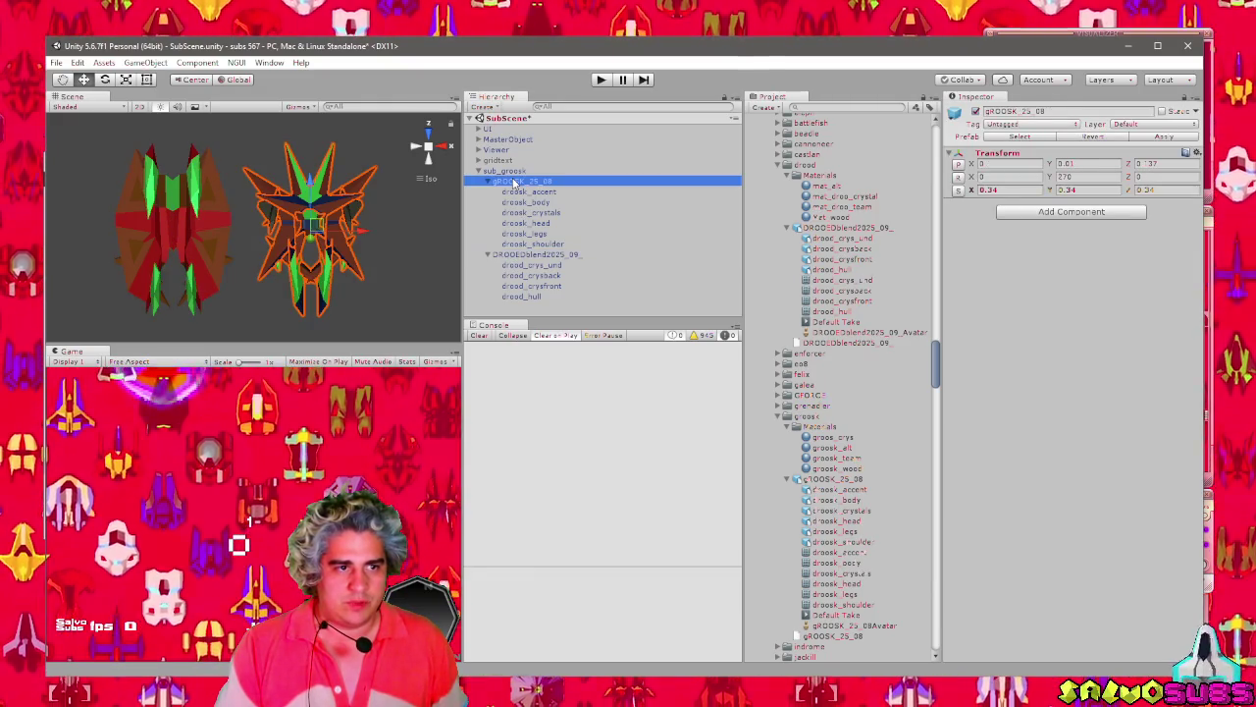
{"action": "left_click_drag", "start_coordinate": [351, 230], "coordinate": [335, 231]}
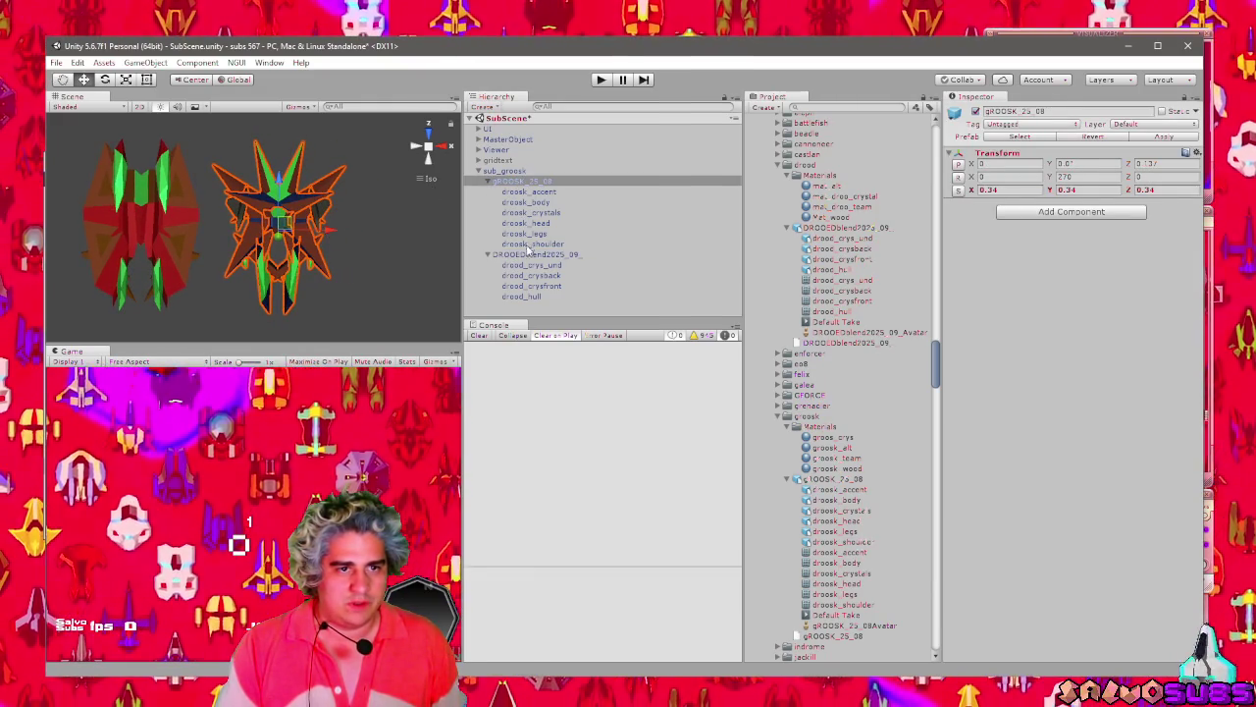
{"action": "left_click", "coordinate": [530, 254]}
{"action": "left_click", "coordinate": [530, 184]}
{"action": "key", "text": "f"}
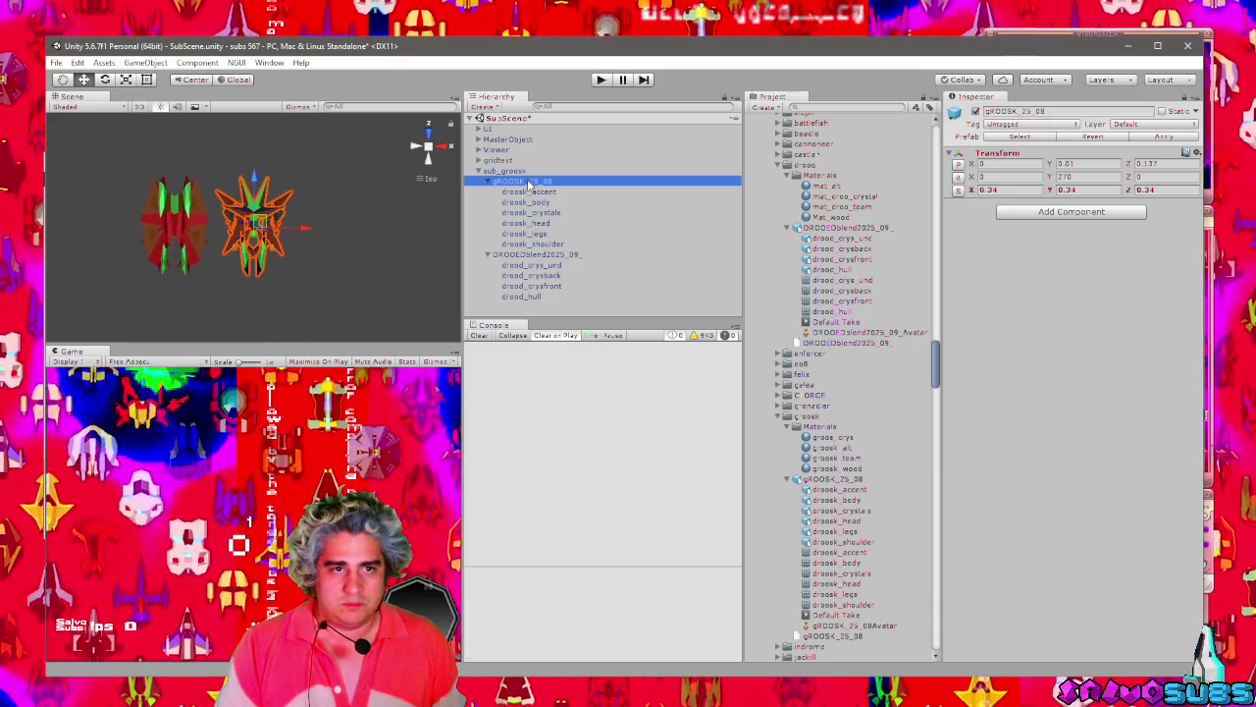
{"action": "scroll", "coordinate": [333, 222], "scroll_direction": "up", "scroll_amount": 5}
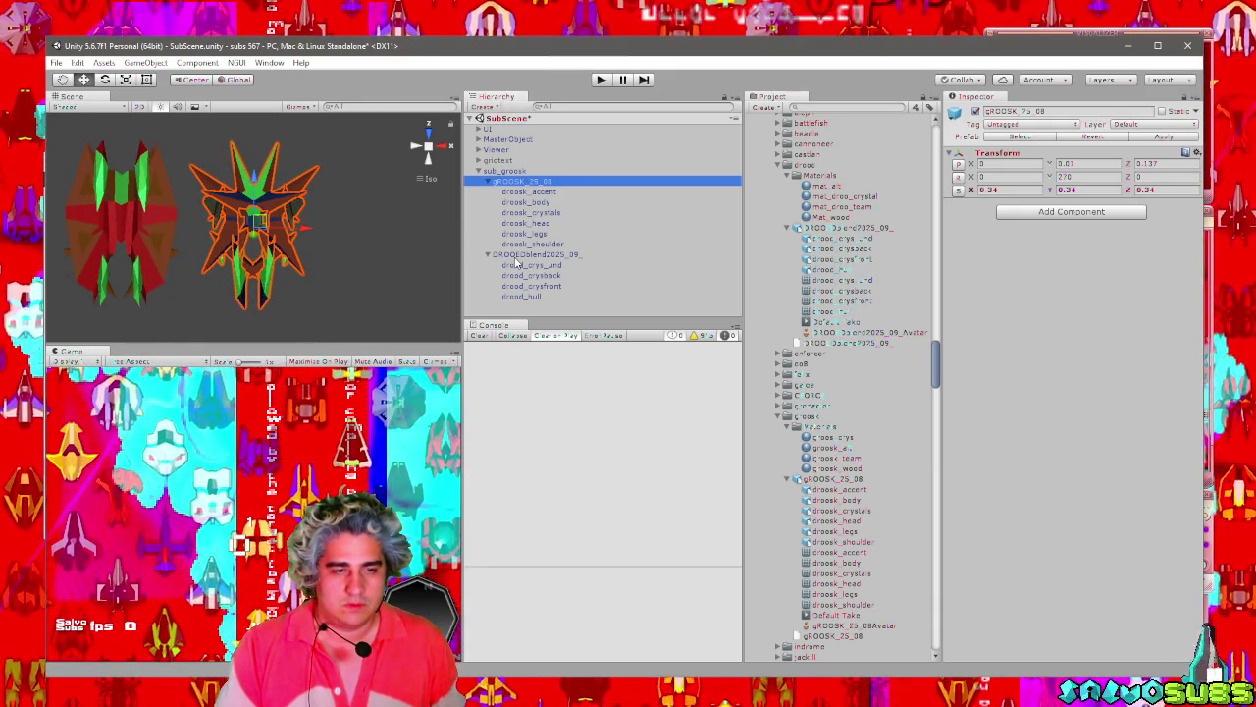
{"action": "left_click", "coordinate": [530, 254]}
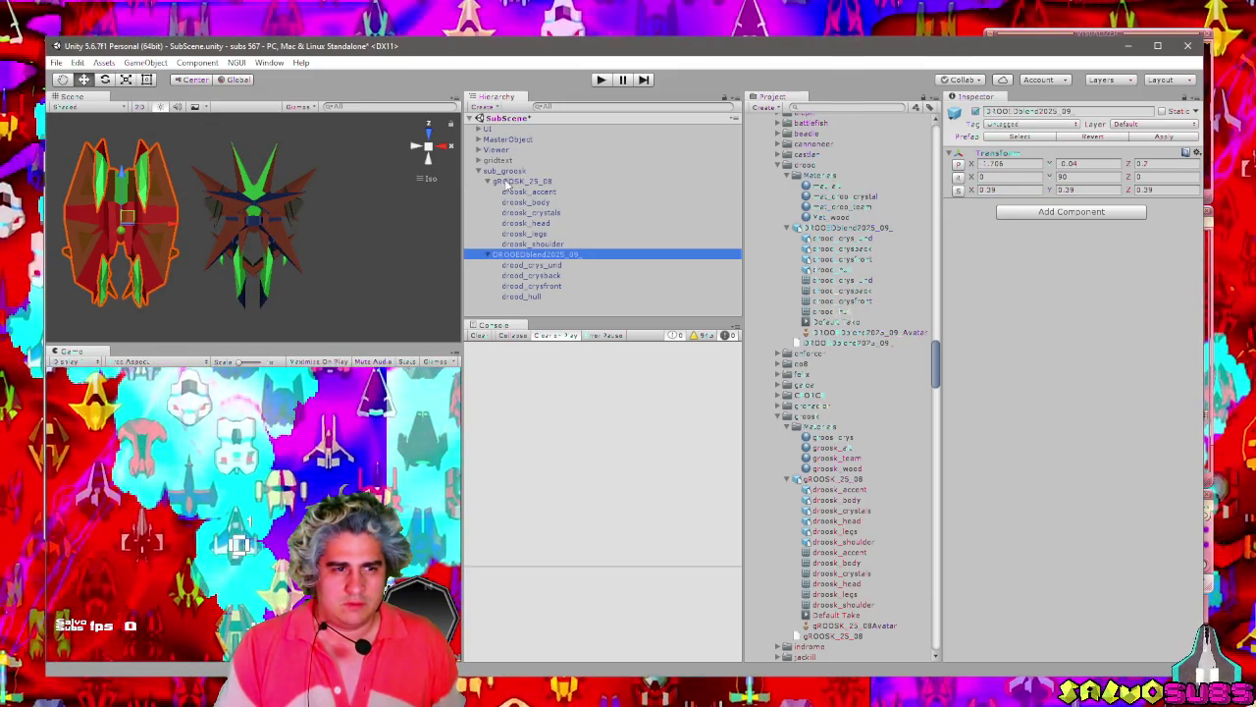
{"action": "left_click", "coordinate": [505, 171]}
{"action": "left_click_drag", "start_coordinate": [1199, 196], "coordinate": [1199, 367]}
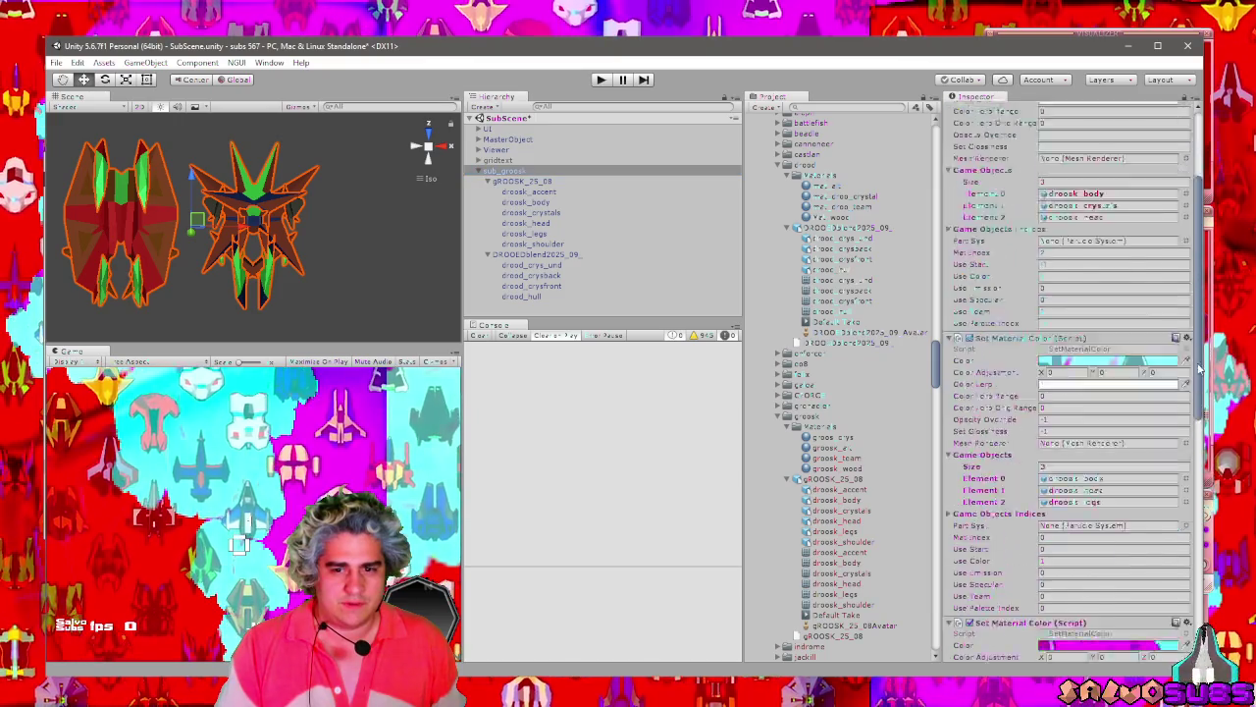
Expand Game Objects Indices and review each droosk part's materials, accent through shoulder.
{"action": "scroll", "coordinate": [1129, 392], "scroll_direction": "down", "scroll_amount": 10}
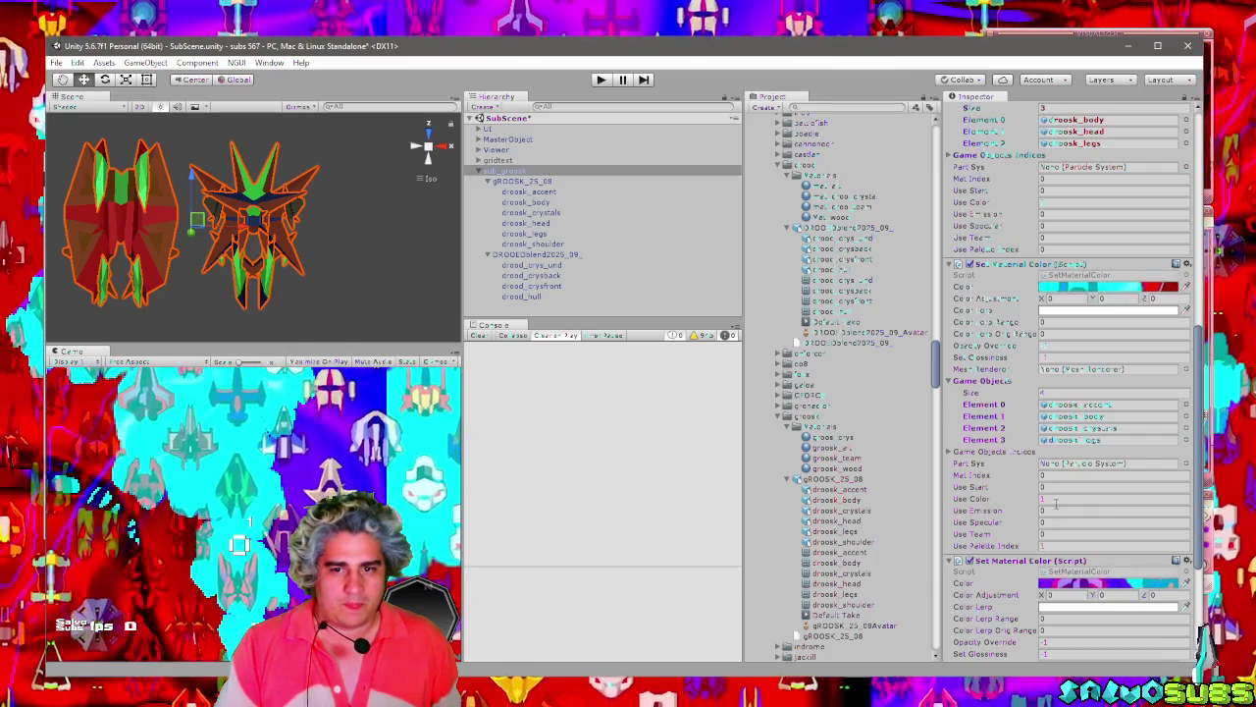
{"action": "left_click", "coordinate": [998, 453]}
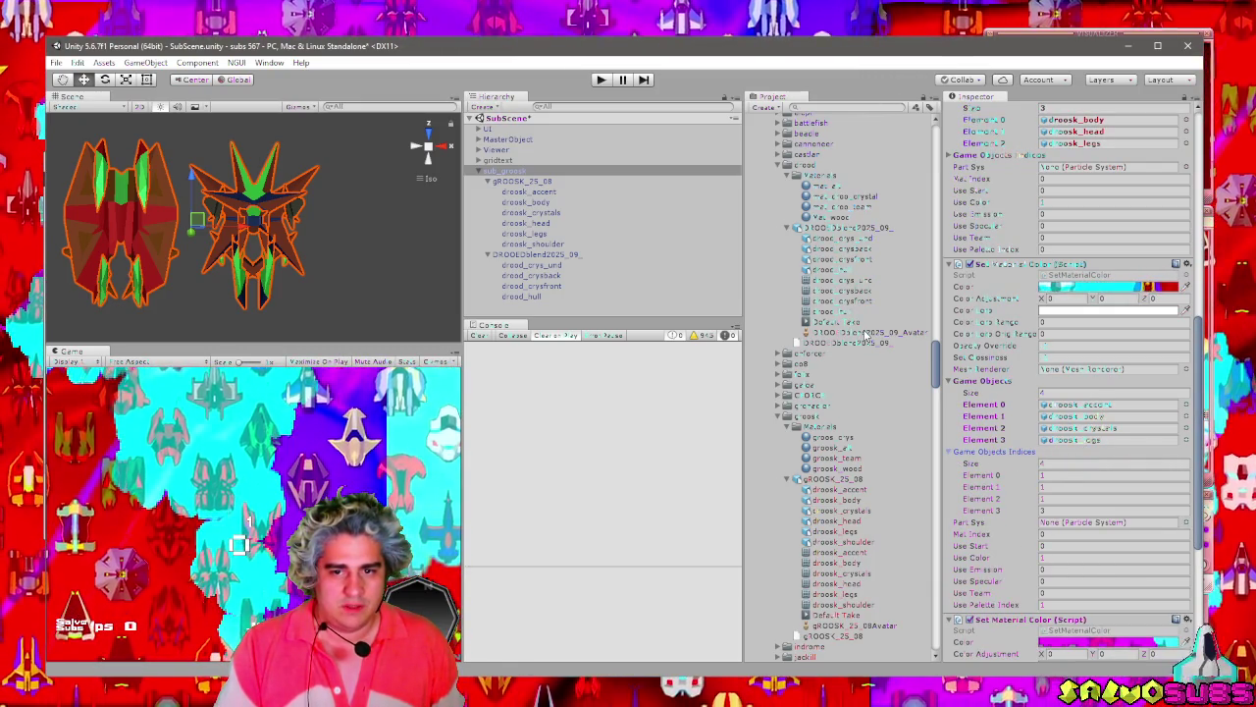
{"action": "left_click", "coordinate": [550, 194]}
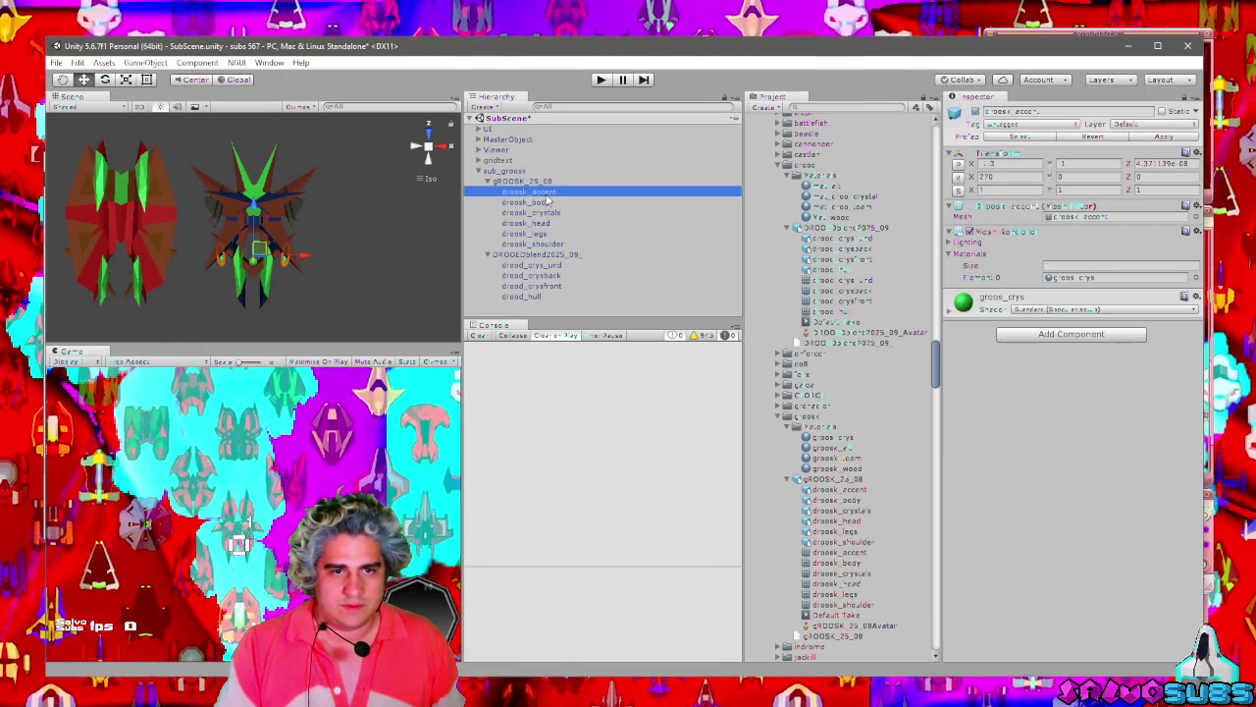
{"action": "left_click", "coordinate": [542, 202]}
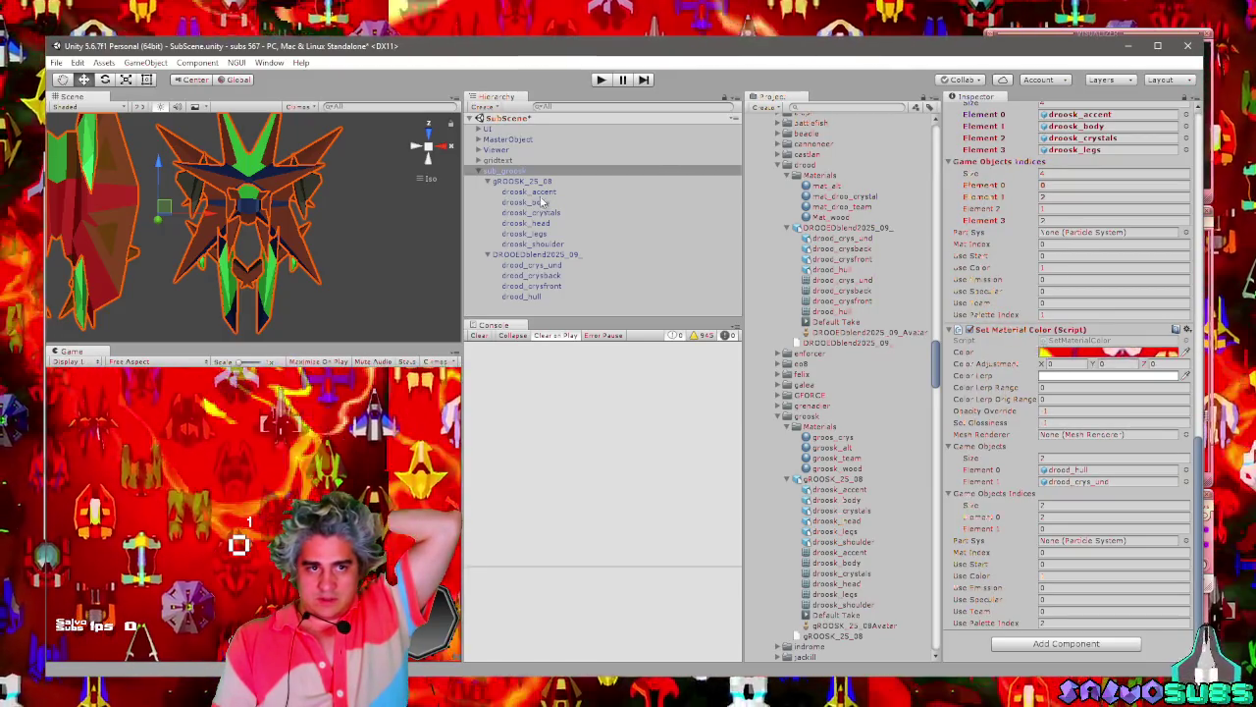
{"action": "left_click", "coordinate": [543, 202]}
{"action": "left_click", "coordinate": [534, 214]}
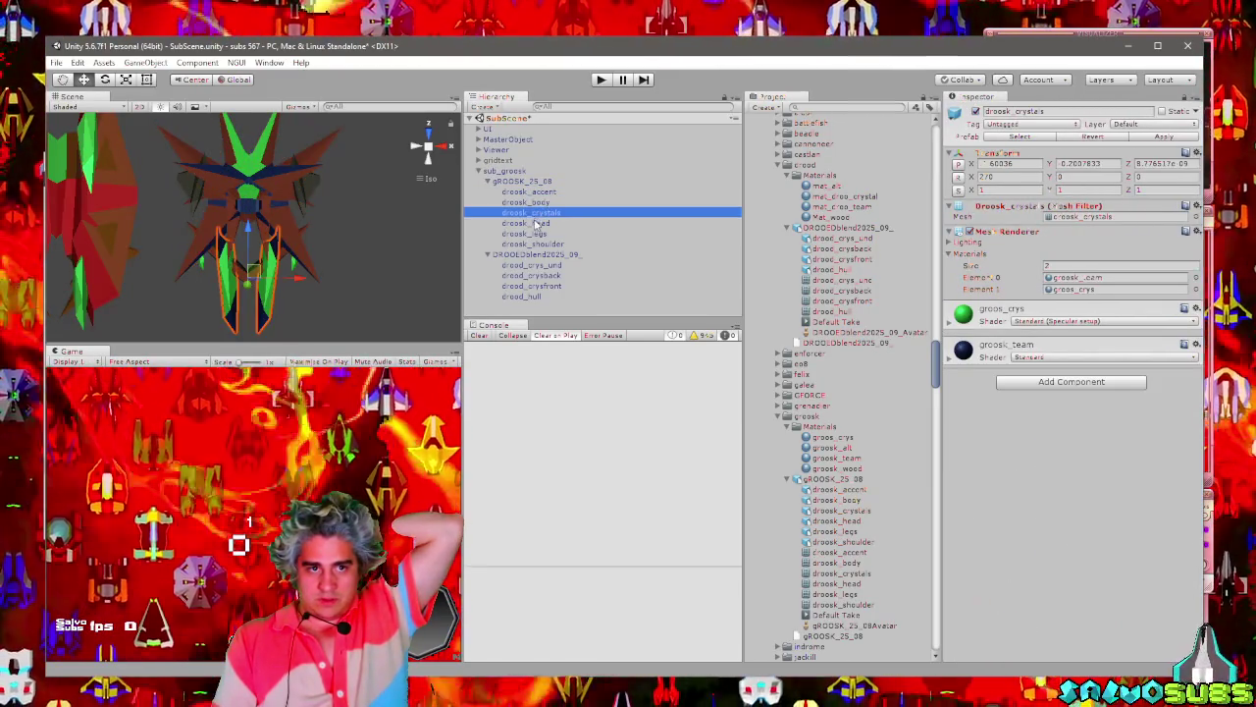
{"action": "left_click", "coordinate": [537, 224]}
{"action": "left_click", "coordinate": [535, 235]}
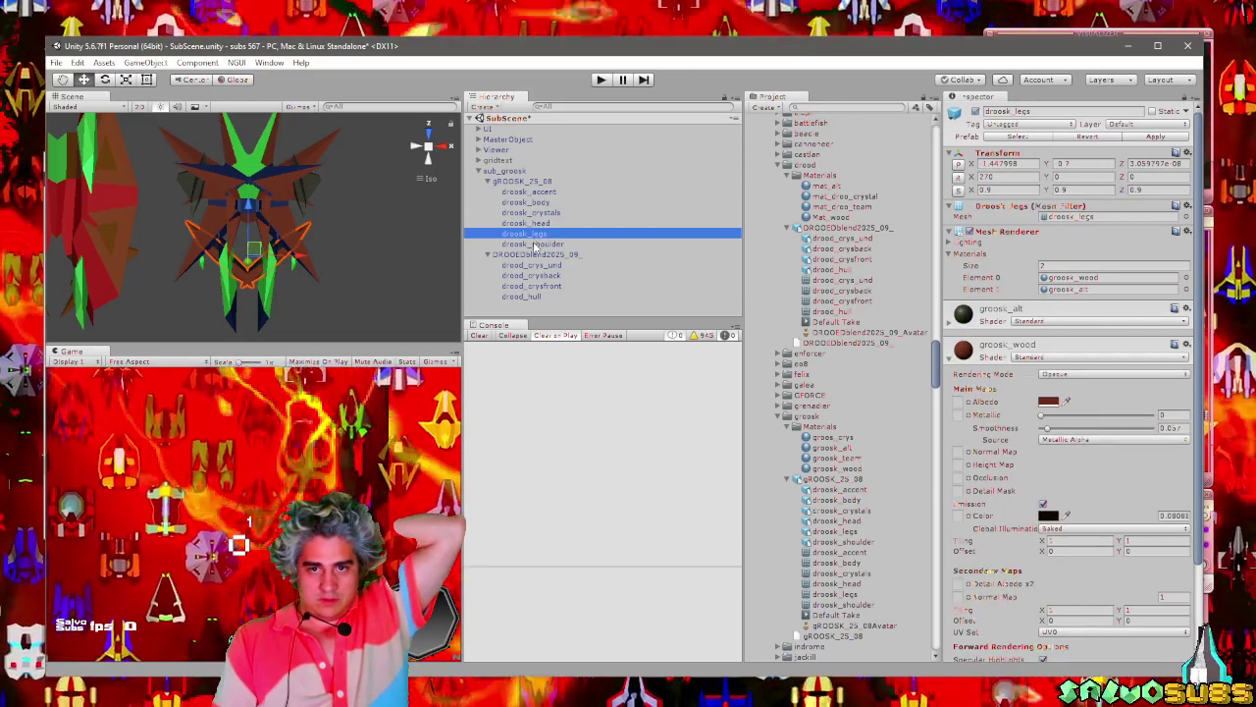
{"action": "left_click", "coordinate": [535, 245]}
{"action": "left_click", "coordinate": [504, 170]}
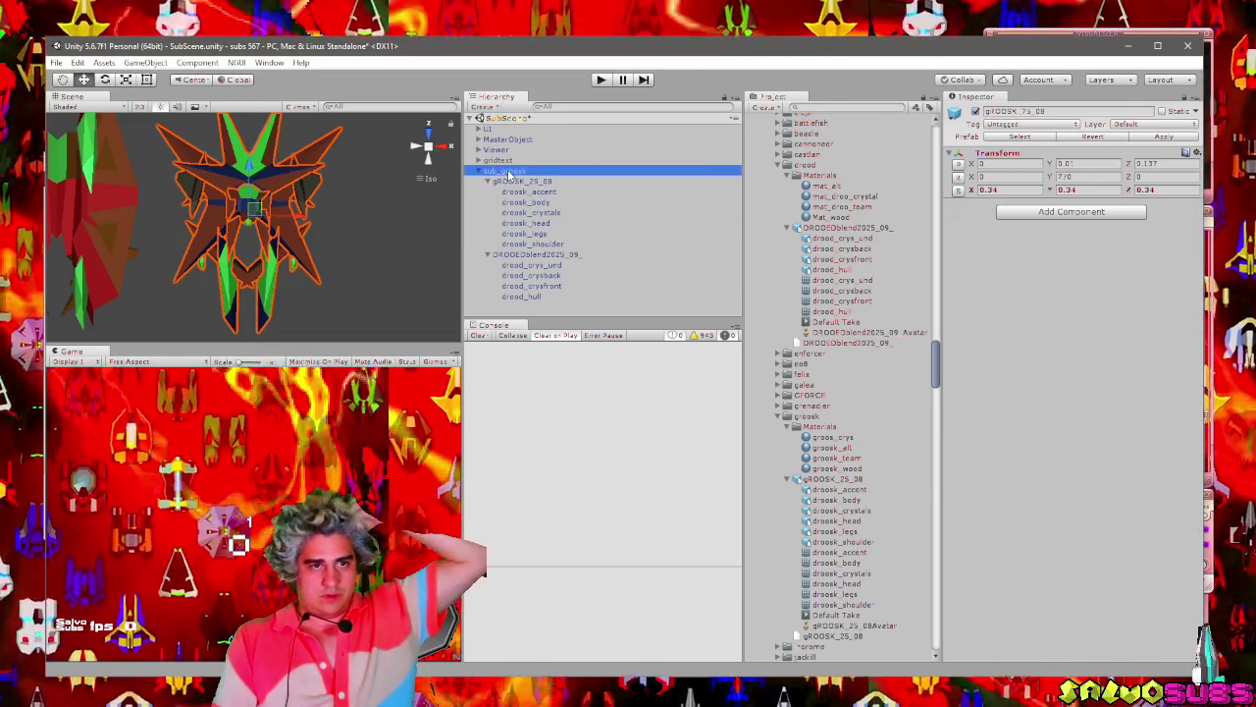
Recheck droosk_head, droosk_legs and droosk_shoulder against sub_groosk's lower Set Material Color script.
{"action": "scroll", "coordinate": [1189, 472], "scroll_direction": "down", "scroll_amount": 10}
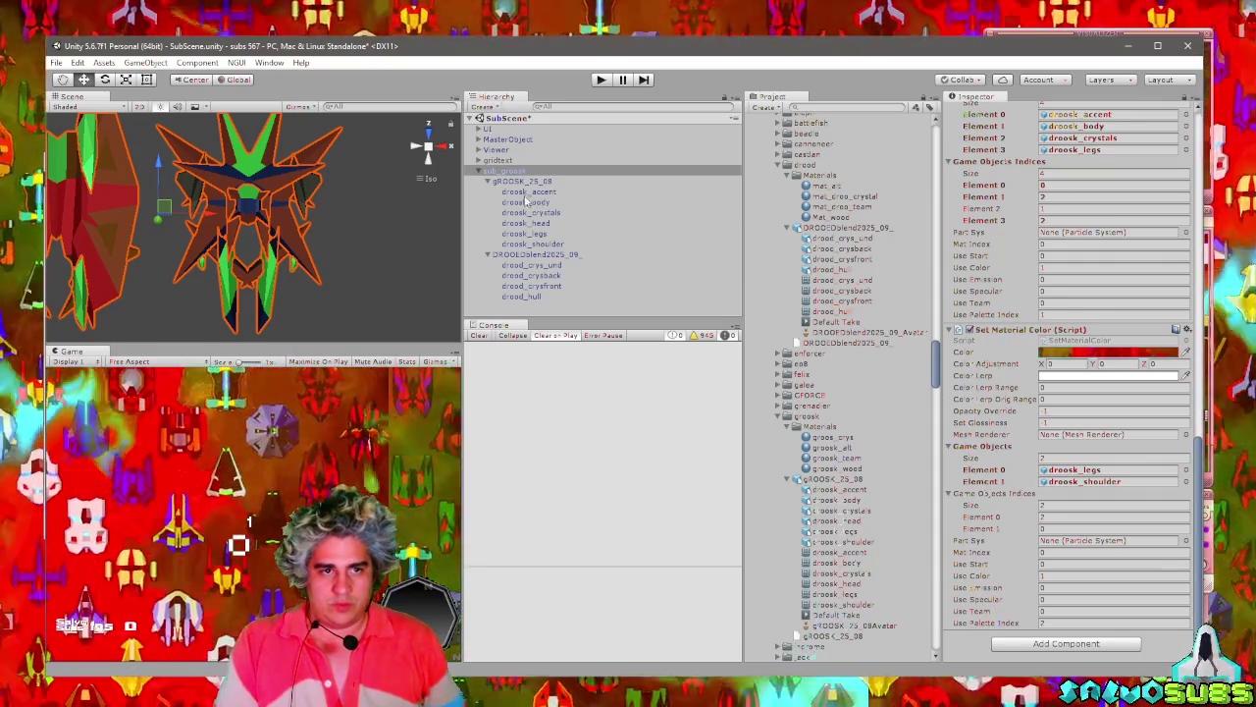
{"action": "left_click", "coordinate": [530, 222]}
{"action": "left_click", "coordinate": [534, 233]}
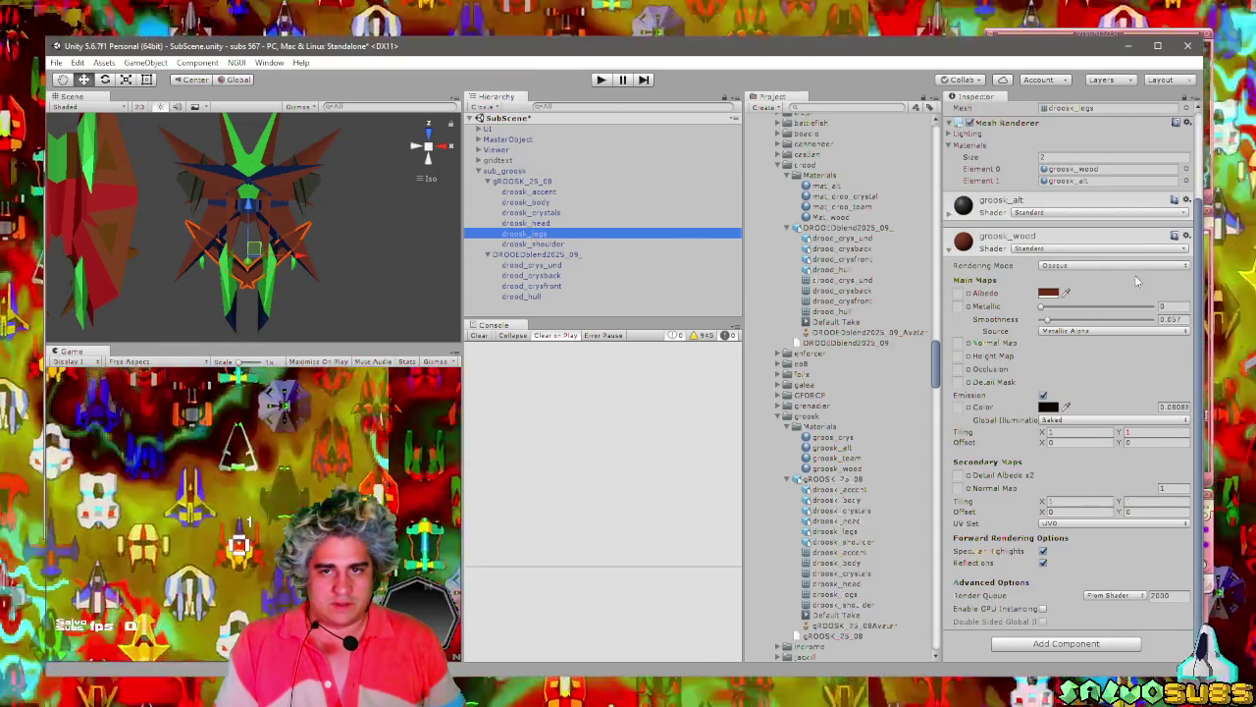
{"action": "left_click_drag", "start_coordinate": [1198, 283], "coordinate": [1191, 218]}
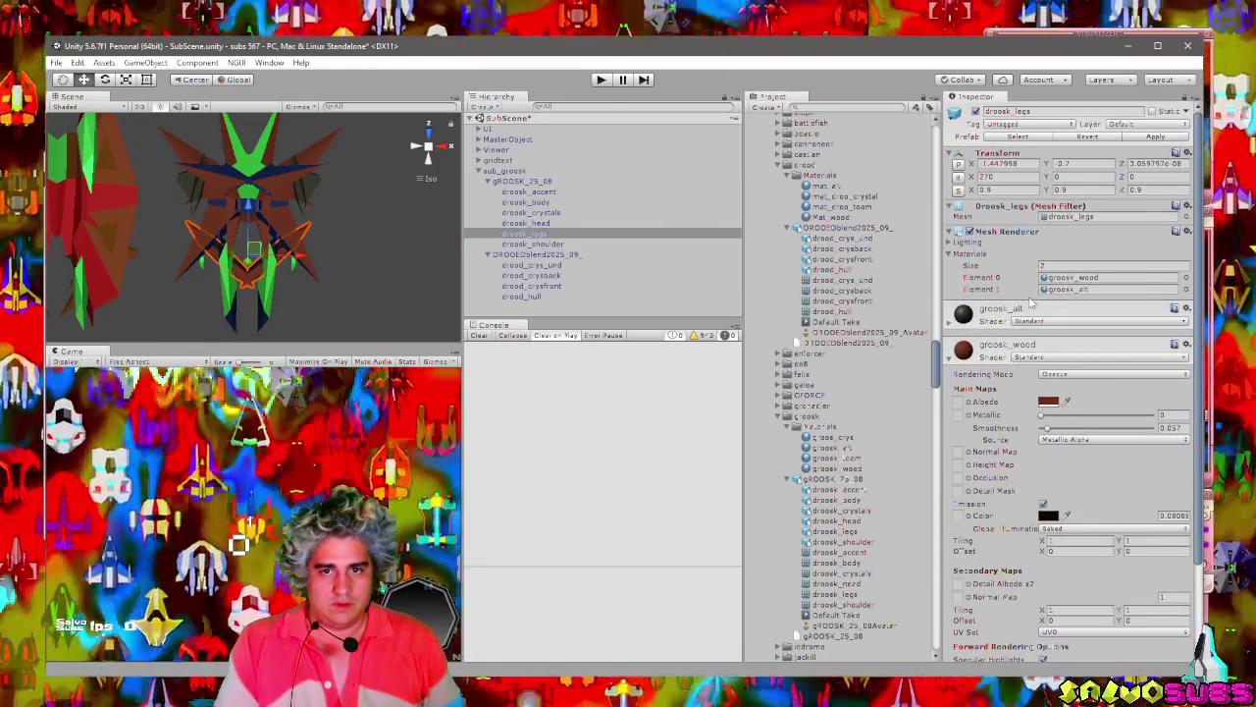
{"action": "left_click", "coordinate": [534, 244]}
{"action": "left_click", "coordinate": [511, 171]}
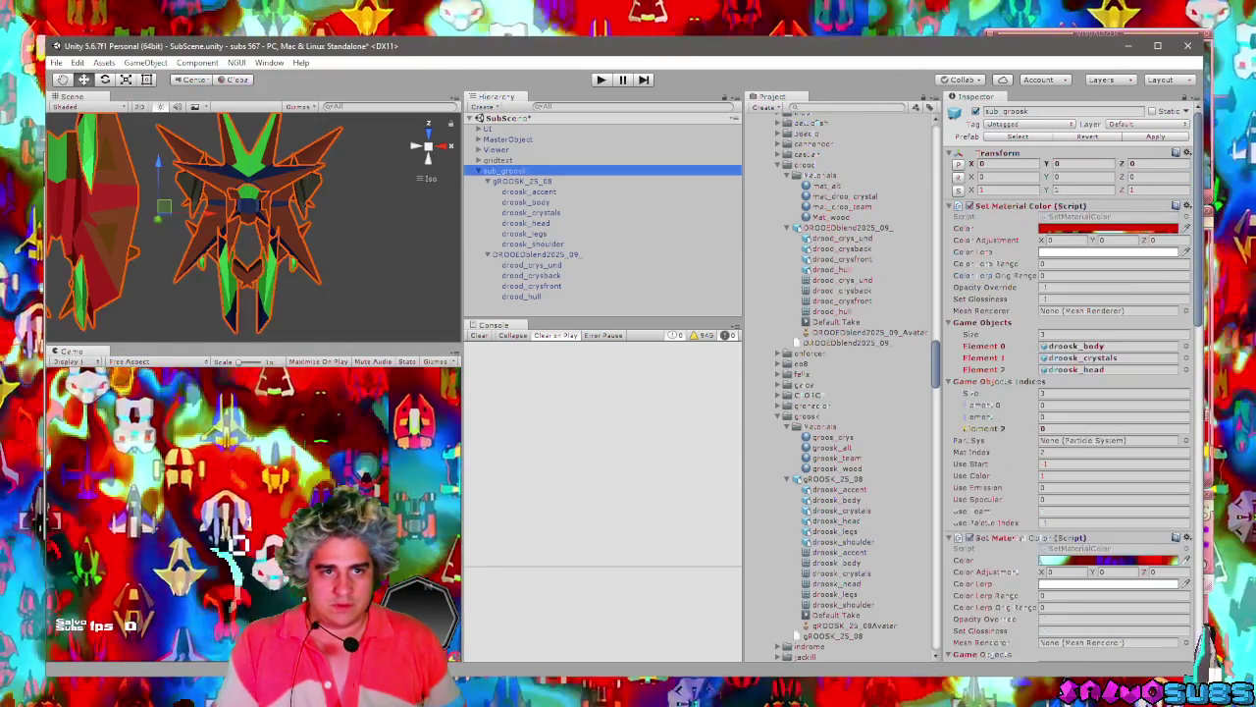
{"action": "left_click_drag", "start_coordinate": [1197, 208], "coordinate": [1185, 530]}
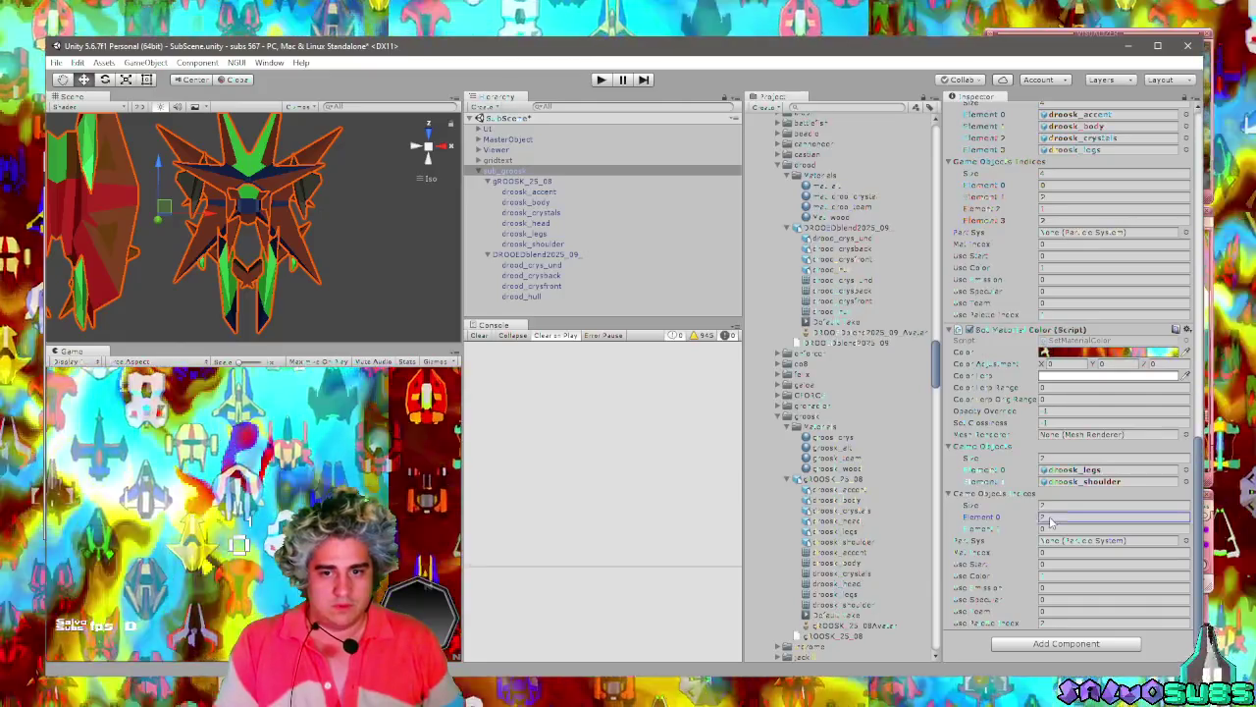
{"action": "right_click", "coordinate": [538, 175]}
Delete the leftover DROODblend2025_09 model from sub_groosk, accepting the lost prefab link.
{"action": "left_click", "coordinate": [579, 259]}
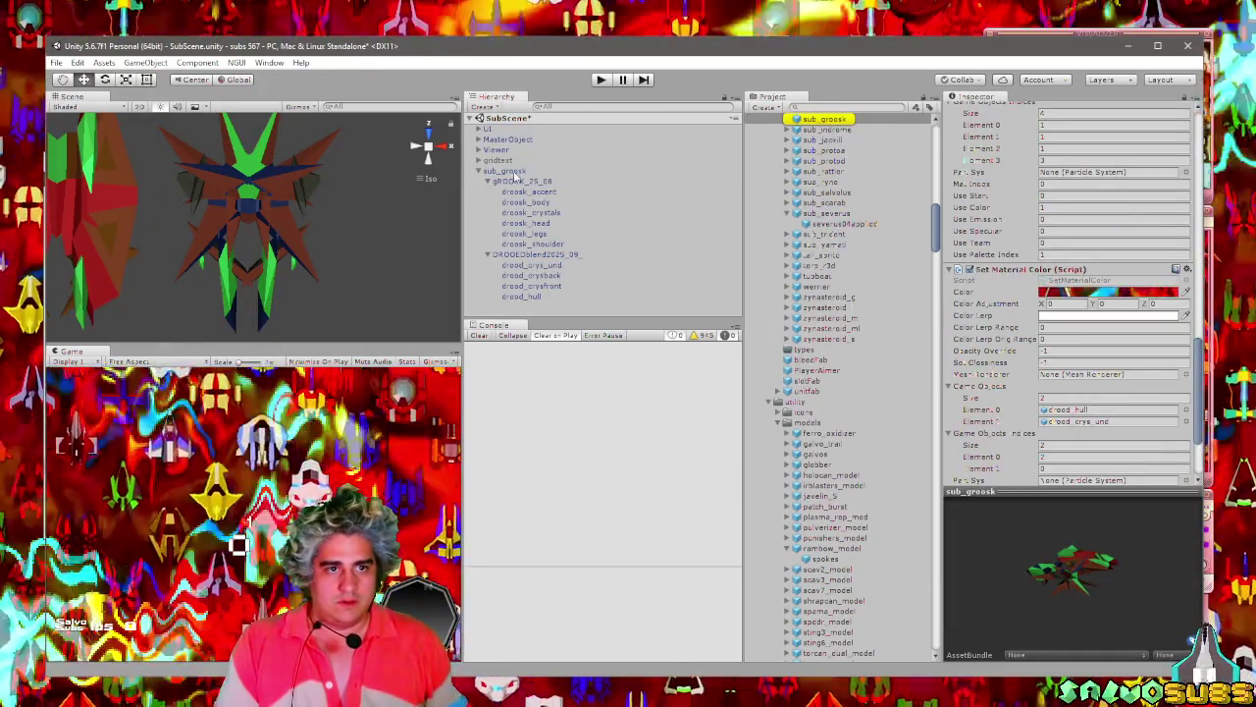
{"action": "left_click", "coordinate": [827, 131]}
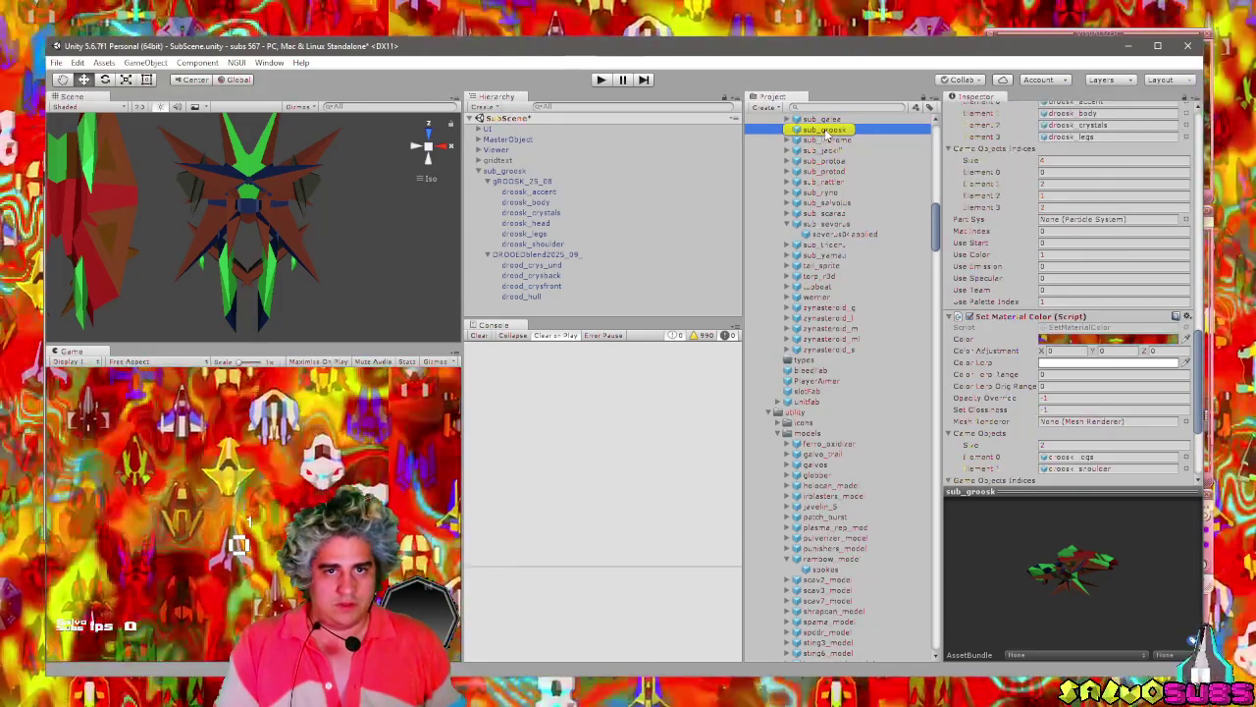
{"action": "left_click", "coordinate": [514, 180]}
{"action": "left_click", "coordinate": [532, 255]}
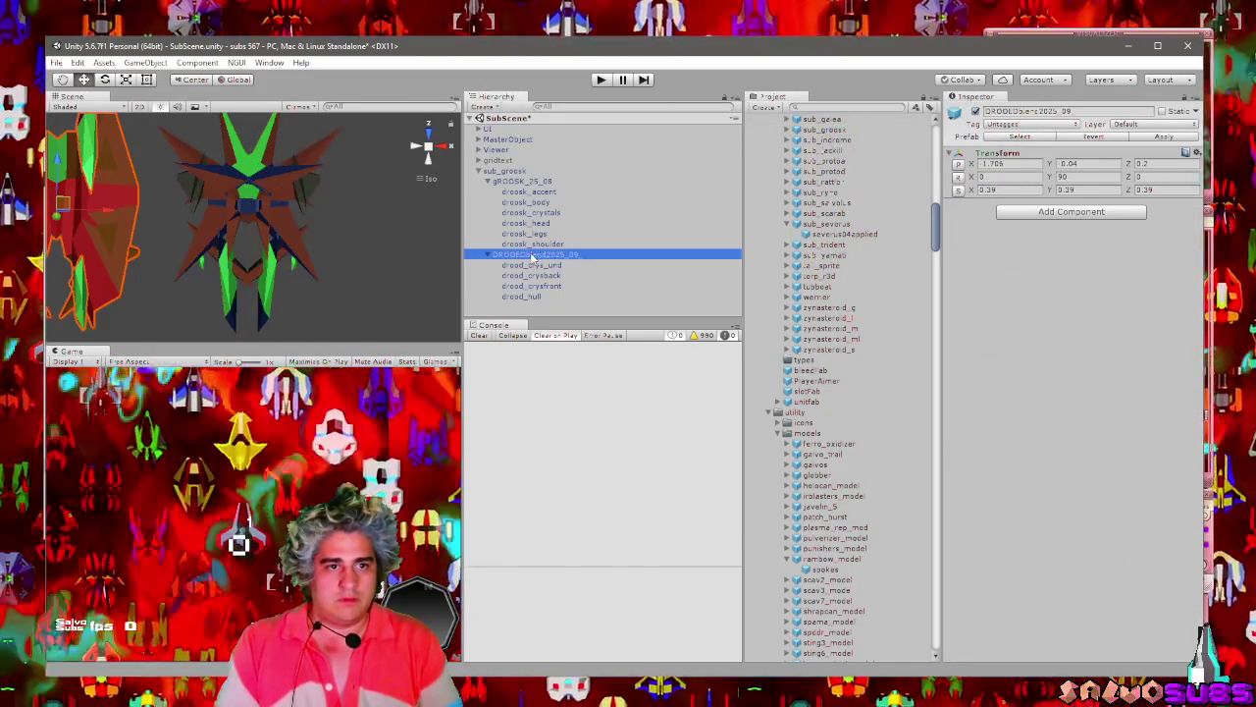
{"action": "key", "text": "Delete"}
{"action": "key", "text": "Return"}
Delete the sub_groosk ship from the scene.
{"action": "left_click", "coordinate": [507, 172]}
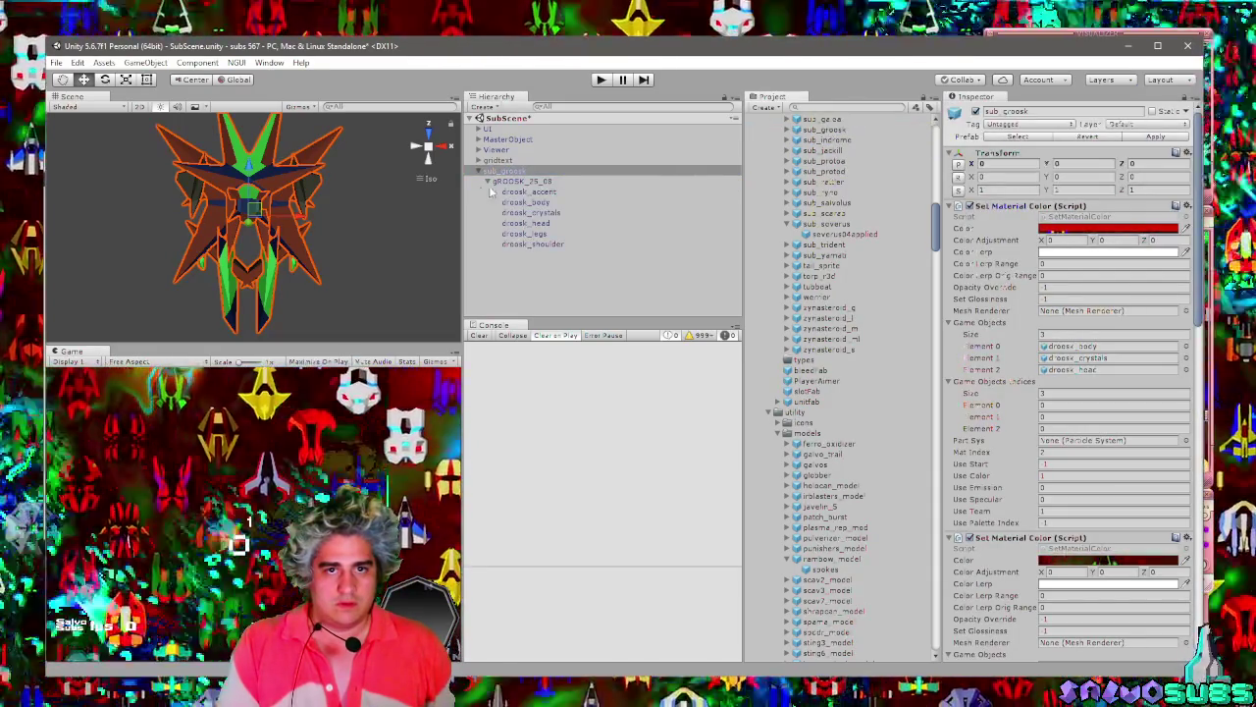
{"action": "left_click", "coordinate": [510, 182]}
{"action": "left_click", "coordinate": [353, 249]}
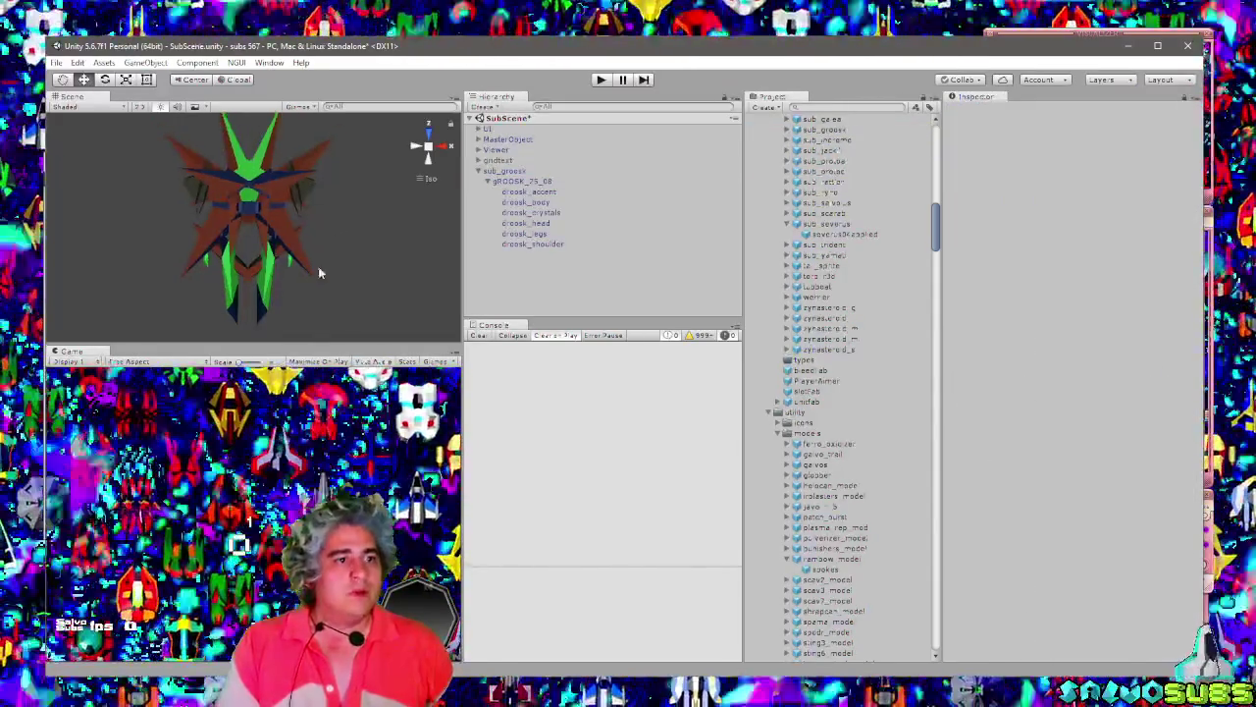
{"action": "mouse_move", "coordinate": [318, 272]}
{"action": "left_mouse_down"}
{"action": "mouse_move", "coordinate": [250, 255]}
{"action": "mouse_move", "coordinate": [384, 264]}
{"action": "mouse_move", "coordinate": [350, 281]}
{"action": "mouse_move", "coordinate": [272, 246]}
{"action": "mouse_move", "coordinate": [298, 288]}
{"action": "mouse_move", "coordinate": [324, 265]}
{"action": "left_mouse_up"}
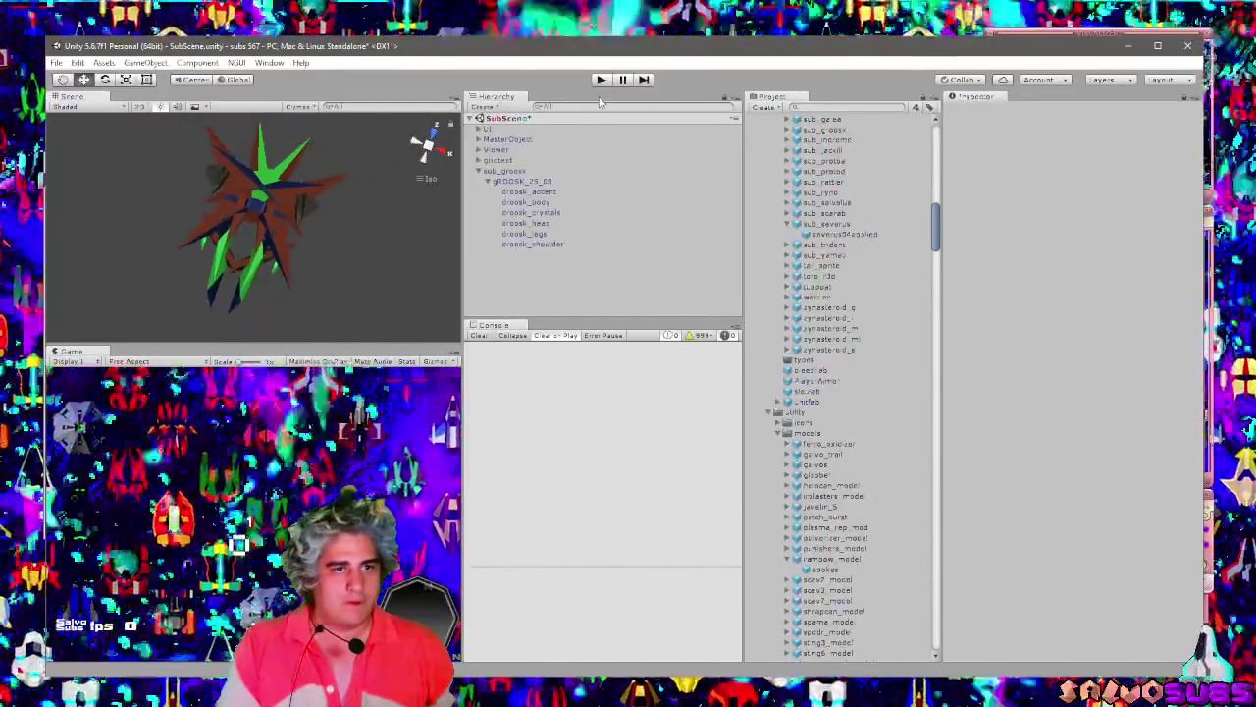
{"action": "left_click", "coordinate": [515, 171]}
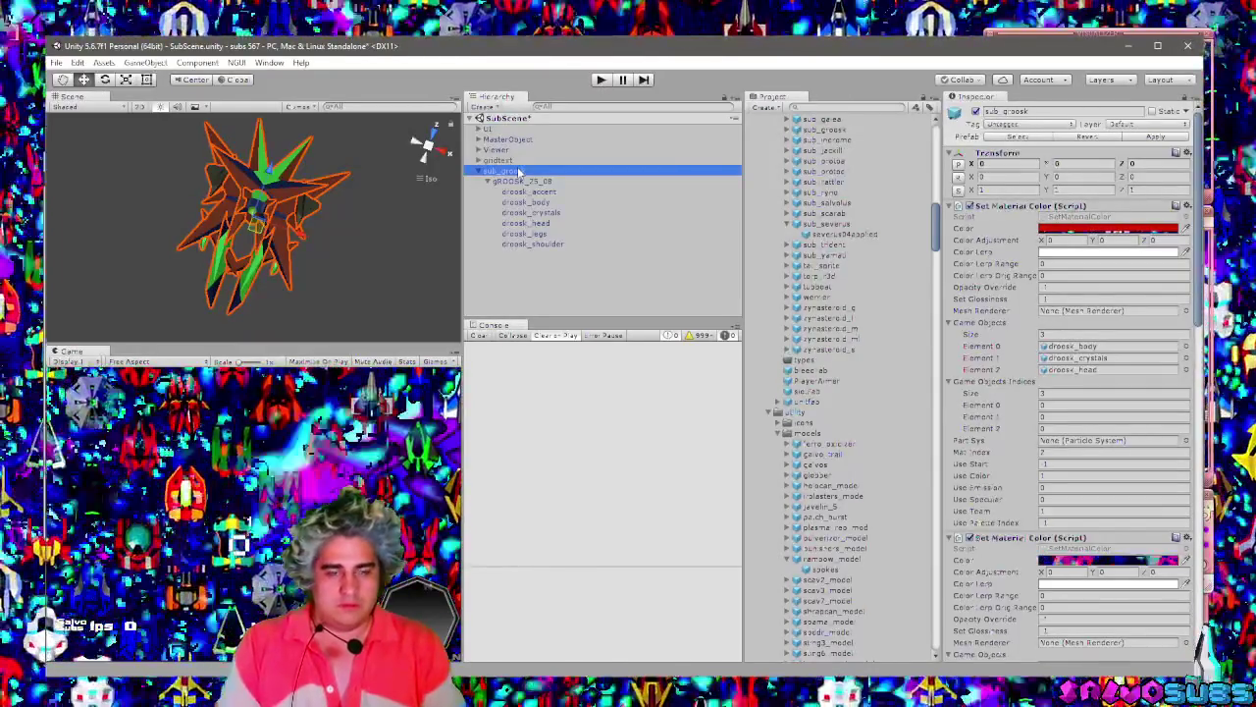
{"action": "key", "text": "Delete"}
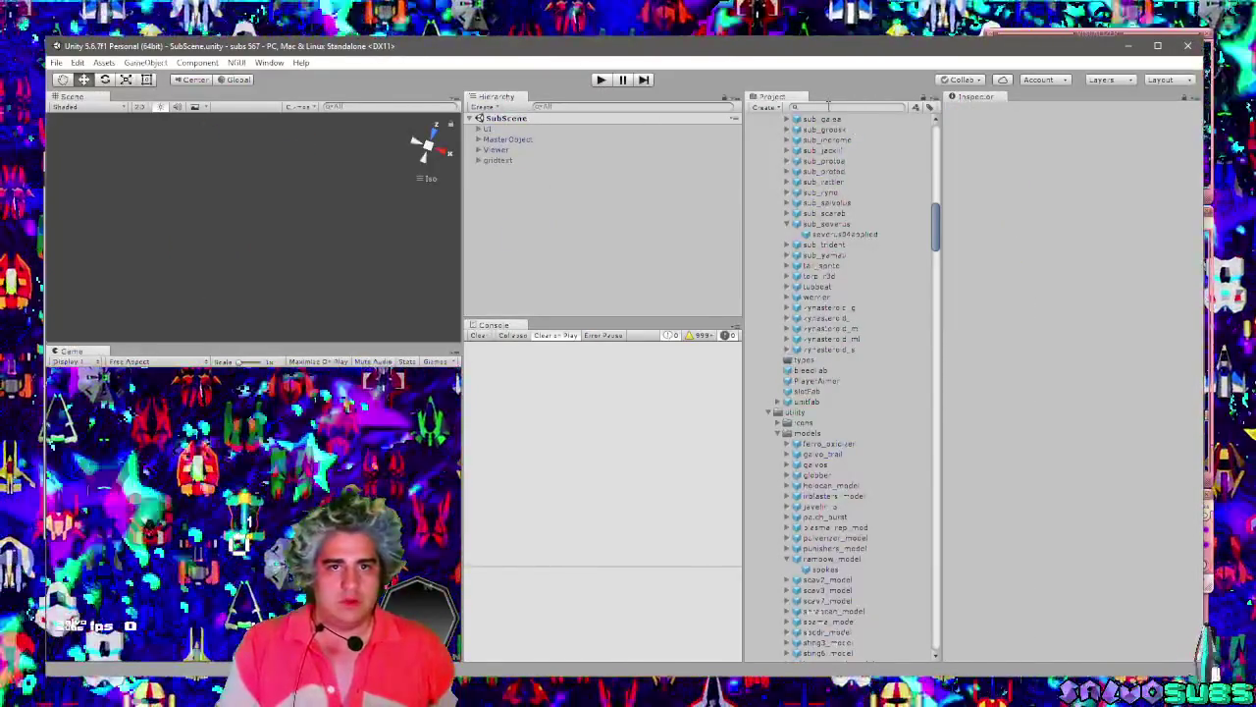
Search the Project panel for 'dataunit' and open the DataUnits script in the external editor.
{"action": "left_click", "coordinate": [827, 106]}
{"action": "type", "text": "dataunit"}
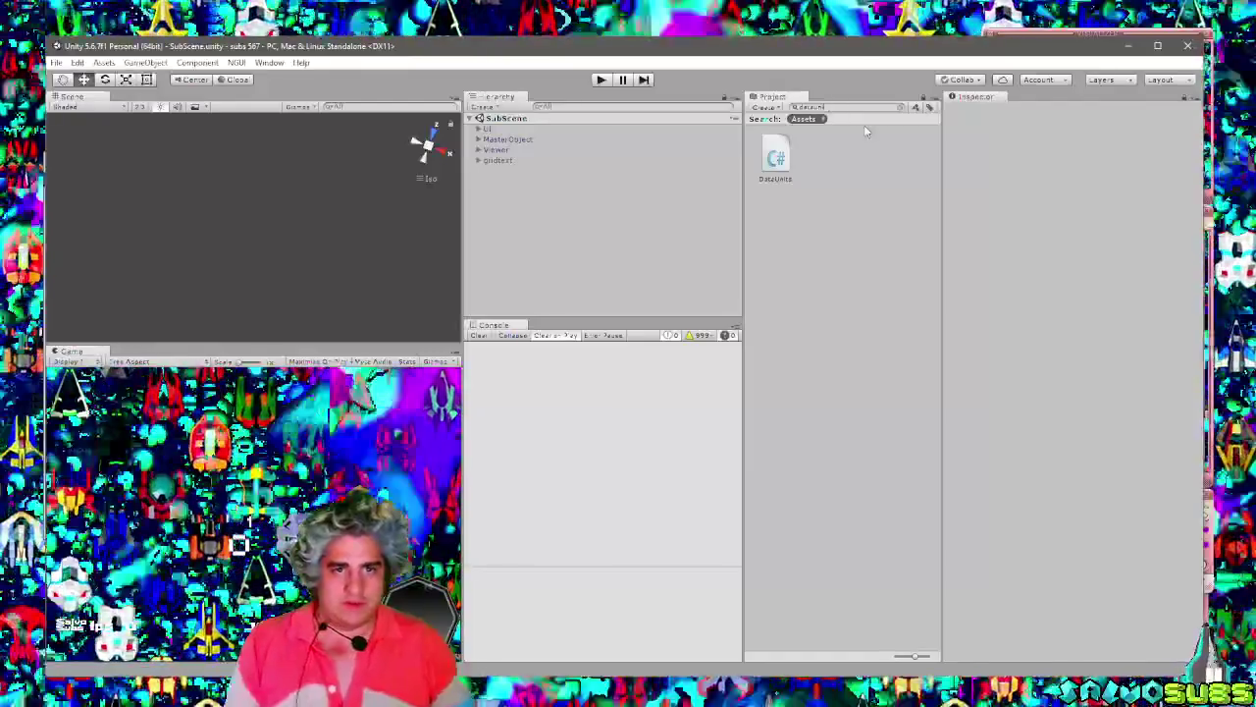
{"action": "left_click", "coordinate": [775, 159]}
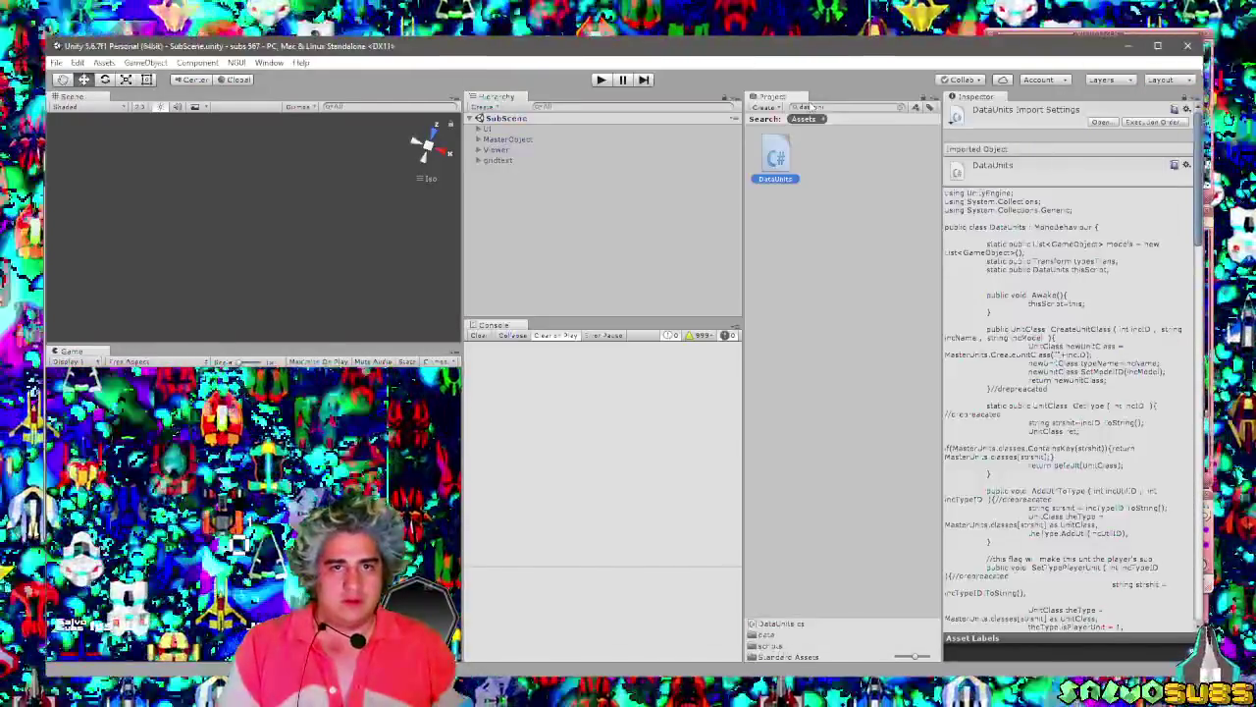
{"action": "type", "text": "models"}
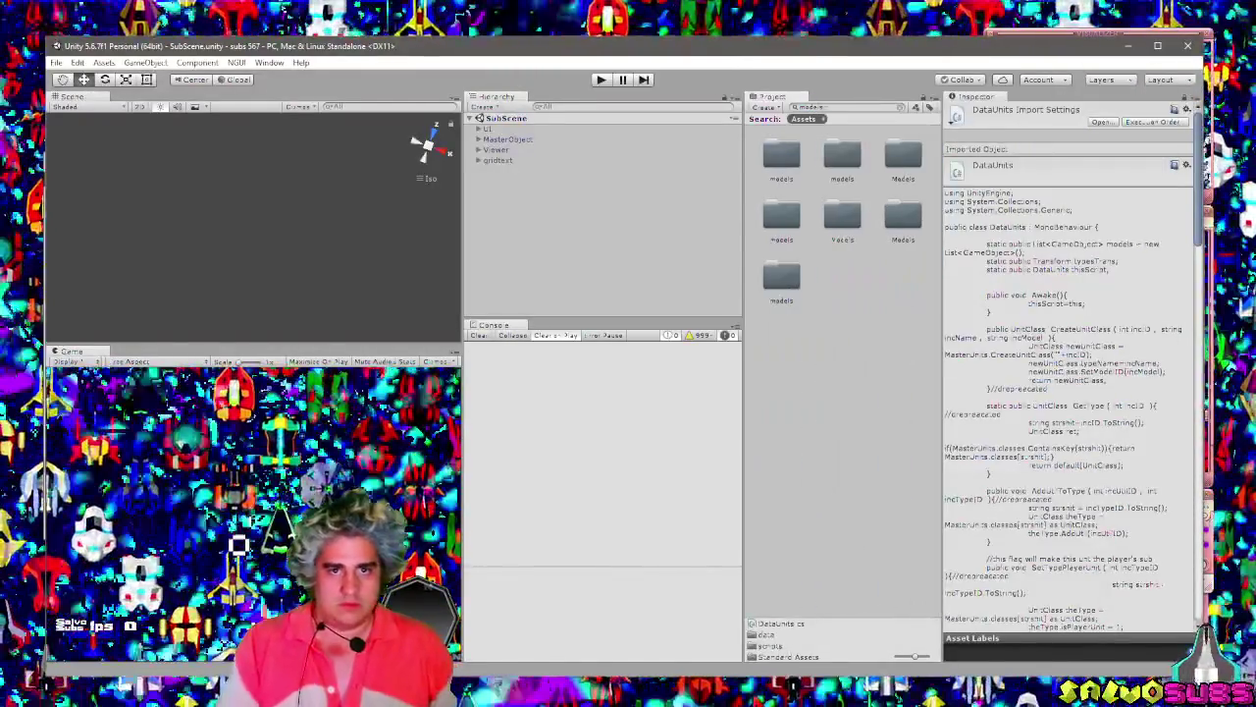
{"action": "left_click", "coordinate": [928, 107]}
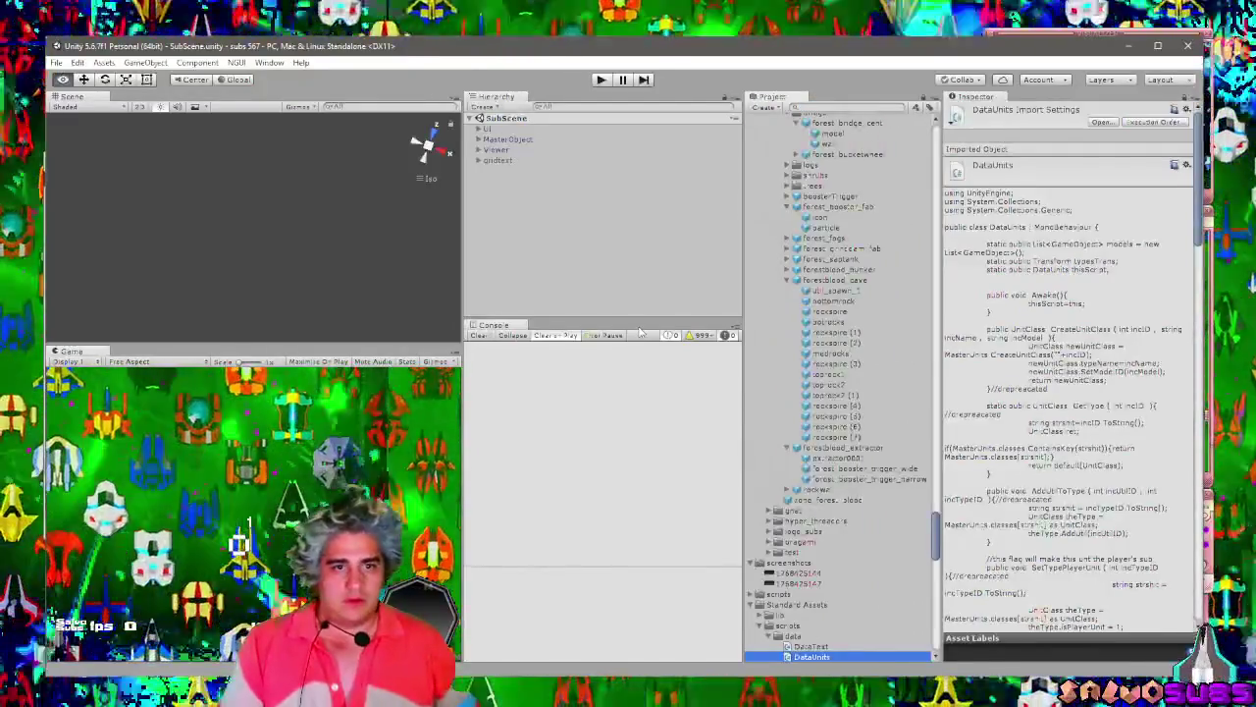
{"action": "key", "text": "Return"}
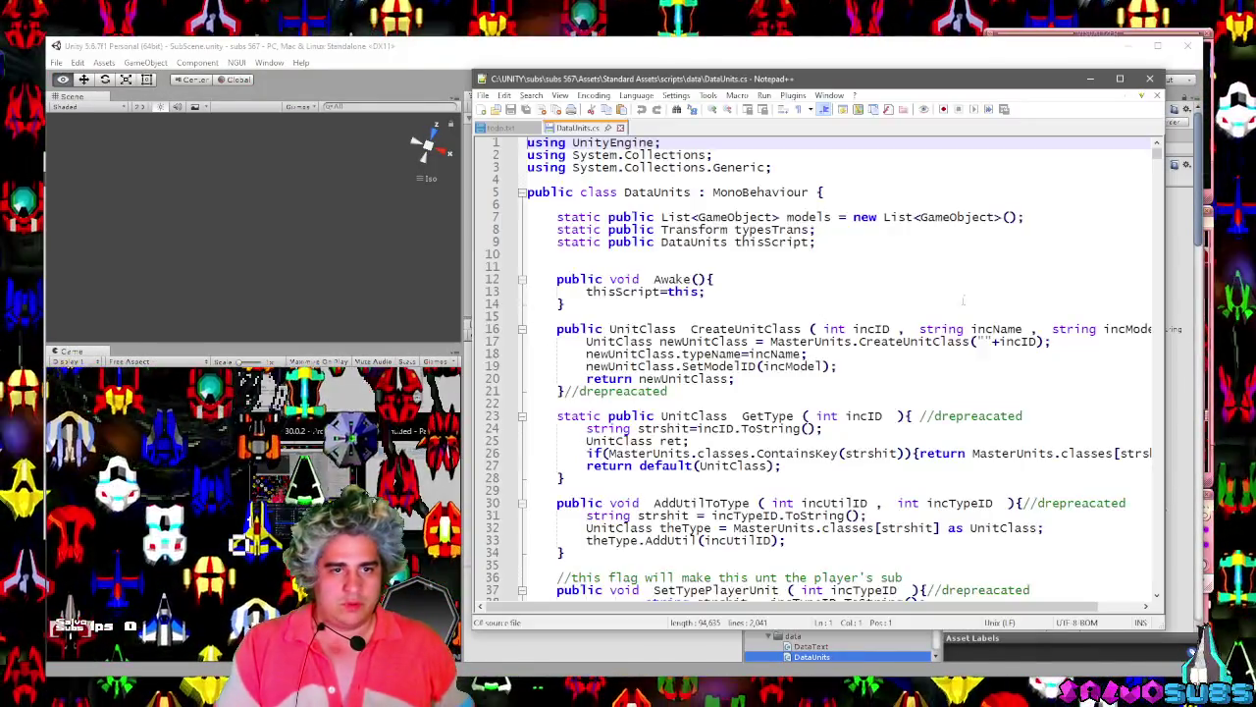
Find the sub_drood AddModel line in DataUnits.cs and duplicate it.
{"action": "left_click_drag", "start_coordinate": [1164, 152], "coordinate": [1159, 177]}
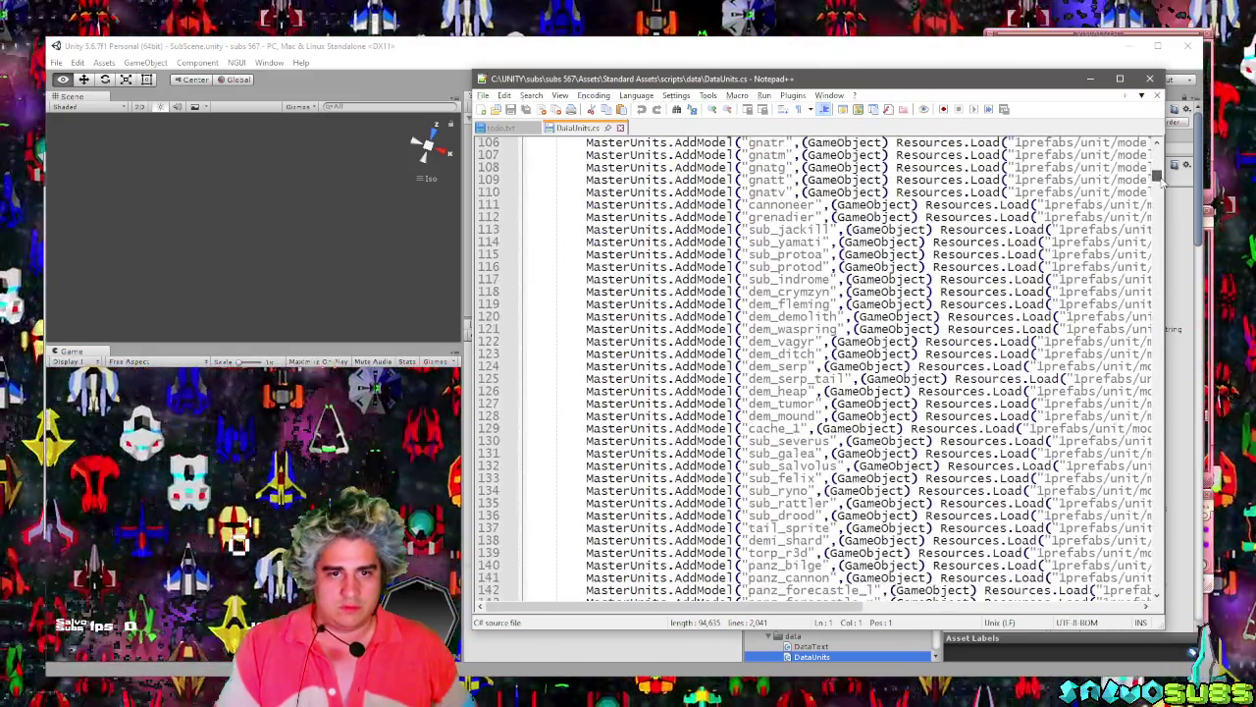
{"action": "double_click", "coordinate": [801, 515]}
{"action": "key", "text": "ctrl+f"}
{"action": "key", "text": "Escape"}
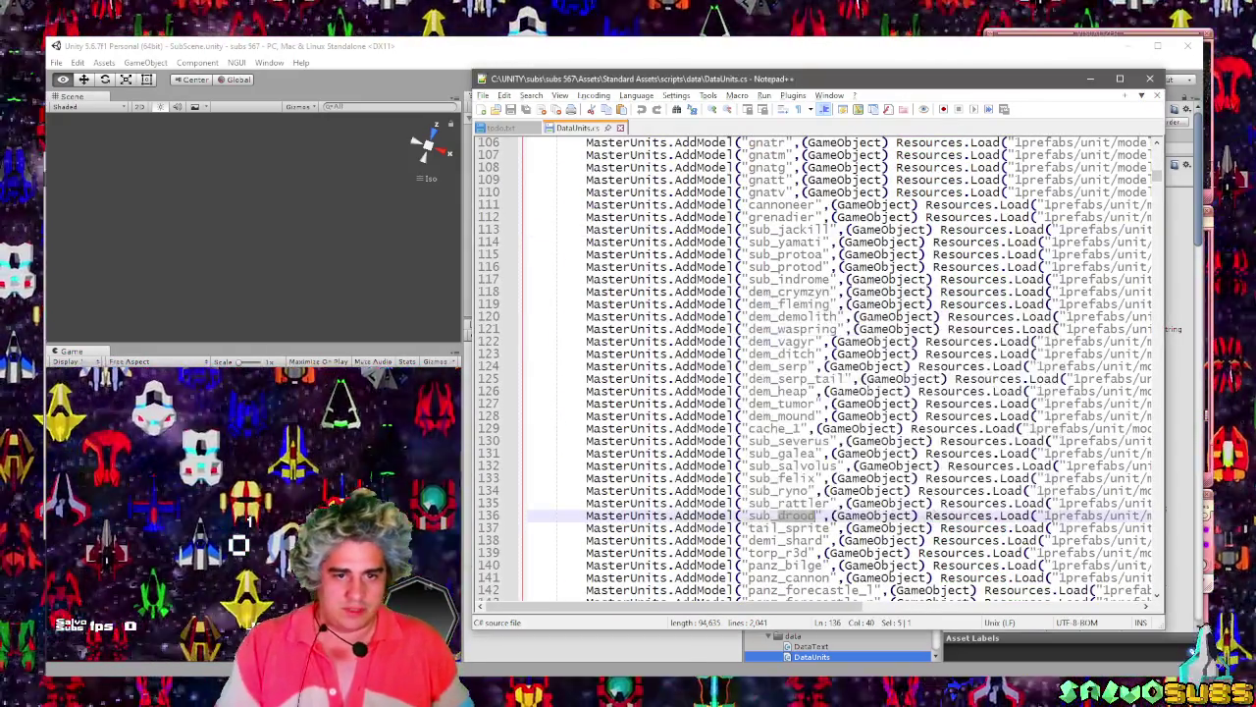
{"action": "scroll", "coordinate": [805, 444], "scroll_direction": "down", "scroll_amount": 2}
{"action": "double_click", "coordinate": [790, 453]}
{"action": "key", "text": "ctrl+d"}
{"action": "key", "text": "ctrl+z"}
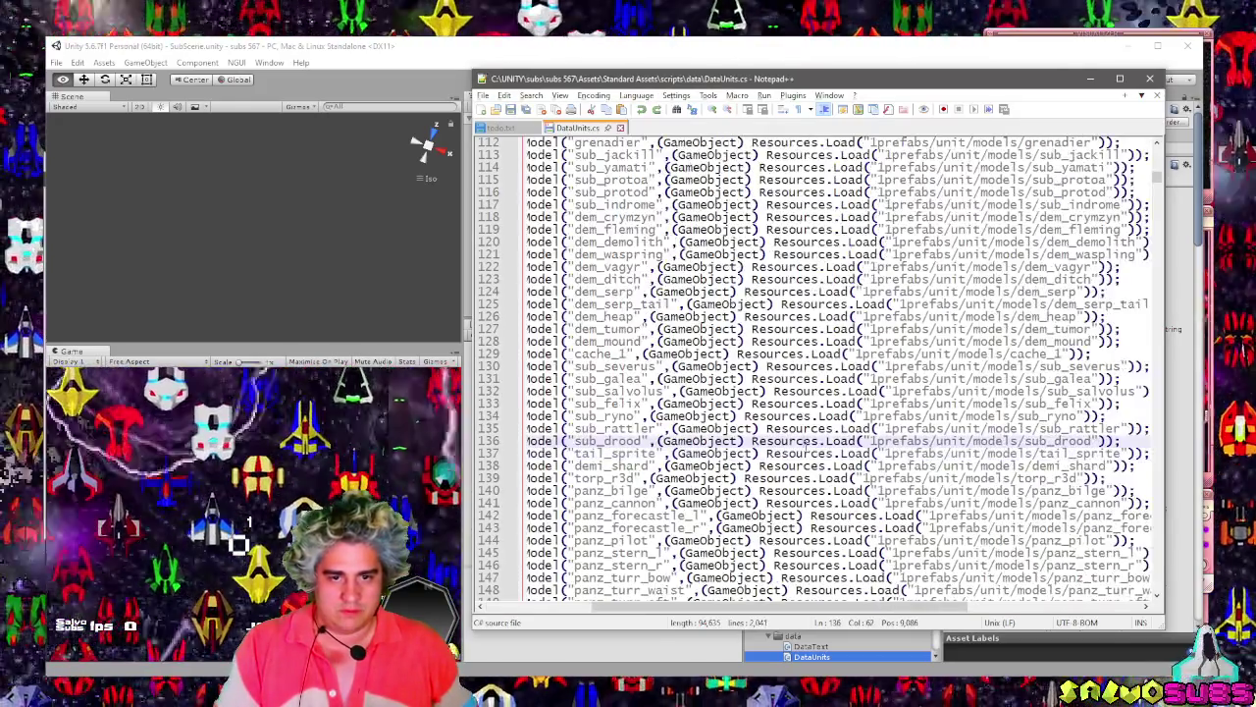
{"action": "key", "text": "ctrl+d"}
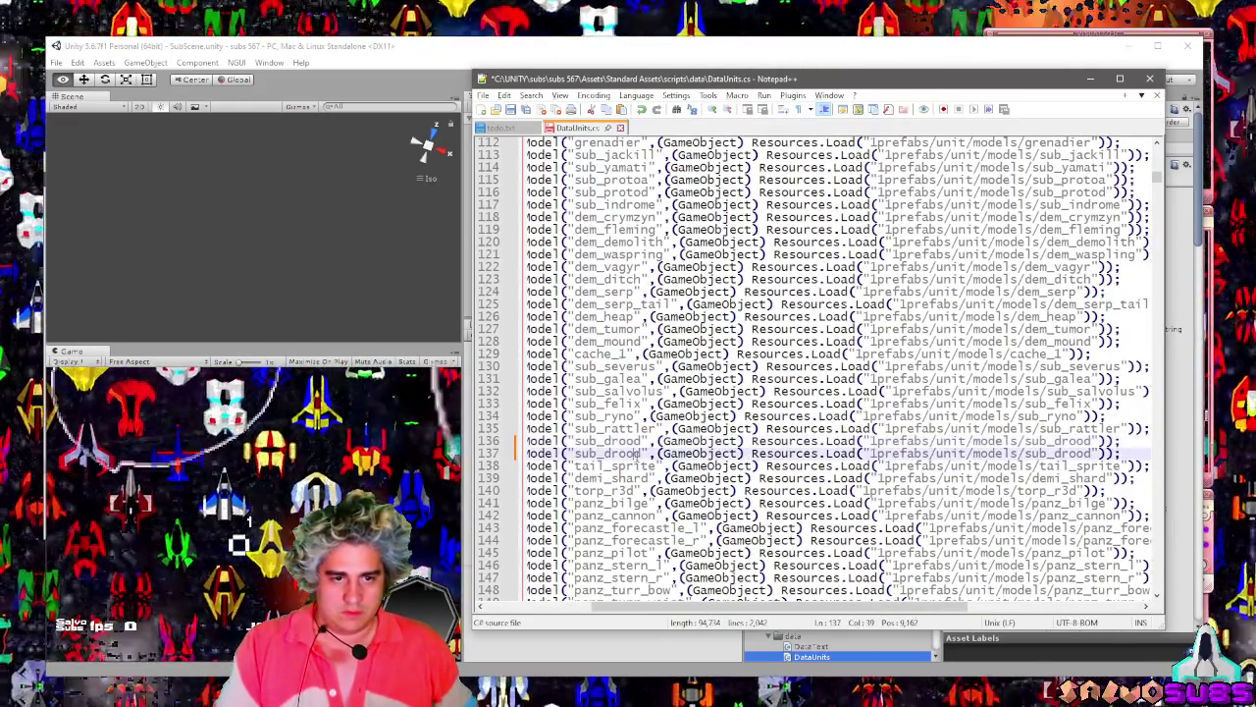
Change drood to groosk on the copied line so it registers sub_groosk.
{"action": "left_click", "coordinate": [640, 454]}
{"action": "type", "text": "k"}
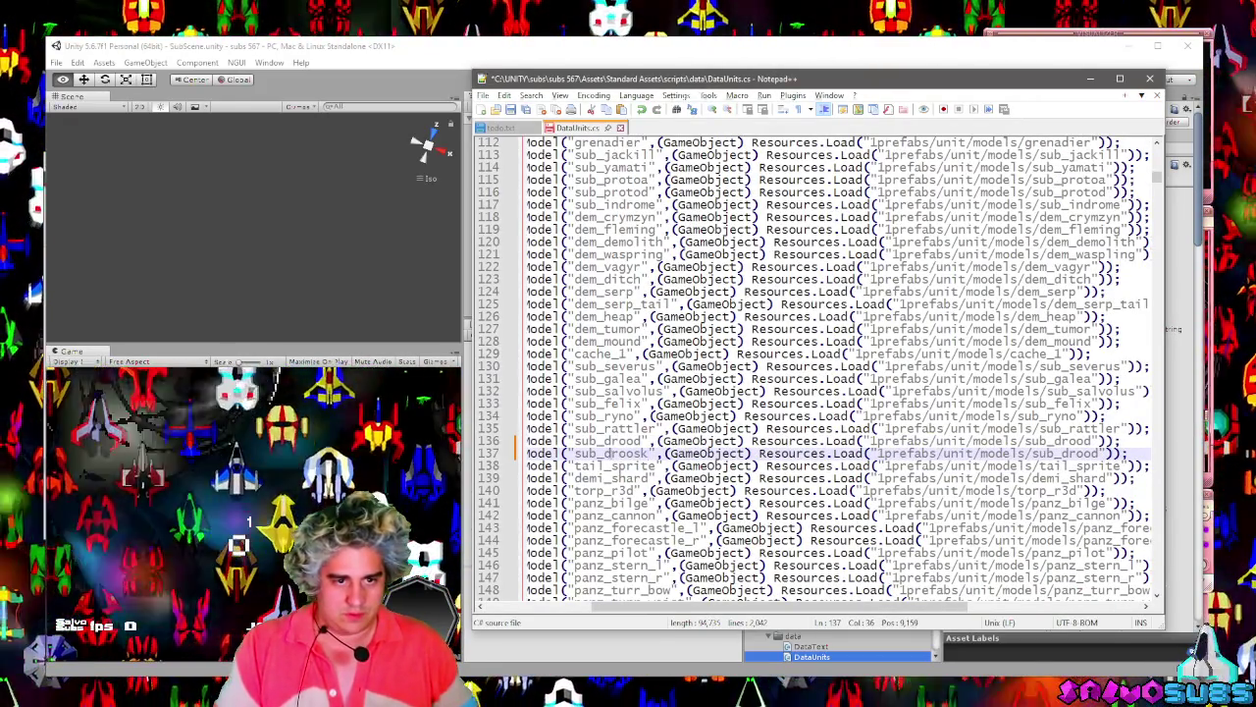
{"action": "type", "text": "g"}
{"action": "key", "text": "Escape"}
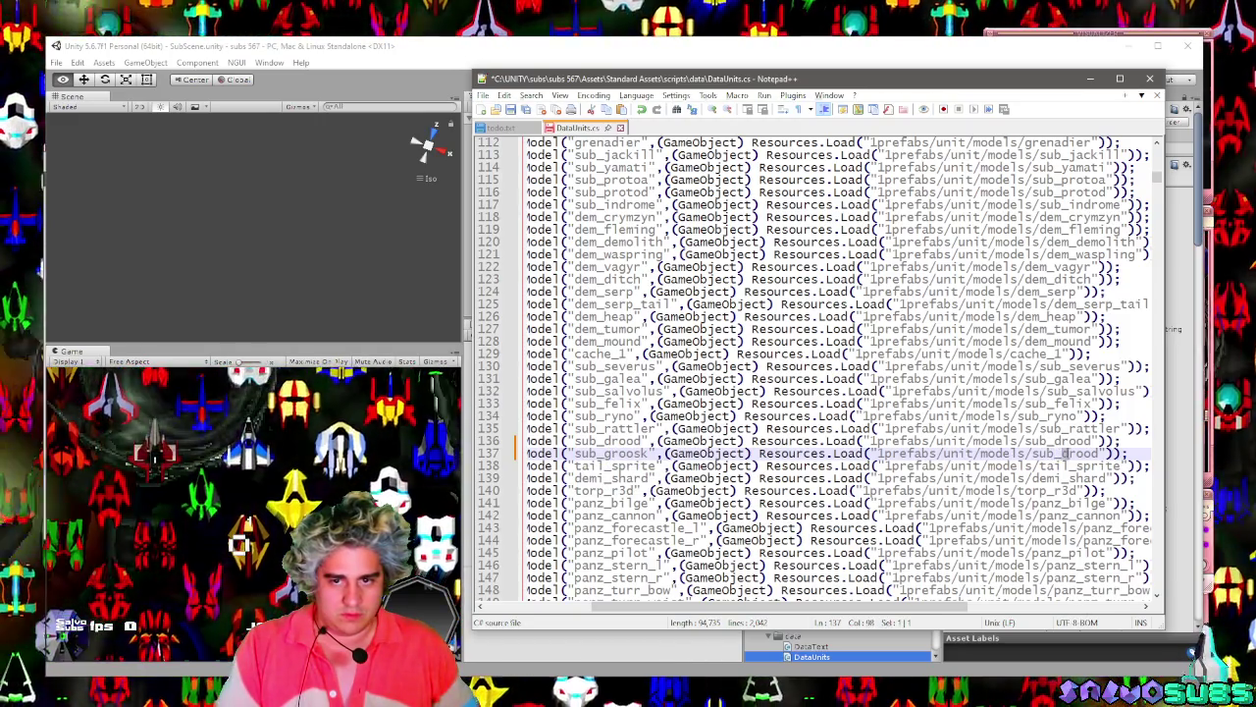
{"action": "type", "text": "groos"}
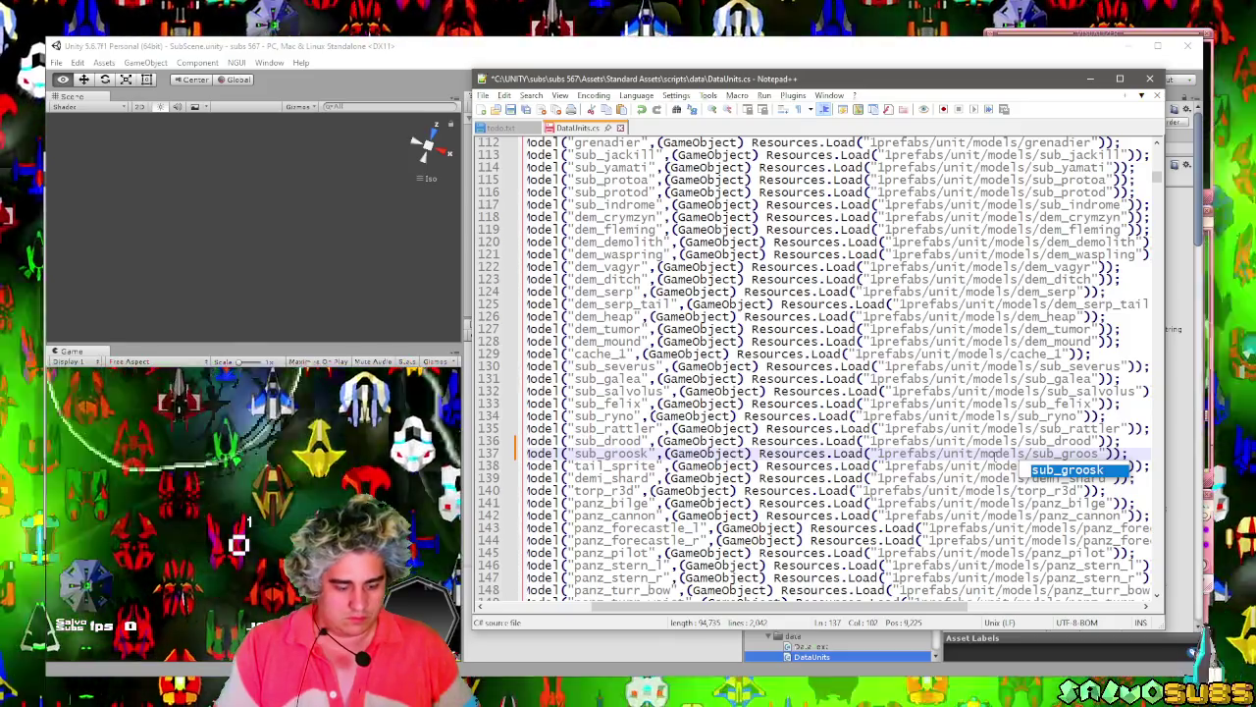
{"action": "key", "text": "Return"}
{"action": "left_click", "coordinate": [983, 428]}
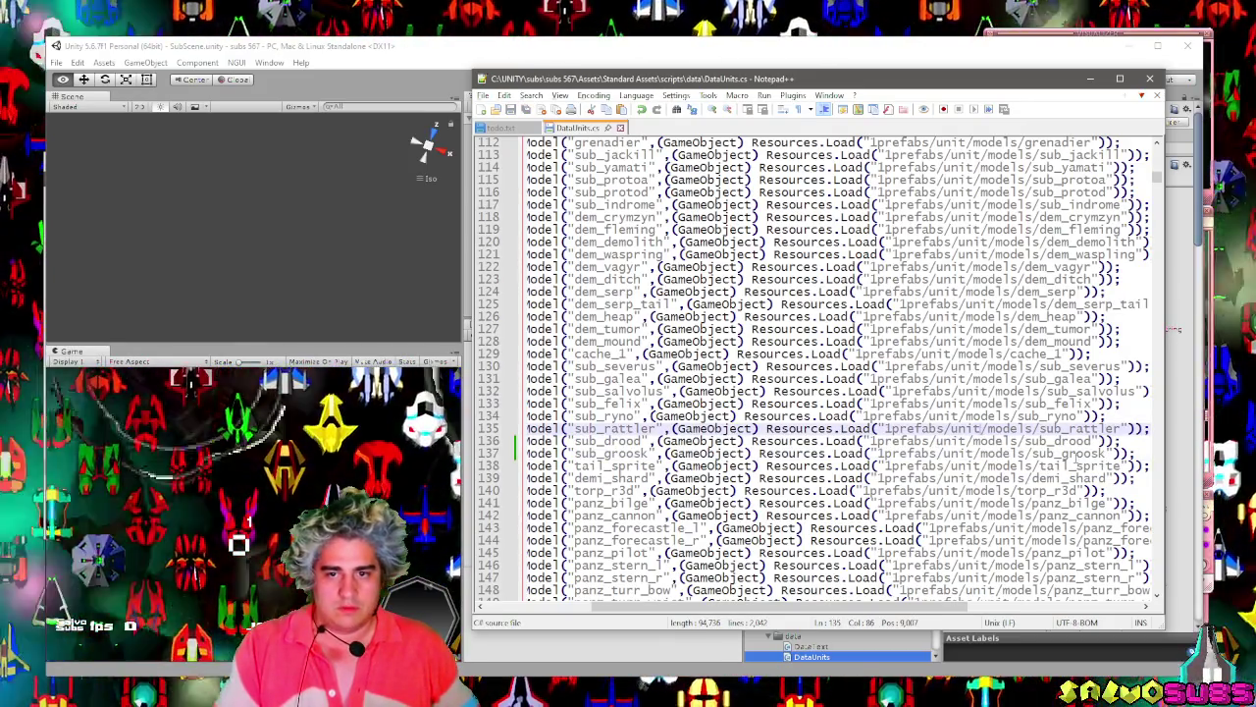
{"action": "left_click", "coordinate": [1074, 453]}
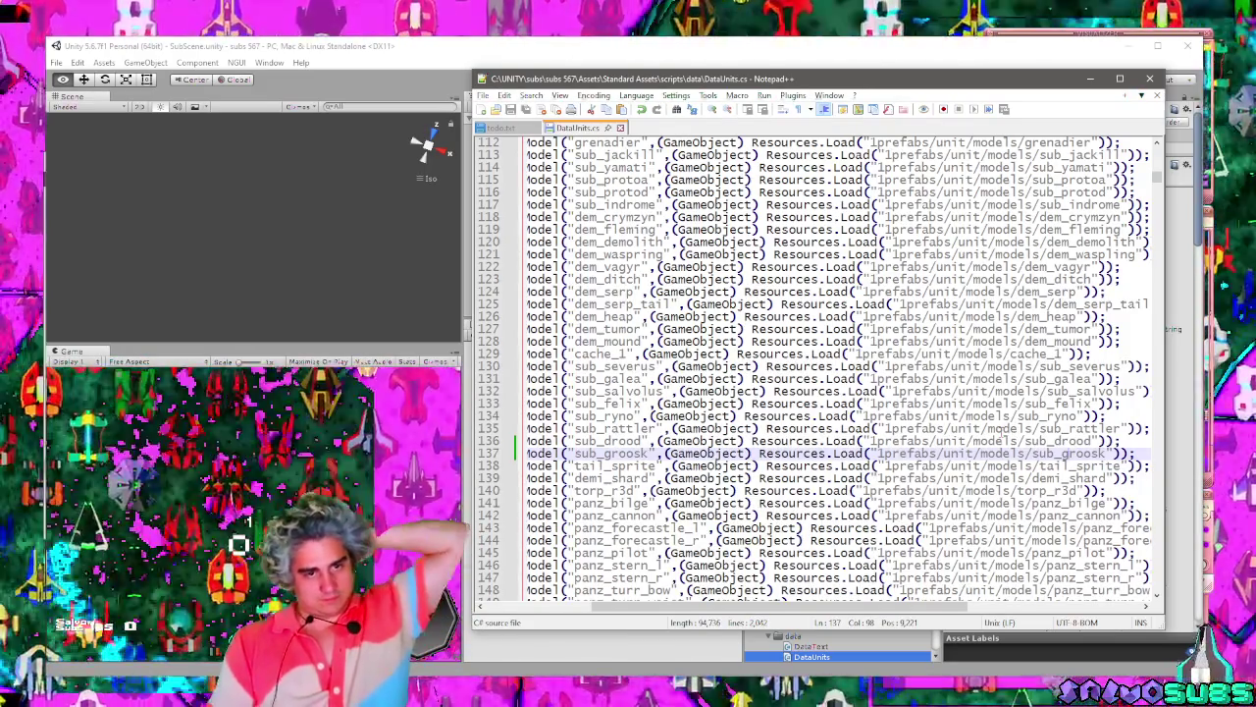
Leave Notepad++ so Unity recompiles, ending with the music player open.
{"action": "left_click", "coordinate": [661, 45]}
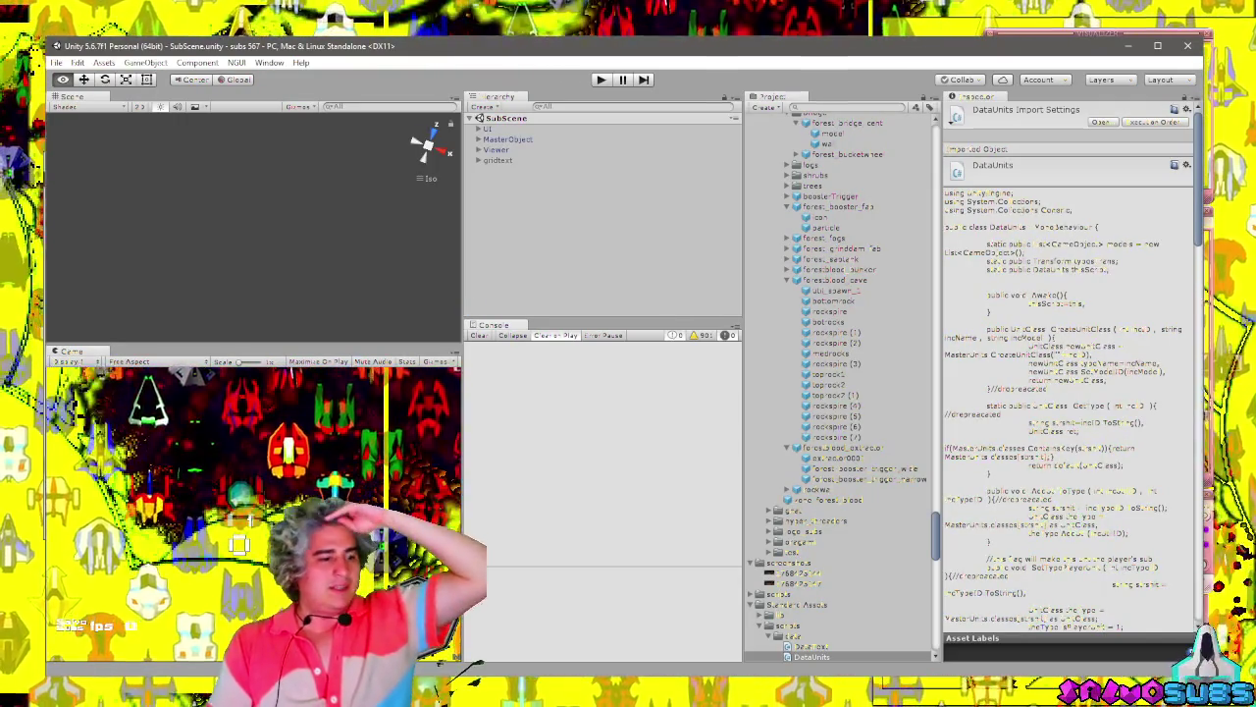
{"action": "key", "text": "alt+Tab"}
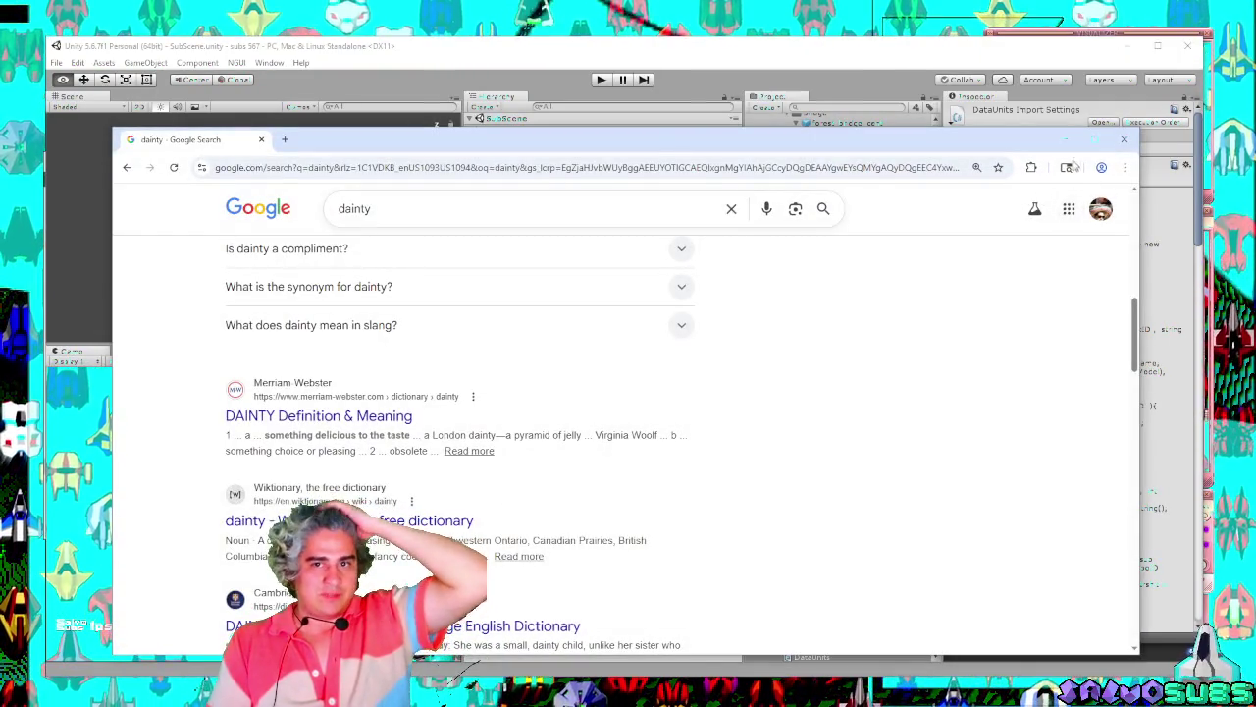
{"action": "left_click", "coordinate": [1062, 139]}
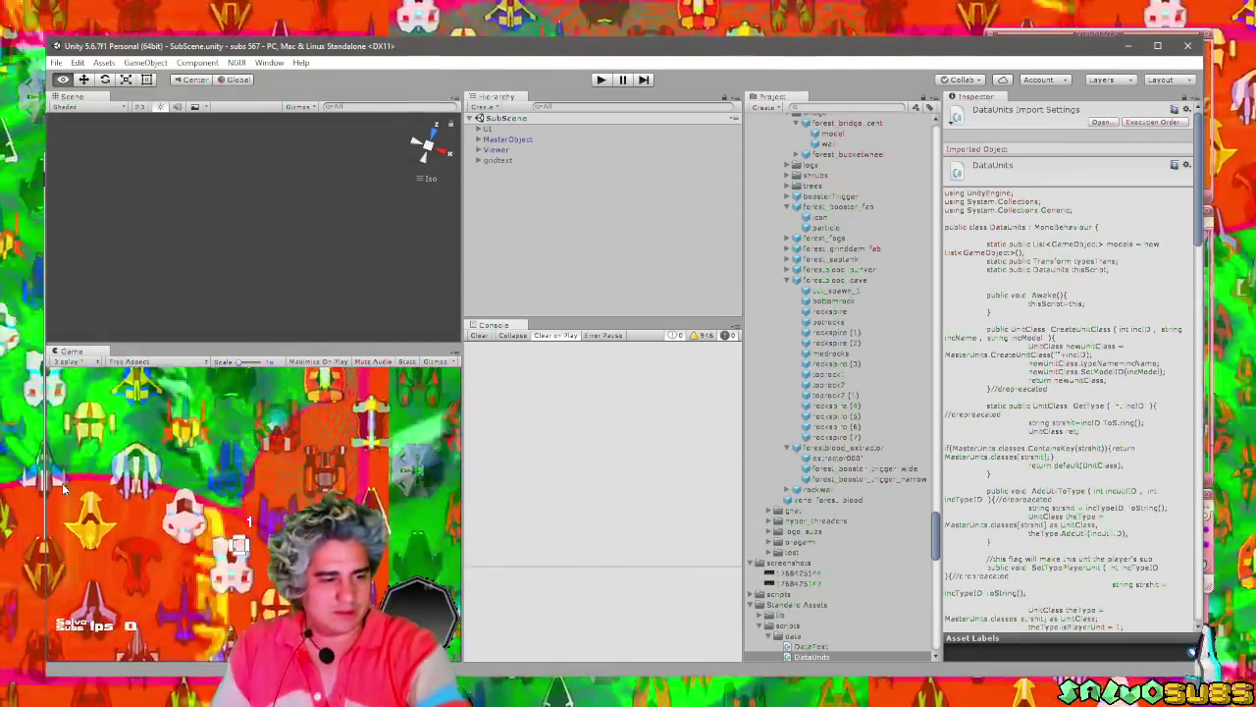
{"action": "key", "text": "alt+Tab"}
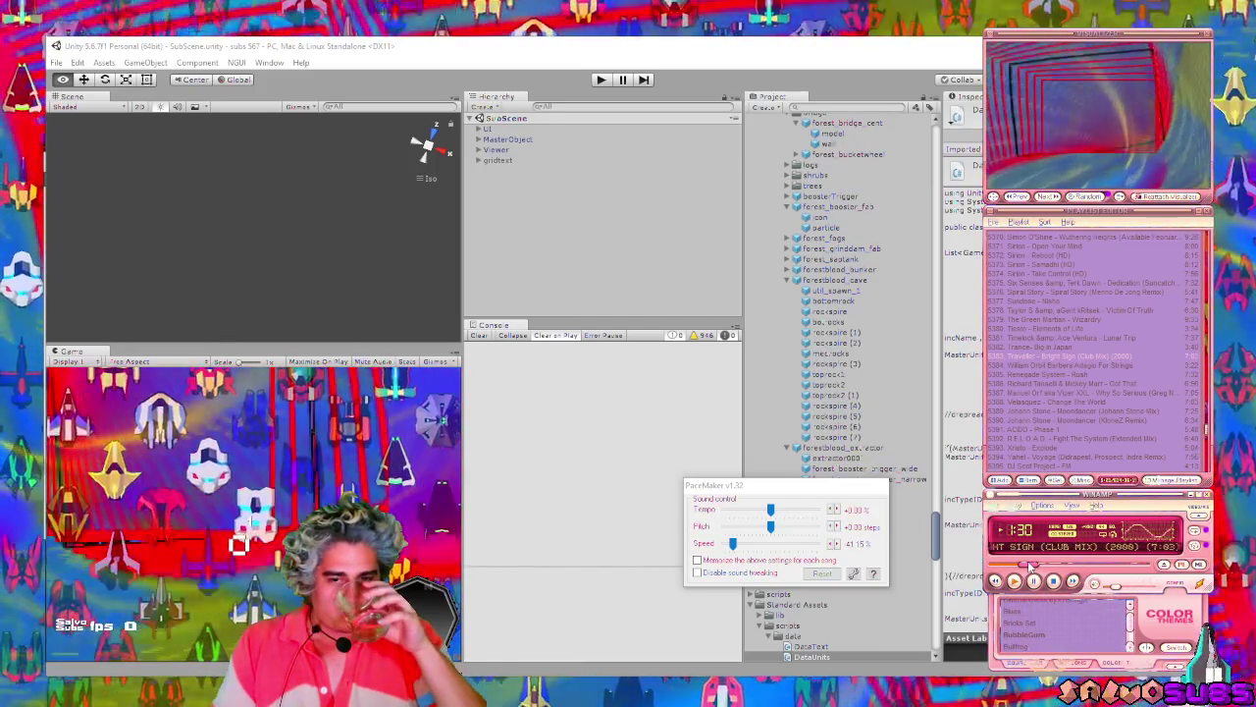
Skip Winamp ahead to 'No Splash' and raise PaceMaker's speed above 41.15%, level with tempo and pitch.
{"action": "left_click_drag", "start_coordinate": [1060, 567], "coordinate": [1101, 570]}
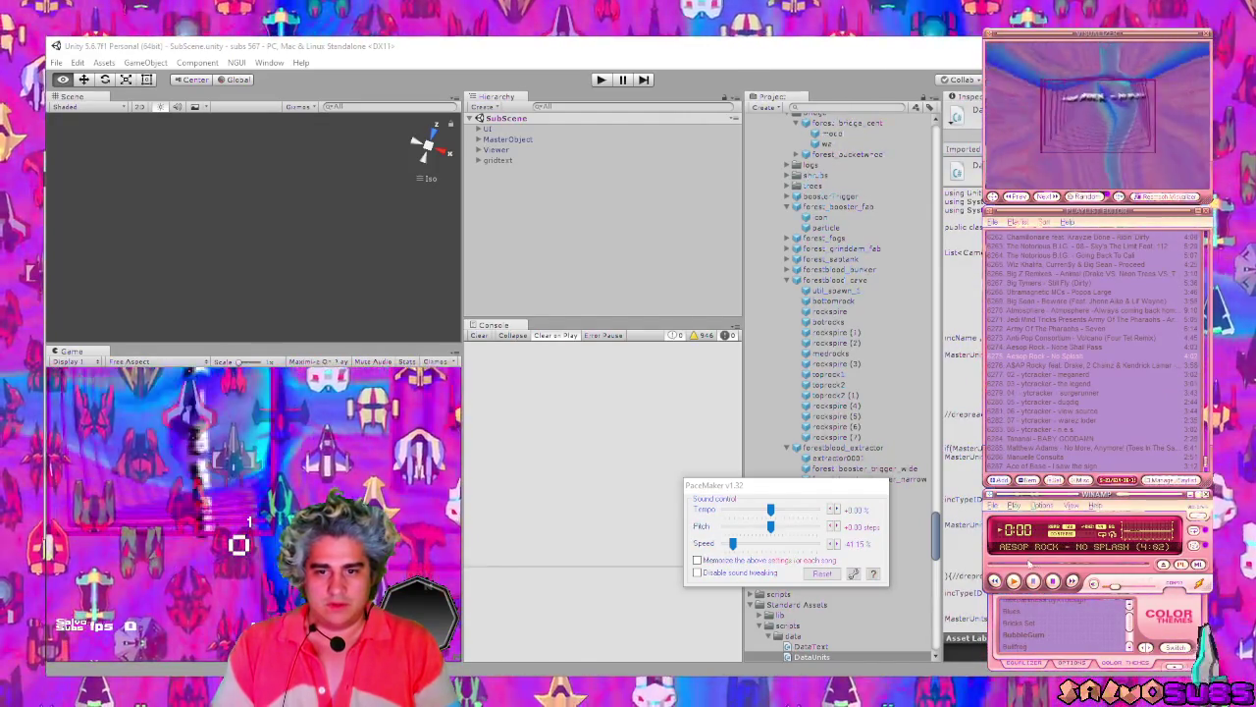
{"action": "left_click", "coordinate": [775, 545]}
{"action": "left_click", "coordinate": [775, 546]}
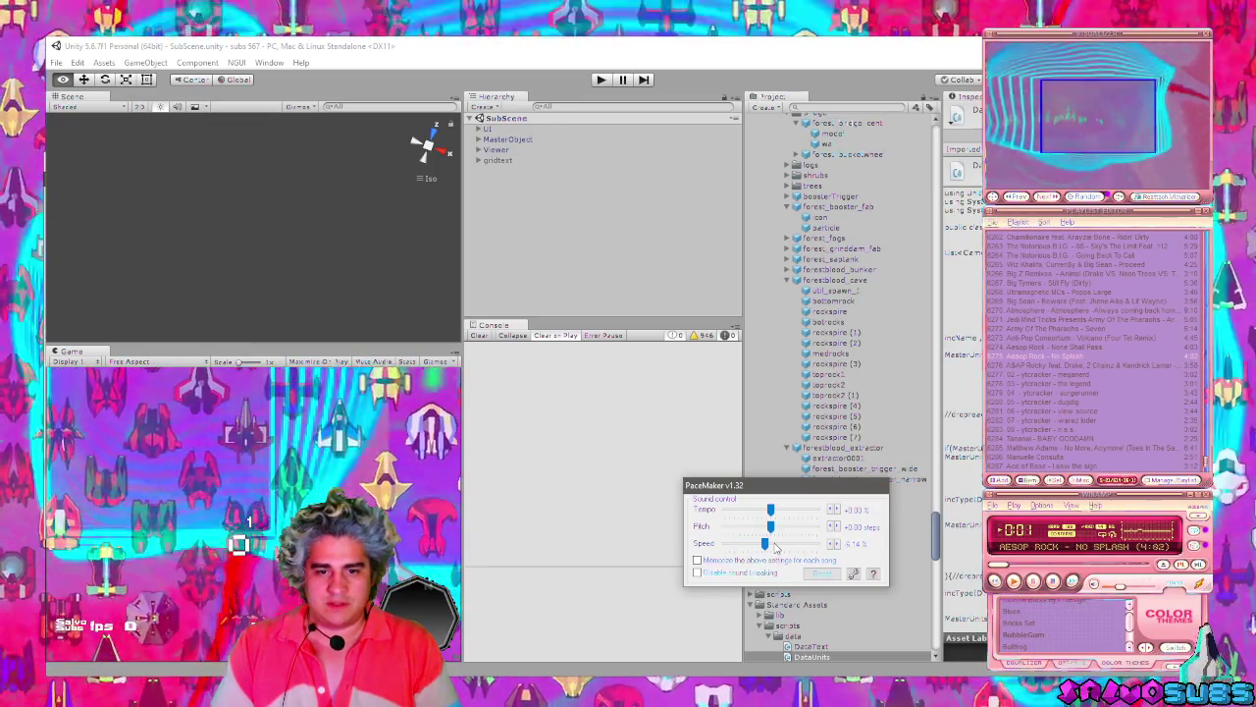
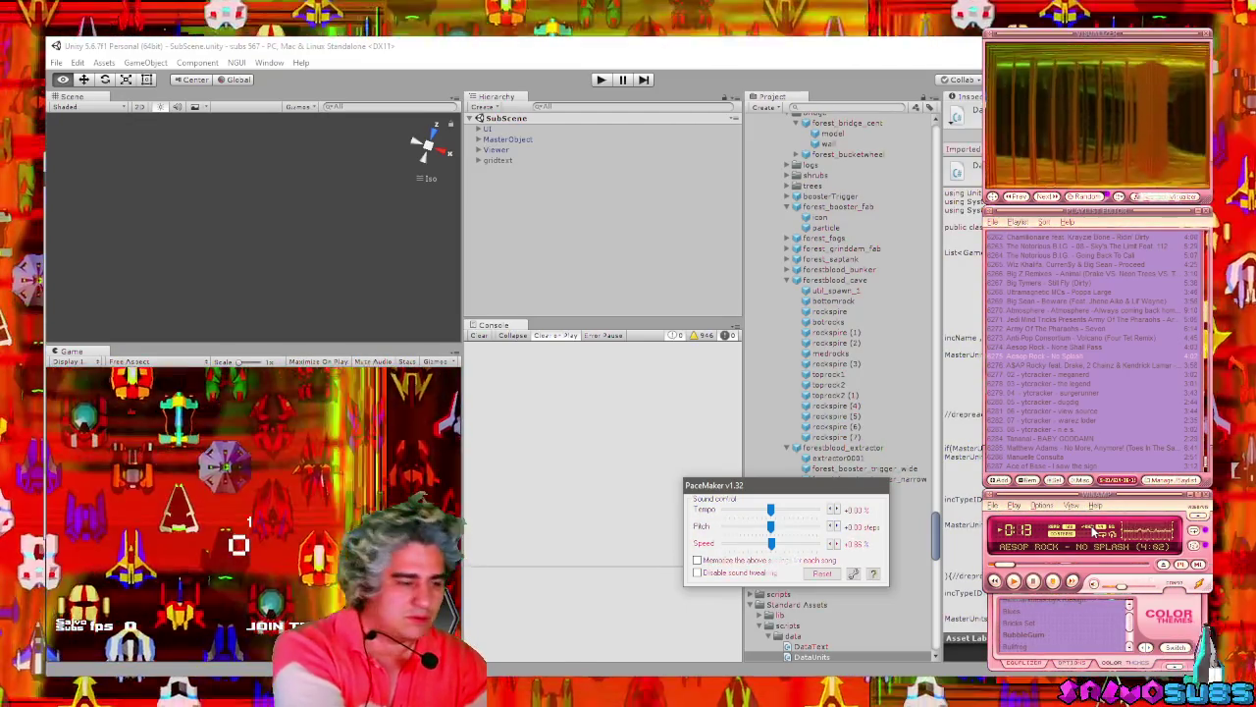
Bring Unity back in front of the music players, deselect DataUnits, and open DataUnits.cs.
{"action": "scroll", "coordinate": [1143, 538], "scroll_direction": "down", "scroll_amount": 2}
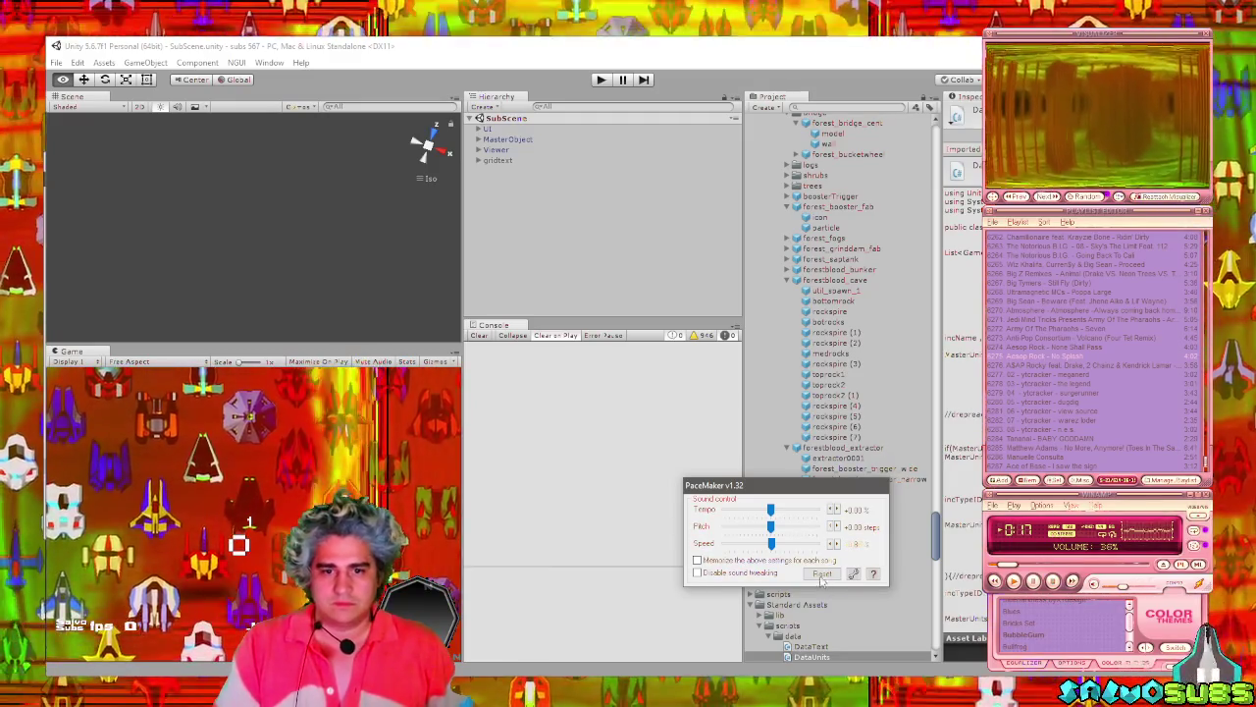
{"action": "left_click", "coordinate": [831, 547]}
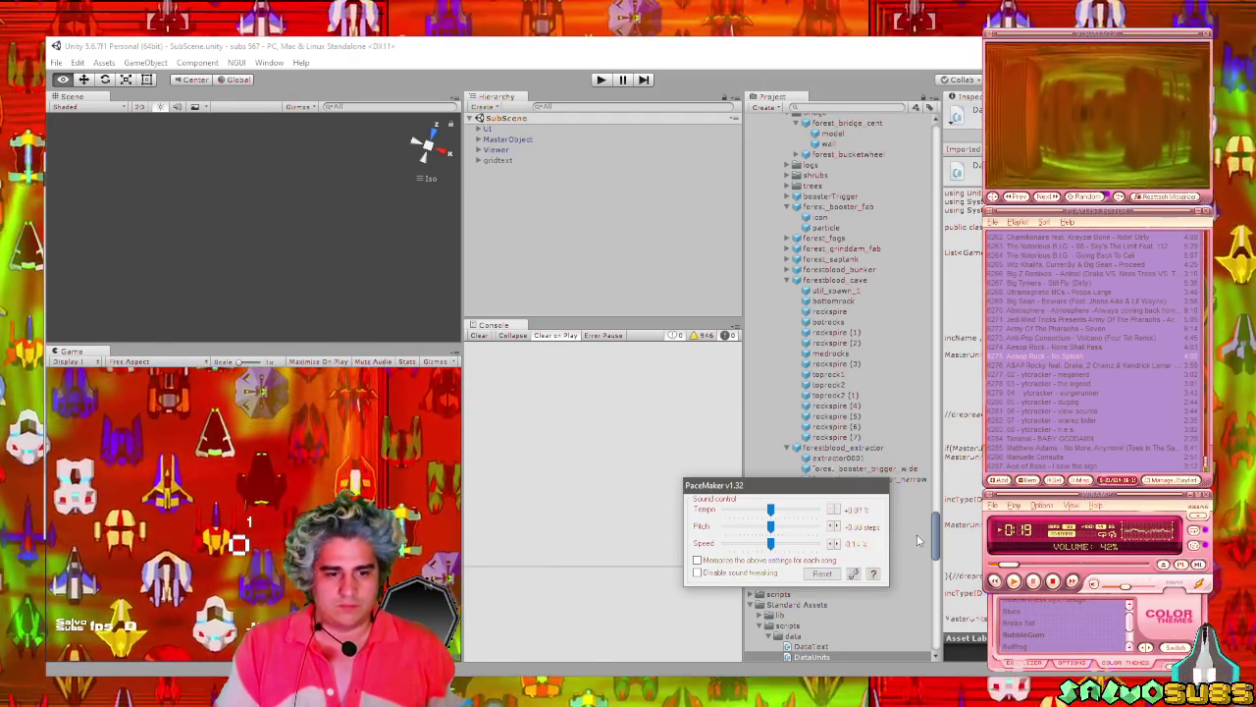
{"action": "left_click", "coordinate": [729, 60]}
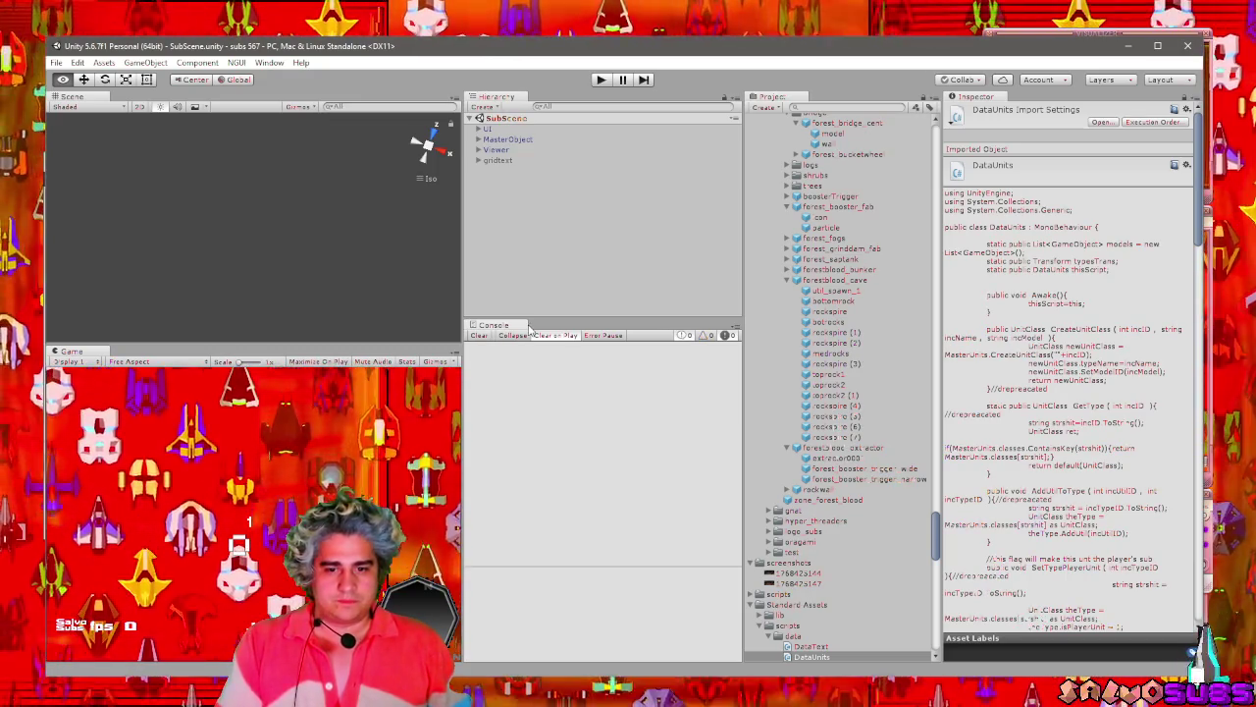
{"action": "left_click", "coordinate": [624, 235]}
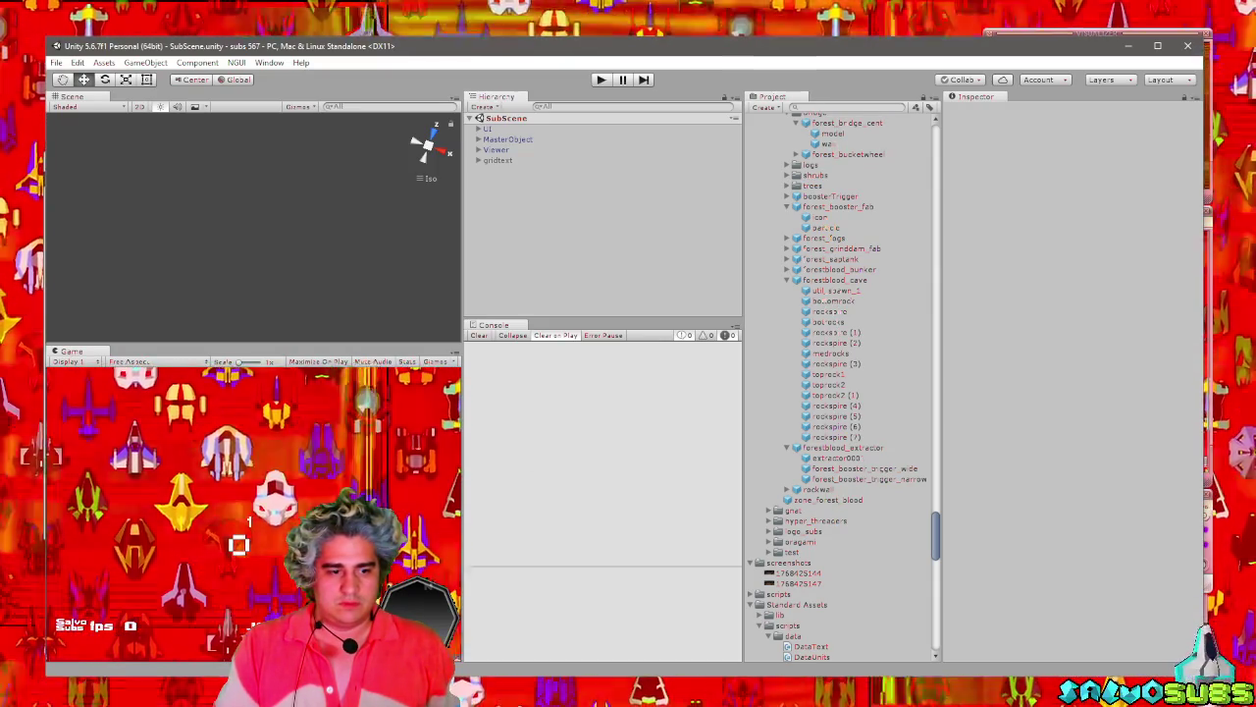
{"action": "double_click", "coordinate": [812, 656]}
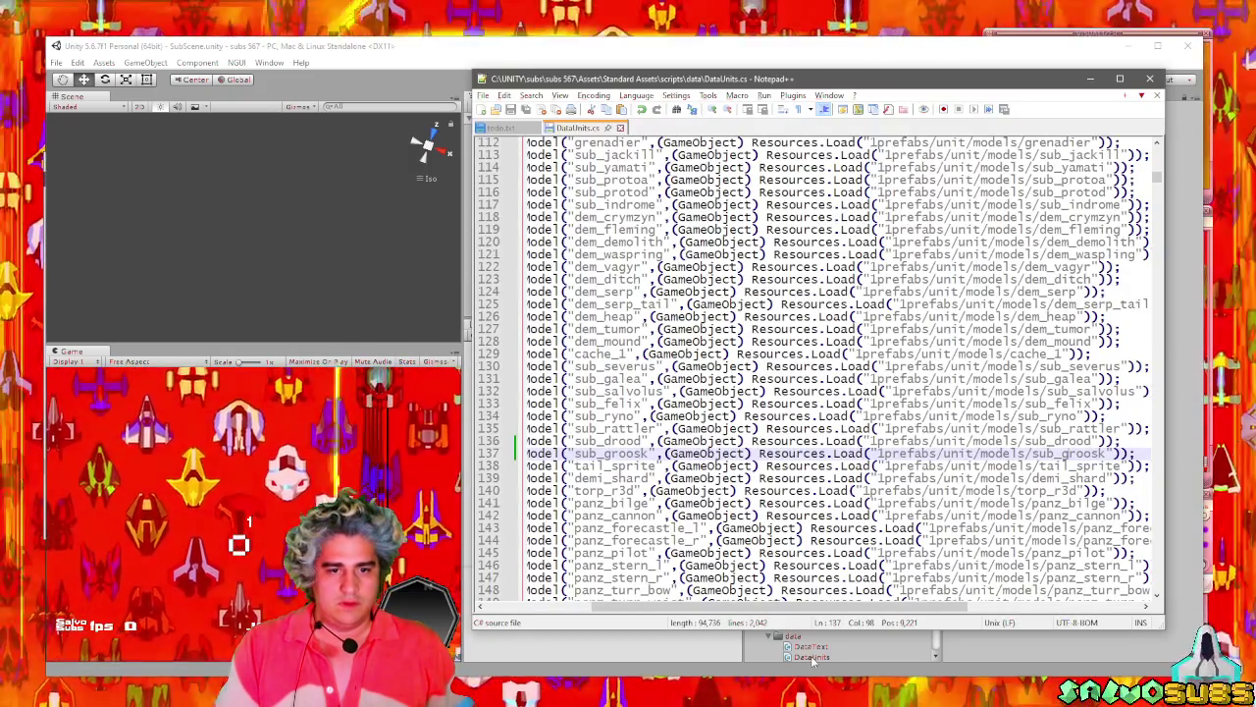
Find the drood unit class in DataUnits.cs.
{"action": "left_click_drag", "start_coordinate": [816, 611], "coordinate": [708, 610]}
{"action": "left_click_drag", "start_coordinate": [1159, 183], "coordinate": [1159, 199]}
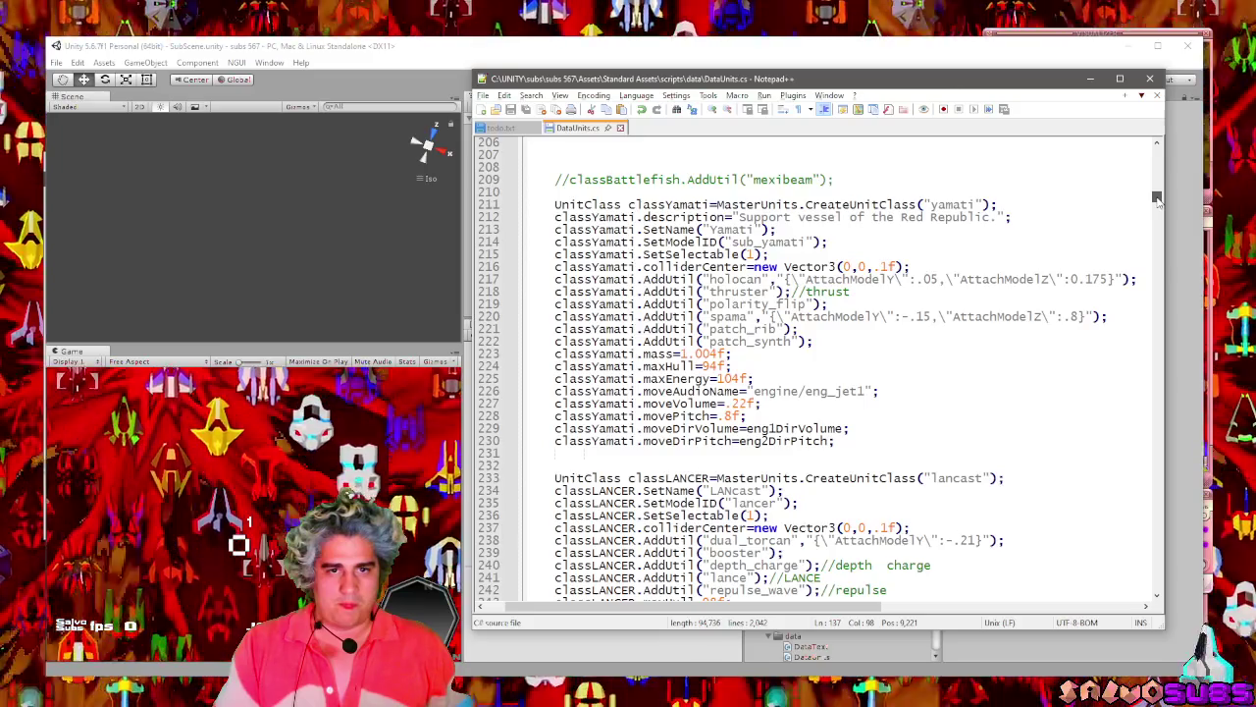
{"action": "key", "text": "ctrl+f"}
{"action": "type", "text": "drood"}
{"action": "key", "text": "Return"}
{"action": "key", "text": "Escape"}
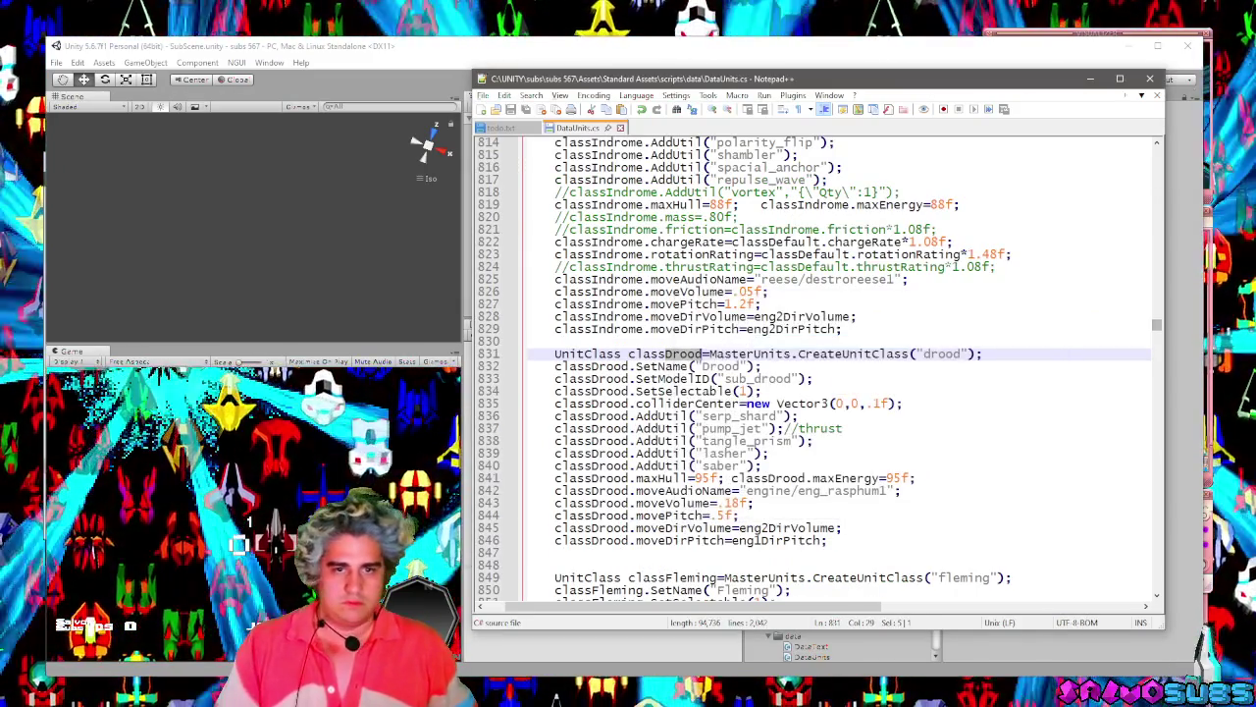
{"action": "scroll", "coordinate": [746, 393], "scroll_direction": "down", "scroll_amount": 4}
Duplicate the Drood class block below the original, separated by a blank line.
{"action": "mouse_move", "coordinate": [858, 390]}
{"action": "left_mouse_down"}
{"action": "mouse_move", "coordinate": [638, 324]}
{"action": "mouse_move", "coordinate": [574, 204]}
{"action": "left_mouse_up"}
{"action": "key", "text": "Tab"}
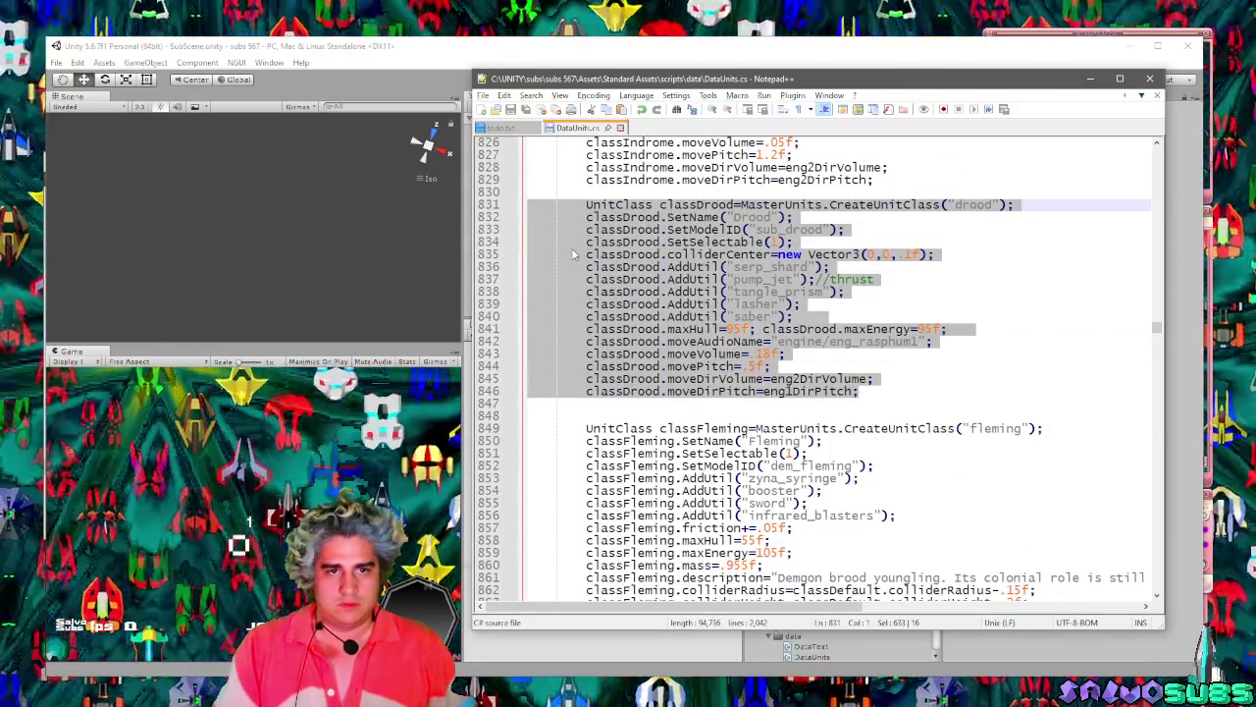
{"action": "key", "text": "ctrl+d"}
{"action": "key", "text": "Right"}
{"action": "key", "text": "Return"}
{"action": "scroll", "coordinate": [806, 452], "scroll_direction": "down", "scroll_amount": 5}
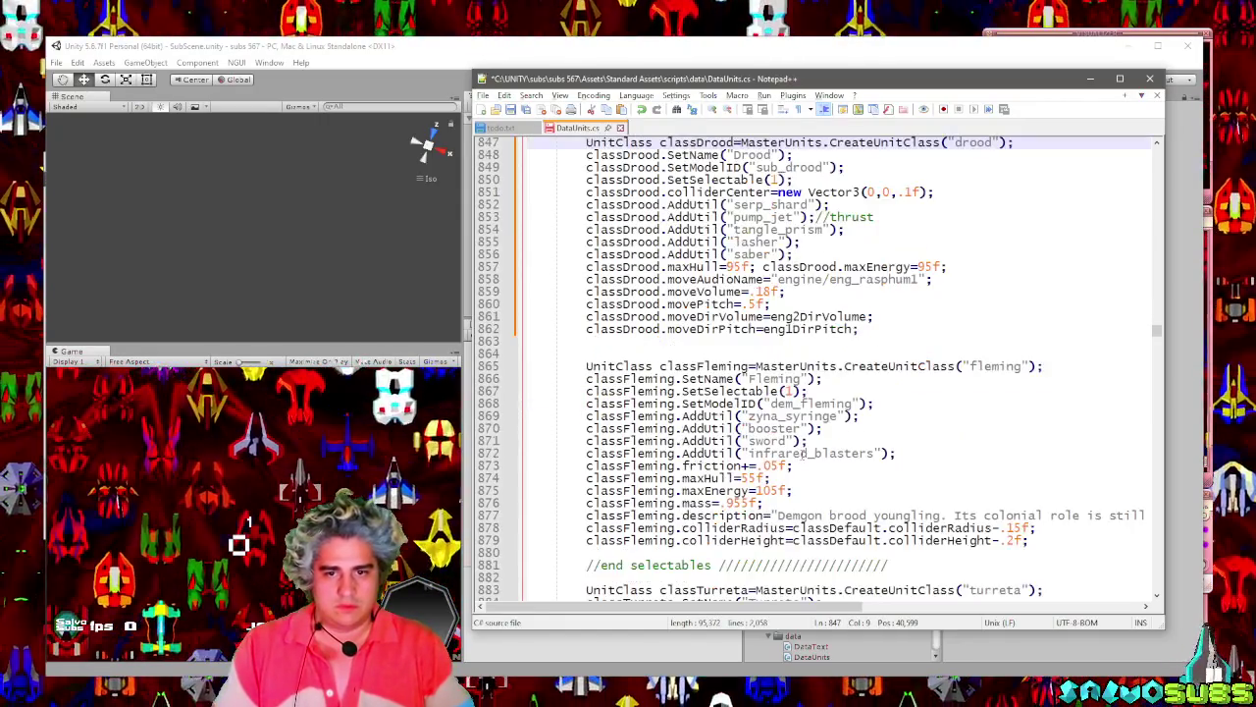
{"action": "key", "text": "Return"}
{"action": "scroll", "coordinate": [807, 452], "scroll_direction": "up", "scroll_amount": 5}
Rename the copied class from drood to groosk.
{"action": "left_click", "coordinate": [958, 340]}
{"action": "key", "text": "BackSpace"}
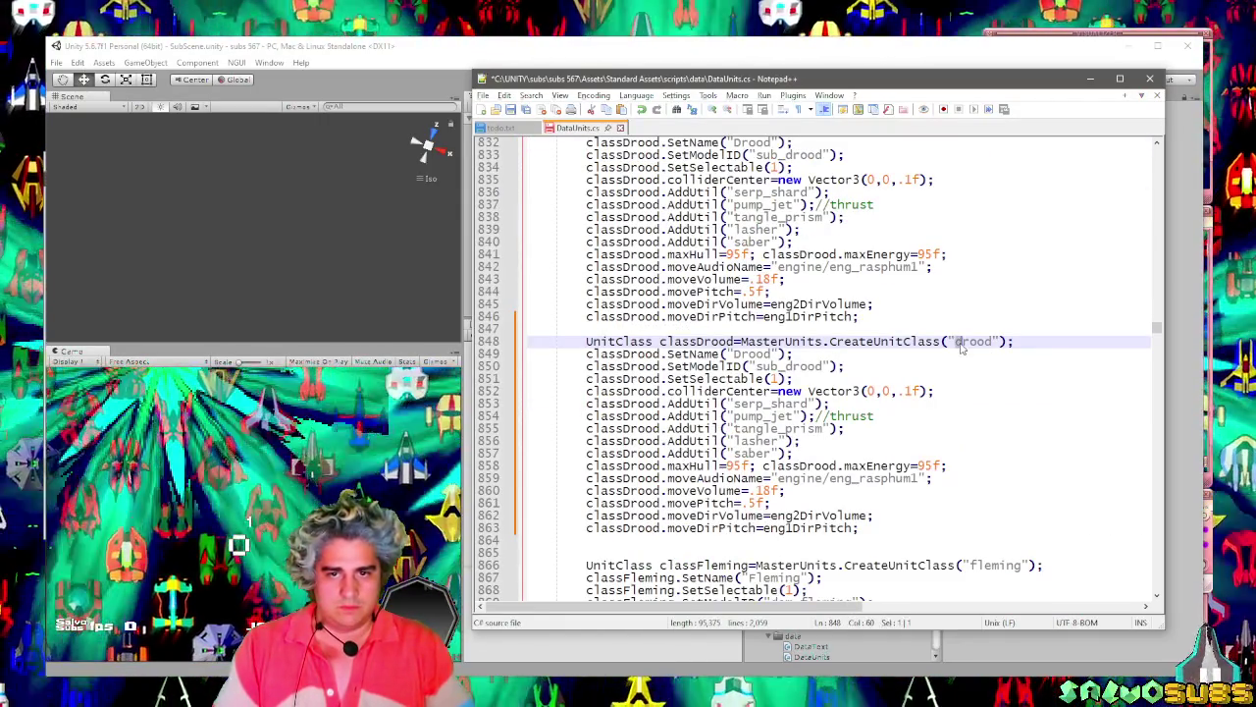
{"action": "type", "text": "g"}
{"action": "key", "text": "Escape"}
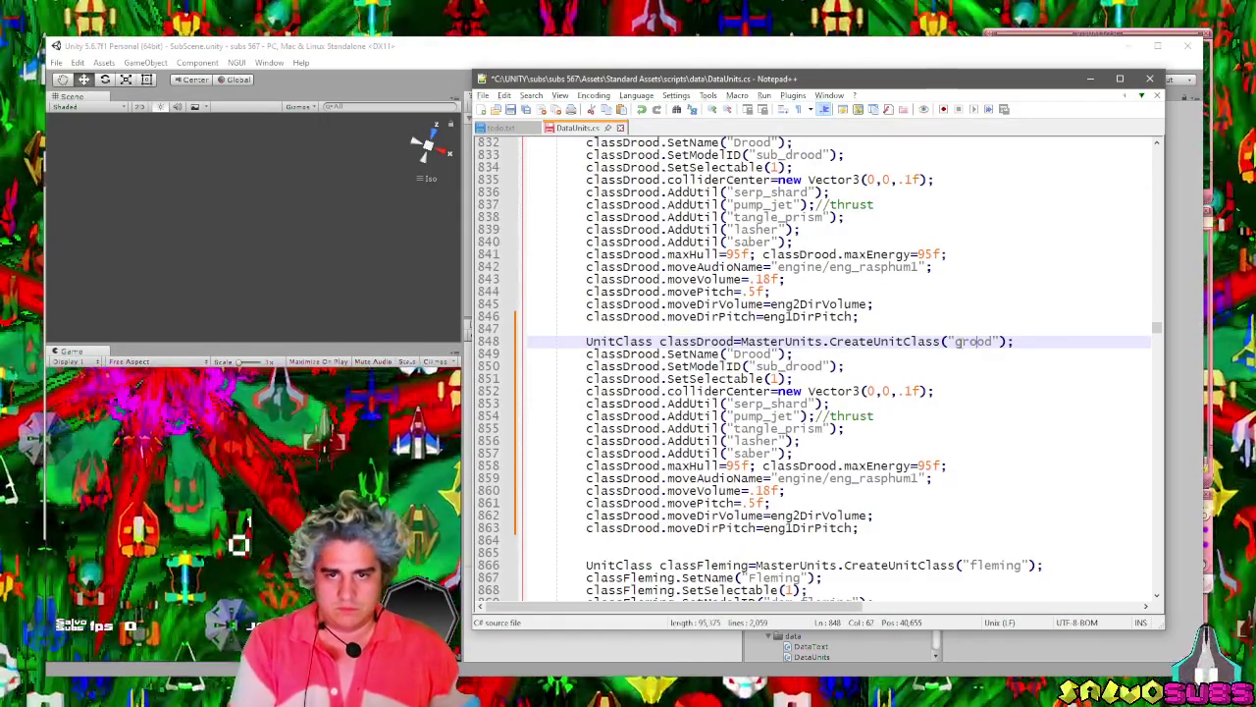
{"action": "type", "text": "sk"}
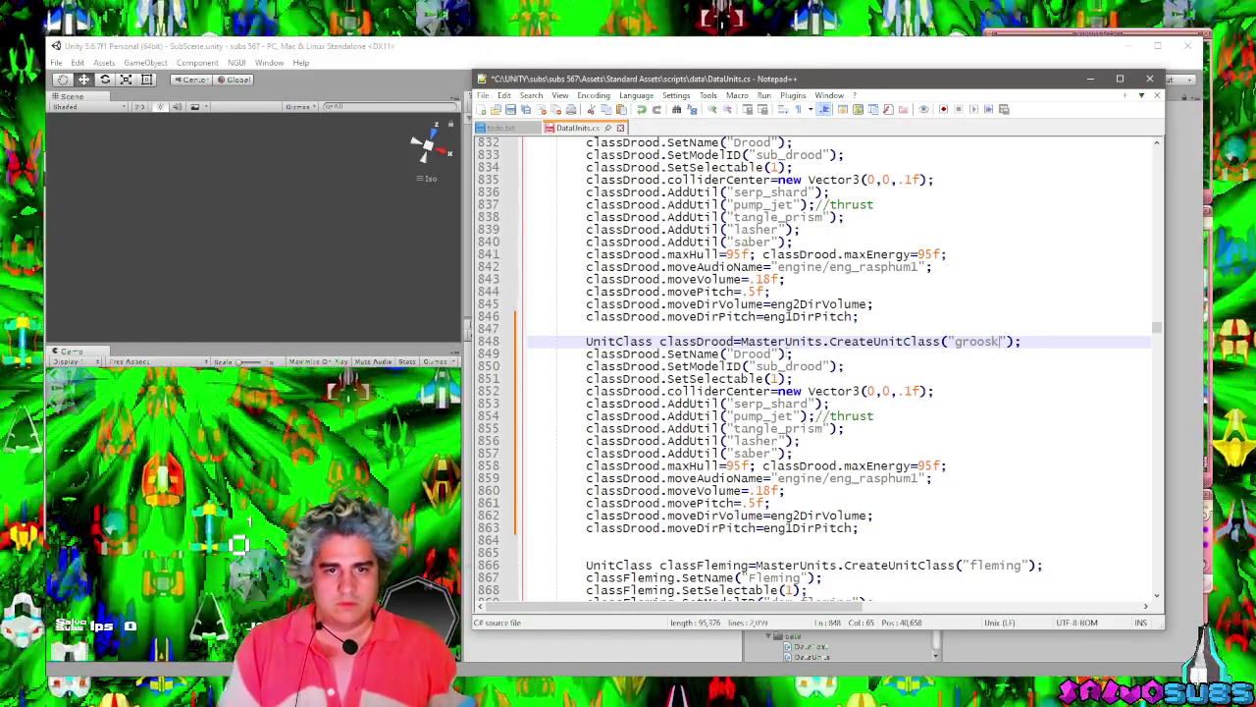
Set the copy's display name to Groosk and its model ID to sub_groosk.
{"action": "double_click", "coordinate": [747, 353]}
{"action": "type", "text": "Groos"}
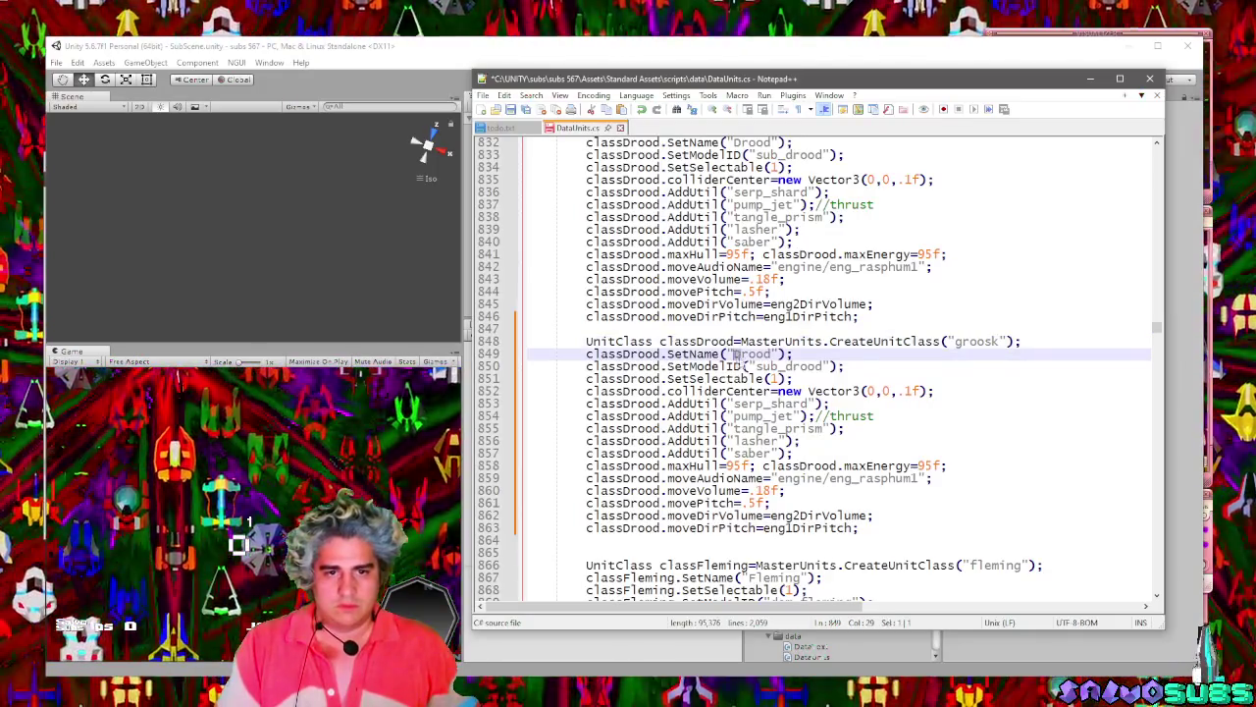
{"action": "type", "text": "k"}
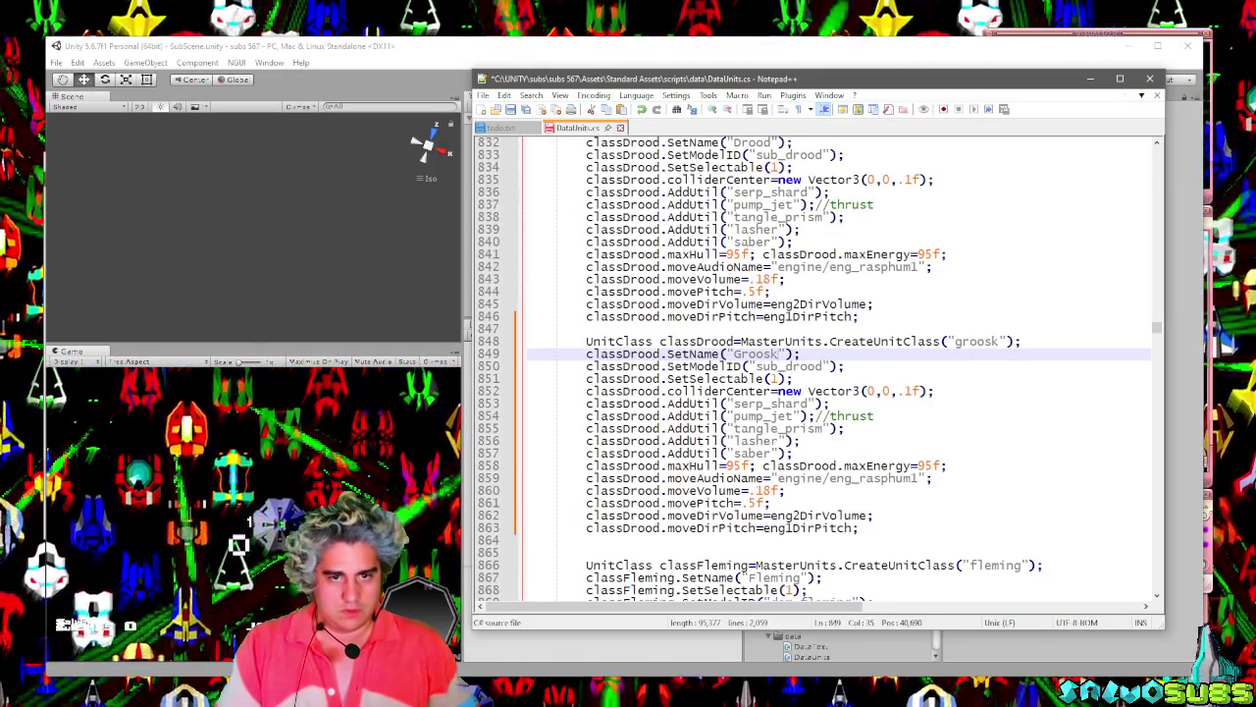
{"action": "left_click_drag", "start_coordinate": [785, 366], "coordinate": [814, 366]}
{"action": "type", "text": "groosk"}
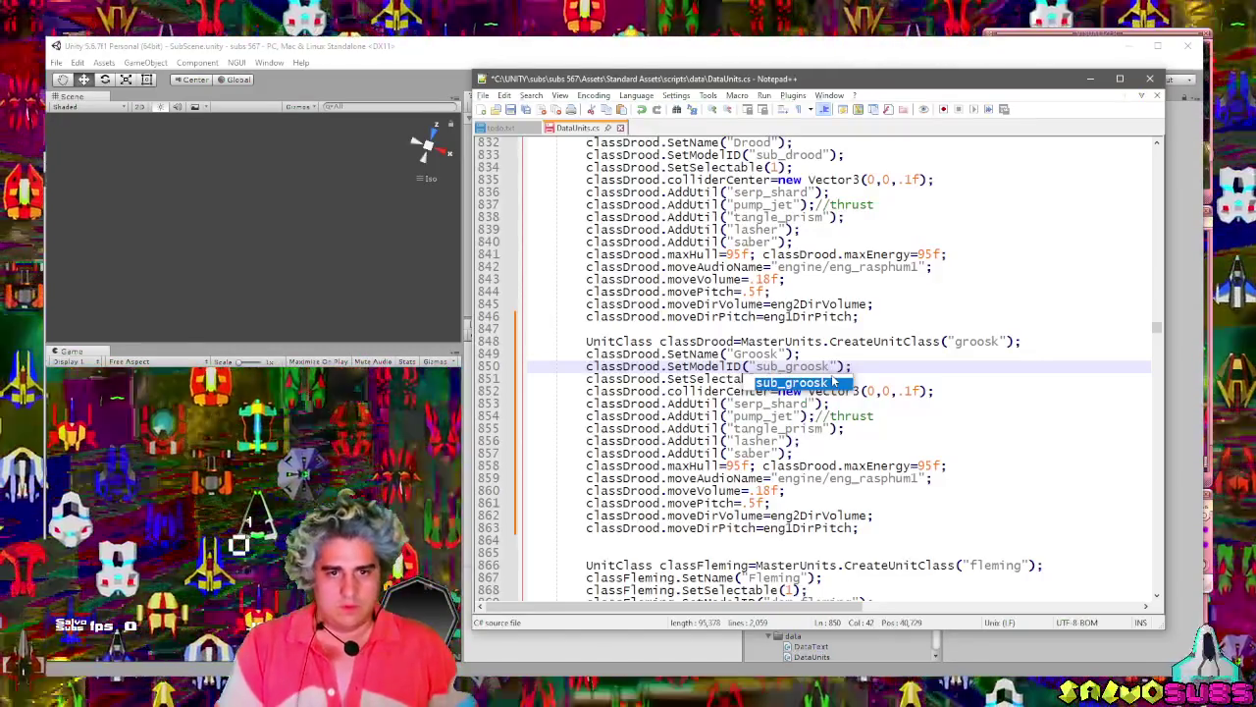
{"action": "left_click", "coordinate": [867, 359]}
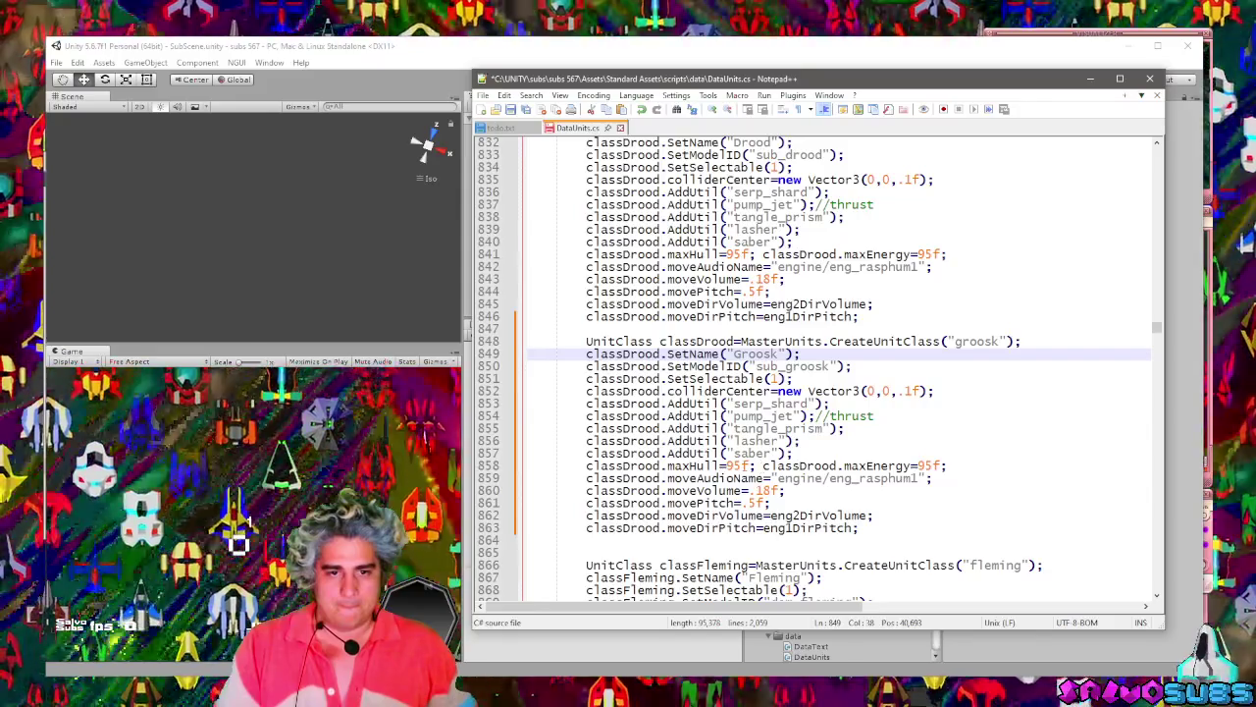
{"action": "left_click", "coordinate": [734, 466]}
{"action": "left_click_drag", "start_coordinate": [734, 466], "coordinate": [742, 466]}
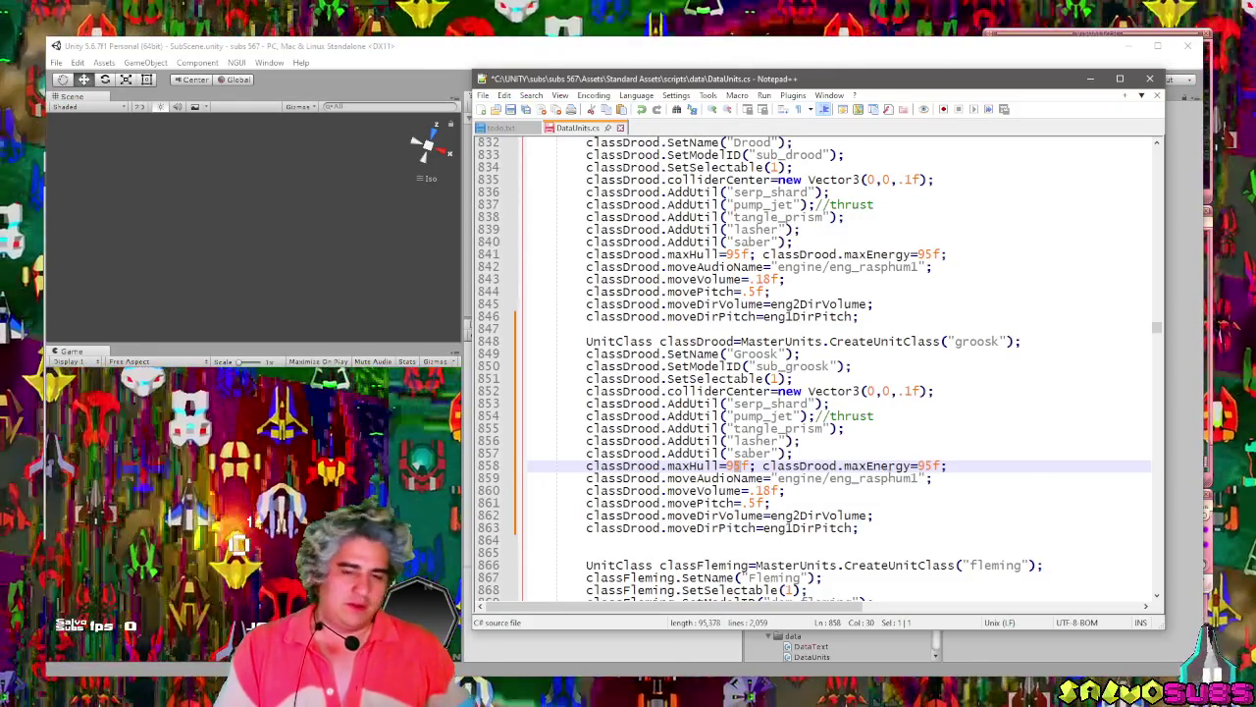
Set Groosk's maxHull and maxEnergy to 94f and change its movePitch value.
{"action": "type", "text": "4"}
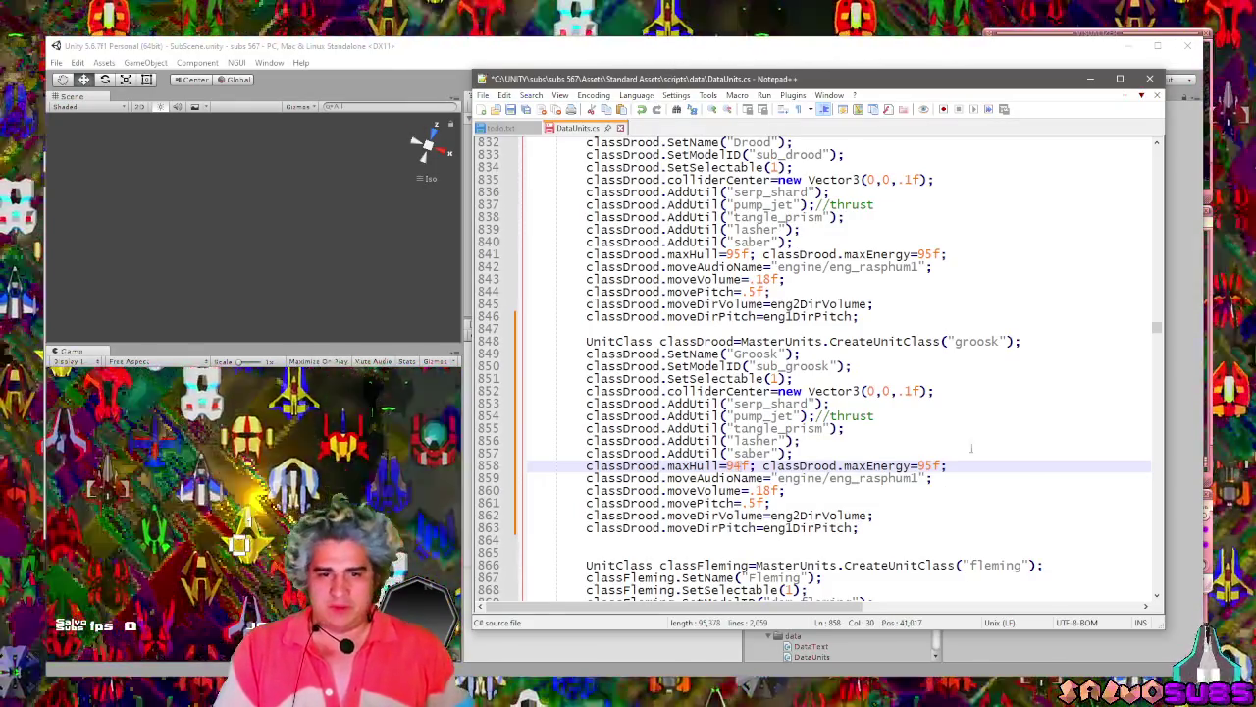
{"action": "left_click_drag", "start_coordinate": [927, 466], "coordinate": [934, 466]}
{"action": "type", "text": "4"}
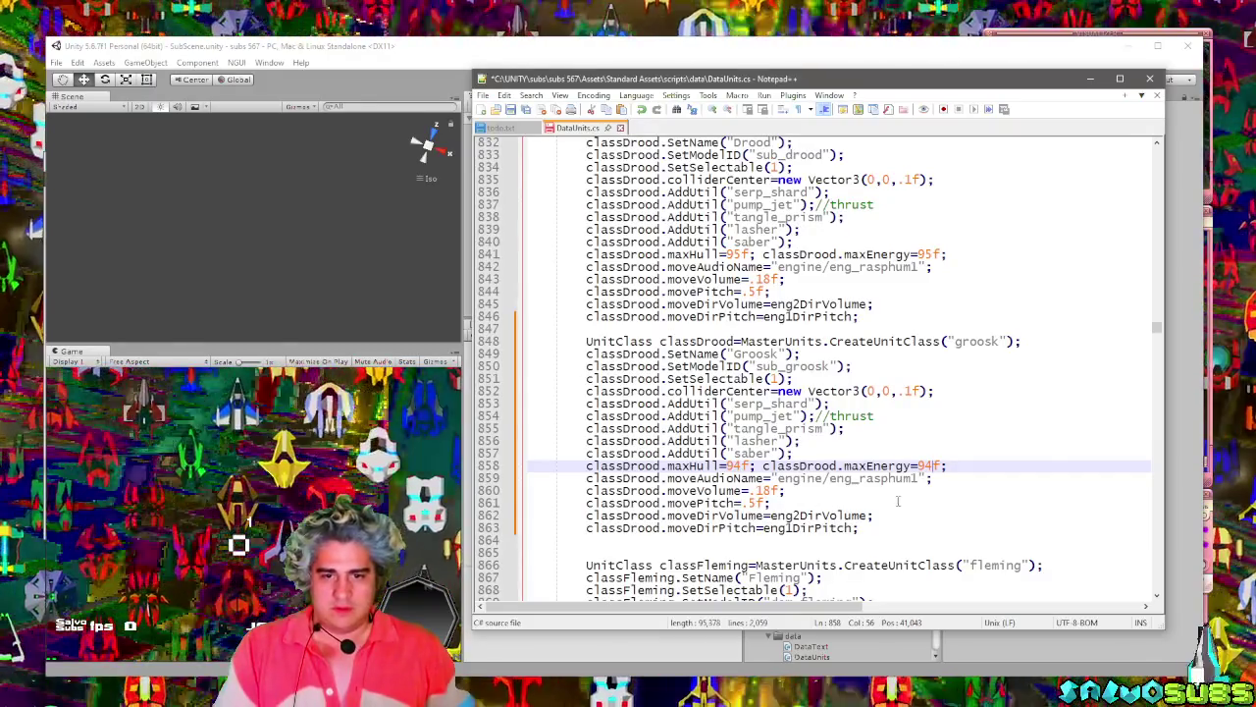
{"action": "left_click_drag", "start_coordinate": [750, 502], "coordinate": [762, 503]}
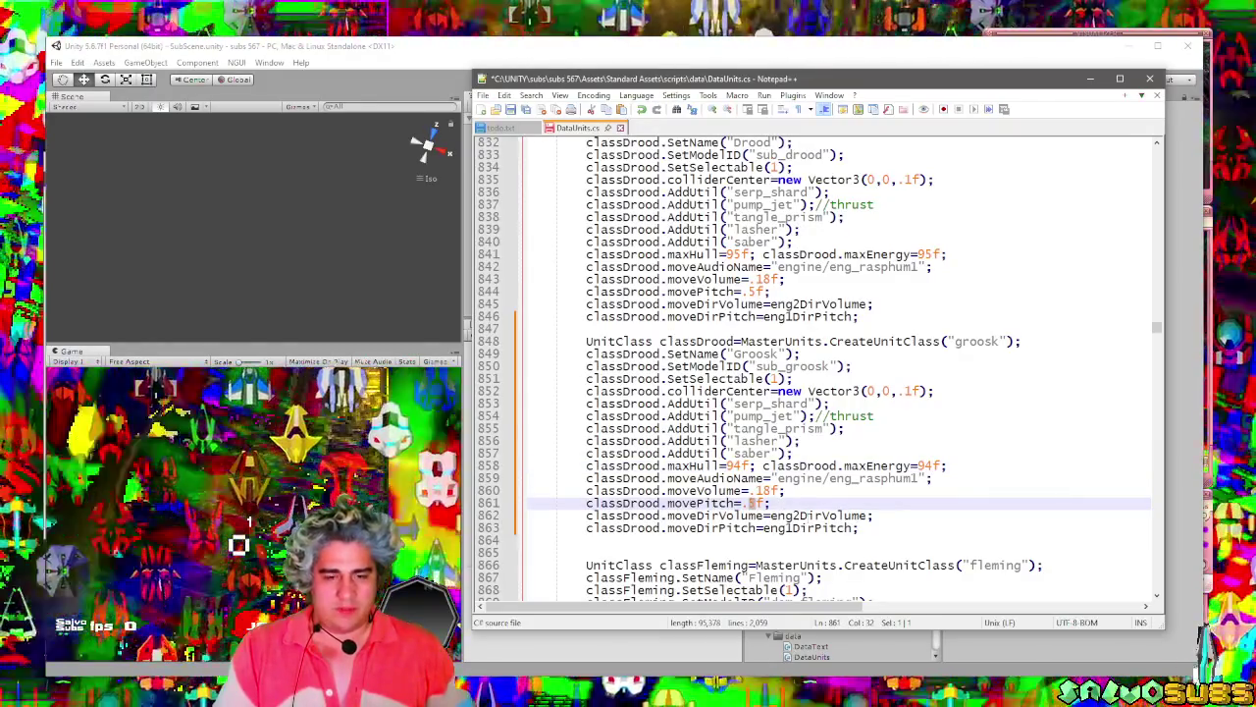
{"action": "type", "text": "7"}
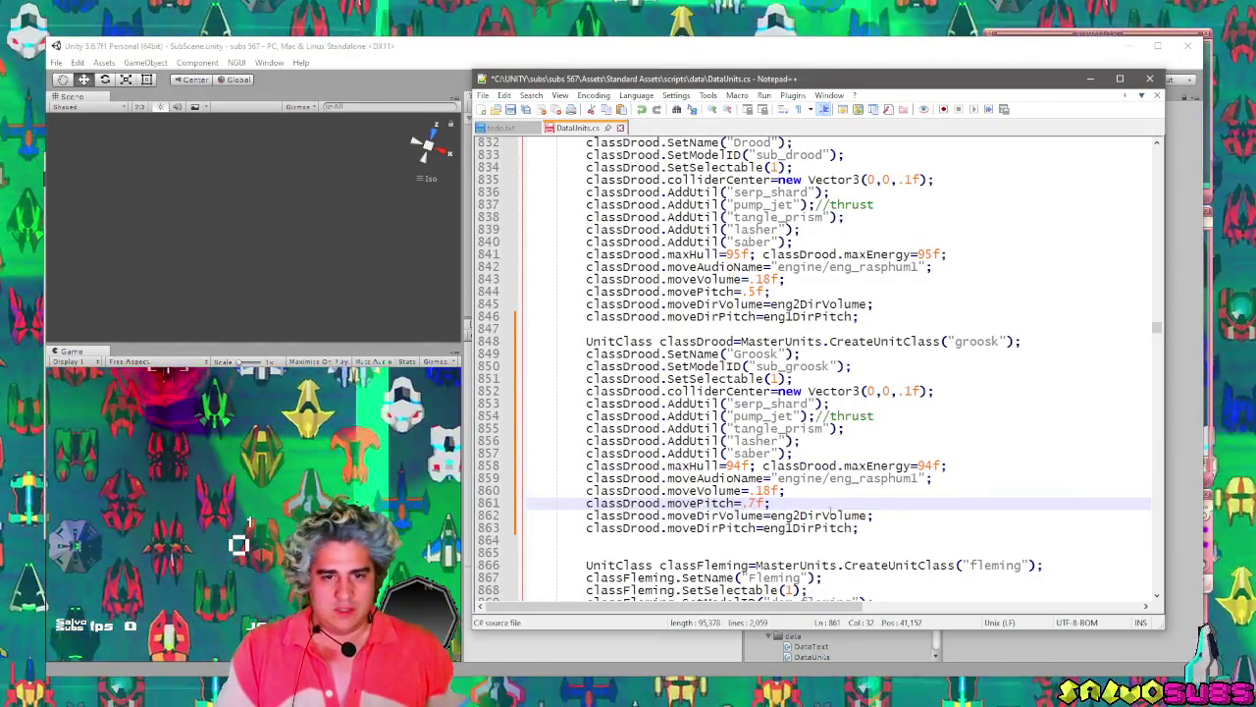
{"action": "mouse_move", "coordinate": [762, 503]}
{"action": "left_mouse_down"}
{"action": "mouse_move", "coordinate": [751, 502]}
{"action": "mouse_move", "coordinate": [764, 490]}
{"action": "left_mouse_up"}
{"action": "type", "text": "9"}
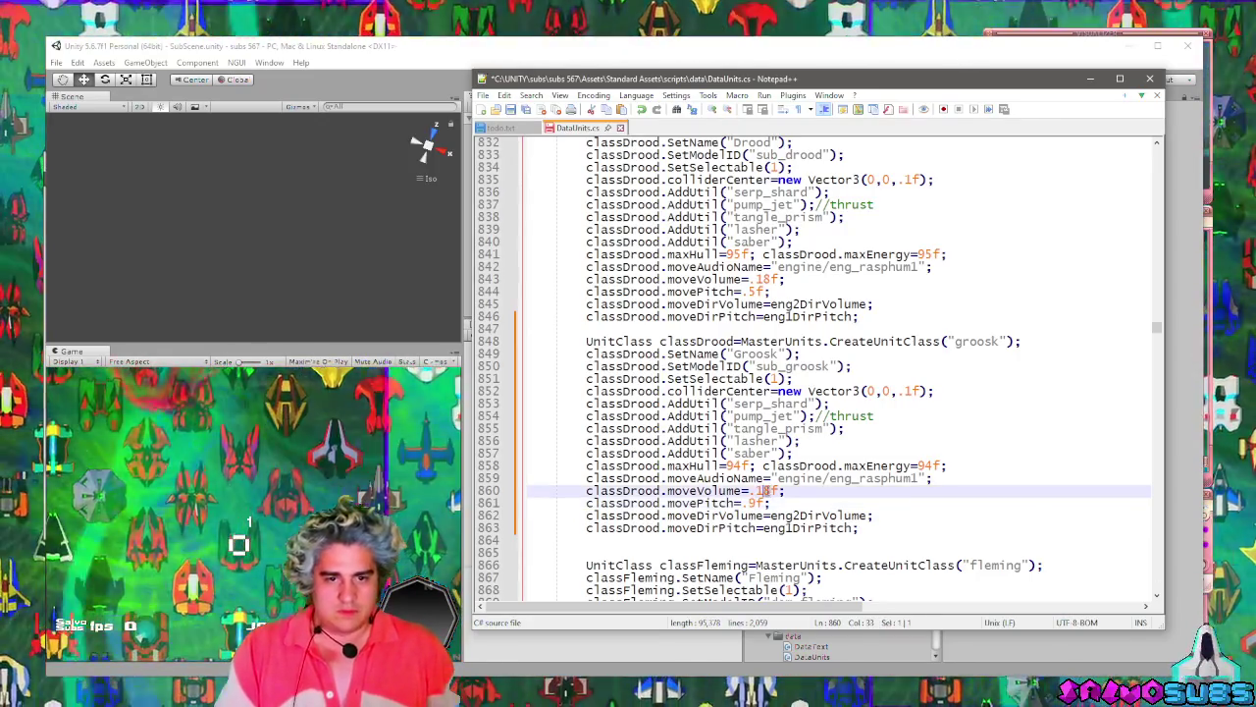
{"action": "type", "text": "7"}
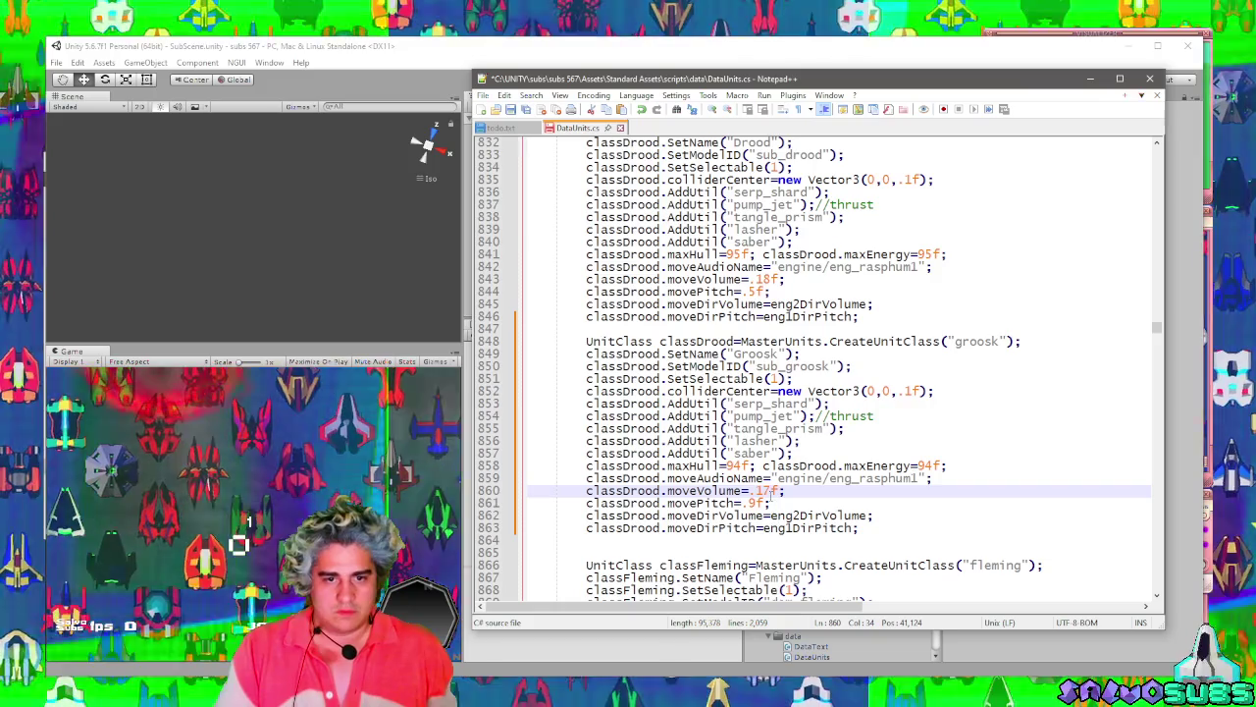
Replace eng1DirPitch with eng2DirPitch on line 863 of the groosk class.
{"action": "left_click", "coordinate": [790, 528]}
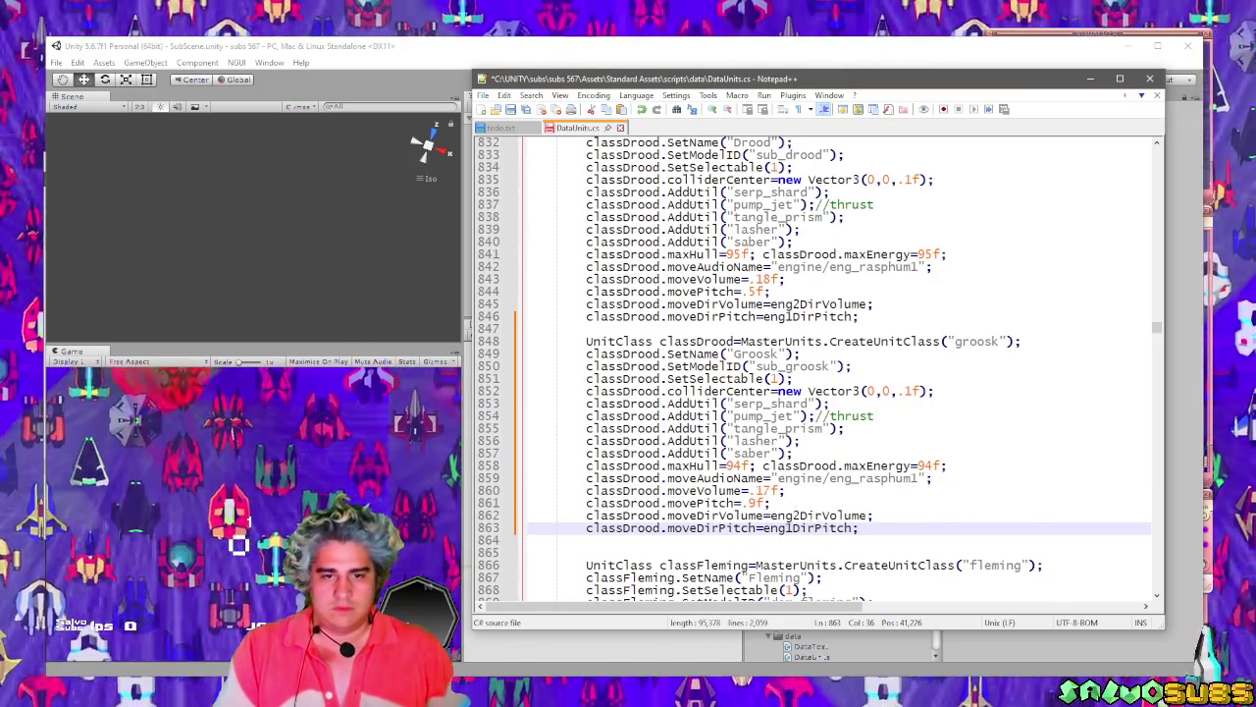
{"action": "left_click_drag", "start_coordinate": [771, 515], "coordinate": [869, 515]}
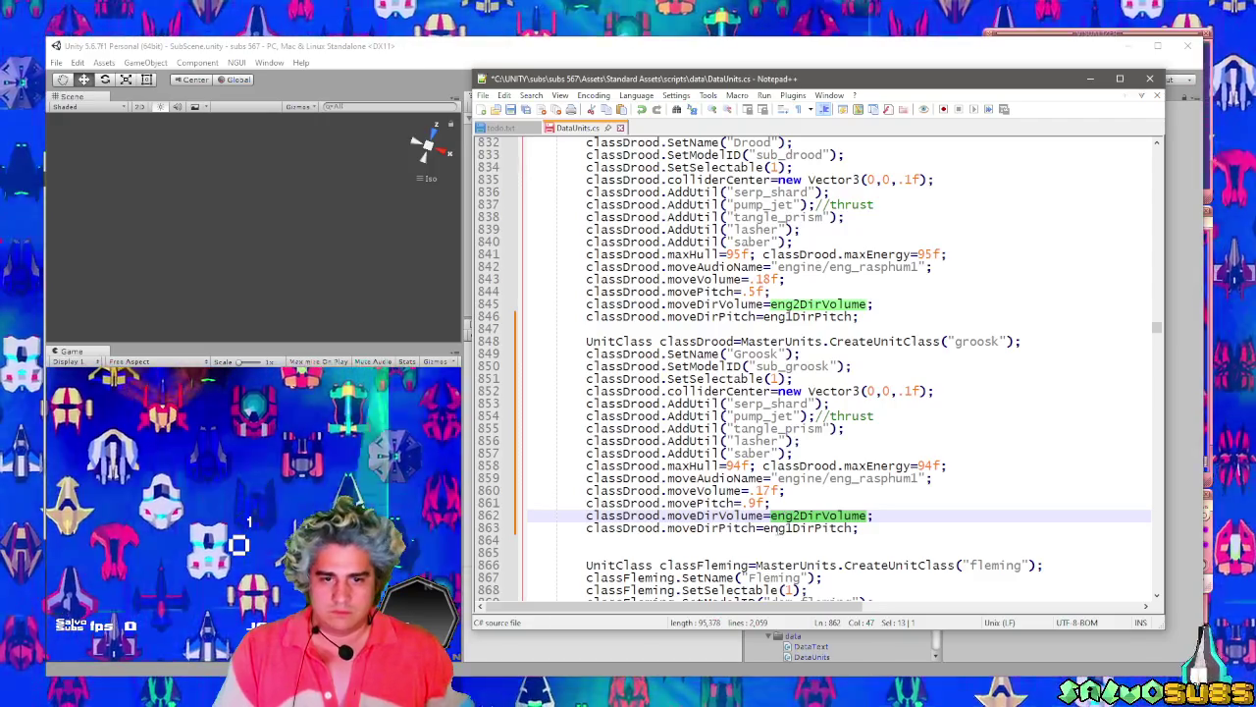
{"action": "left_click_drag", "start_coordinate": [764, 530], "coordinate": [847, 536]}
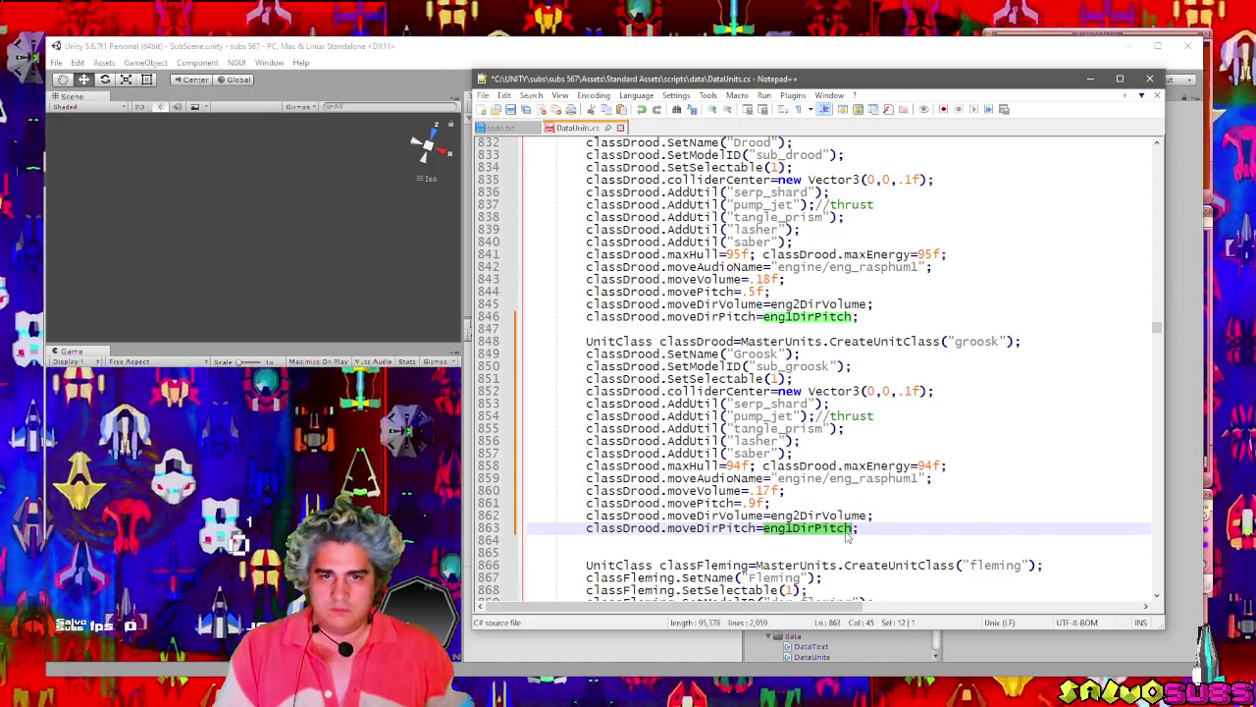
{"action": "scroll", "coordinate": [848, 535], "scroll_direction": "down", "scroll_amount": 13}
{"action": "scroll", "coordinate": [827, 497], "scroll_direction": "up", "scroll_amount": 20}
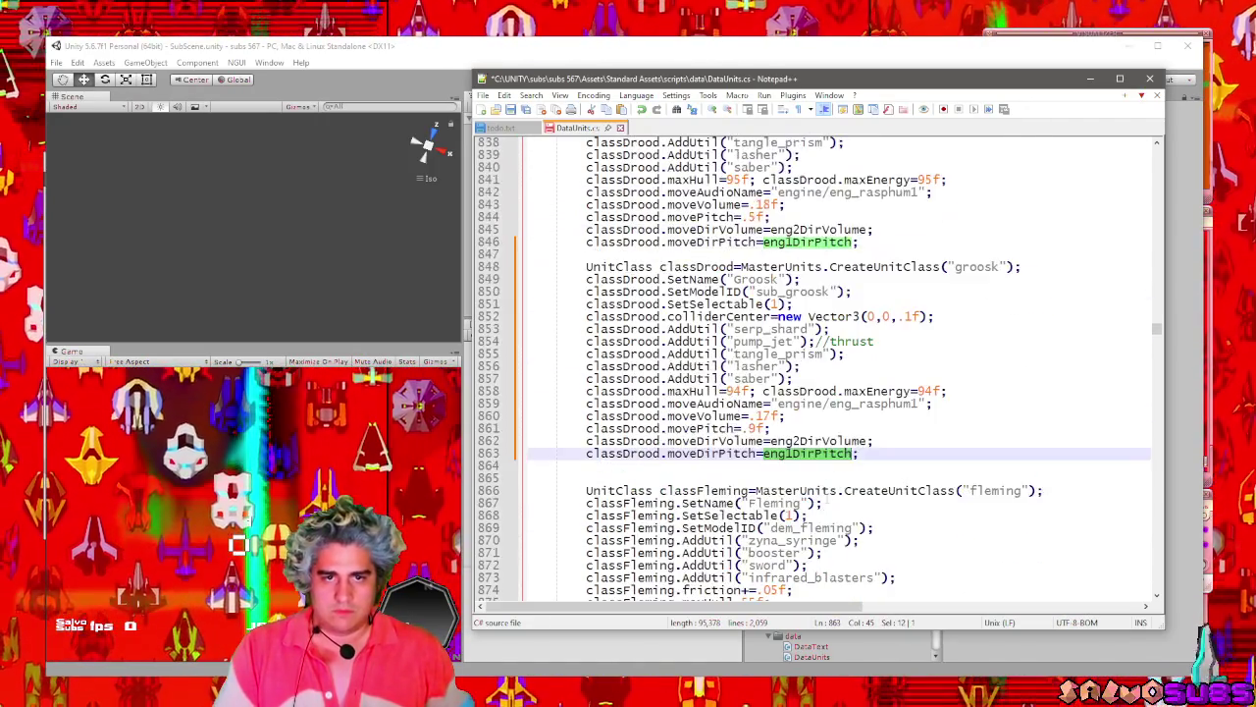
{"action": "left_click_drag", "start_coordinate": [781, 366], "coordinate": [873, 366]}
{"action": "key", "text": "ctrl+c"}
{"action": "scroll", "coordinate": [872, 366], "scroll_direction": "down", "scroll_amount": 9}
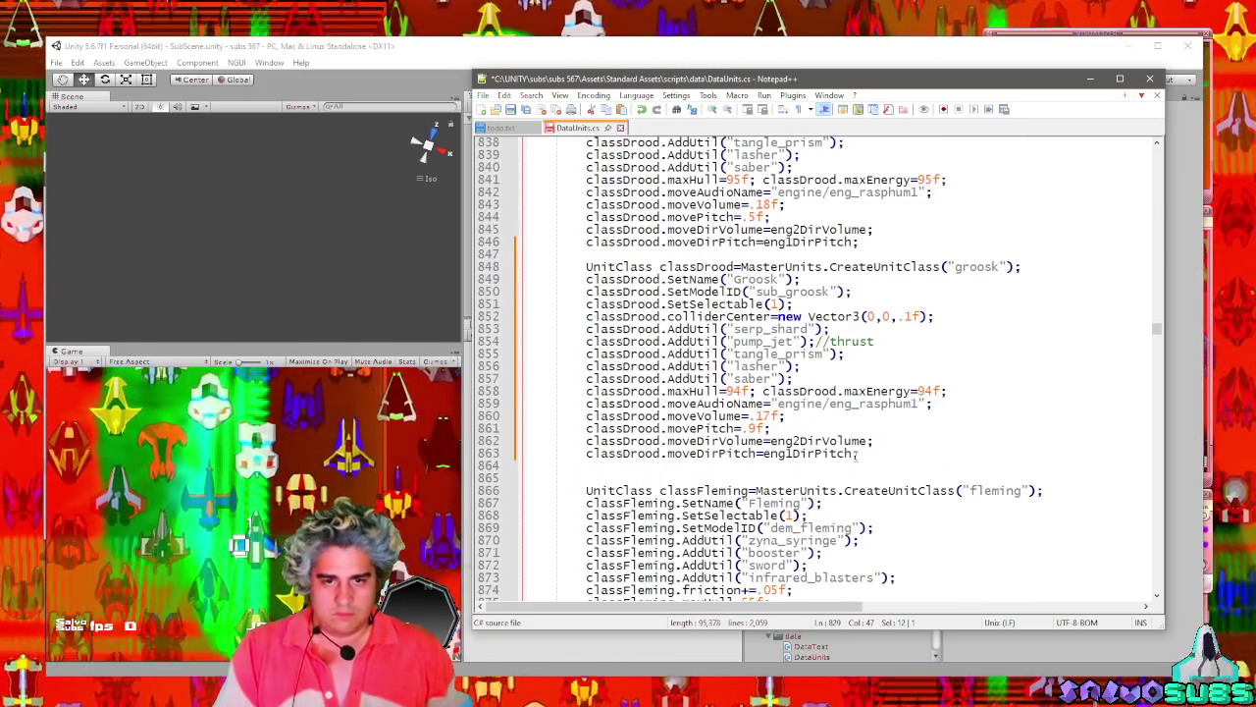
{"action": "left_click_drag", "start_coordinate": [856, 454], "coordinate": [763, 454]}
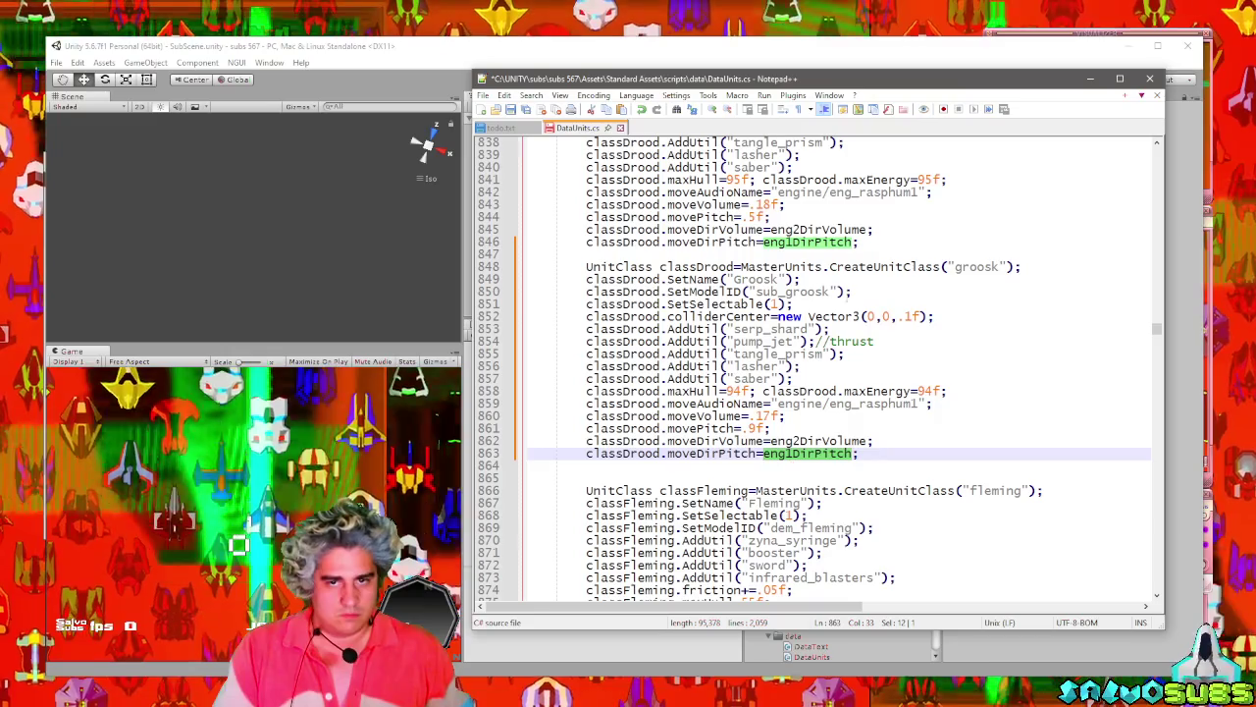
{"action": "key", "text": "ctrl+v"}
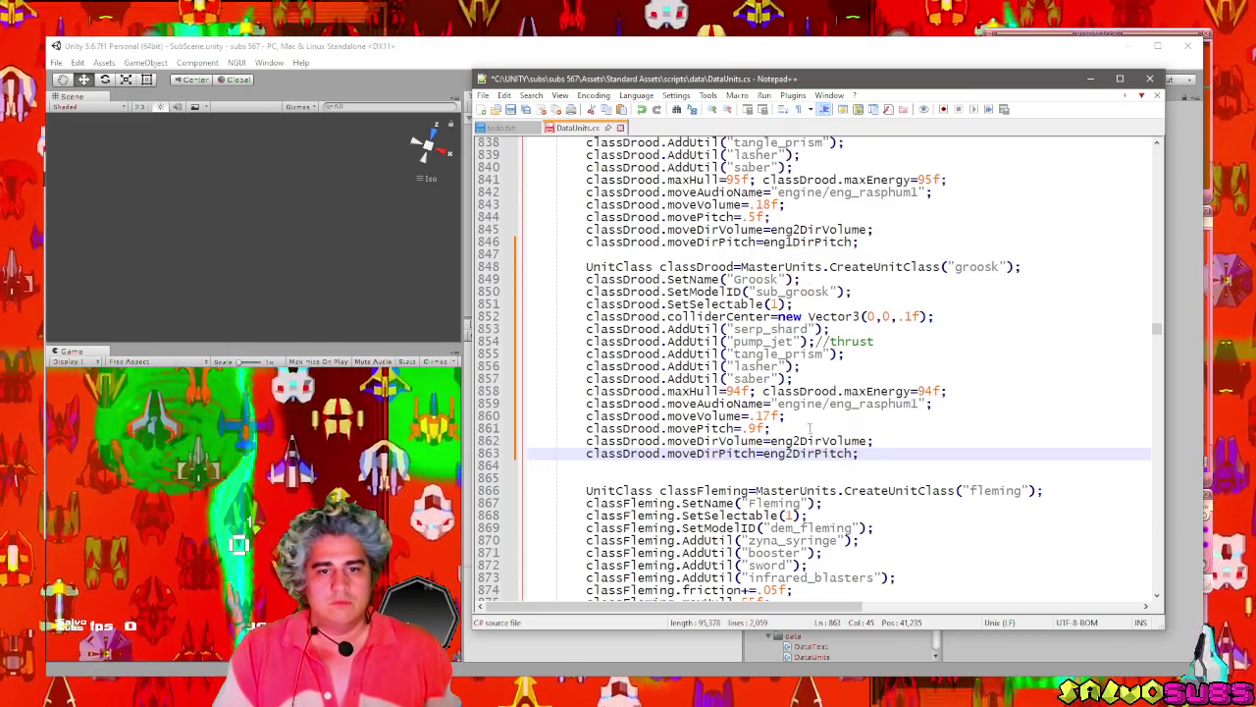
Keep line 862 on eng2DirVolume, save the script, and scroll to the array definitions.
{"action": "left_click", "coordinate": [801, 441]}
{"action": "key", "text": "BackSpace"}
{"action": "type", "text": "1"}
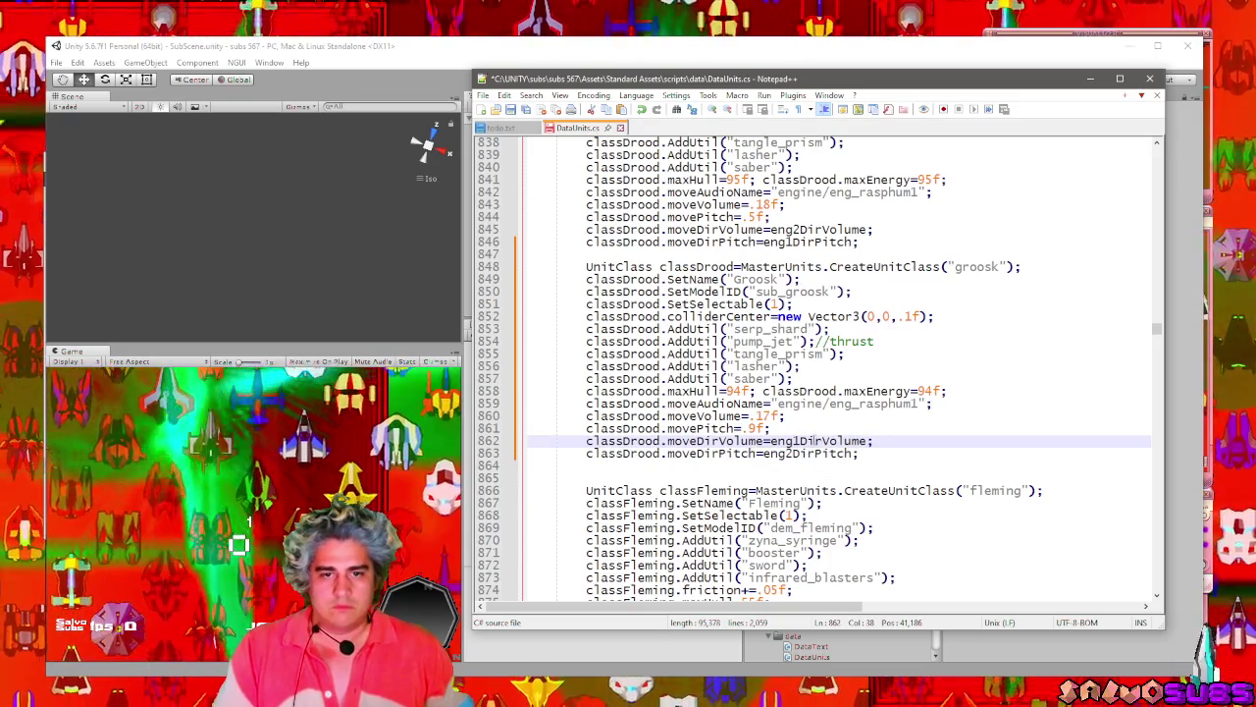
{"action": "key", "text": "ctrl+z"}
{"action": "key", "text": "ctrl+s"}
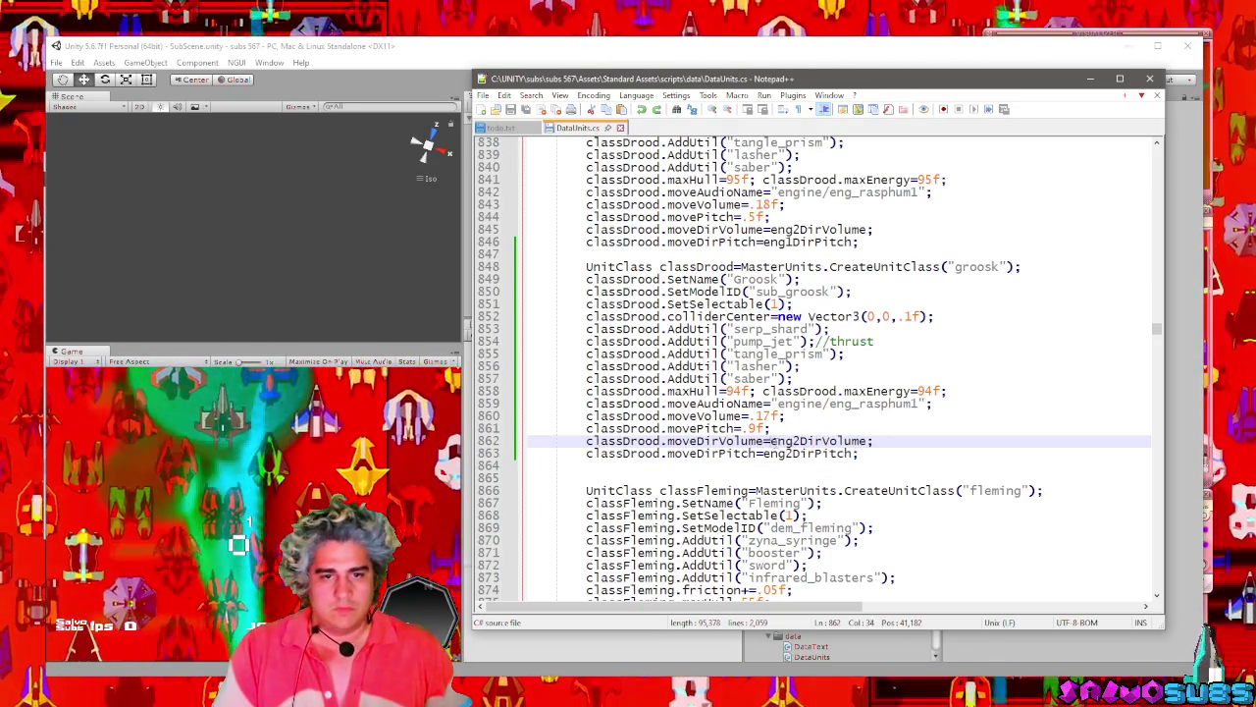
{"action": "left_click_drag", "start_coordinate": [772, 441], "coordinate": [861, 441]}
{"action": "scroll", "coordinate": [864, 443], "scroll_direction": "up", "scroll_amount": 3}
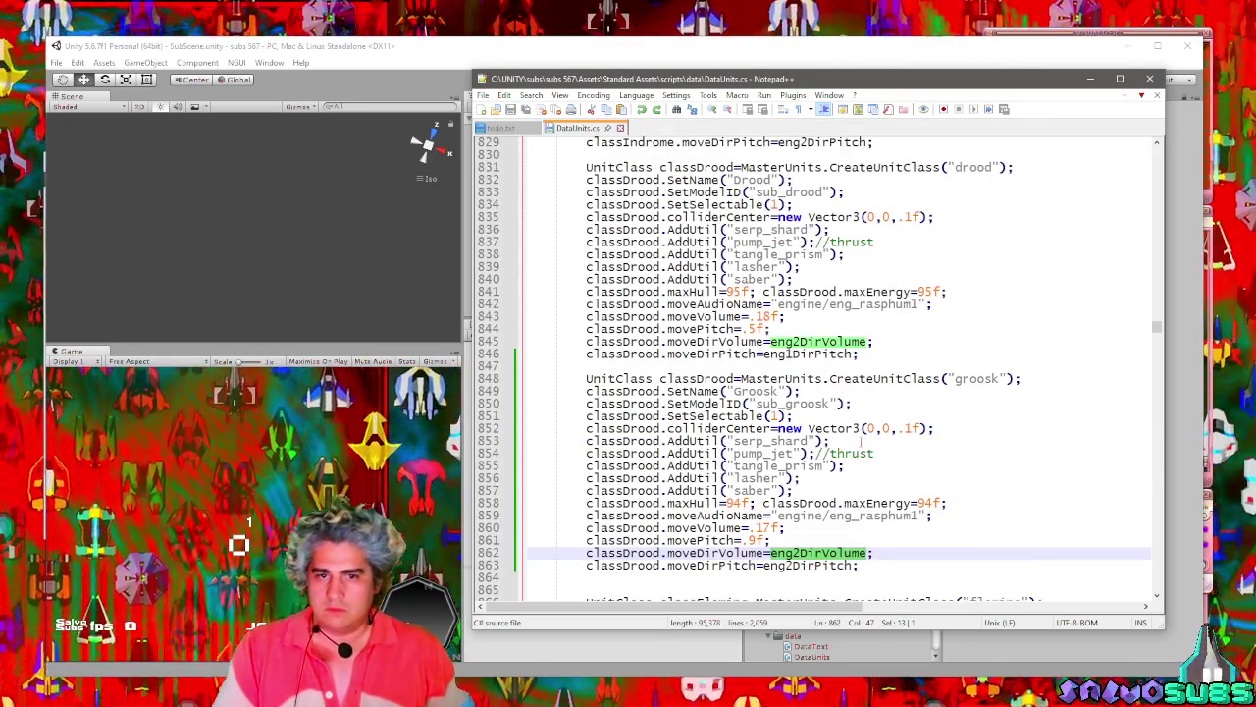
{"action": "left_click_drag", "start_coordinate": [1156, 326], "coordinate": [1146, 191]}
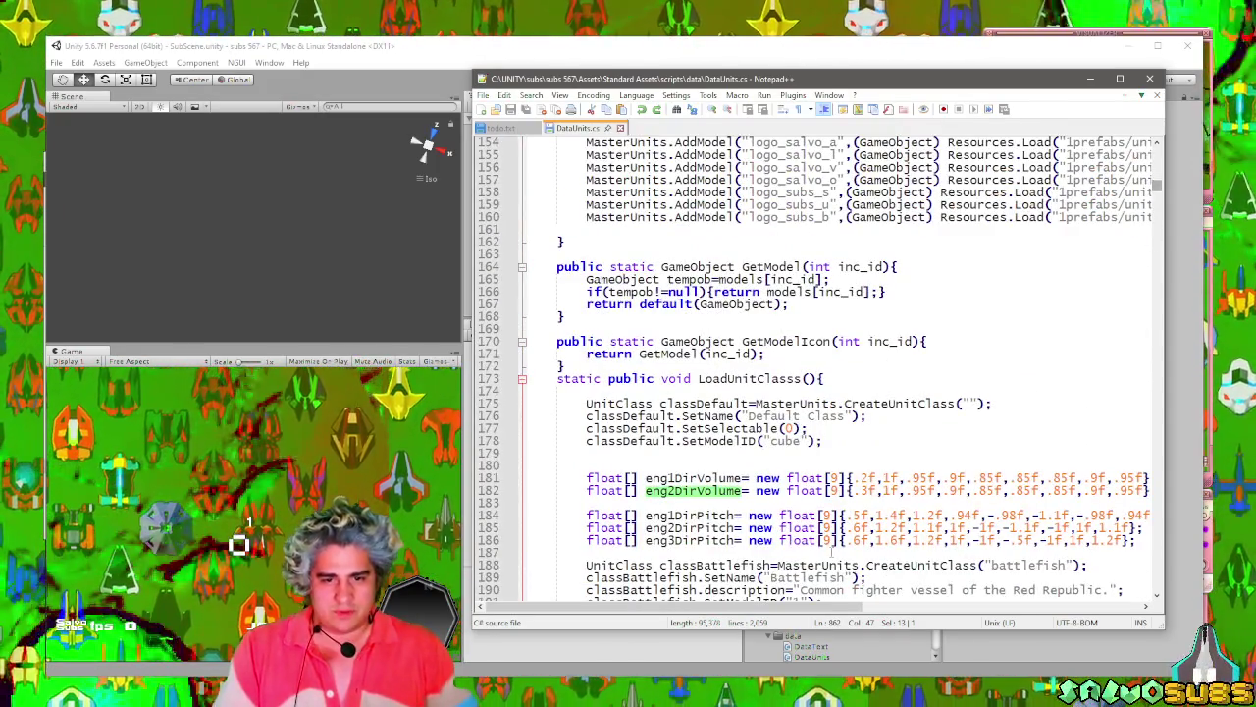
Change the first value of the eng2DirVolume array on line 182 to .3f.
{"action": "left_click_drag", "start_coordinate": [803, 606], "coordinate": [846, 610]}
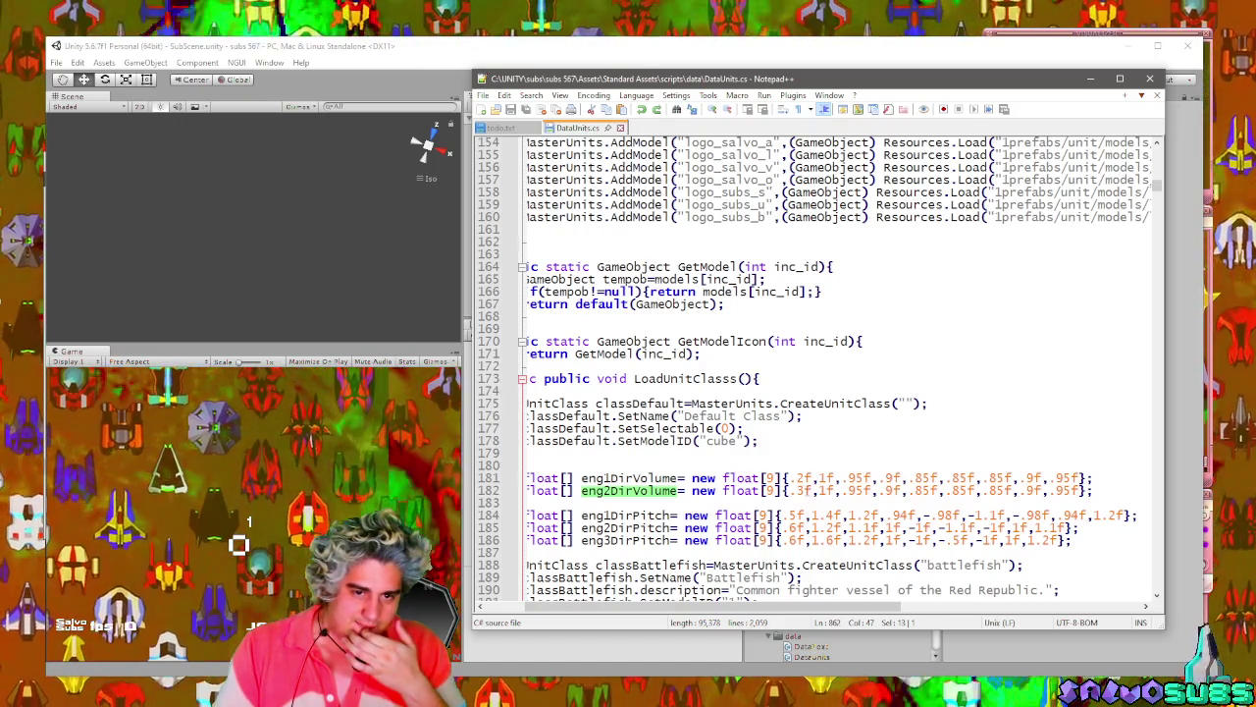
{"action": "left_click", "coordinate": [800, 490]}
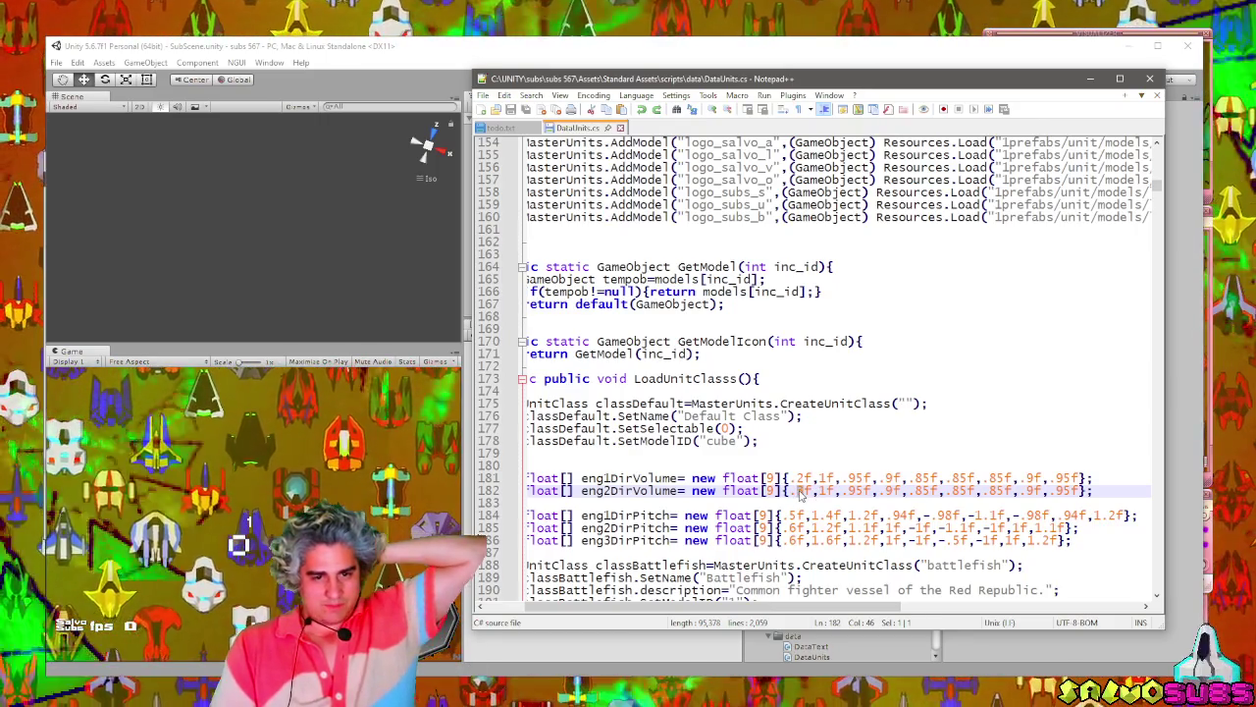
{"action": "type", "text": "3"}
{"action": "key", "text": "shift+Left"}
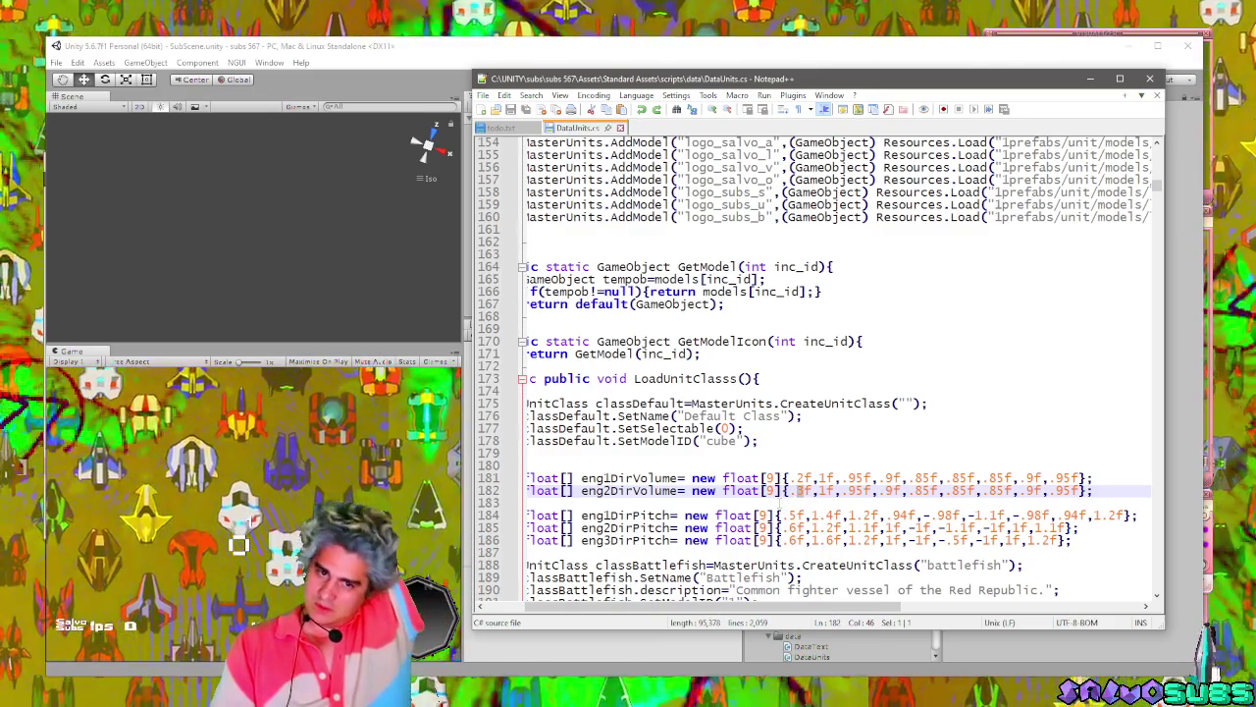
{"action": "key", "text": "Right"}
{"action": "key", "text": "Right"}
{"action": "key", "text": "Right"}
{"action": "key", "text": "shift+Left"}
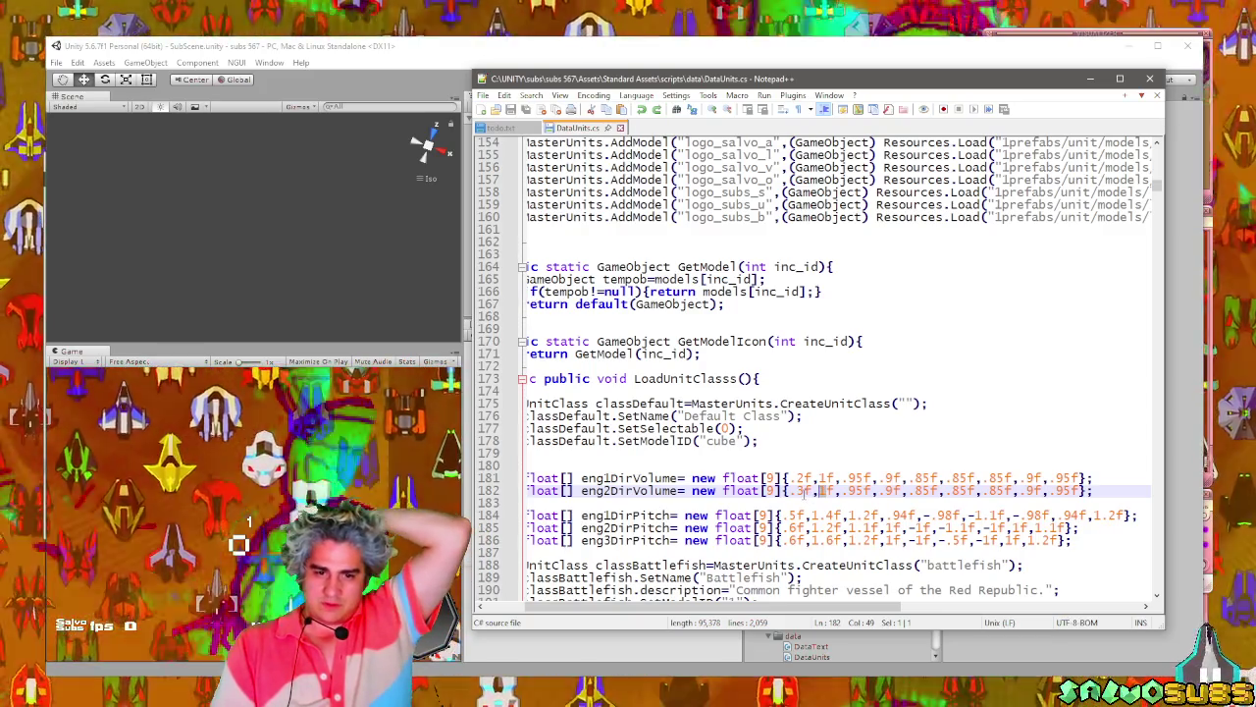
{"action": "key", "text": "Left"}
{"action": "key", "text": "Left"}
{"action": "key", "text": "Left"}
{"action": "key", "text": "shift+Left"}
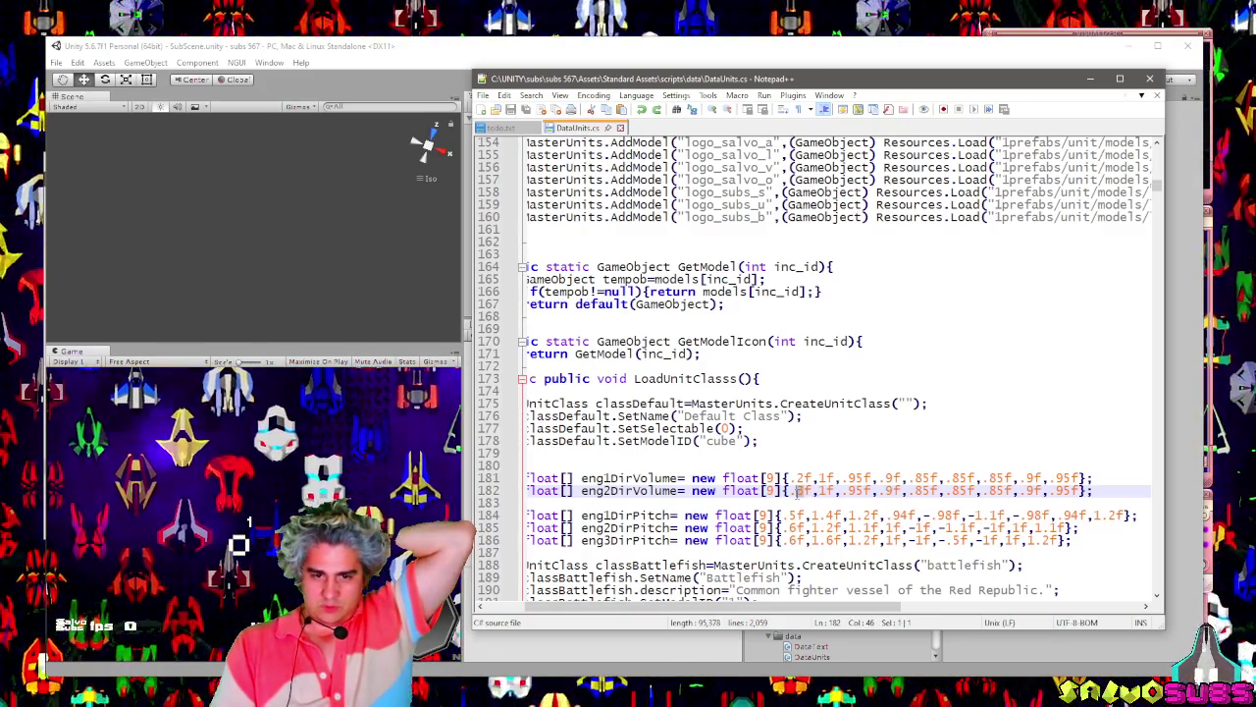
Search the file and step through each eng2DirVolume use.
{"action": "left_click_drag", "start_coordinate": [682, 490], "coordinate": [579, 490]}
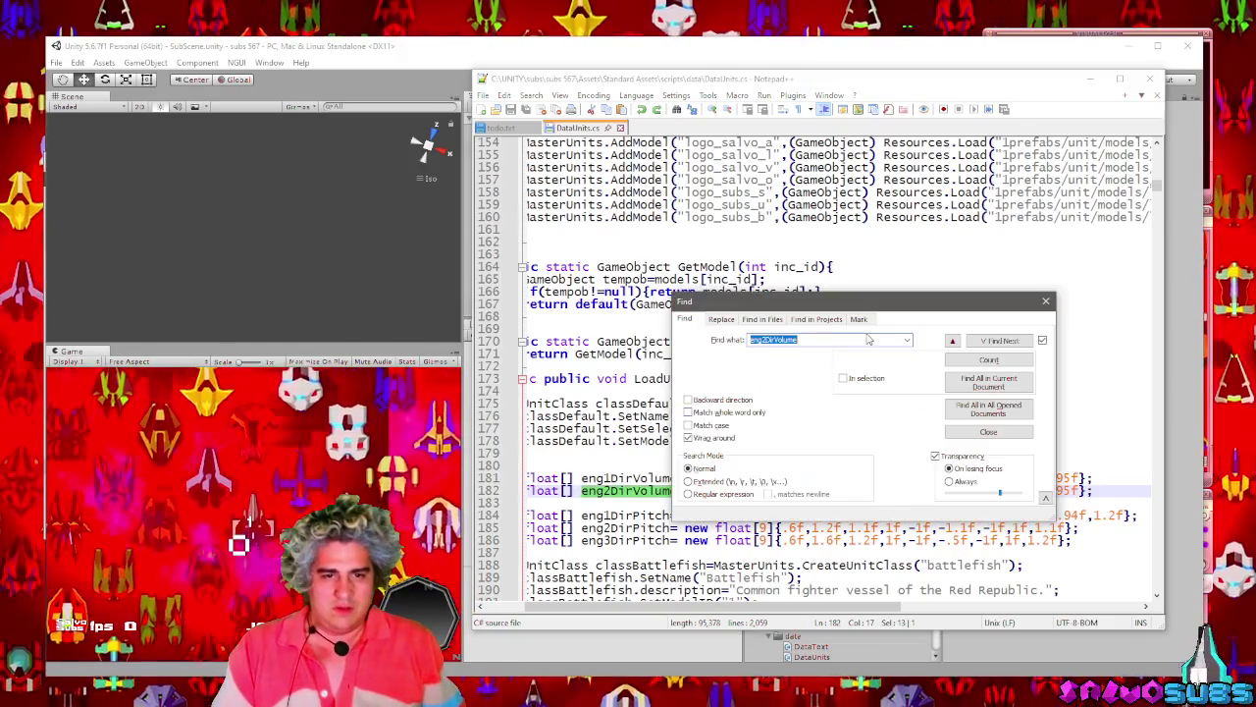
{"action": "key", "text": "ctrl+f"}
{"action": "key", "text": "Return"}
{"action": "left_click_drag", "start_coordinate": [980, 304], "coordinate": [416, 238]}
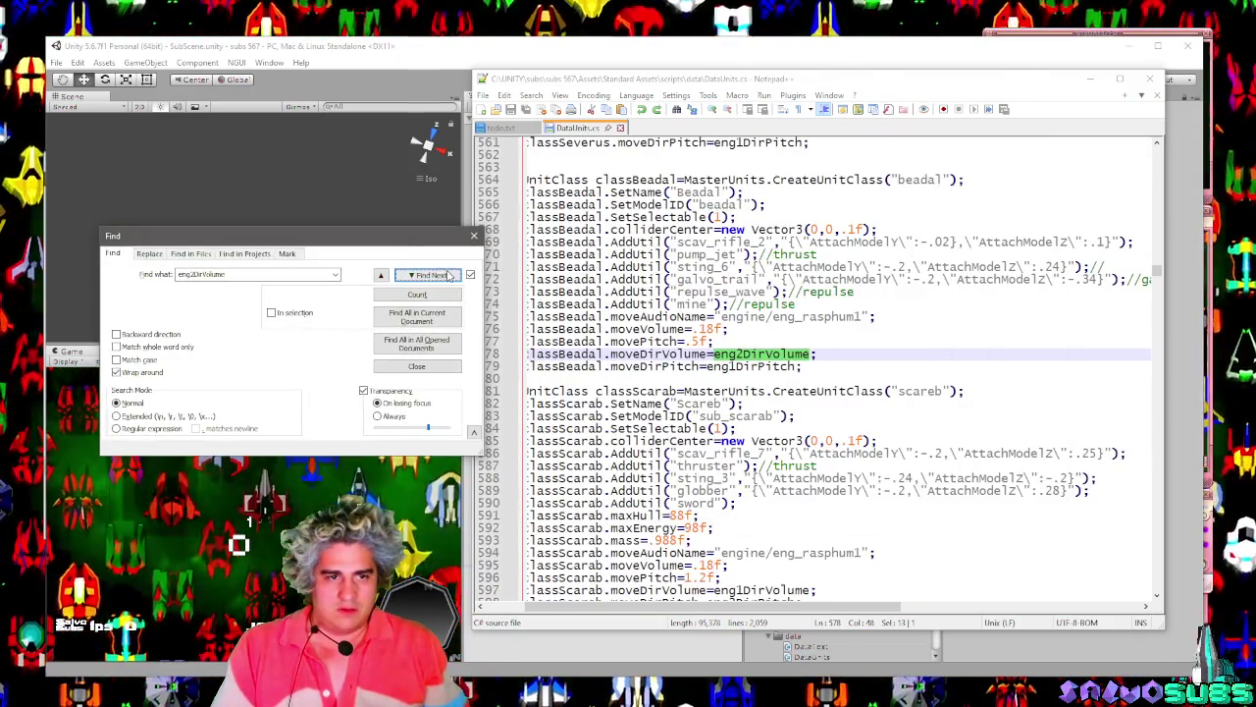
{"action": "left_click", "coordinate": [439, 277]}
{"action": "left_click", "coordinate": [438, 277]}
{"action": "left_click", "coordinate": [439, 277]}
{"action": "left_click", "coordinate": [438, 277]}
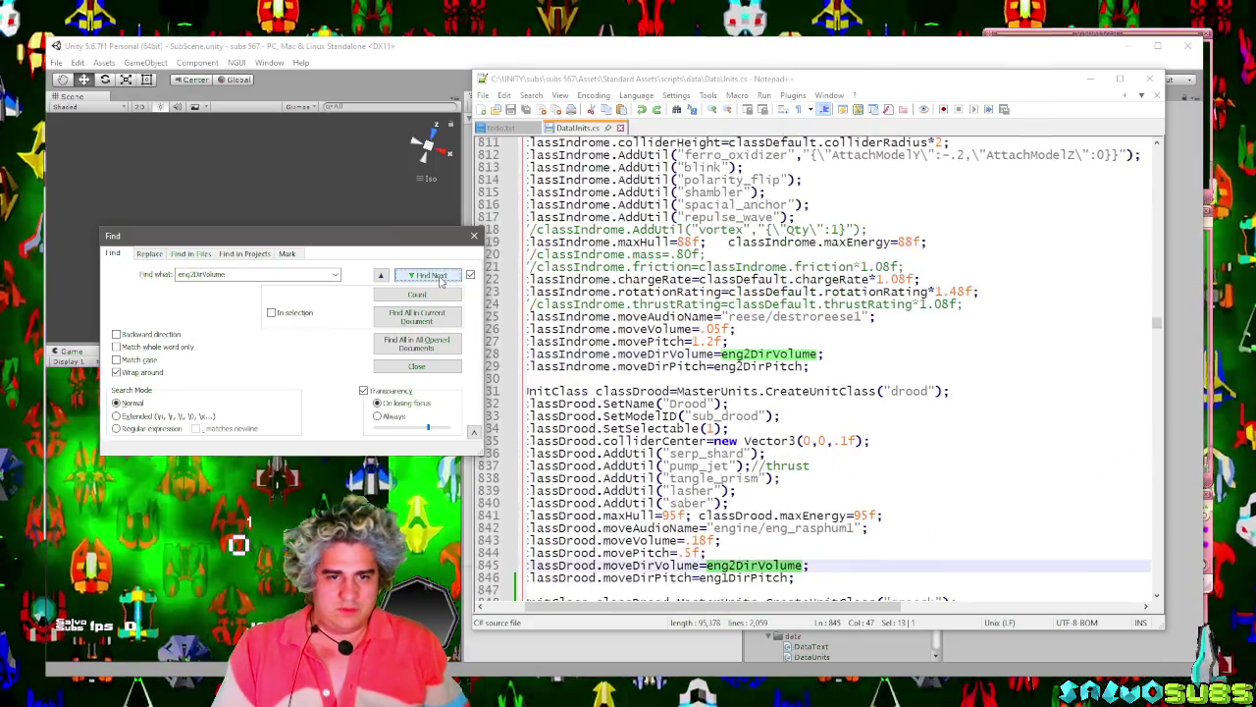
{"action": "left_click", "coordinate": [438, 277]}
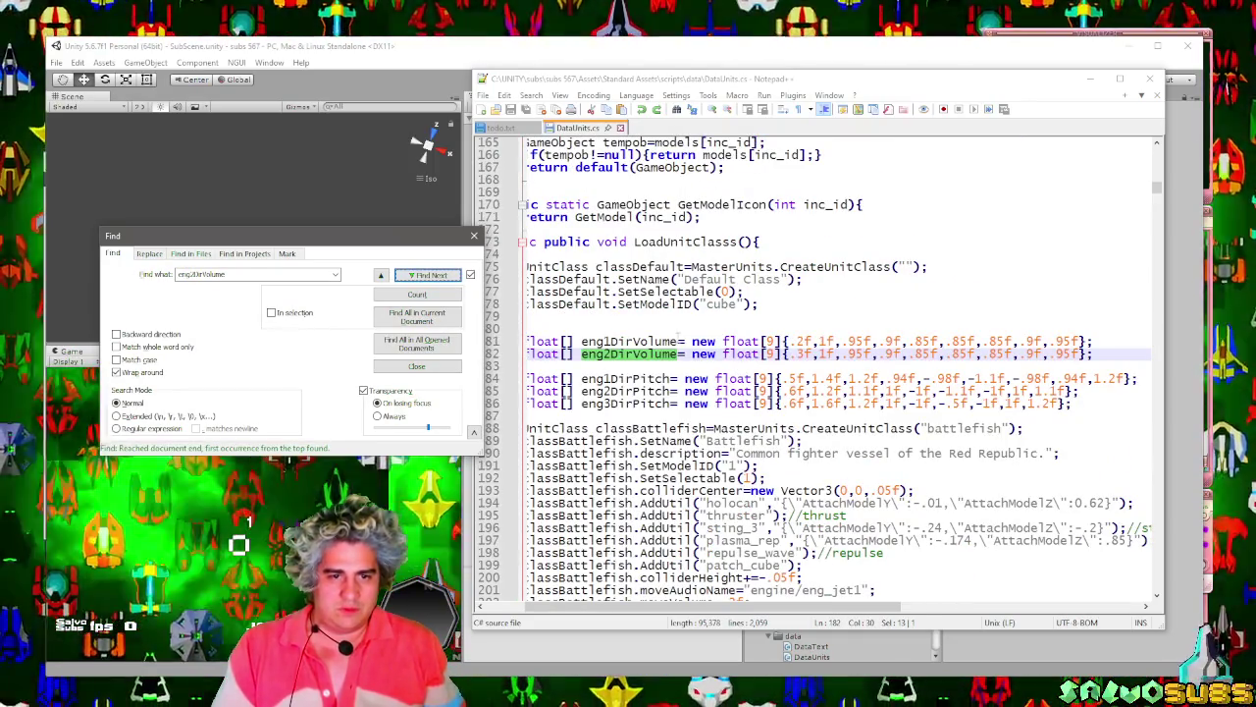
Step through the eng1DirVolume uses, ending at its definition on line 181.
{"action": "double_click", "coordinate": [618, 342]}
{"action": "key", "text": "ctrl+f"}
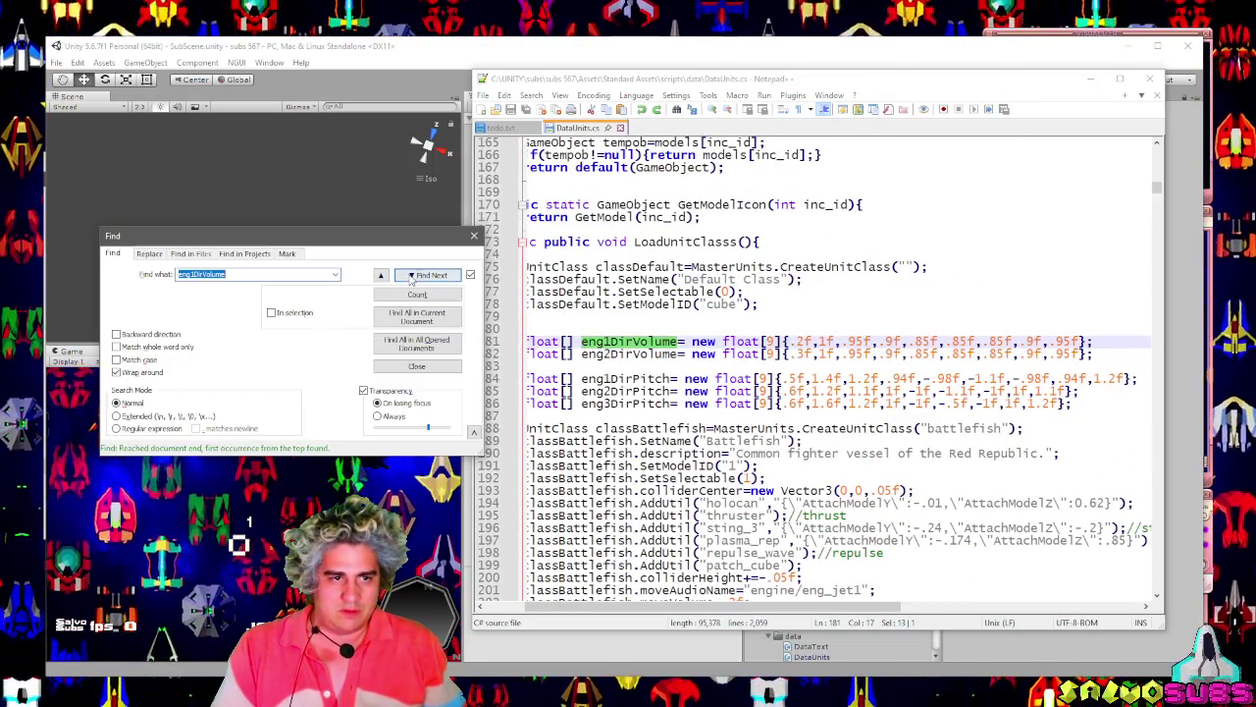
{"action": "left_click", "coordinate": [412, 277]}
{"action": "left_click", "coordinate": [412, 276]}
{"action": "left_click", "coordinate": [412, 276]}
{"action": "left_click", "coordinate": [412, 277]}
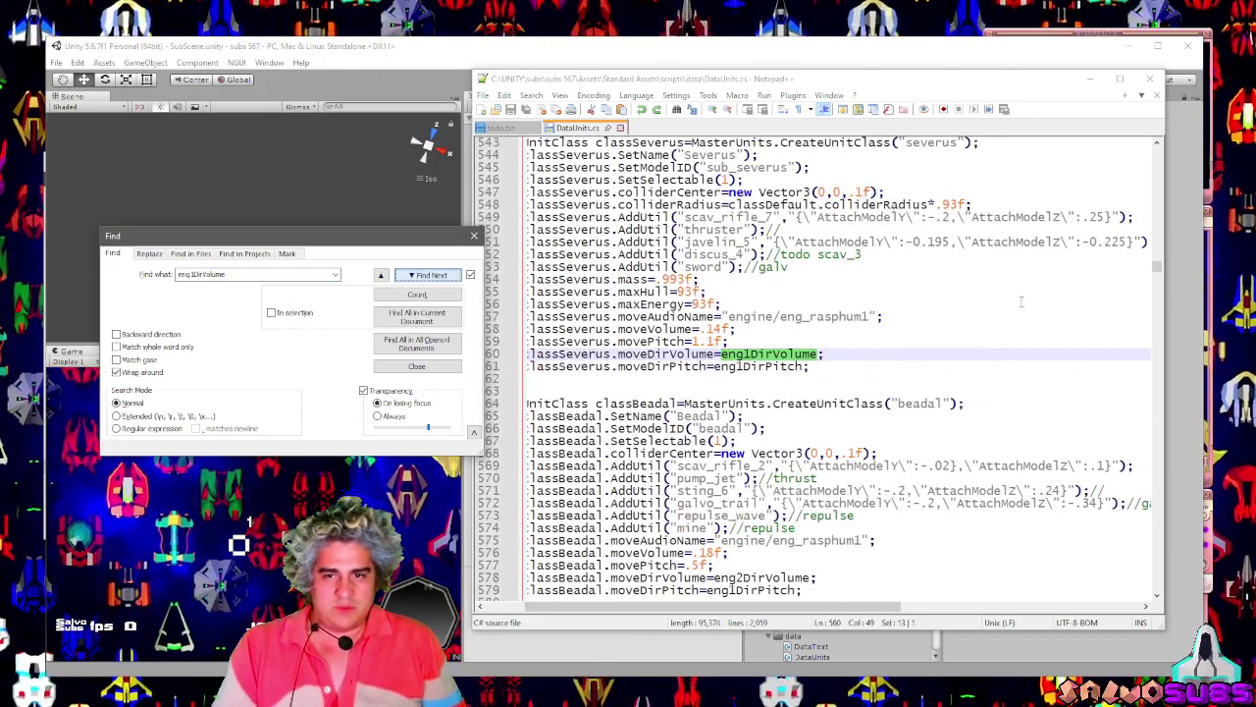
{"action": "left_click", "coordinate": [445, 277]}
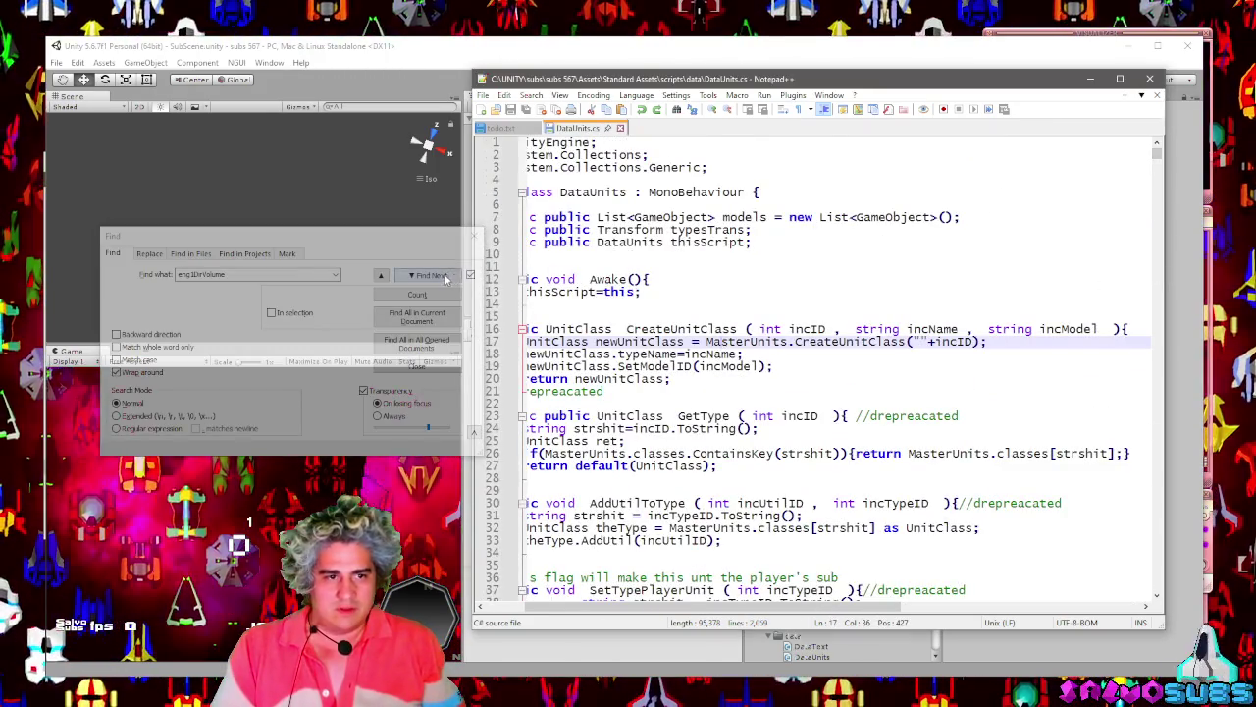
{"action": "left_click", "coordinate": [444, 277]}
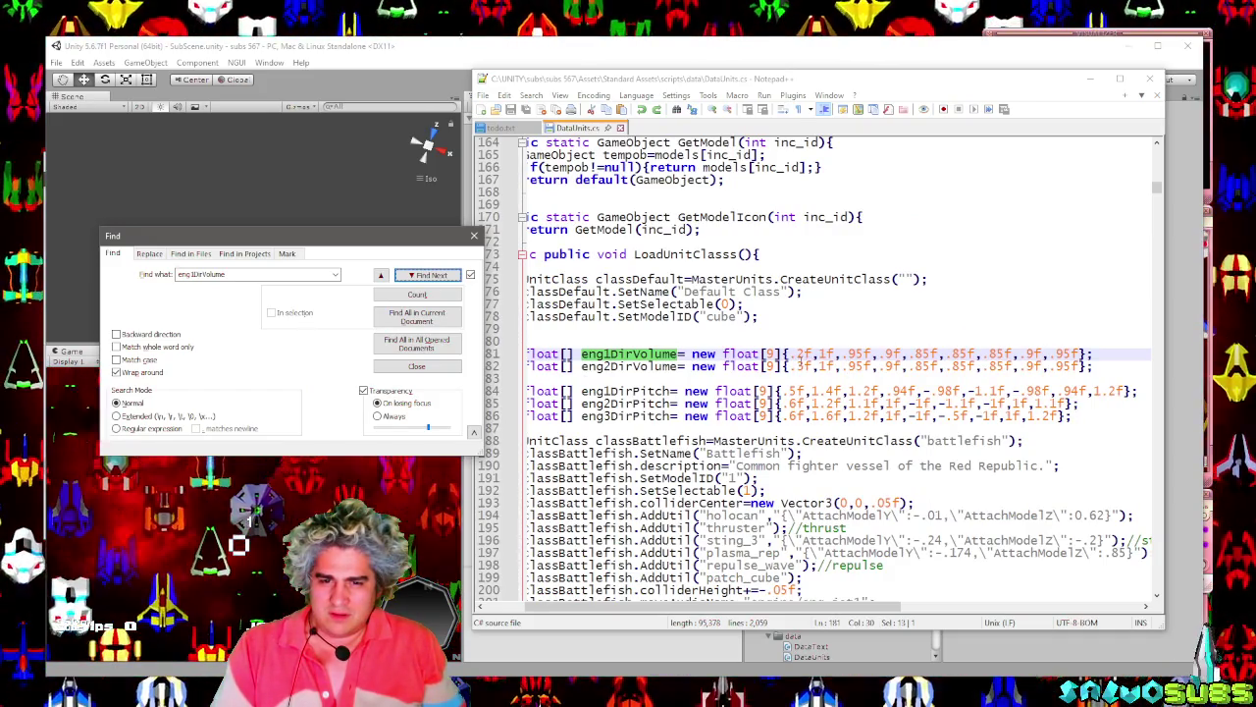
Re-enter 3 as line 182's first value, then search eng2DirVolume again.
{"action": "left_click", "coordinate": [798, 366]}
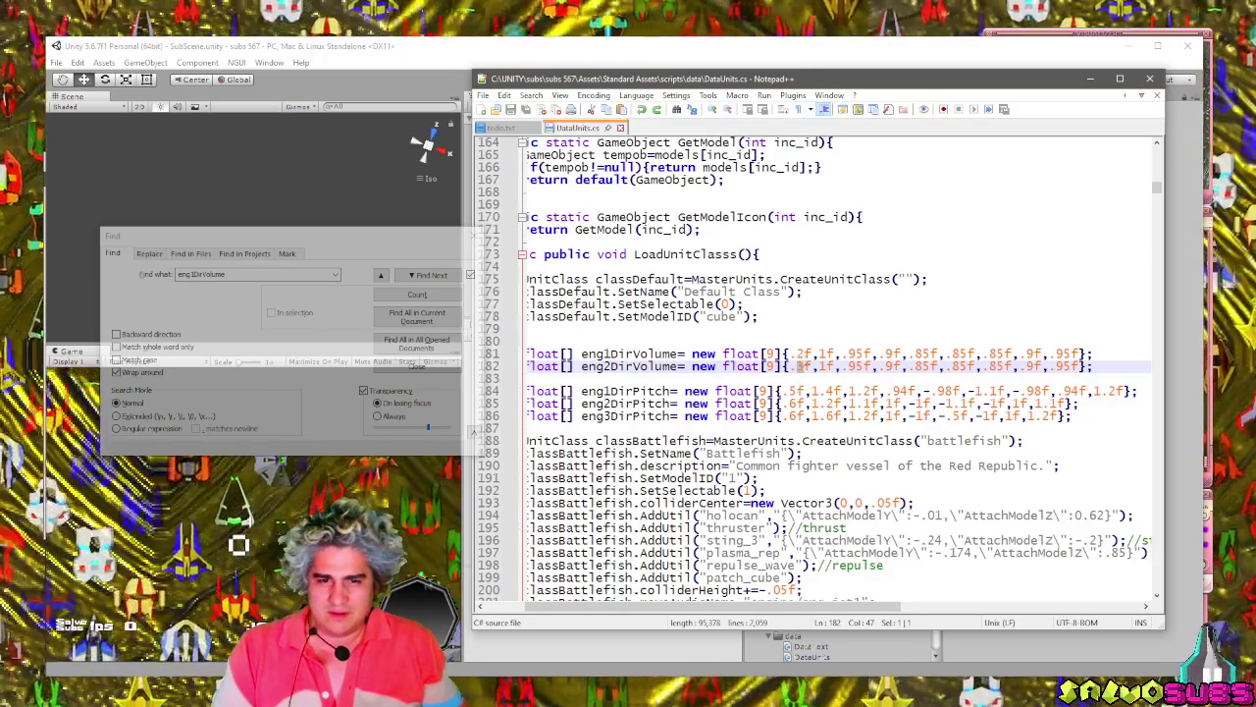
{"action": "type", "text": "3"}
{"action": "left_click", "coordinate": [822, 366]}
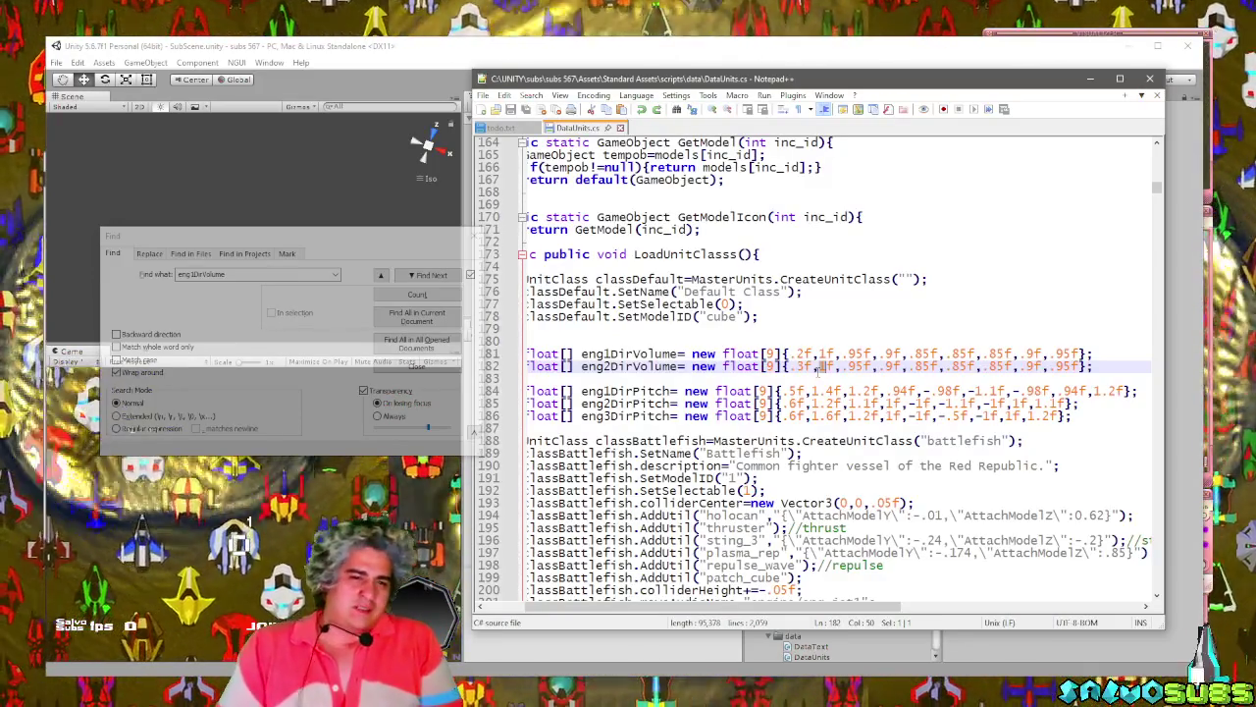
{"action": "left_click", "coordinate": [475, 237]}
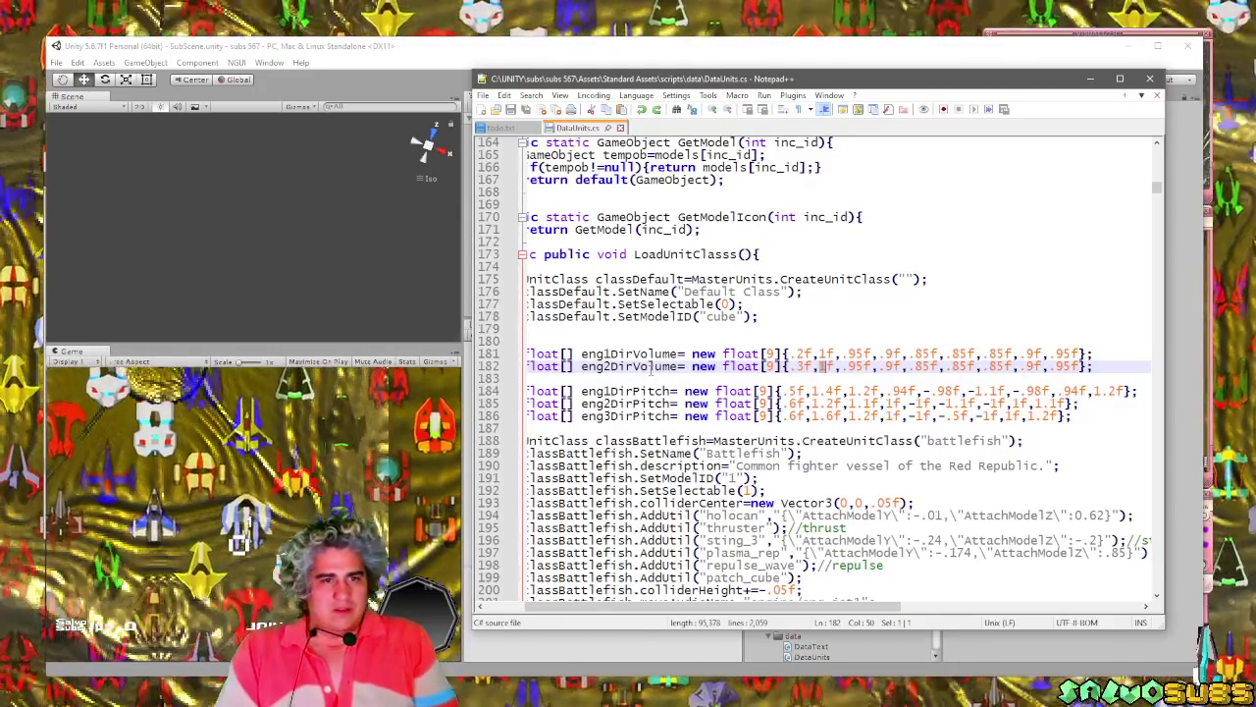
{"action": "mouse_move", "coordinate": [678, 366]}
{"action": "left_mouse_down"}
{"action": "mouse_move", "coordinate": [565, 366]}
{"action": "mouse_move", "coordinate": [580, 366]}
{"action": "left_mouse_up"}
{"action": "key", "text": "ctrl+d"}
{"action": "key", "text": "ctrl+z"}
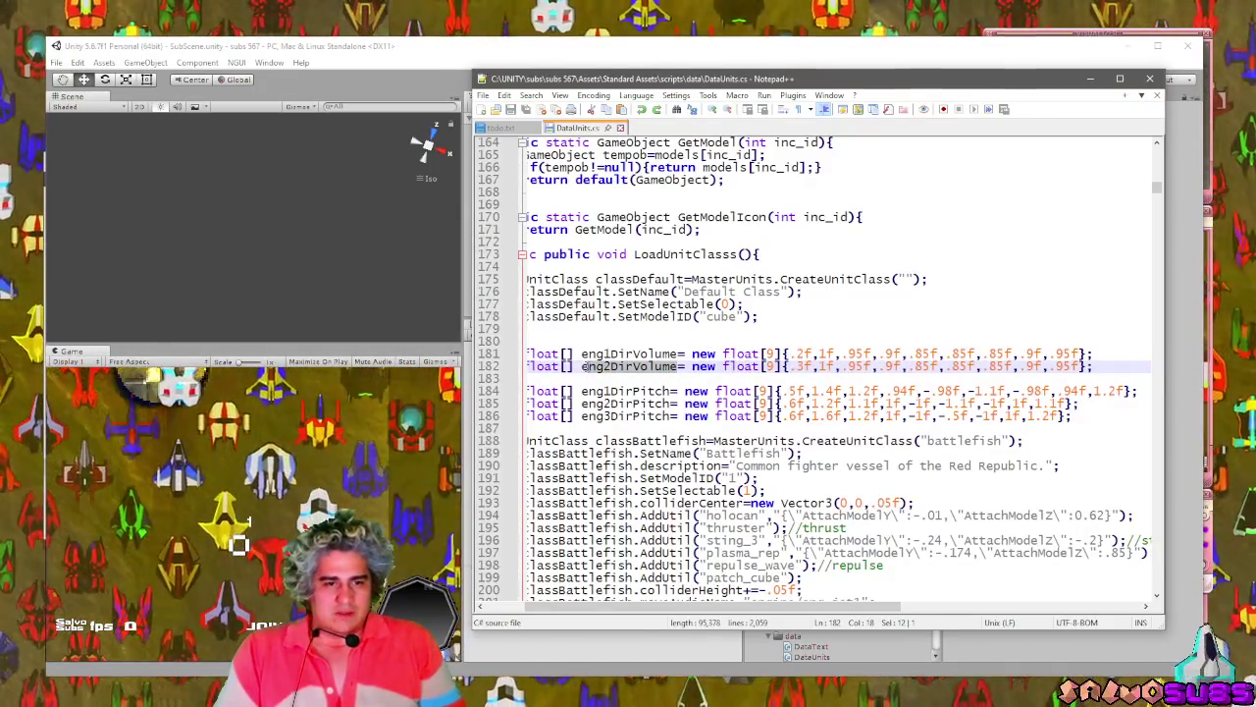
{"action": "key", "text": "ctrl+f"}
{"action": "left_click", "coordinate": [453, 274]}
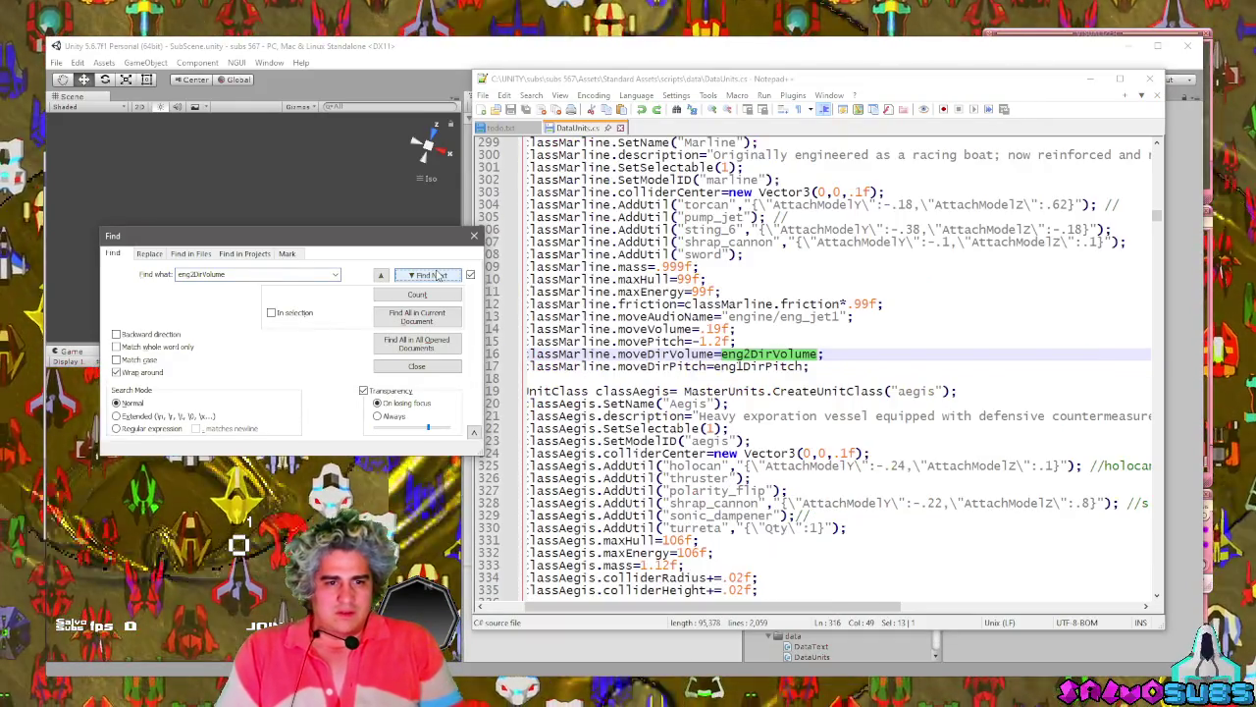
Step to the Grenadier class's eng2DirVolume use, close the search, and switch to Unity.
{"action": "left_click", "coordinate": [454, 274]}
{"action": "key", "text": "Escape"}
{"action": "scroll", "coordinate": [785, 393], "scroll_direction": "up", "scroll_amount": 5}
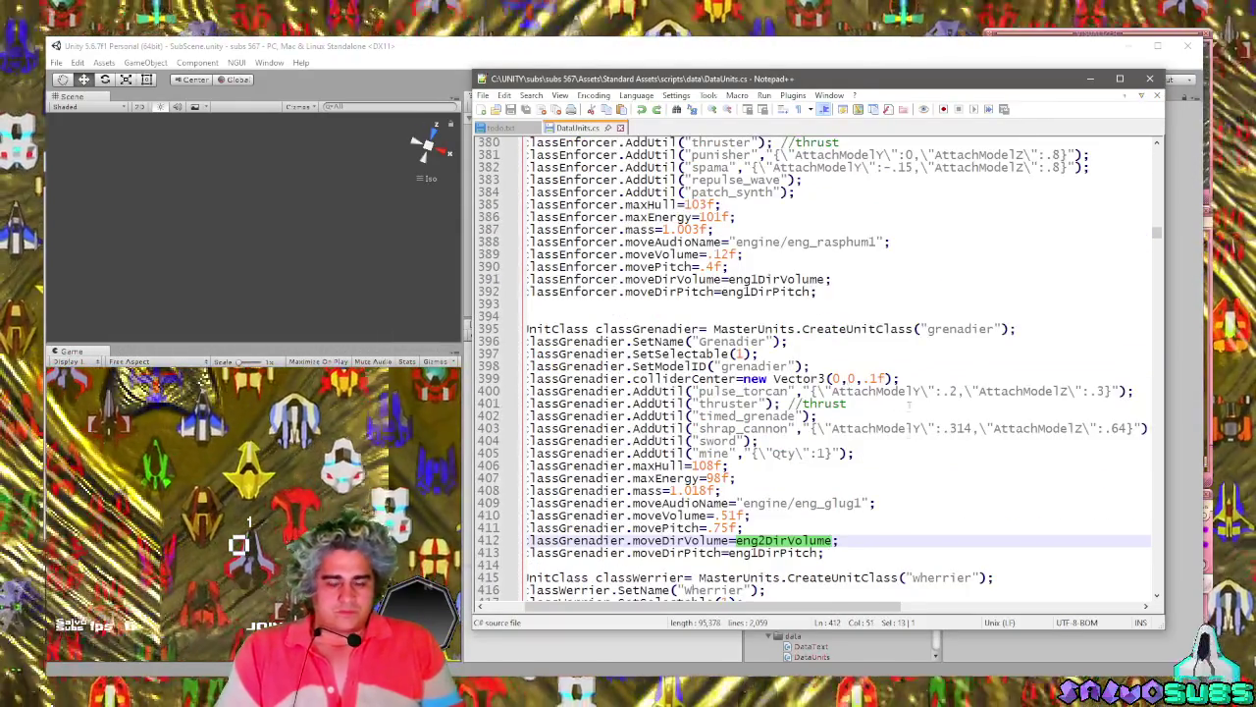
{"action": "mouse_move", "coordinate": [824, 605]}
{"action": "left_mouse_down"}
{"action": "mouse_move", "coordinate": [746, 605]}
{"action": "mouse_move", "coordinate": [791, 606]}
{"action": "left_mouse_up"}
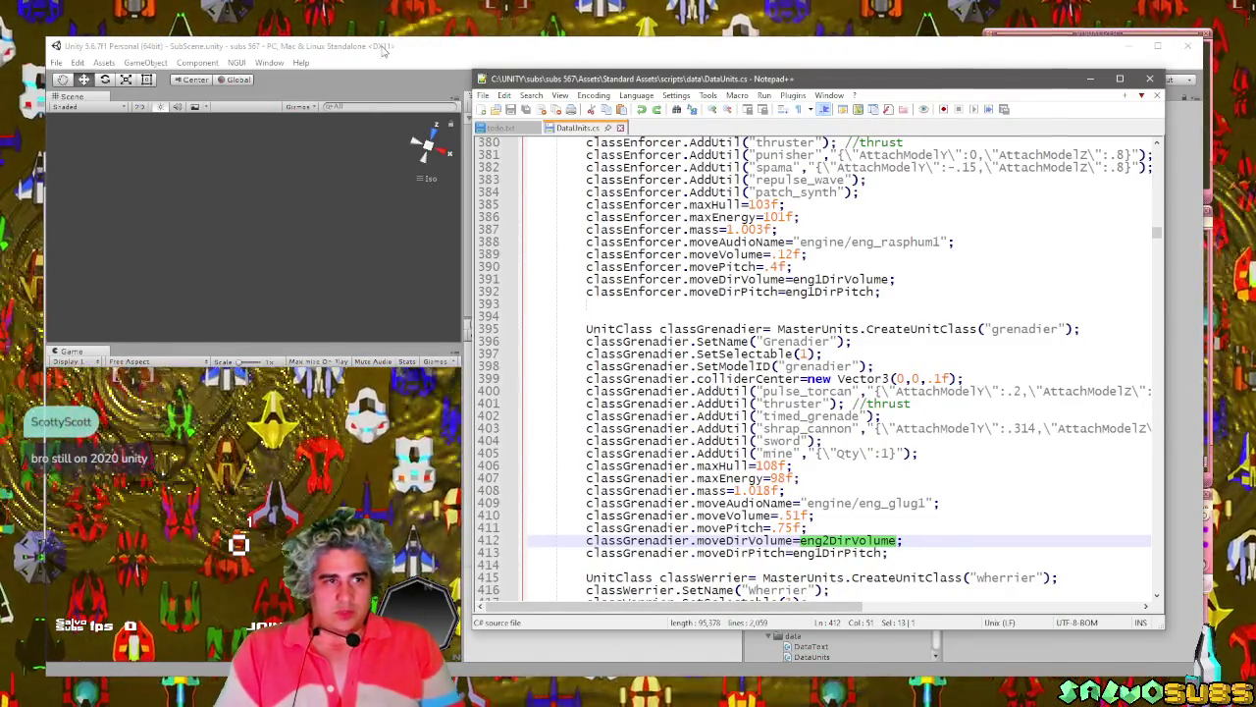
{"action": "left_click", "coordinate": [397, 77]}
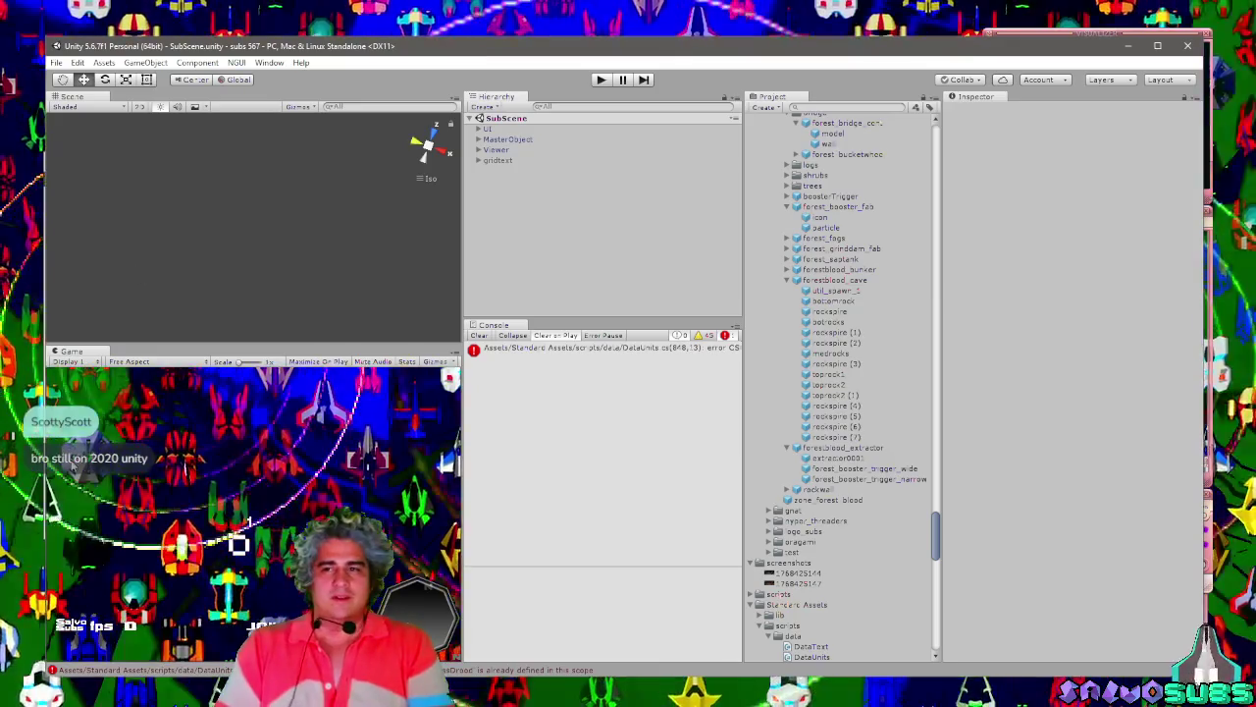
Bring up Winamp, adjust its volume, and play the track None Shall Pass.
{"action": "key", "text": "alt+Tab"}
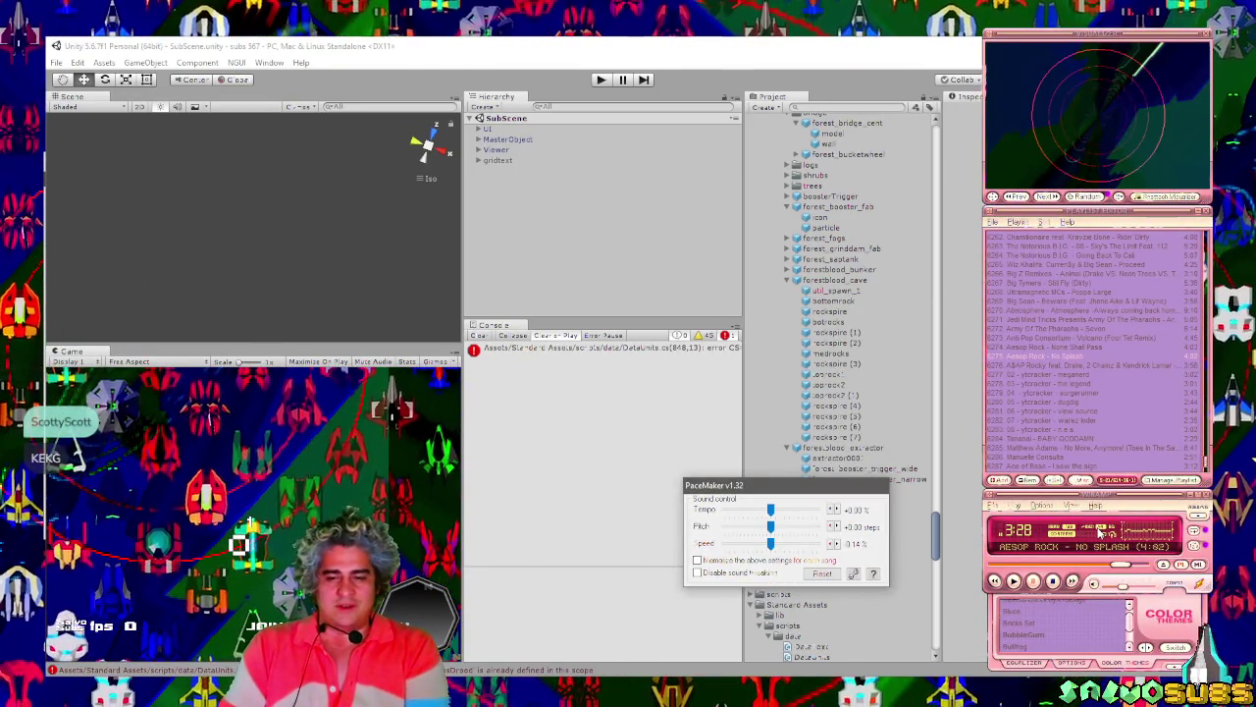
{"action": "scroll", "coordinate": [1107, 531], "scroll_direction": "down", "scroll_amount": 3}
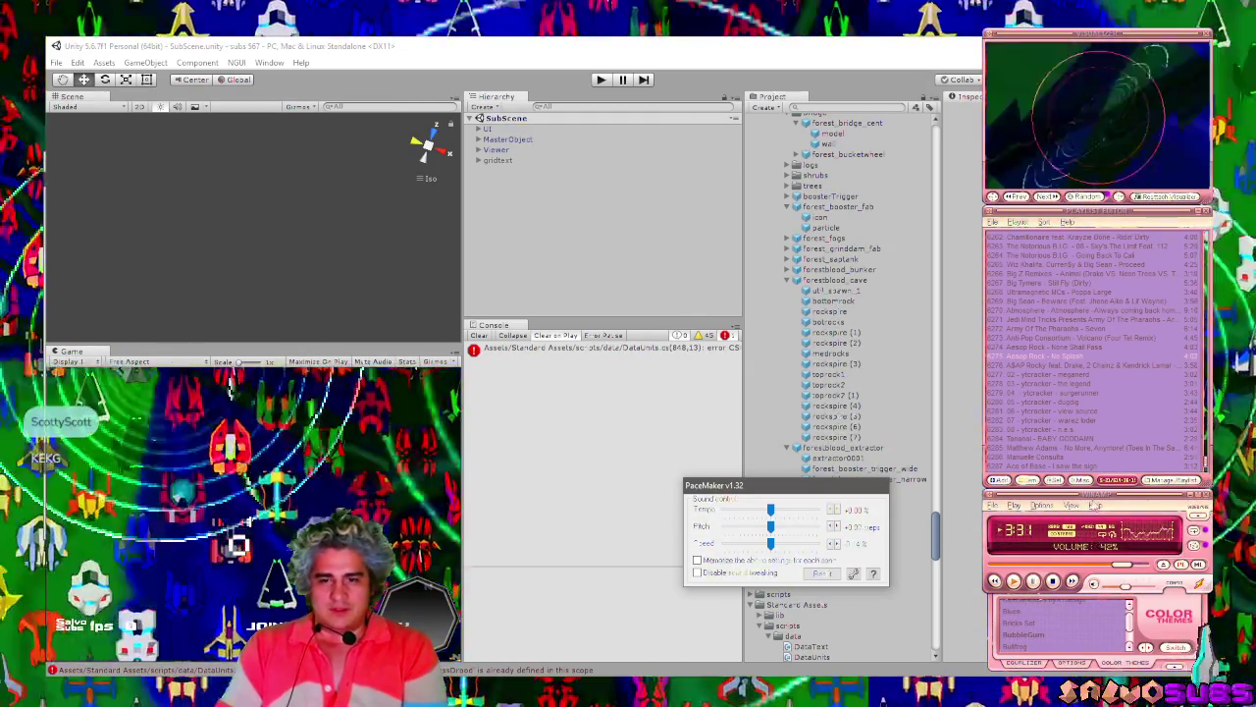
{"action": "double_click", "coordinate": [1070, 348]}
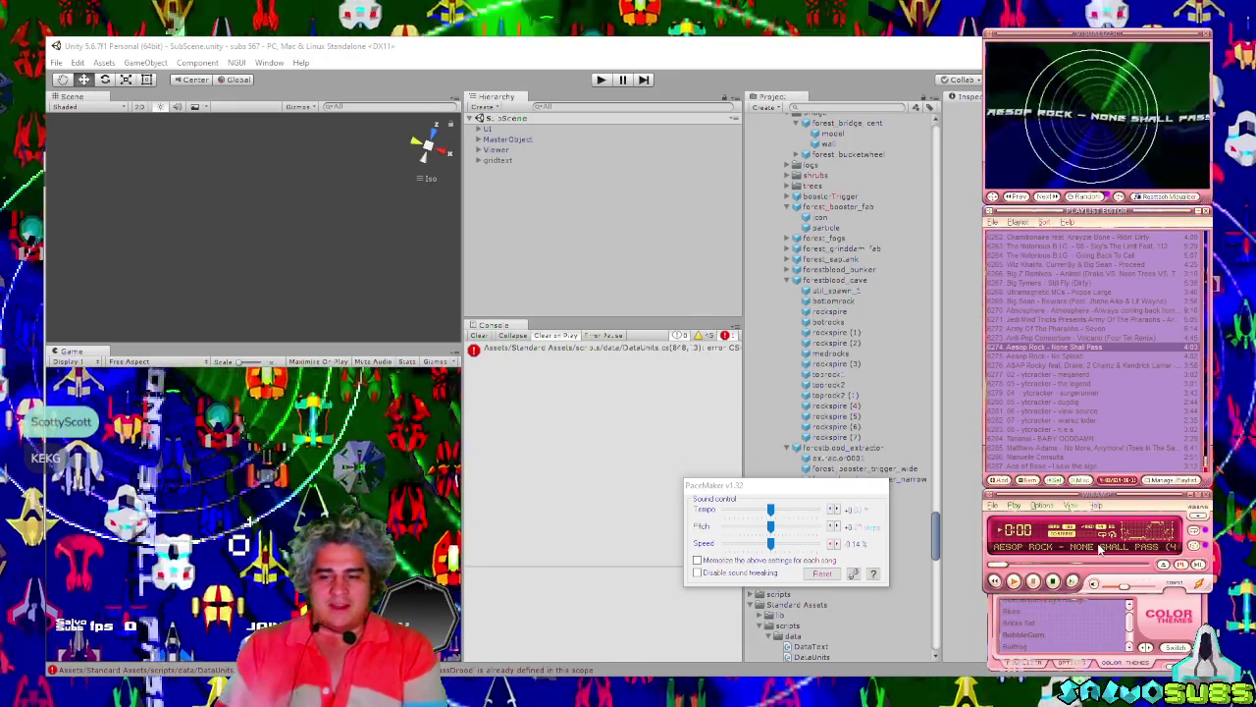
{"action": "scroll", "coordinate": [1097, 552], "scroll_direction": "down", "scroll_amount": 3}
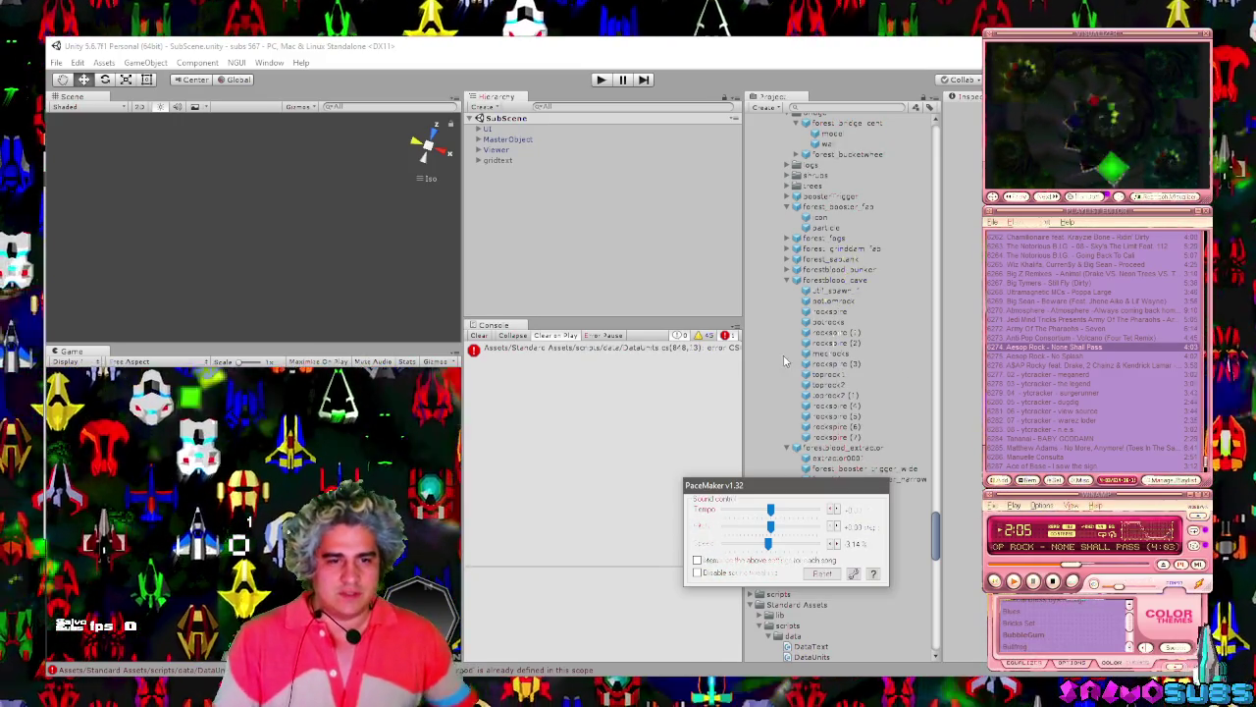
Open the source line of the CS0128 compile error from the console.
{"action": "double_click", "coordinate": [545, 355]}
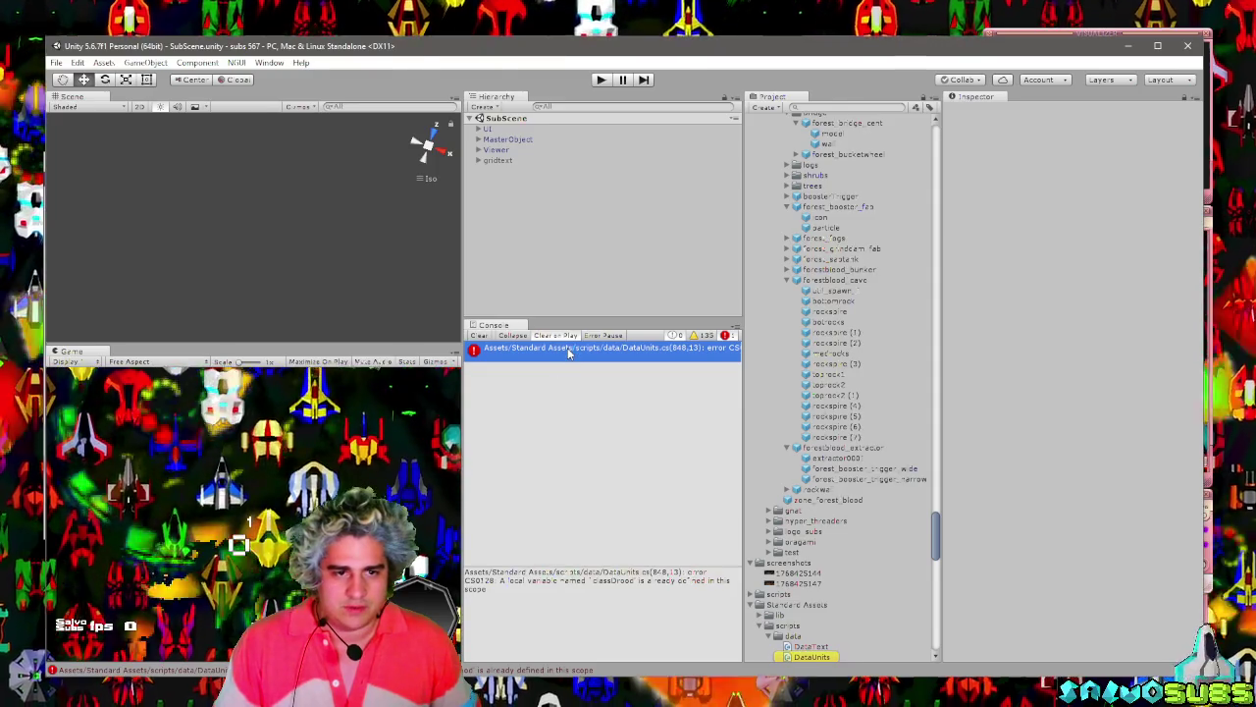
Open the DataUnits.cs error location and select the duplicated classDrood on line 848.
{"action": "double_click", "coordinate": [569, 353]}
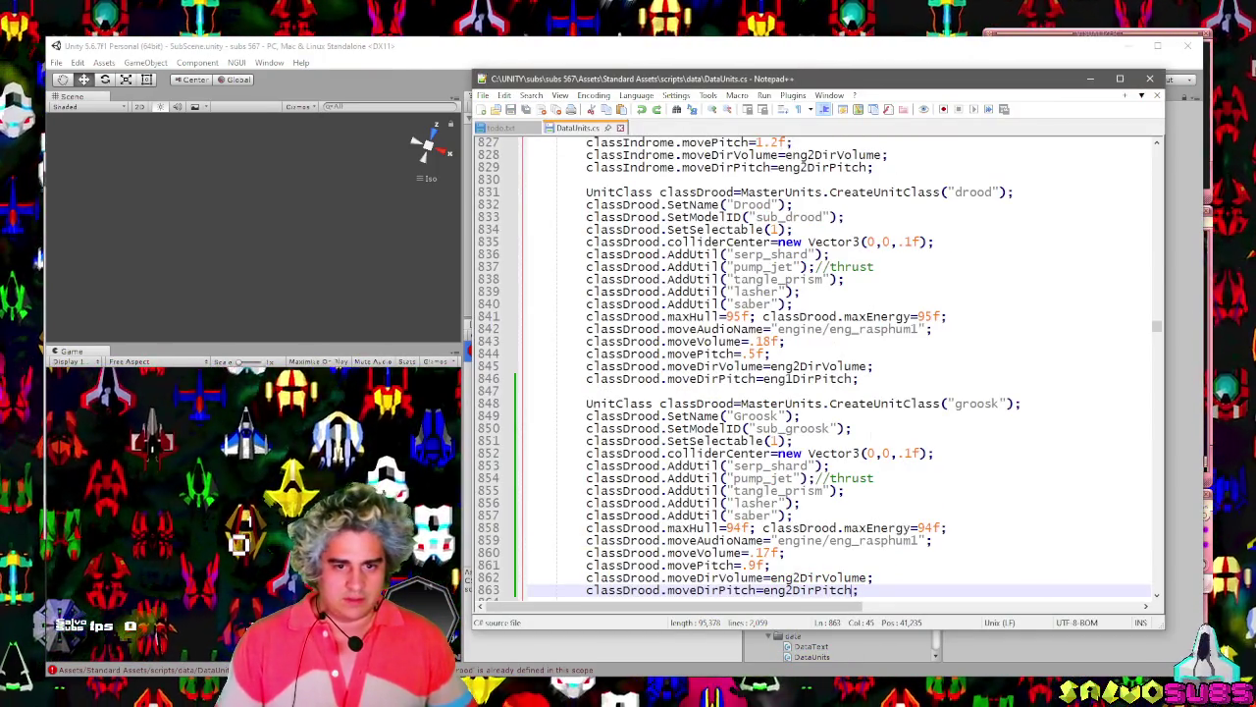
{"action": "left_click", "coordinate": [851, 440]}
{"action": "scroll", "coordinate": [852, 438], "scroll_direction": "down", "scroll_amount": 2}
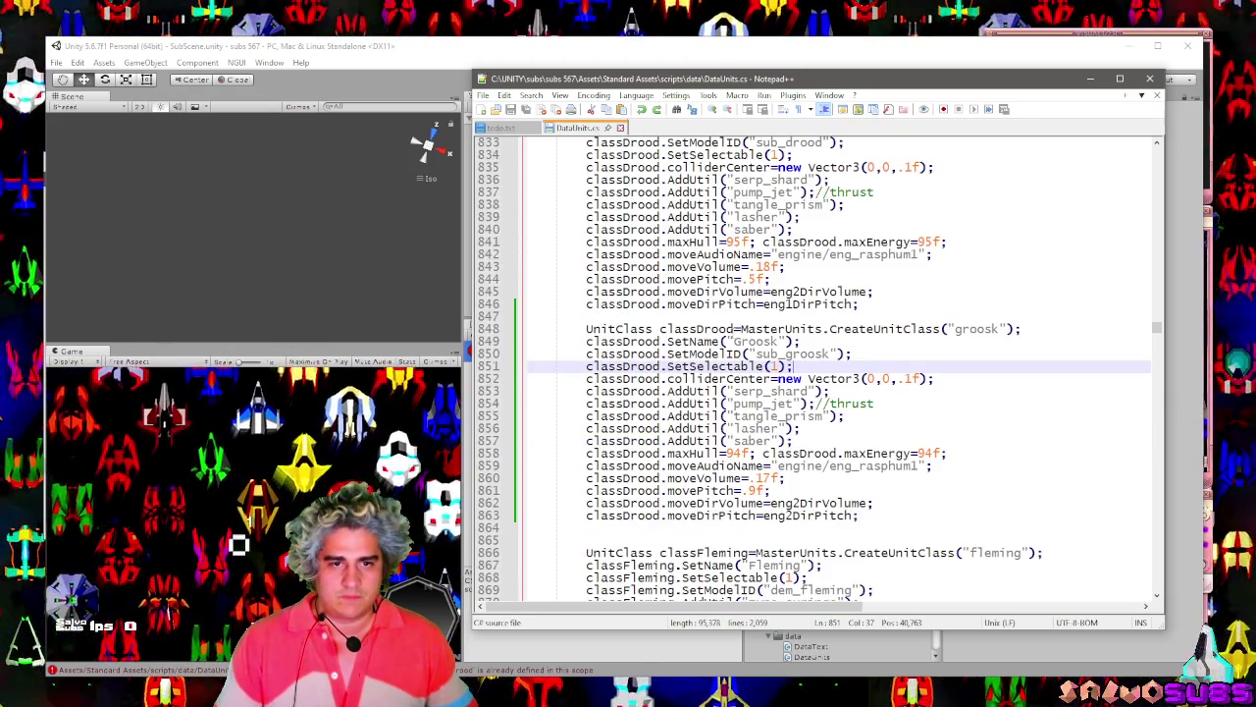
{"action": "left_click_drag", "start_coordinate": [734, 329], "coordinate": [660, 331]}
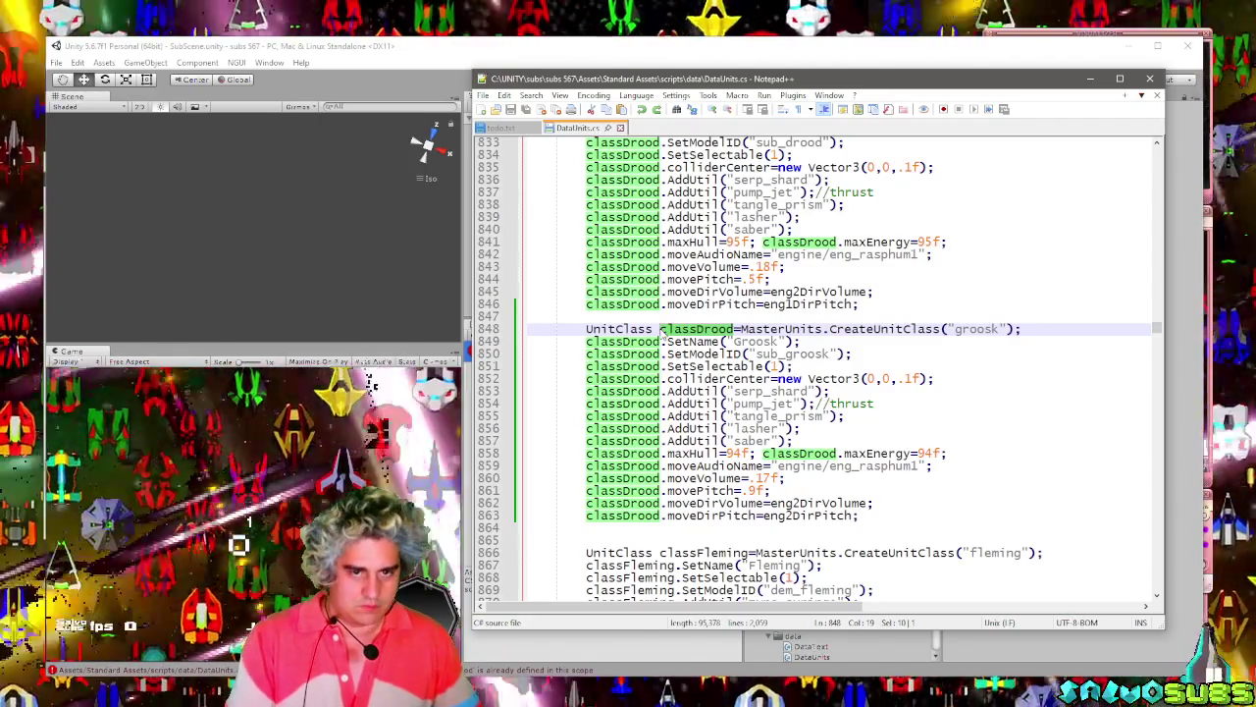
Replace each classDrood with classGroosk on lines 848–863 of the groosk block.
{"action": "key", "text": "ctrl+h"}
{"action": "key", "text": "Tab"}
{"action": "type", "text": "c"}
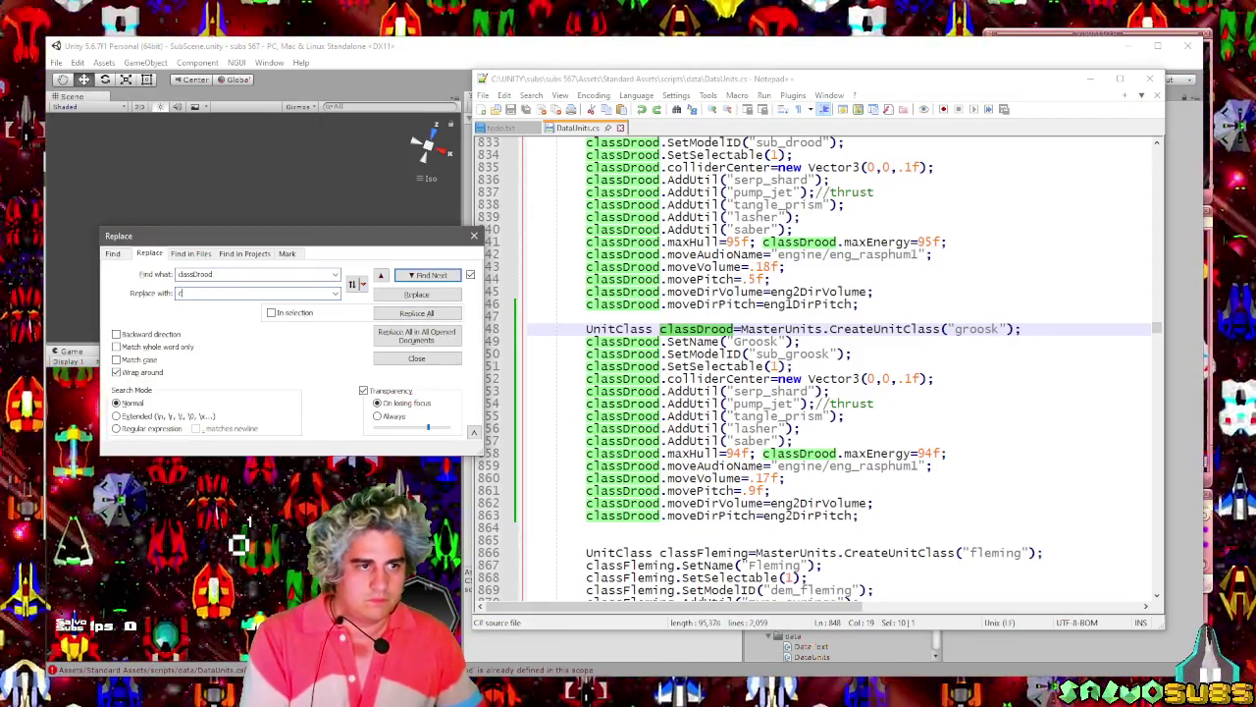
{"action": "type", "text": "lassGroosk"}
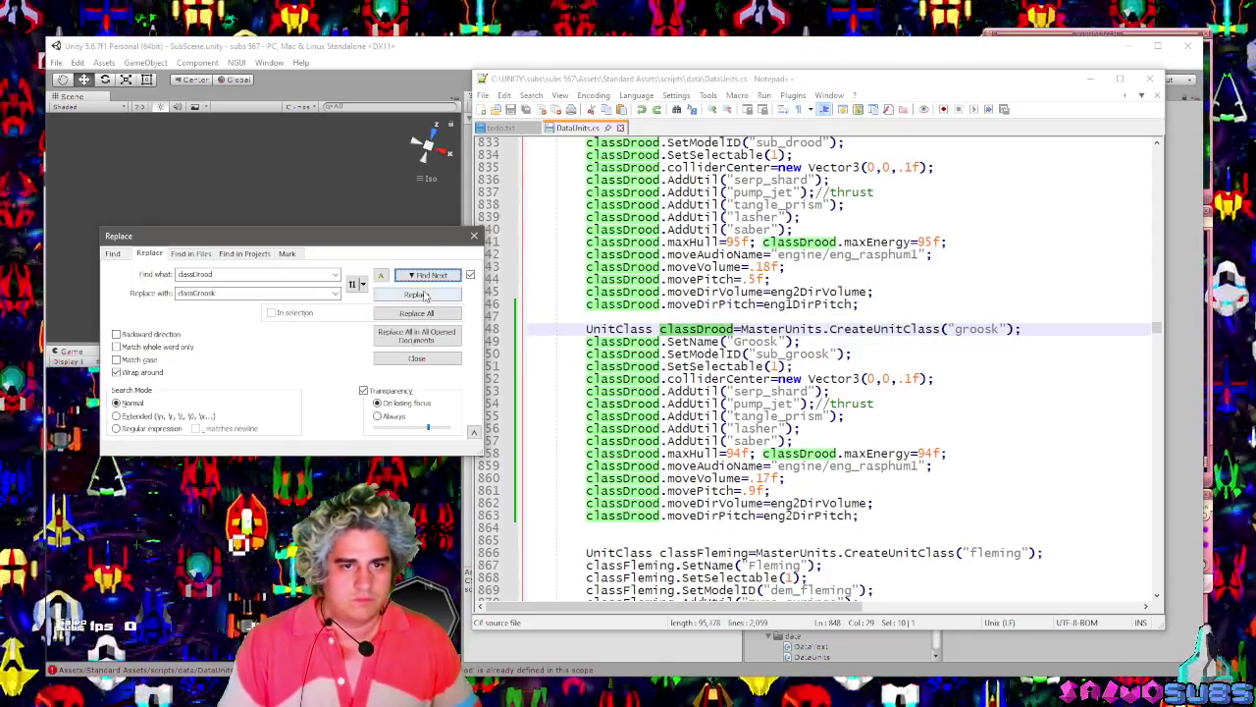
{"action": "left_click", "coordinate": [417, 295]}
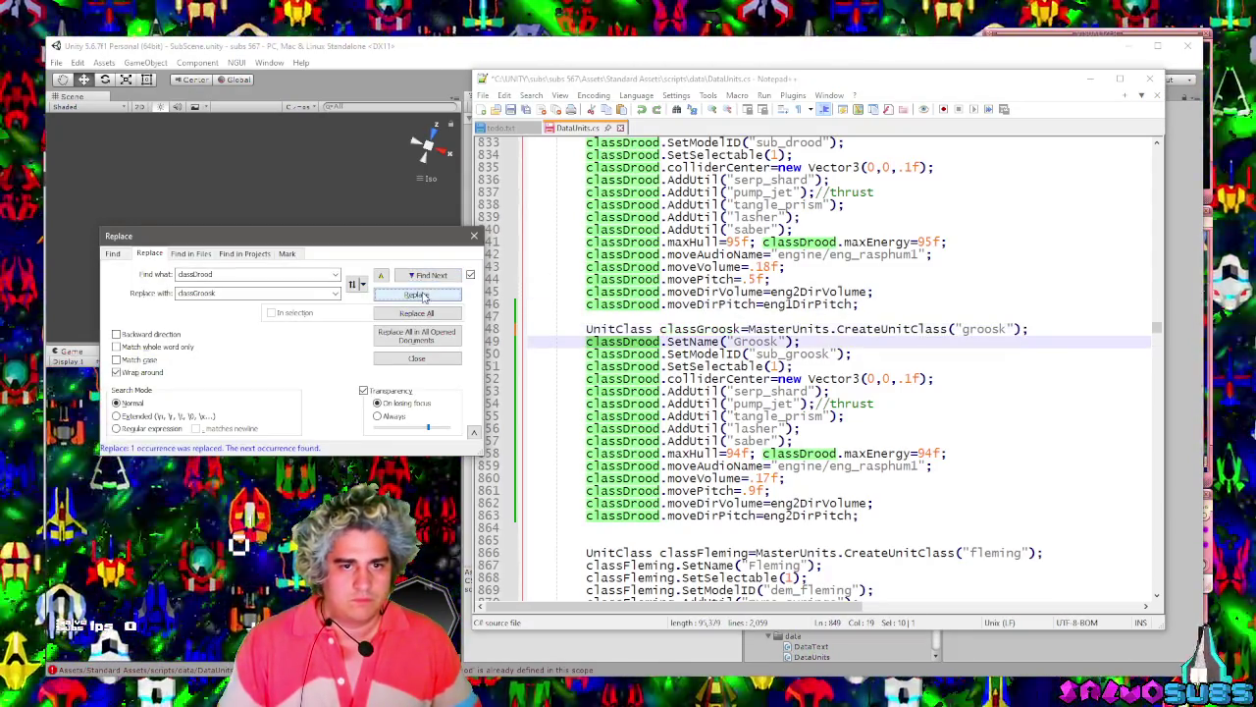
{"action": "left_click", "coordinate": [422, 296]}
{"action": "left_click", "coordinate": [417, 295]}
{"action": "left_click", "coordinate": [417, 295]}
{"action": "left_click", "coordinate": [417, 296]}
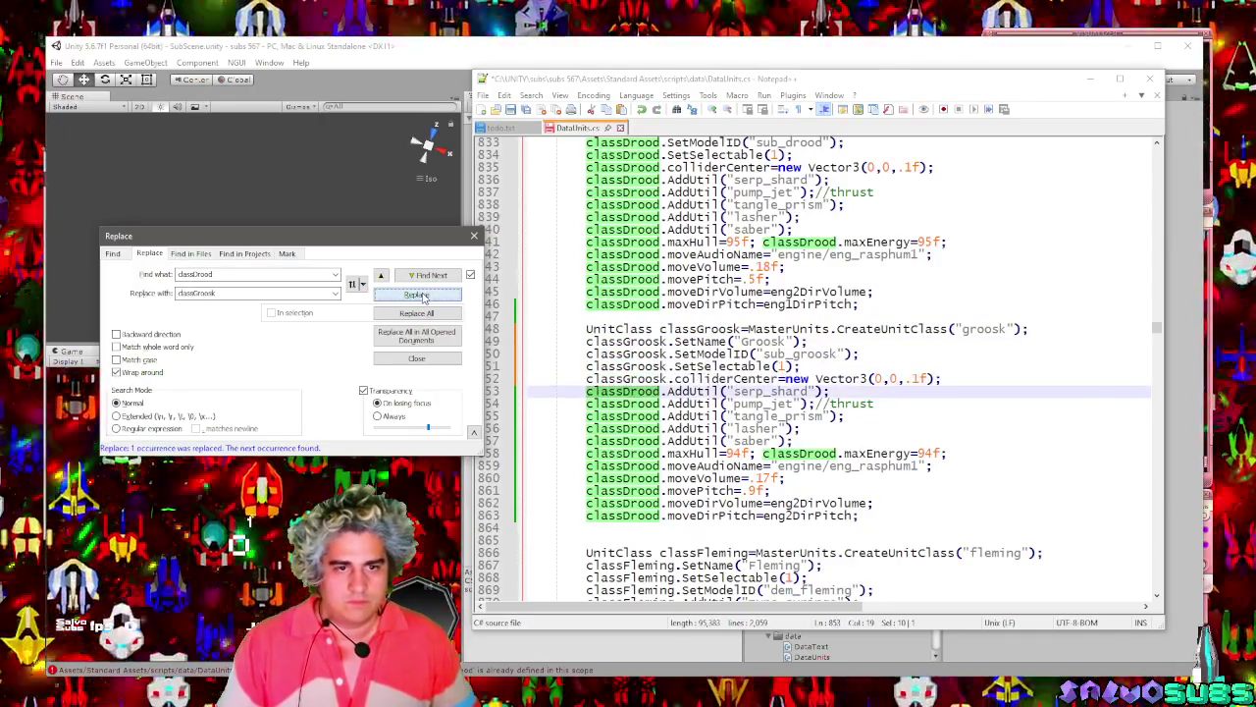
{"action": "left_click", "coordinate": [417, 296]}
{"action": "left_click", "coordinate": [417, 295]}
{"action": "left_click", "coordinate": [417, 295]}
{"action": "left_click", "coordinate": [417, 295]}
{"action": "left_click", "coordinate": [417, 295]}
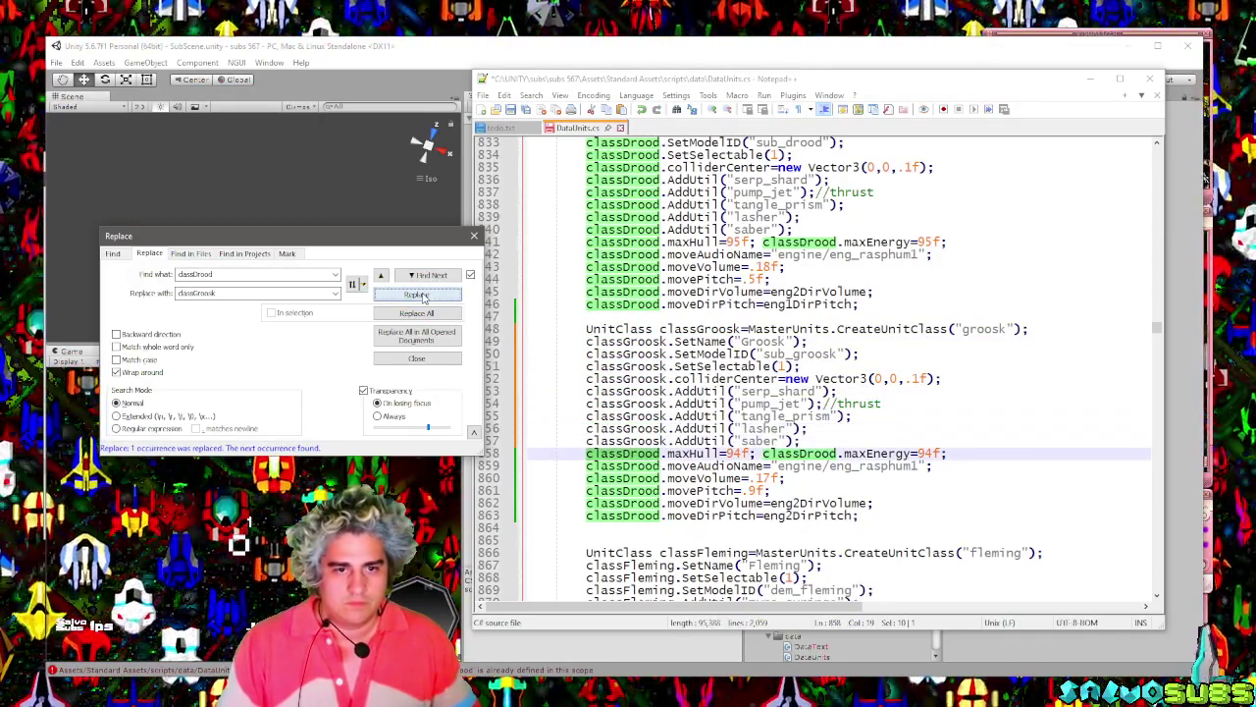
{"action": "left_click", "coordinate": [417, 295]}
{"action": "left_click", "coordinate": [422, 297]}
{"action": "left_click", "coordinate": [422, 296]}
{"action": "left_click", "coordinate": [422, 297]}
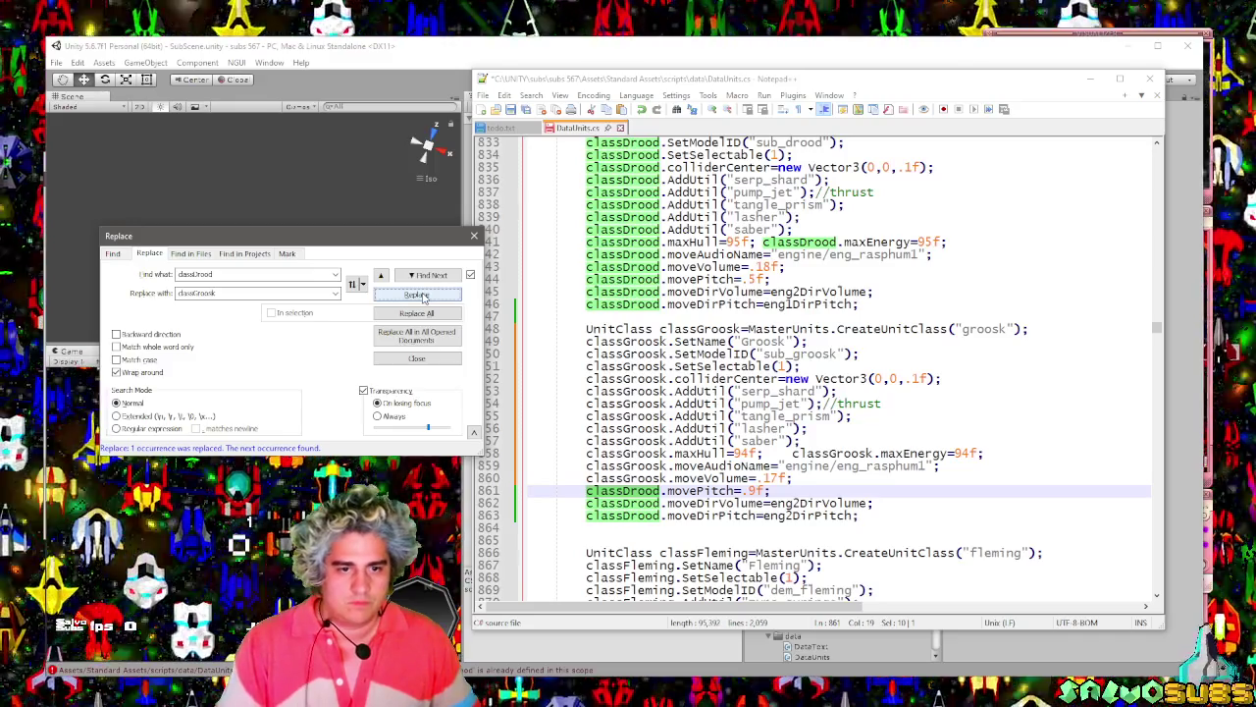
{"action": "left_click", "coordinate": [422, 297]}
{"action": "left_click", "coordinate": [422, 296]}
{"action": "left_click", "coordinate": [422, 297]}
{"action": "left_click", "coordinate": [870, 355]}
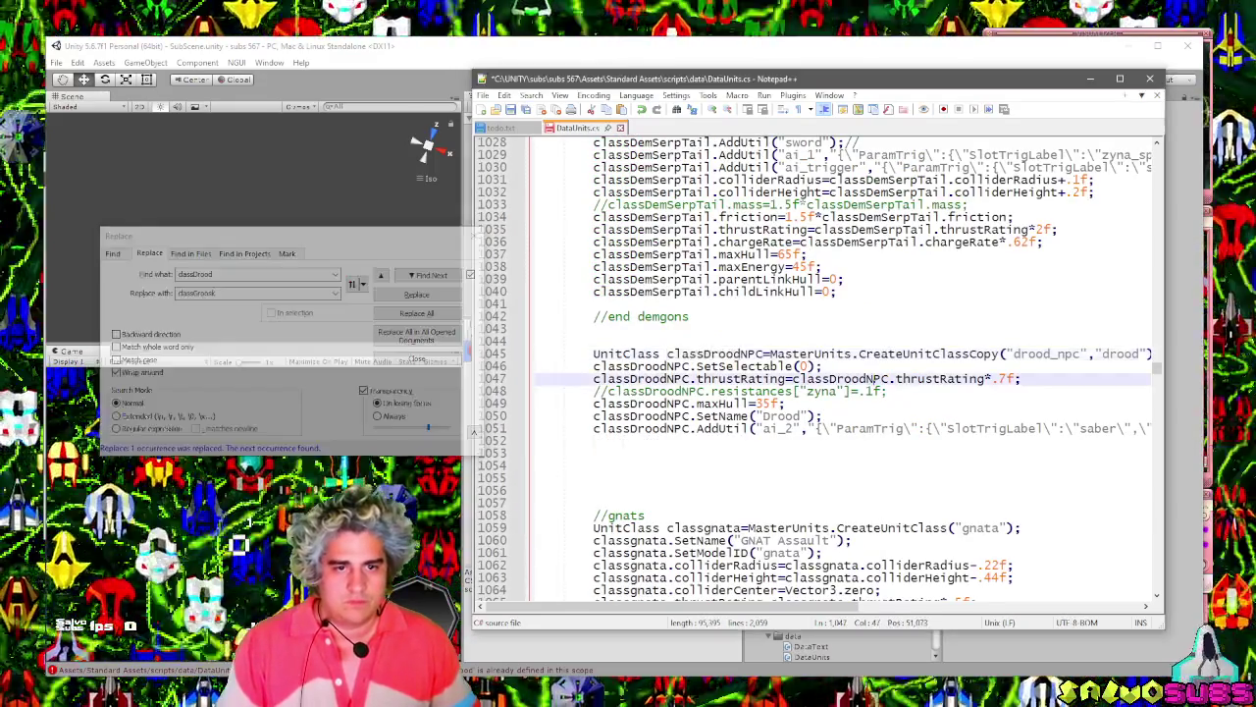
{"action": "key", "text": "ctrl+z"}
{"action": "key", "text": "ctrl+y"}
{"action": "scroll", "coordinate": [844, 378], "scroll_direction": "up", "scroll_amount": 7}
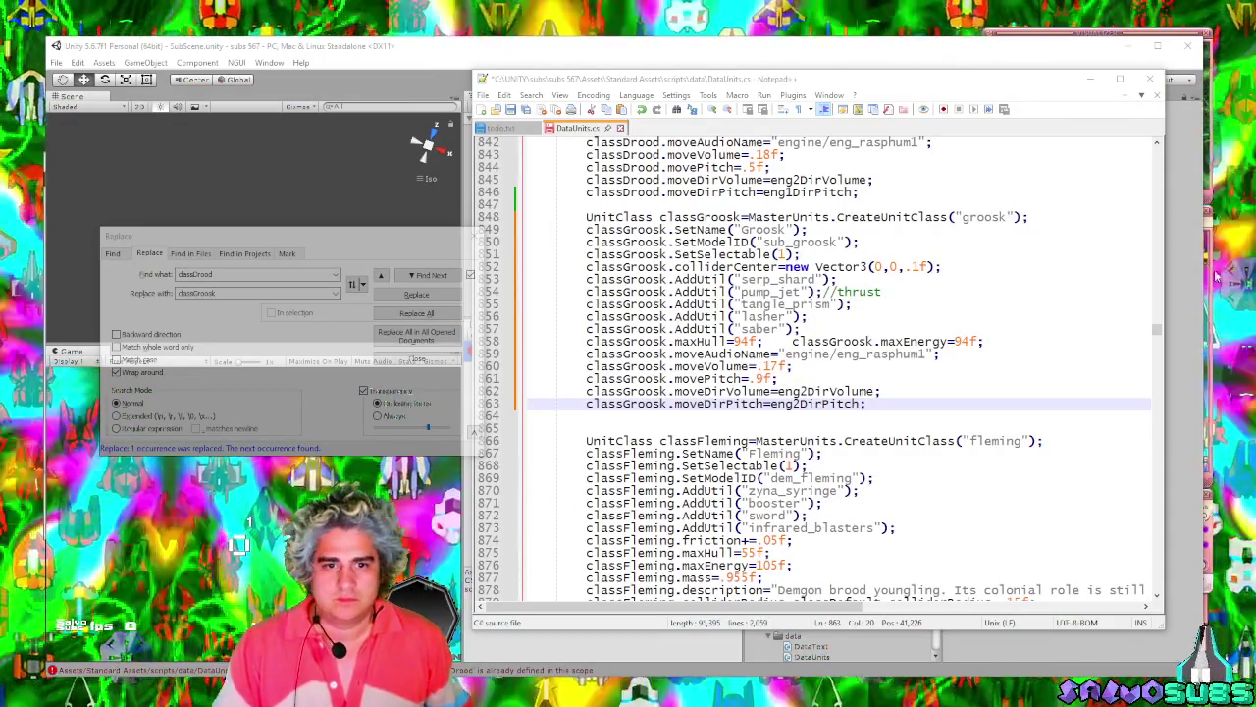
Save DataUnits.cs with the classGroosk rename and switch back to Unity.
{"action": "left_click", "coordinate": [872, 403]}
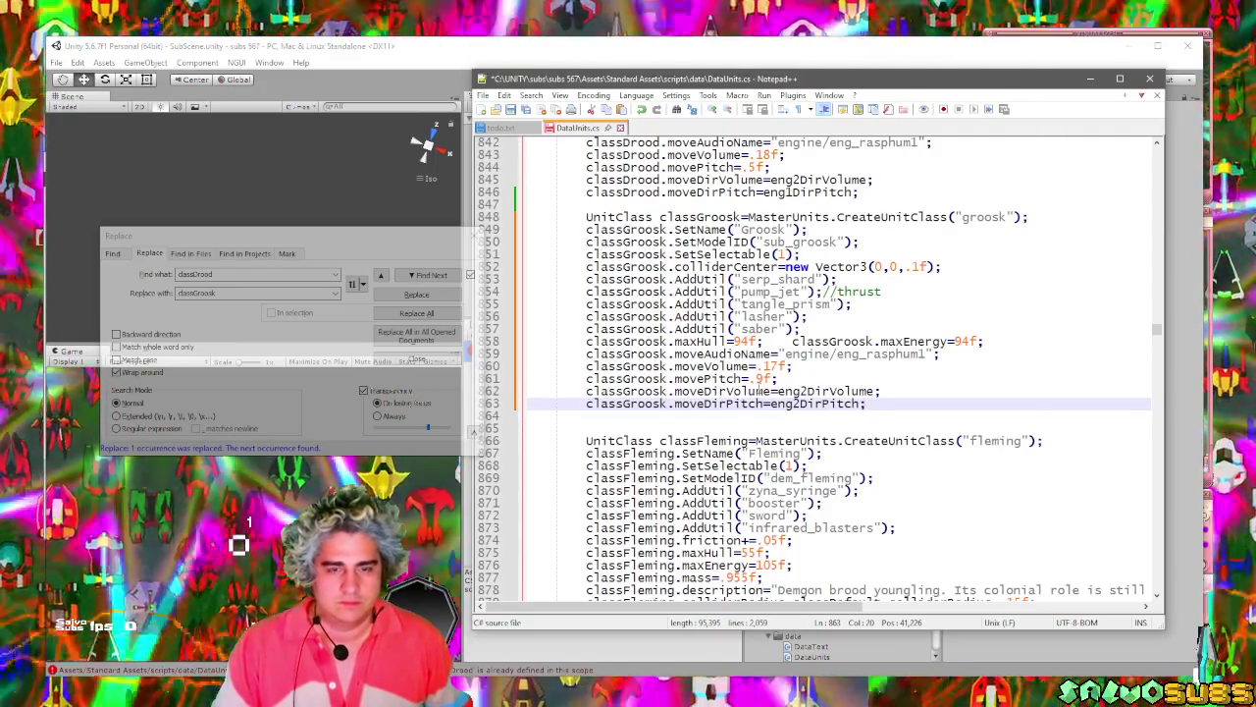
{"action": "left_click", "coordinate": [668, 404]}
{"action": "key", "text": "ctrl+s"}
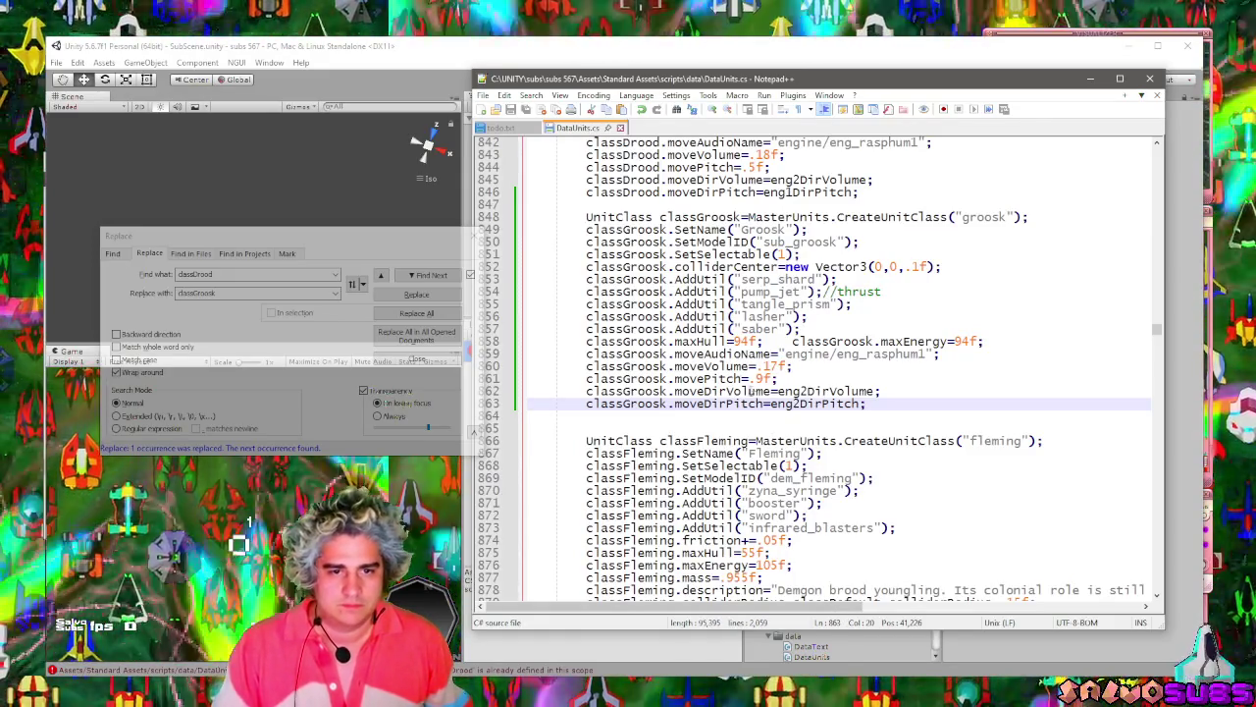
{"action": "double_click", "coordinate": [699, 379]}
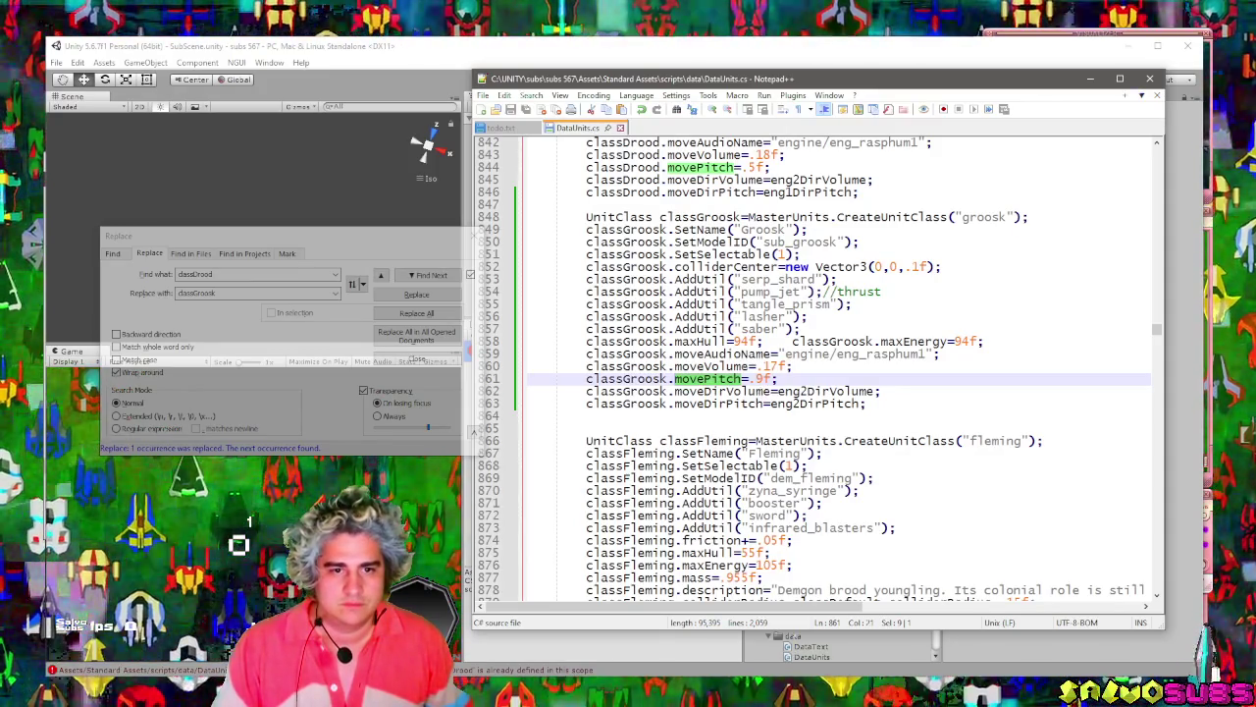
{"action": "left_click", "coordinate": [400, 50]}
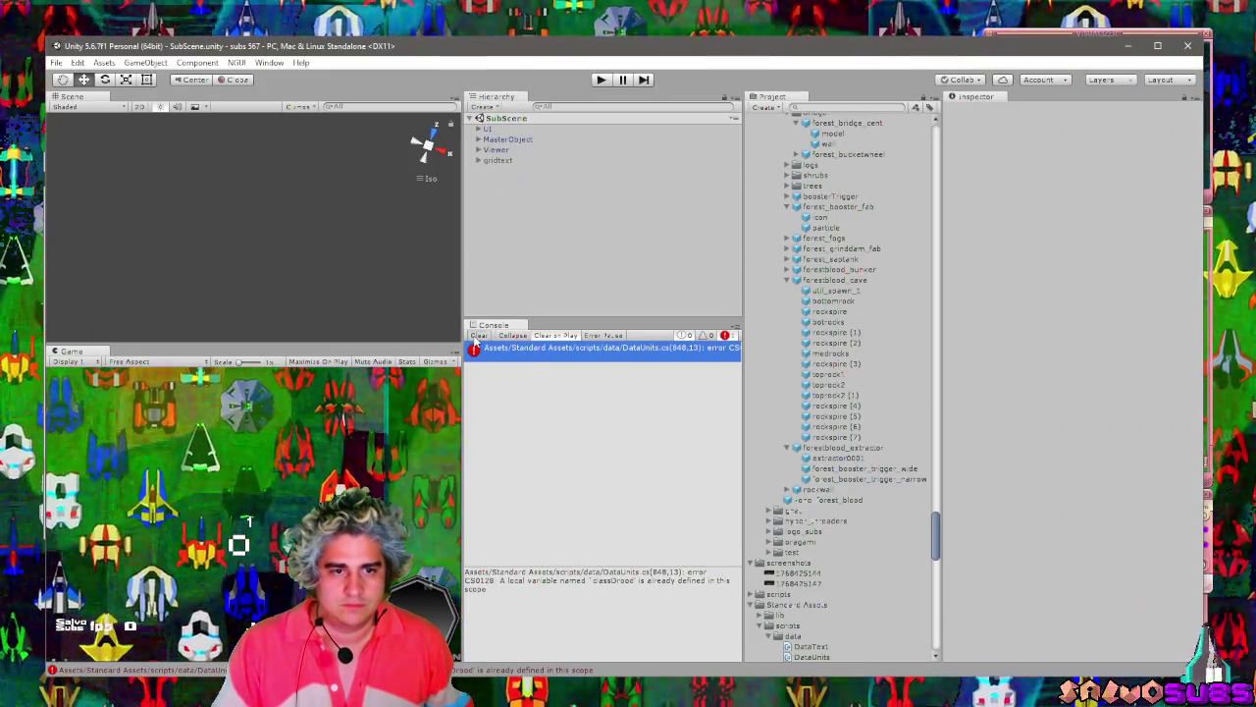
Clear the resolved classDrood error from the Unity console and check the code in Notepad++.
{"action": "left_click", "coordinate": [477, 336]}
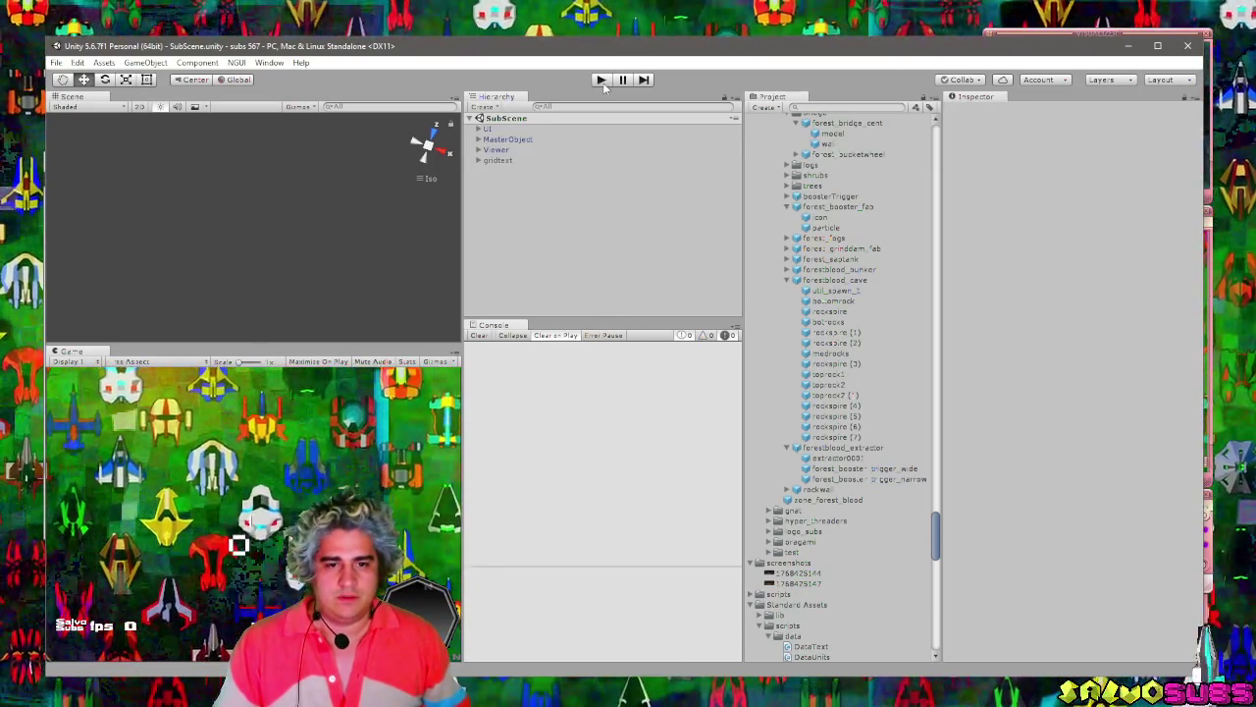
{"action": "key", "text": "alt+Tab"}
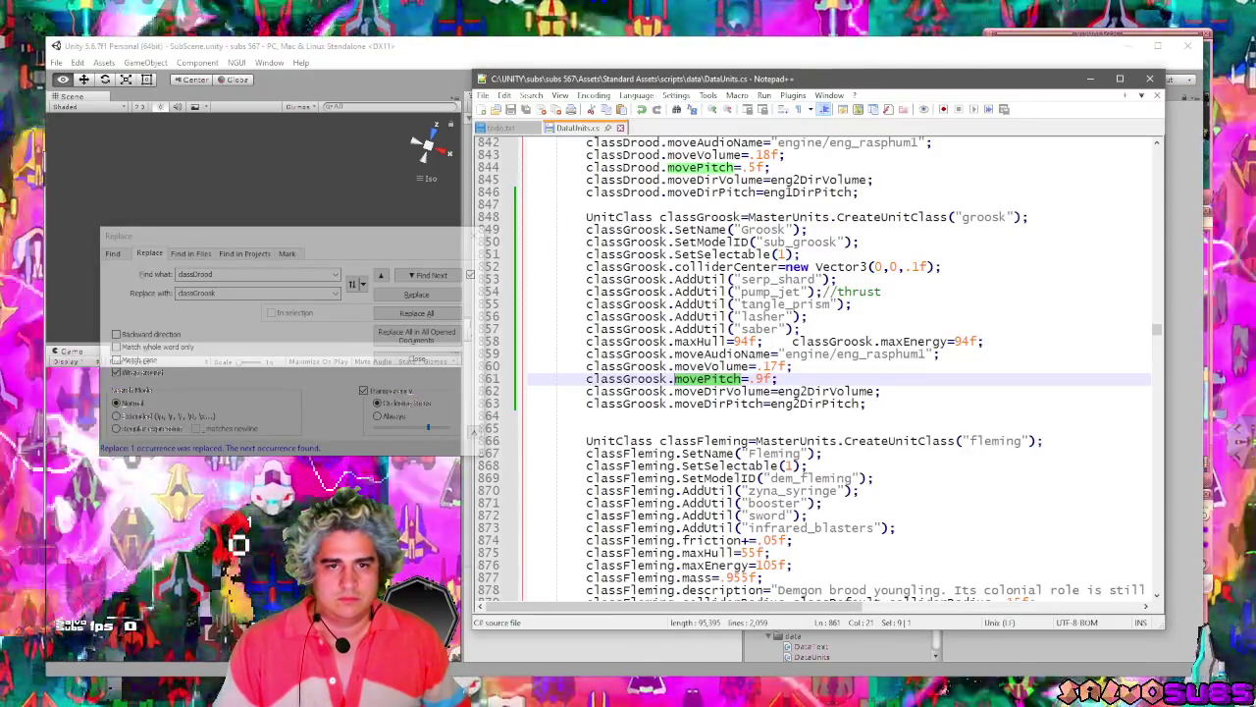
{"action": "key", "text": "alt+Tab"}
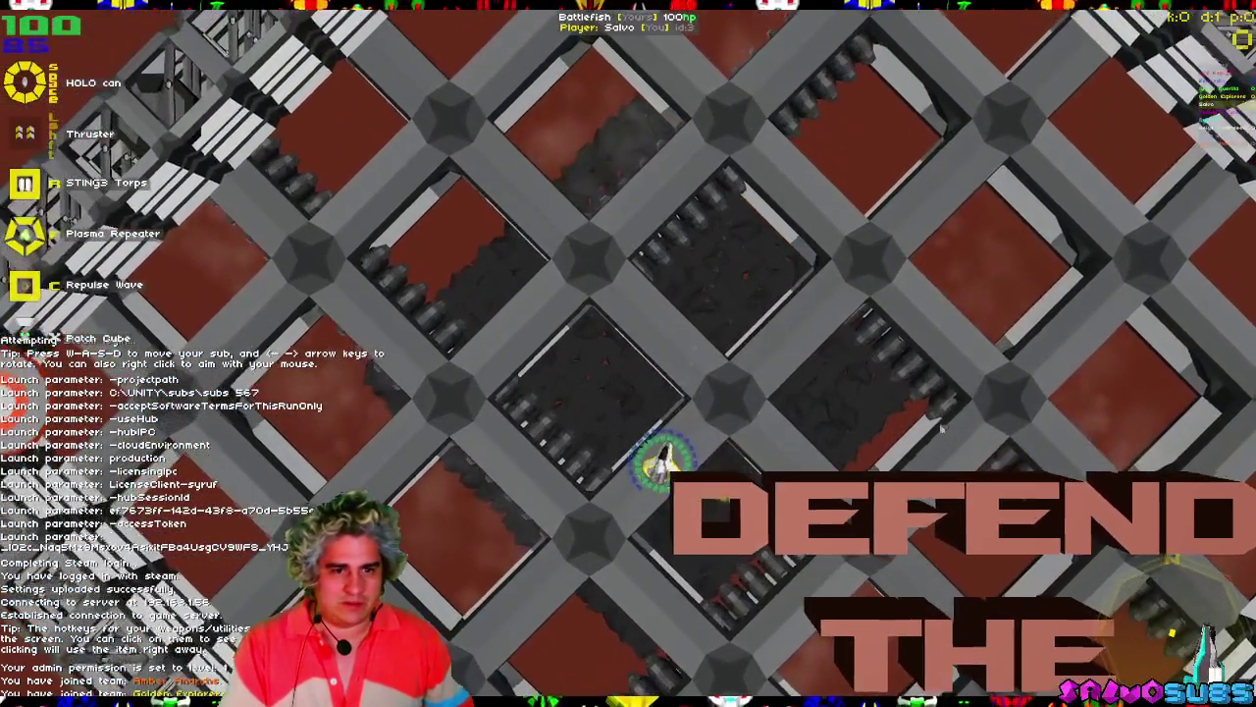
Fly the sub across the map, shooting up the asteroid and collecting its dropped pickups.
{"action": "key", "text": "w"}
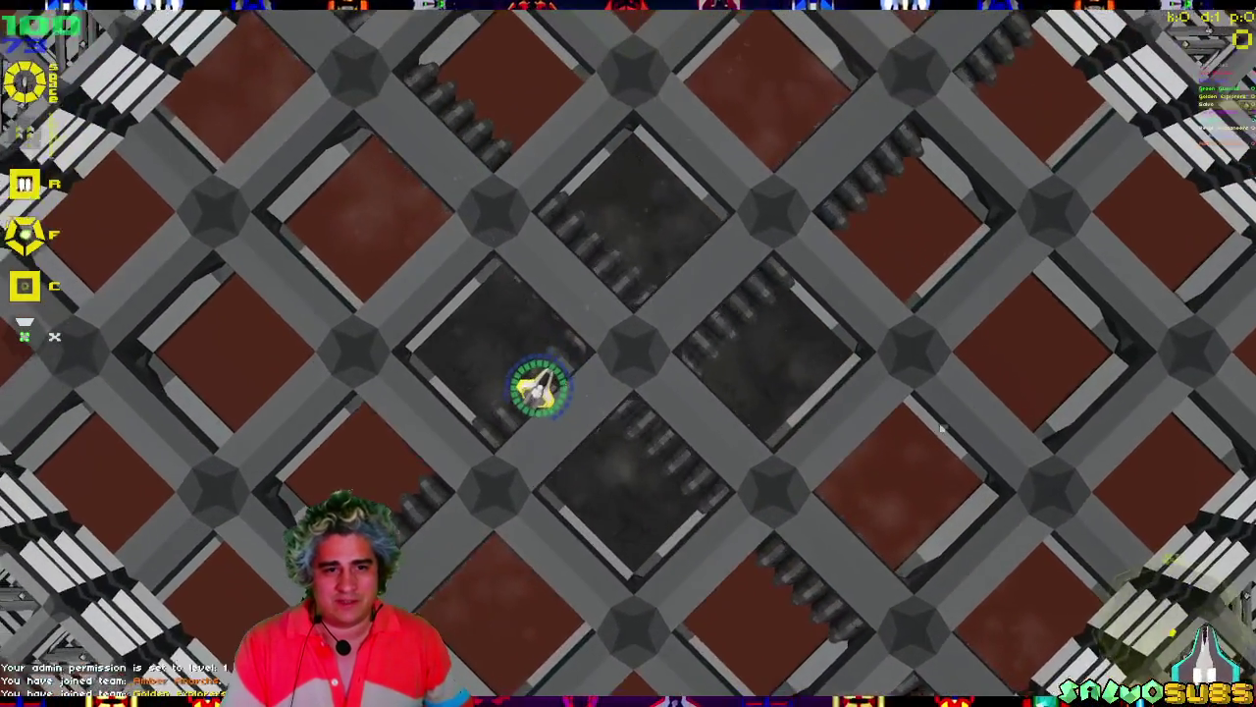
{"action": "key", "text": "w"}
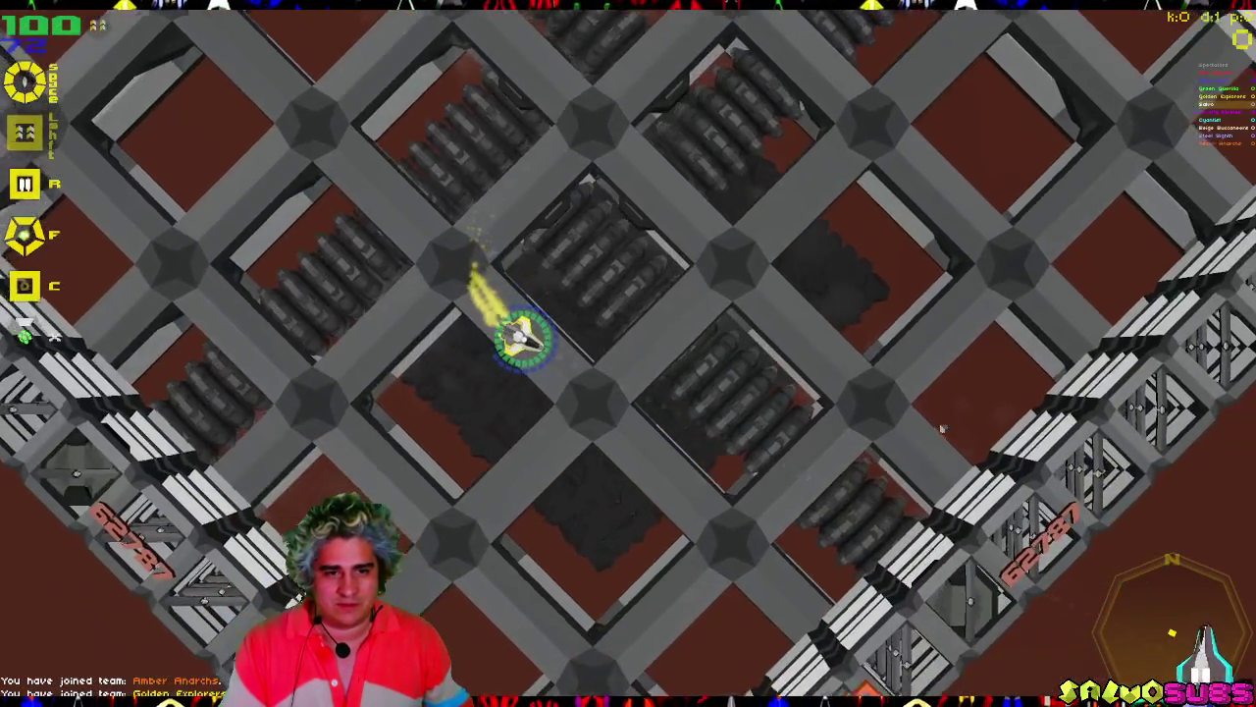
{"action": "key", "text": "w"}
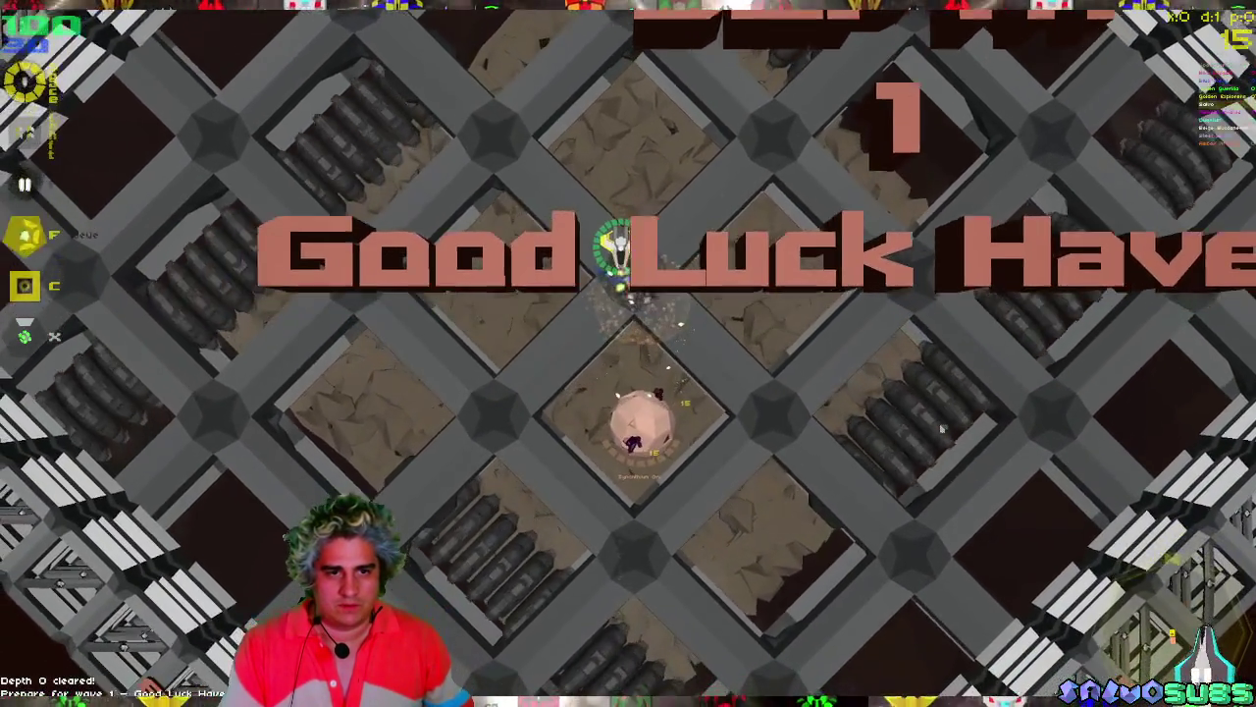
{"action": "key", "text": "space"}
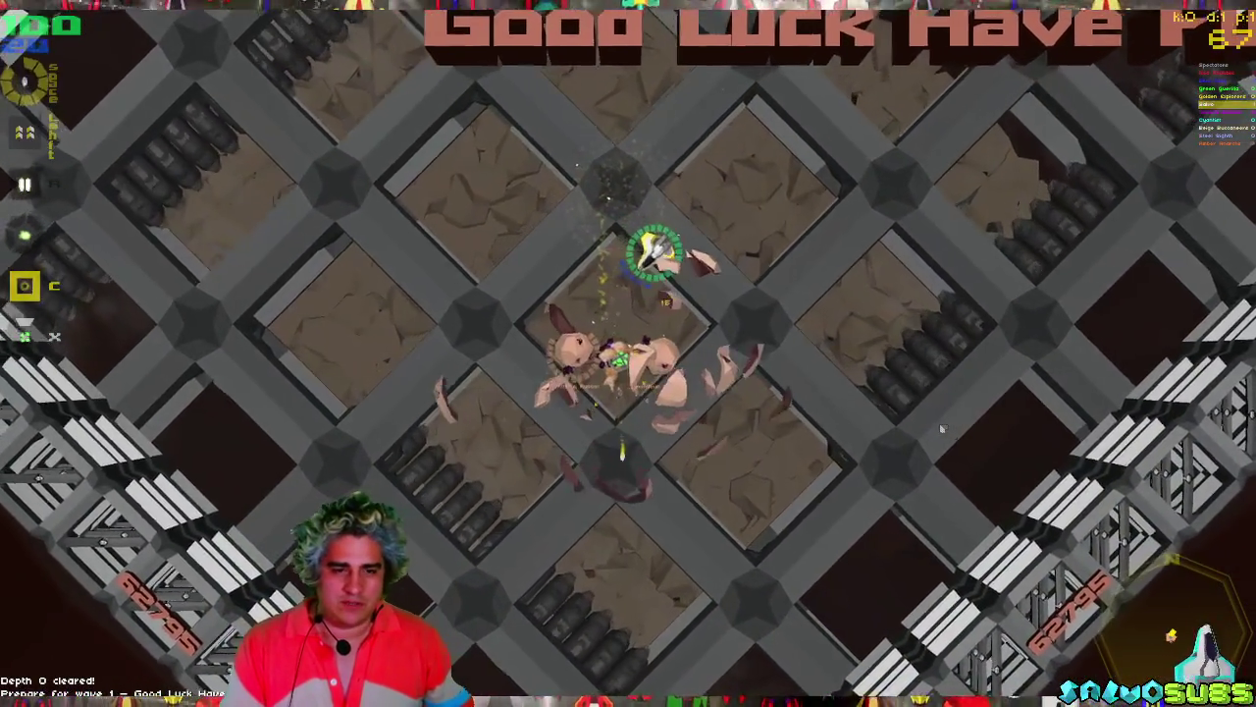
{"action": "key", "text": "space"}
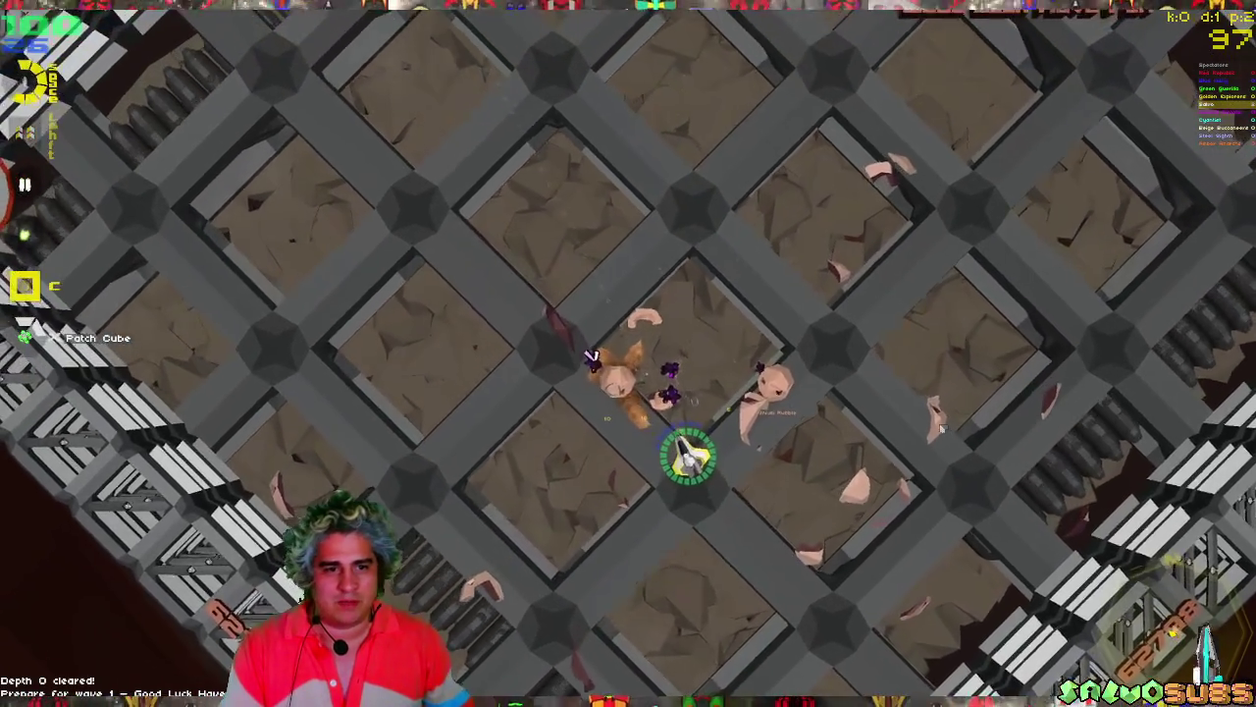
{"action": "key", "text": "w"}
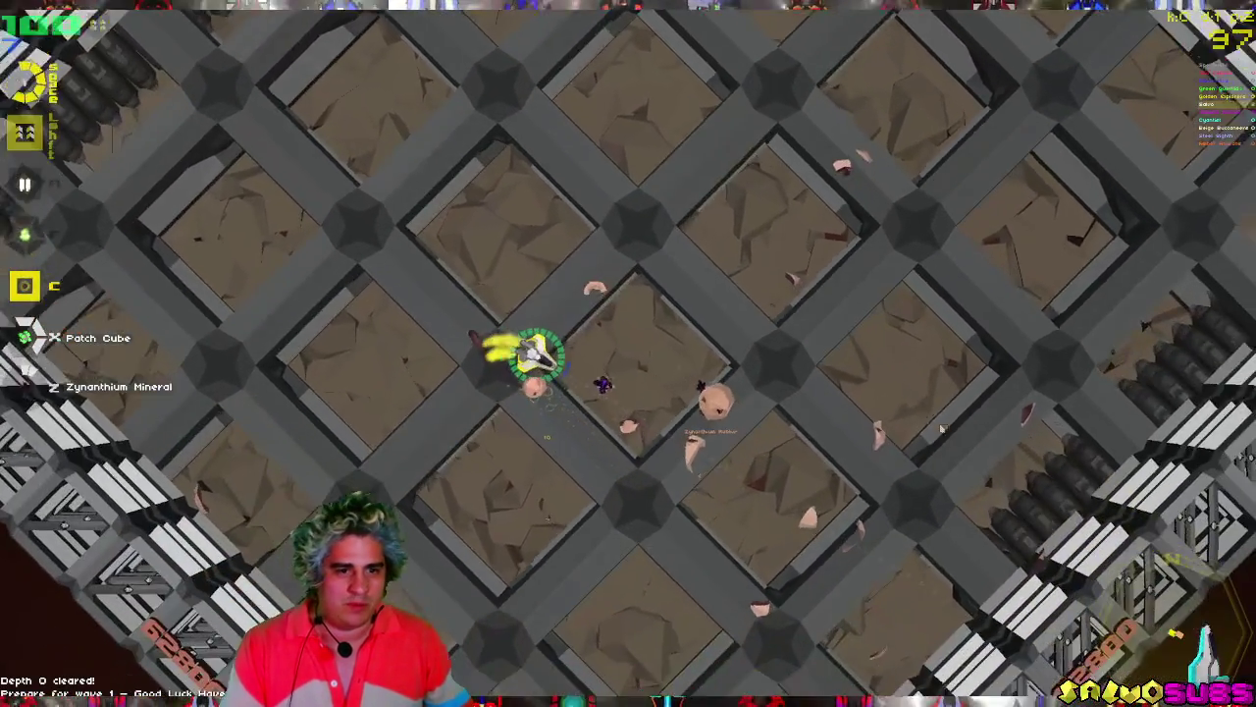
{"action": "key", "text": "w"}
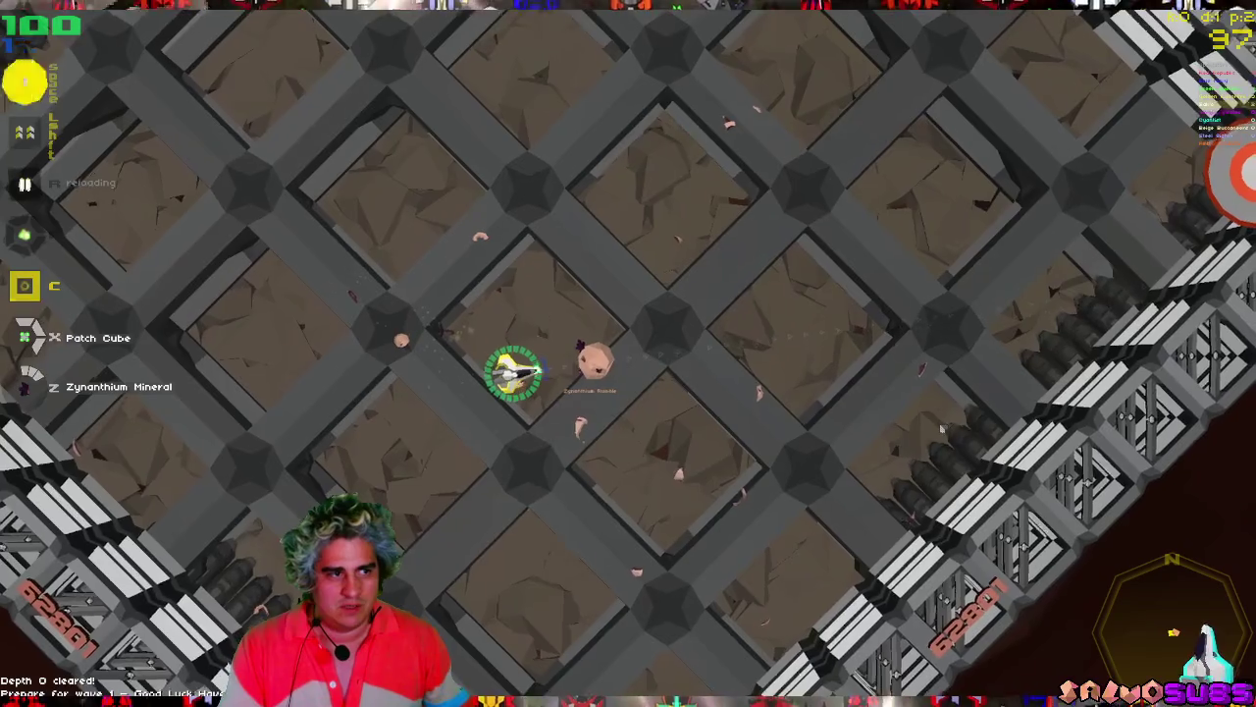
{"action": "key", "text": "w"}
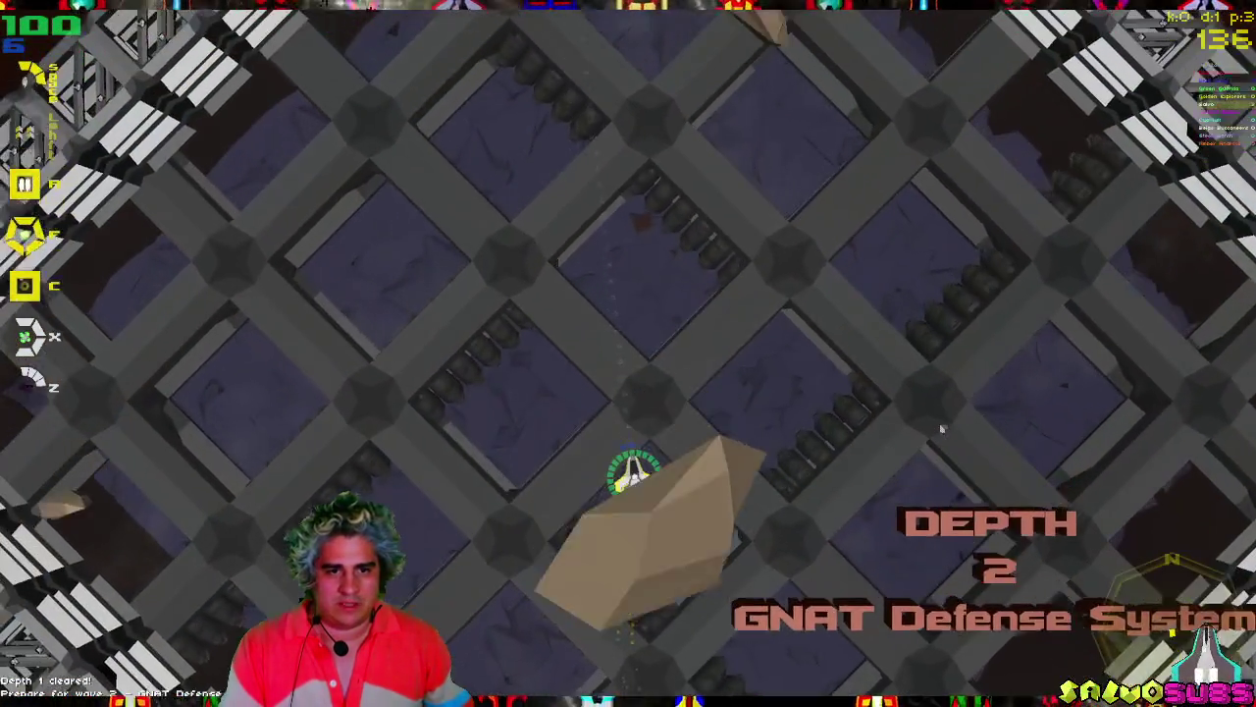
Thrust across the grid toward the GNAT enemies through Depth 2, then pause the game.
{"action": "key", "text": "w"}
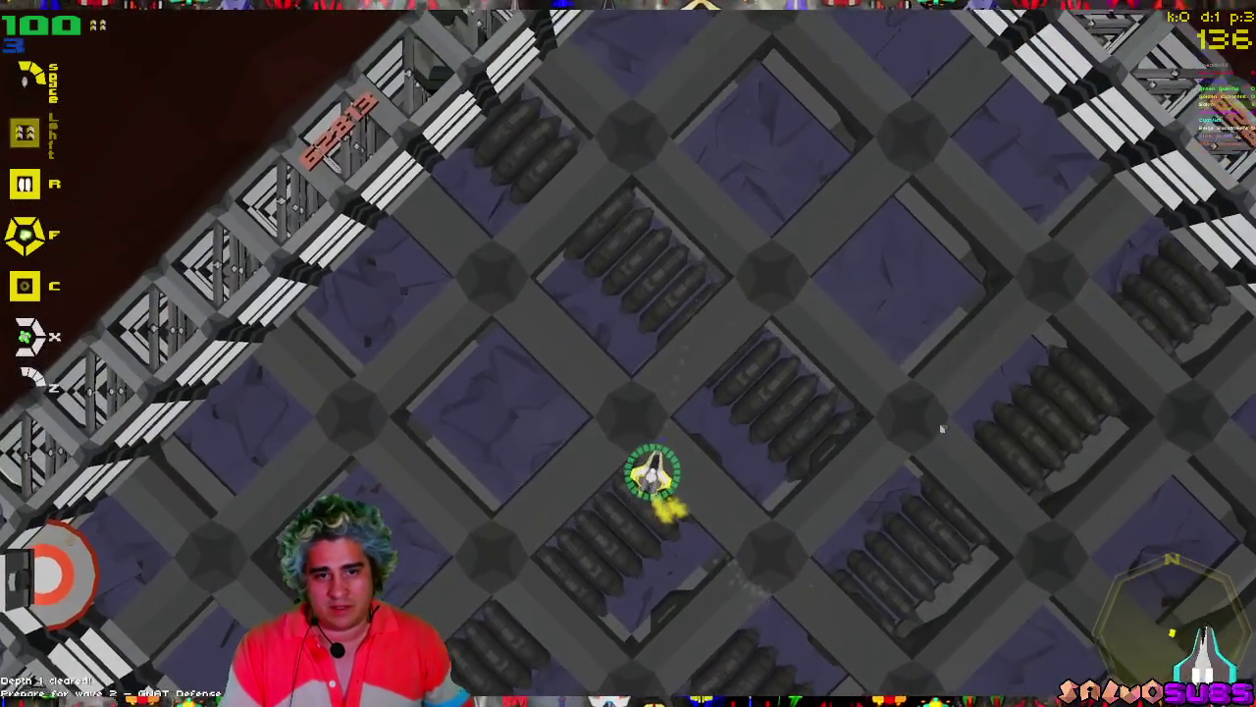
{"action": "key", "text": "w"}
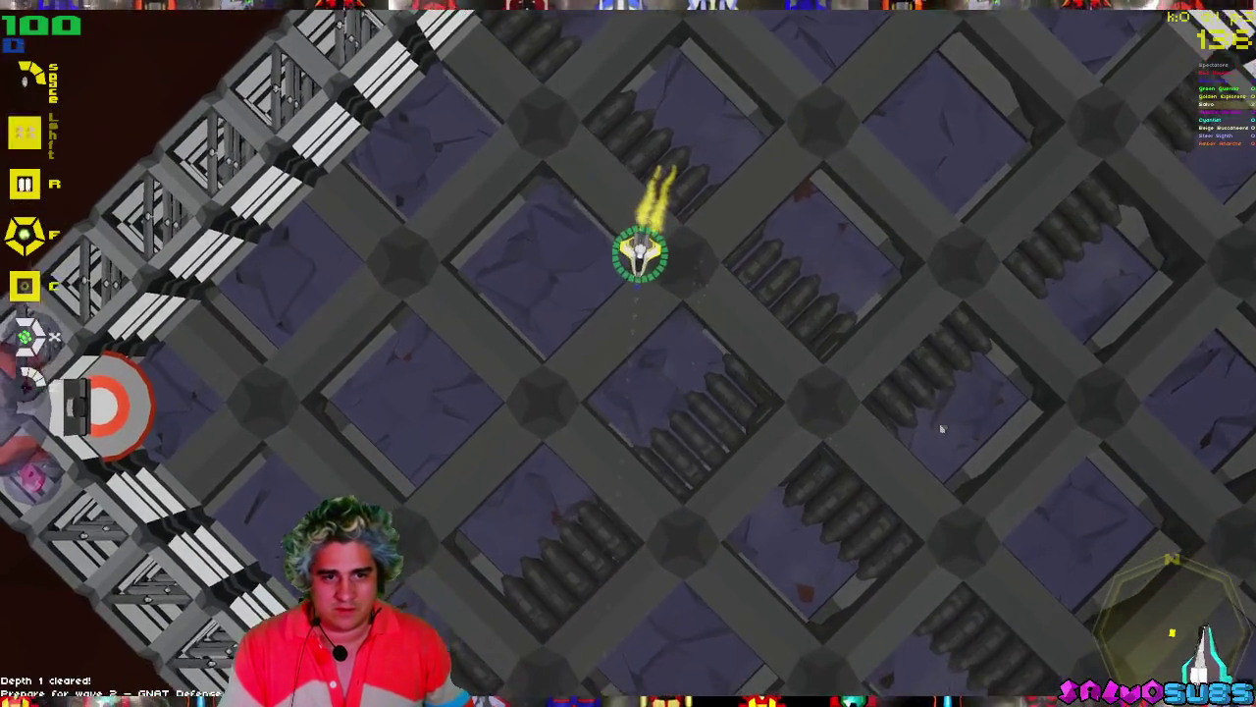
{"action": "key", "text": "w"}
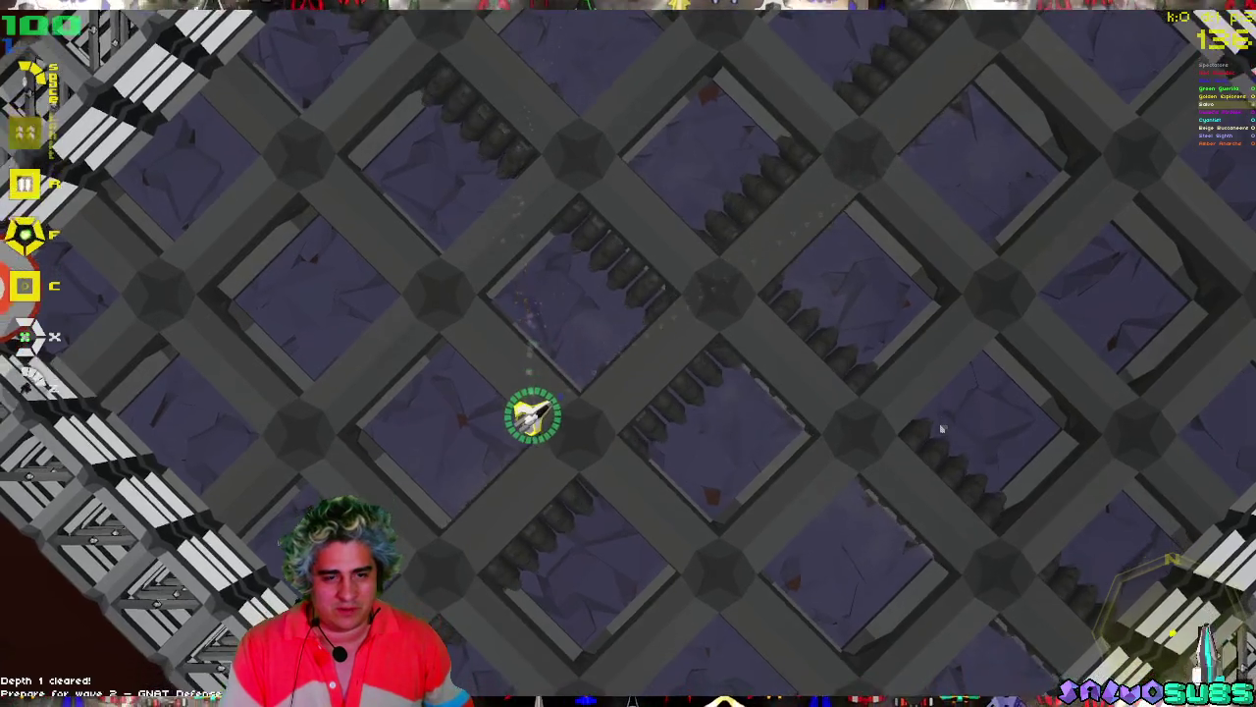
{"action": "key", "text": "w"}
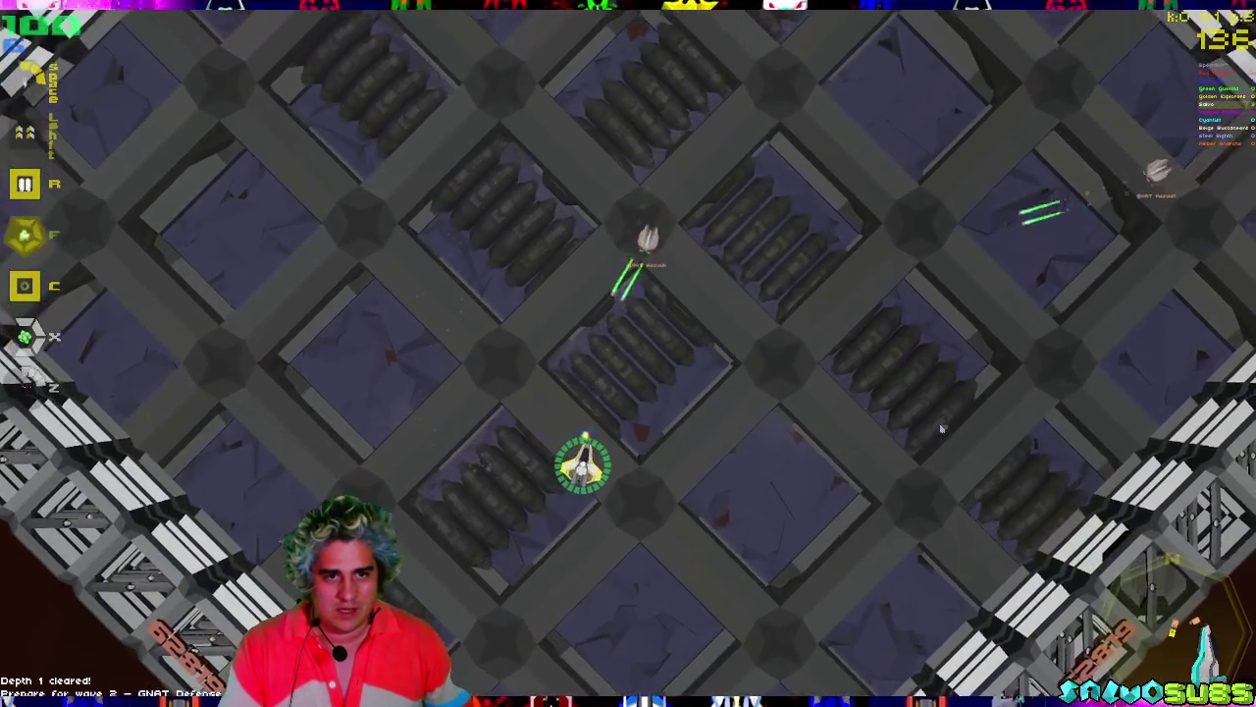
{"action": "key", "text": "w"}
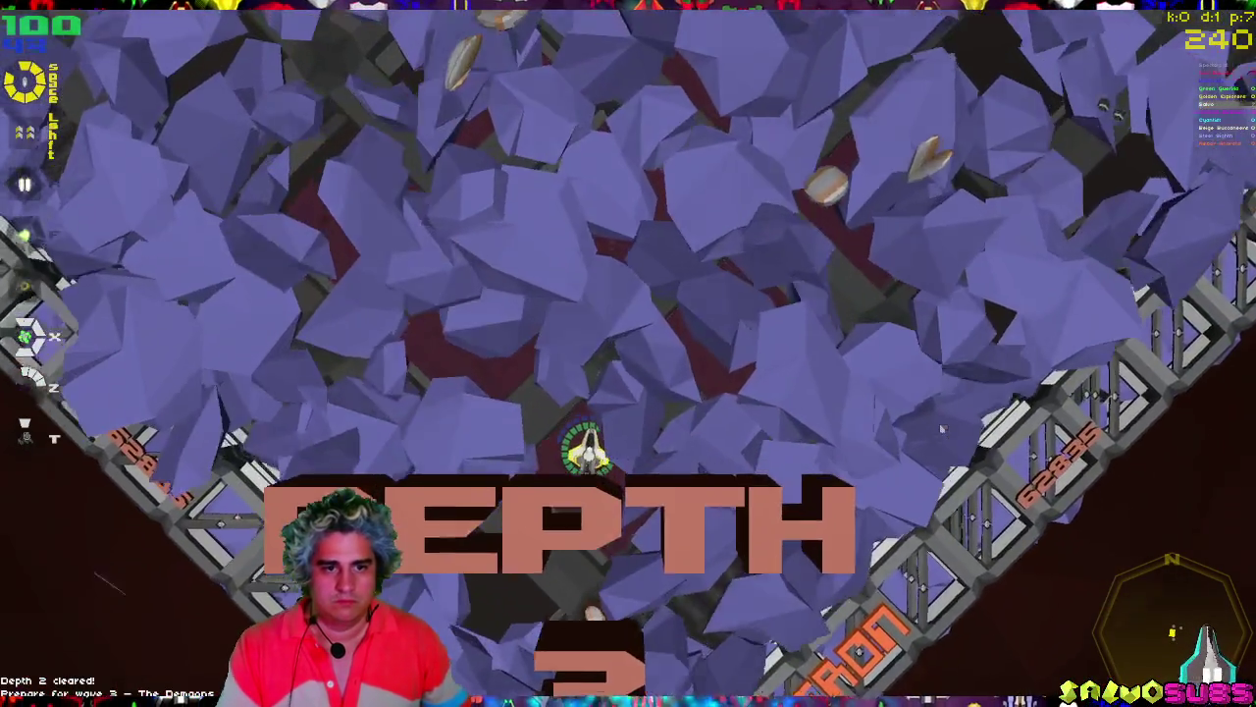
{"action": "key", "text": "Escape"}
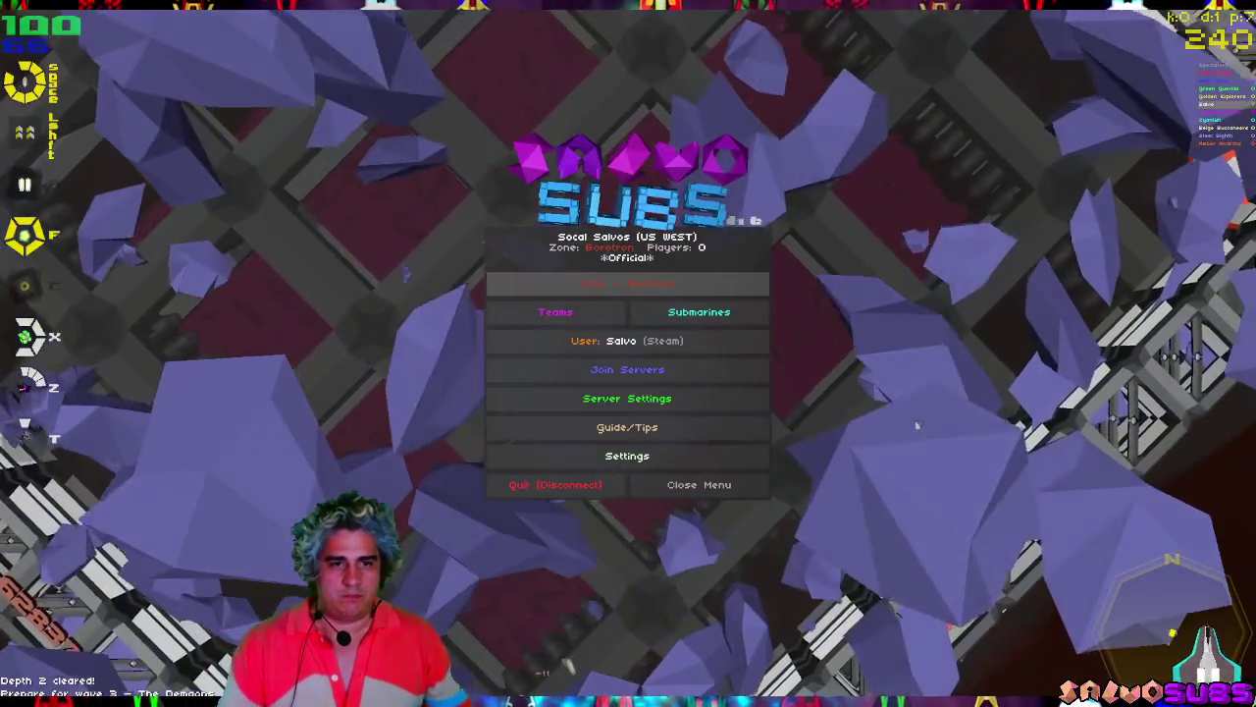
Restart the game from the pause menu's server settings and auto-join a team.
{"action": "key", "text": "Escape"}
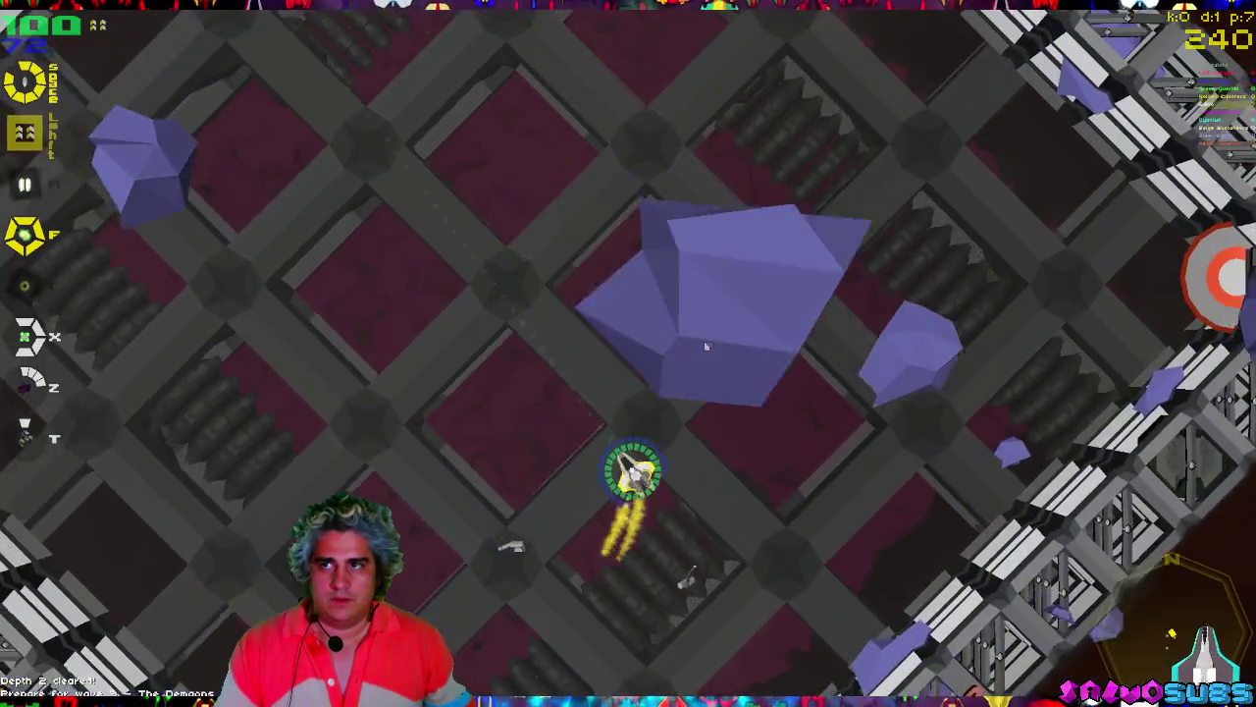
{"action": "key", "text": "Escape"}
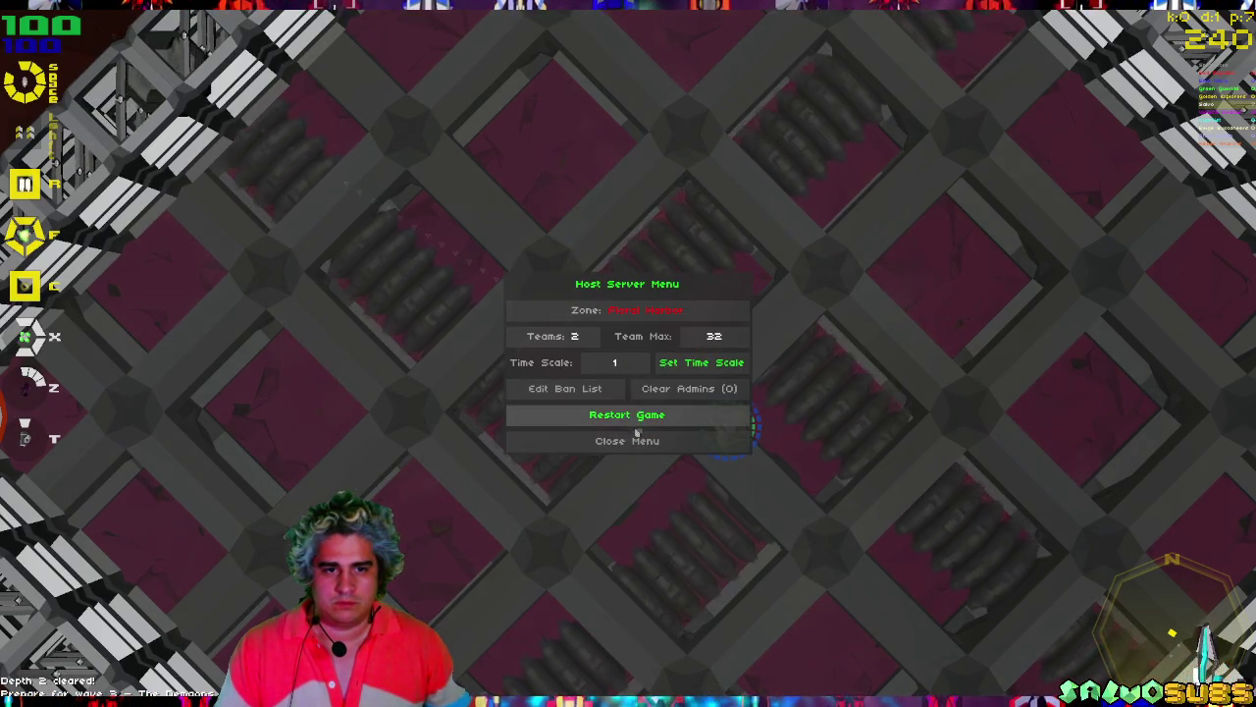
{"action": "left_click", "coordinate": [636, 415]}
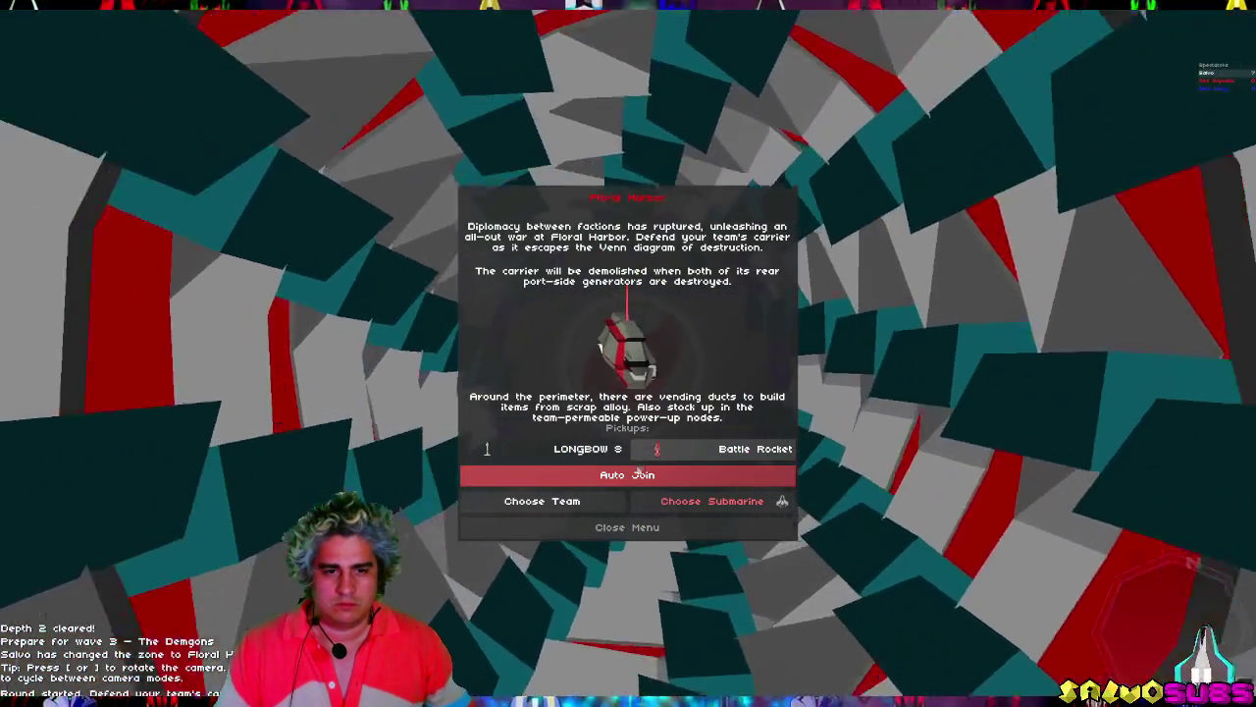
{"action": "left_click", "coordinate": [638, 478]}
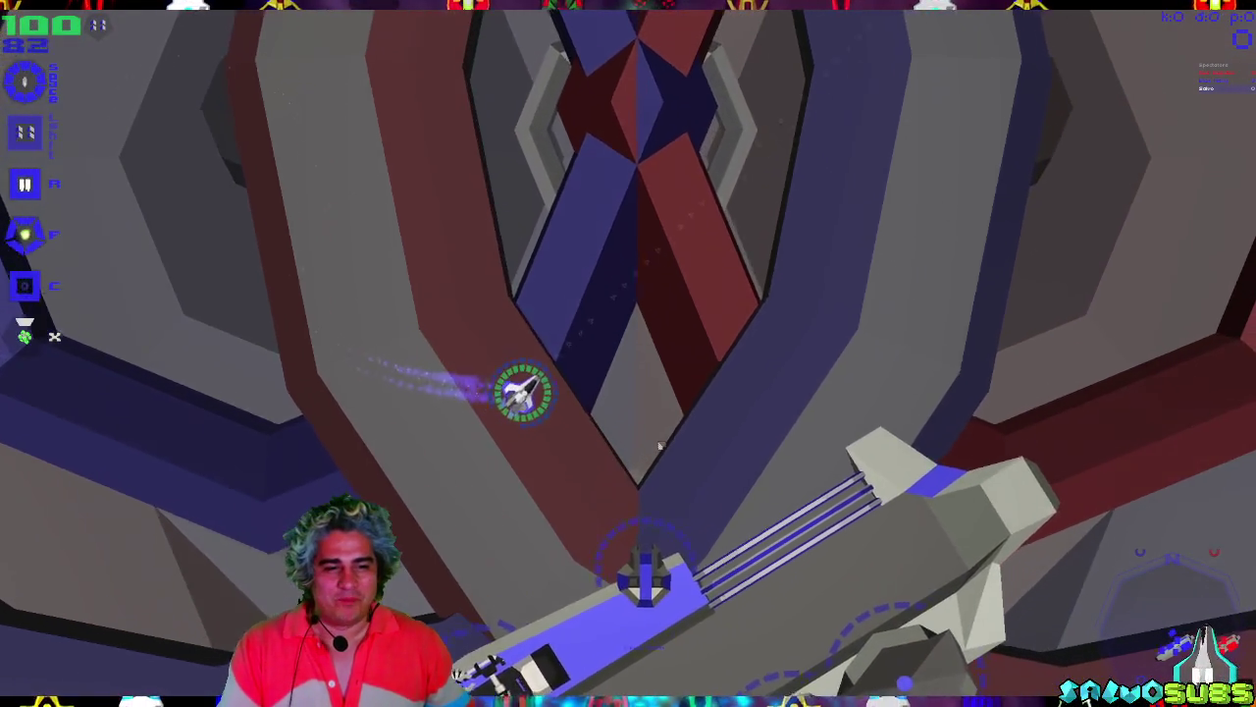
Open the job tree's Submarine Classes list and toggle the Groosk class details to inspect it.
{"action": "key", "text": "j"}
{"action": "key", "text": "2"}
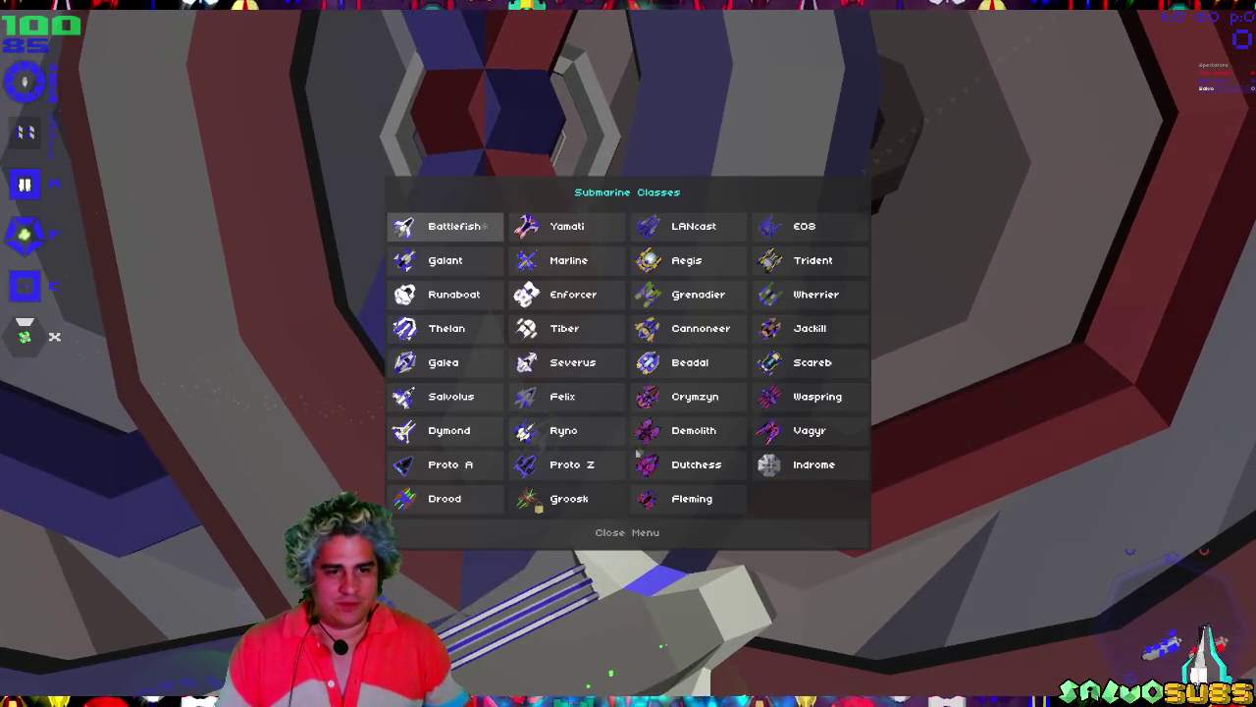
{"action": "left_click", "coordinate": [575, 499]}
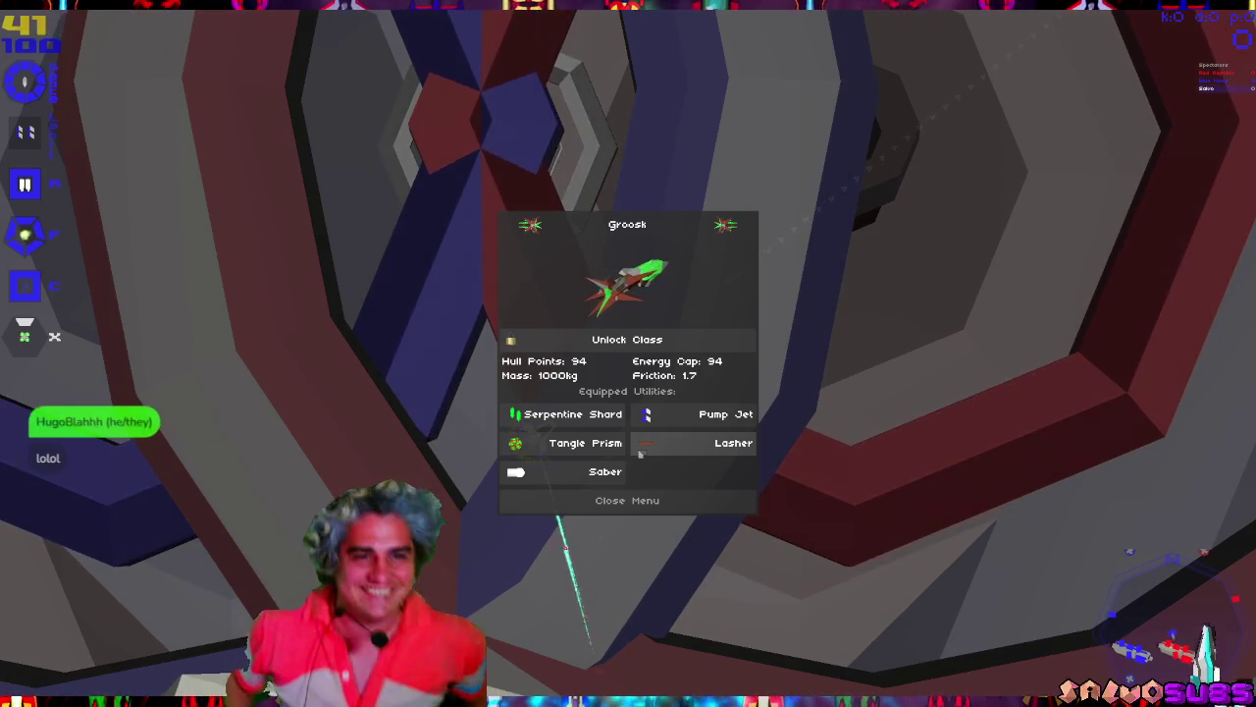
{"action": "left_click", "coordinate": [627, 284]}
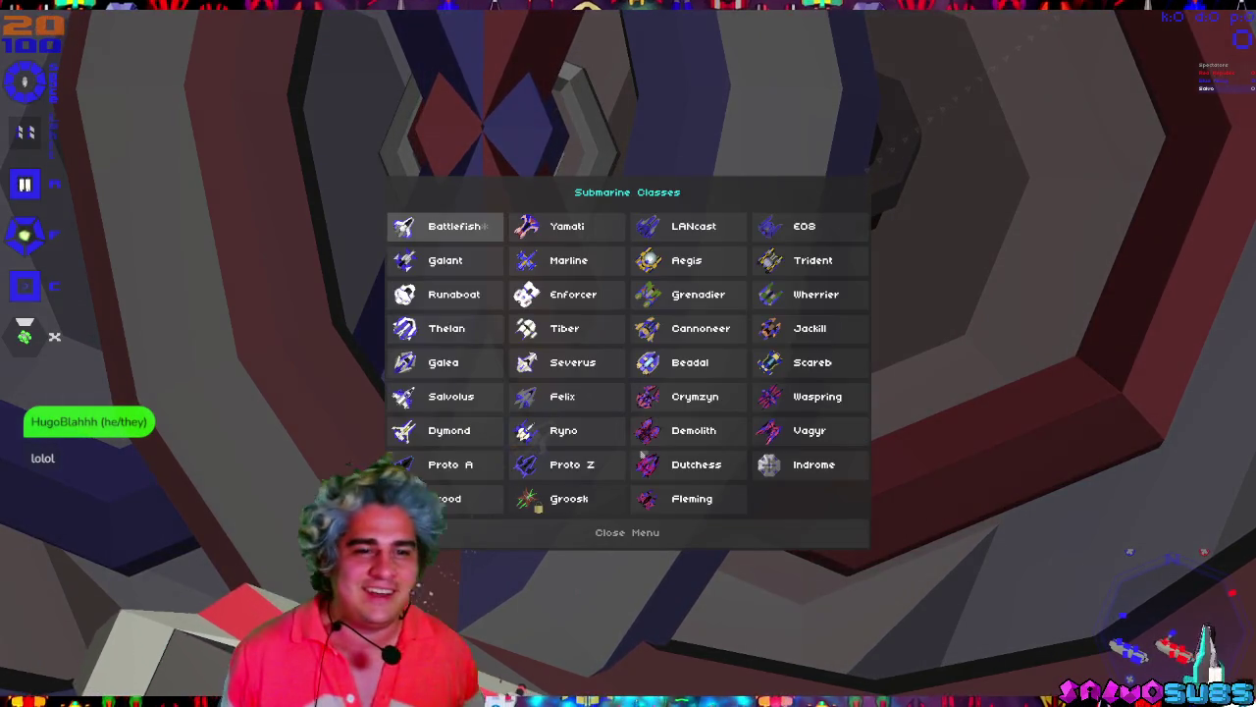
{"action": "left_click", "coordinate": [565, 497]}
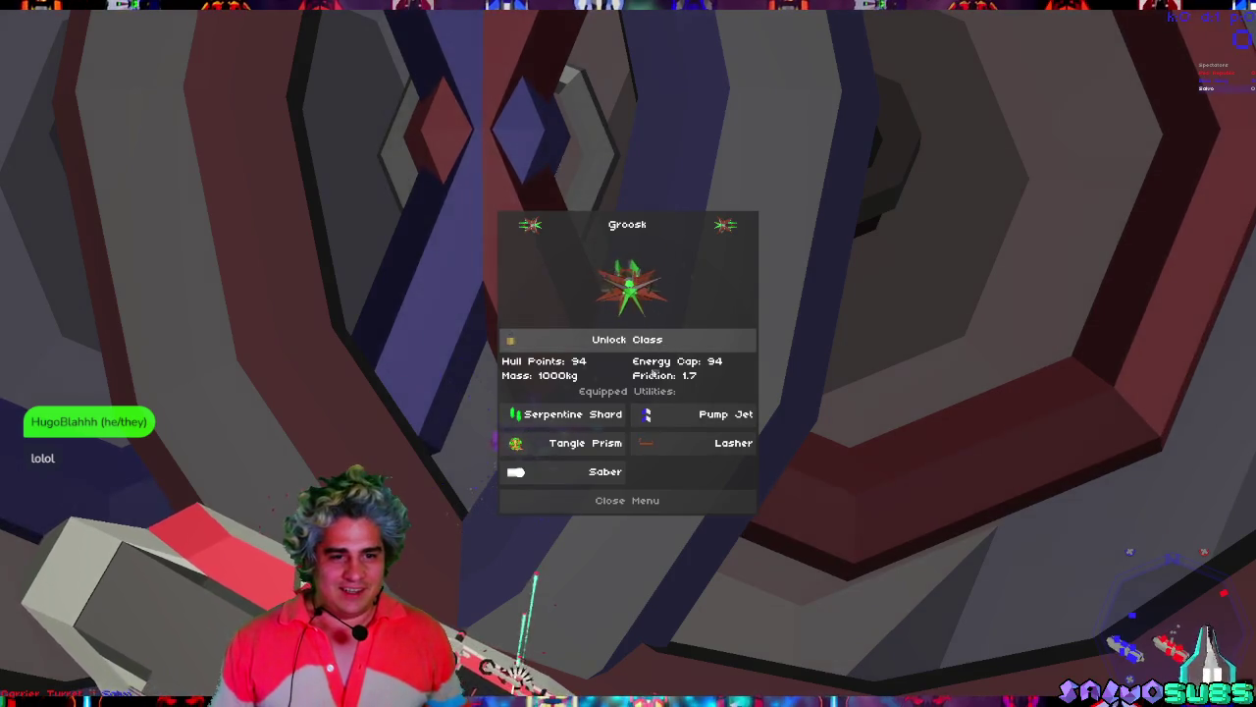
{"action": "left_click", "coordinate": [627, 284]}
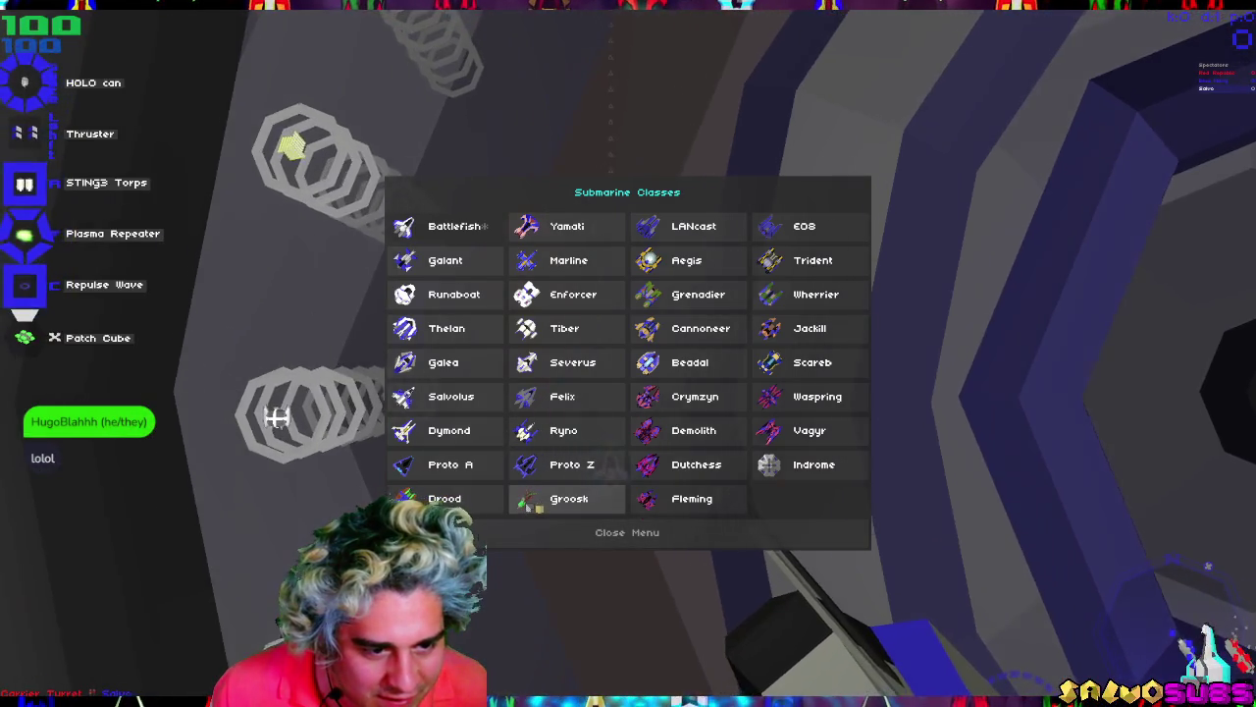
{"action": "left_click", "coordinate": [527, 508]}
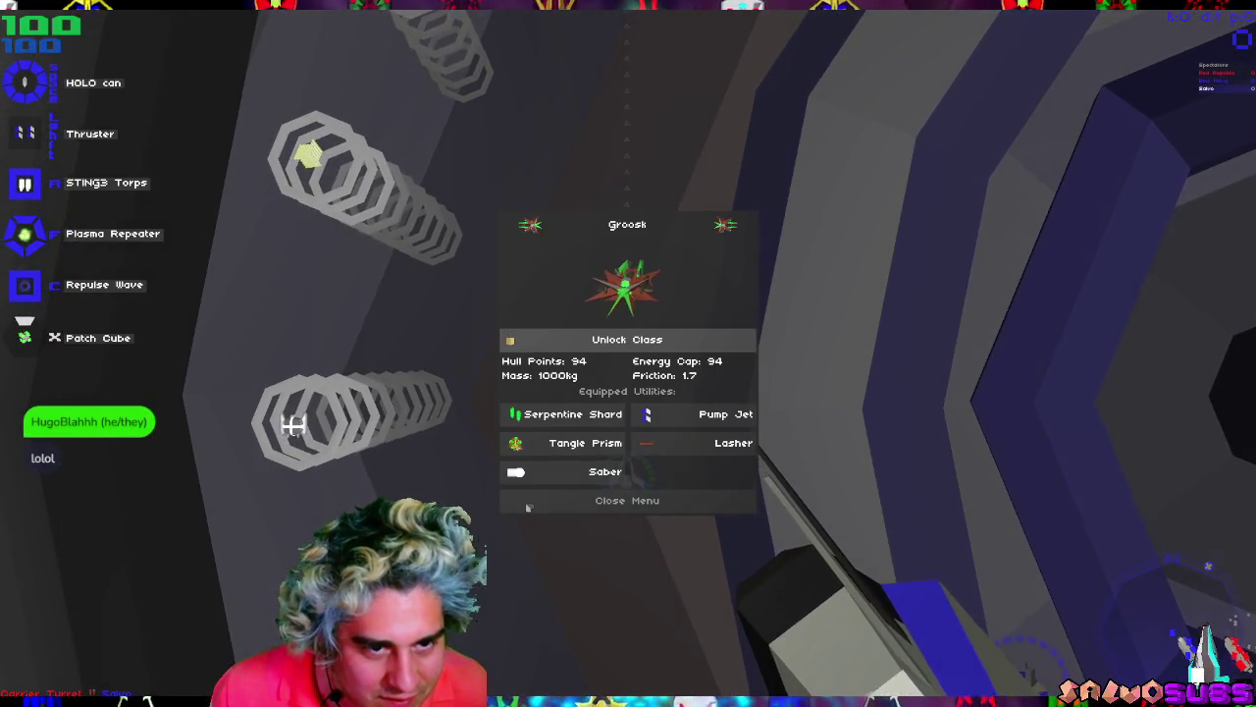
{"action": "left_click", "coordinate": [527, 507]}
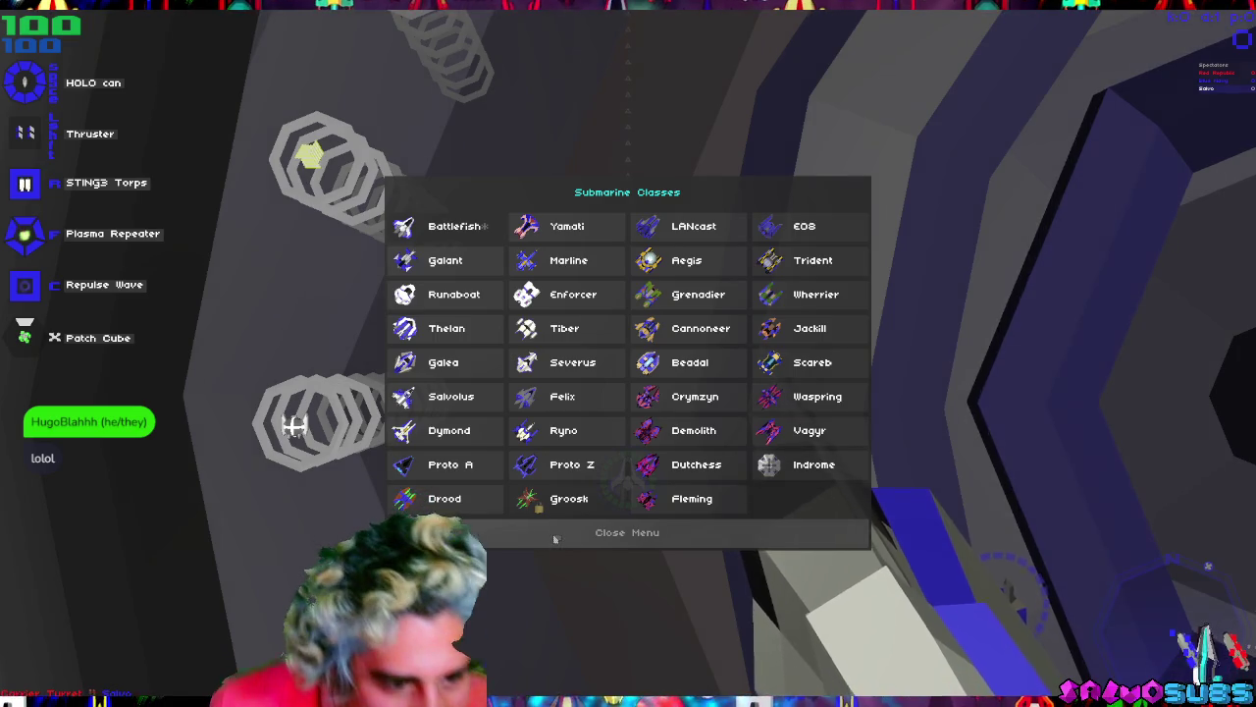
Recheck Groosk's equipped utilities, including Saber, then close the submarine class list.
{"action": "left_click", "coordinate": [561, 502]}
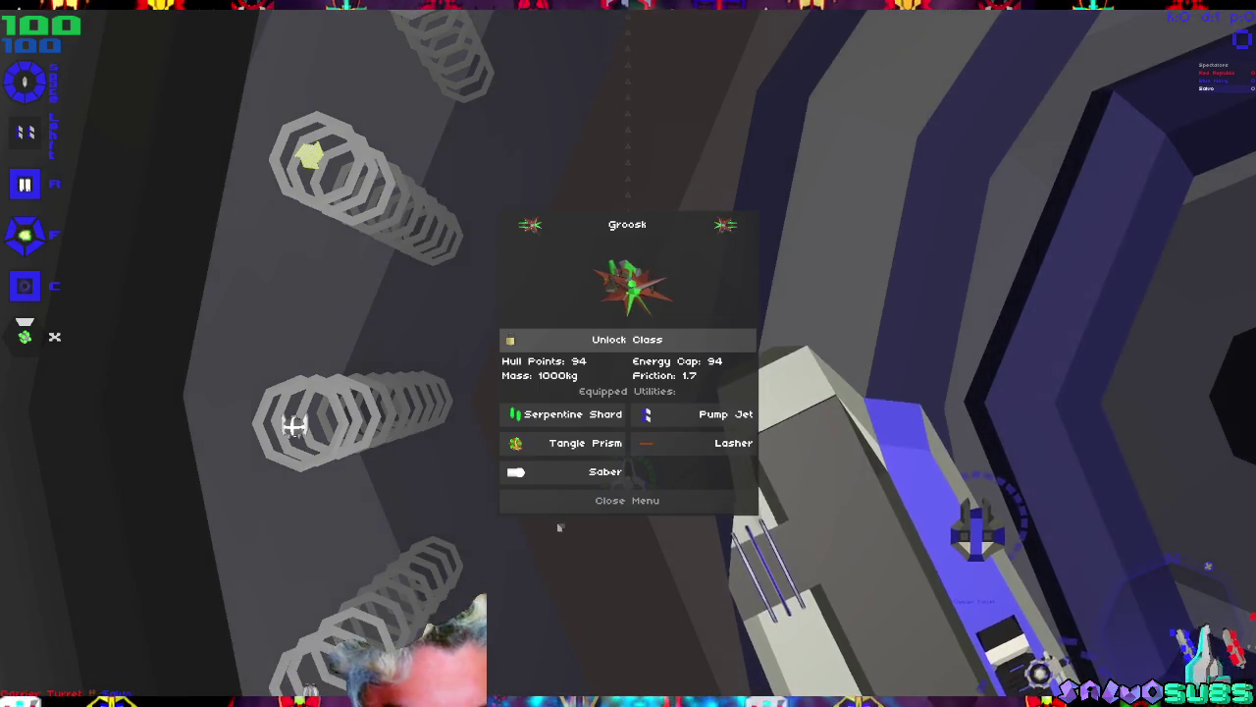
{"action": "left_click", "coordinate": [562, 503]}
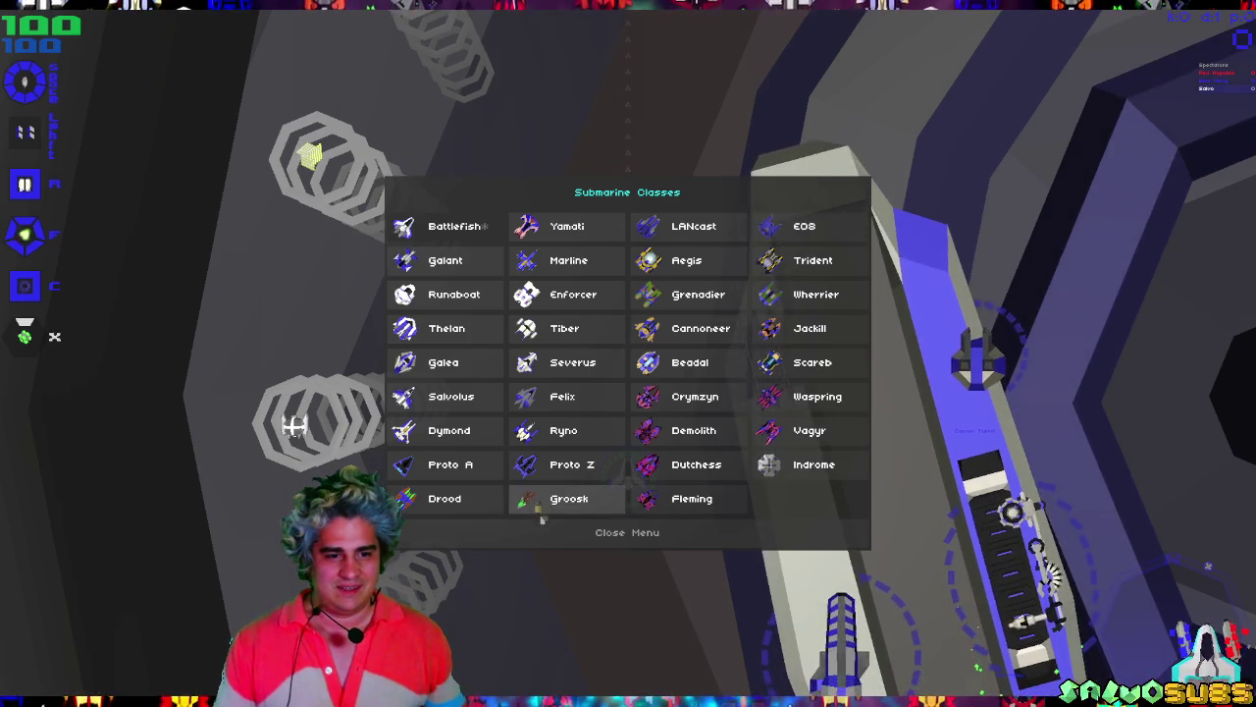
{"action": "left_click", "coordinate": [546, 504]}
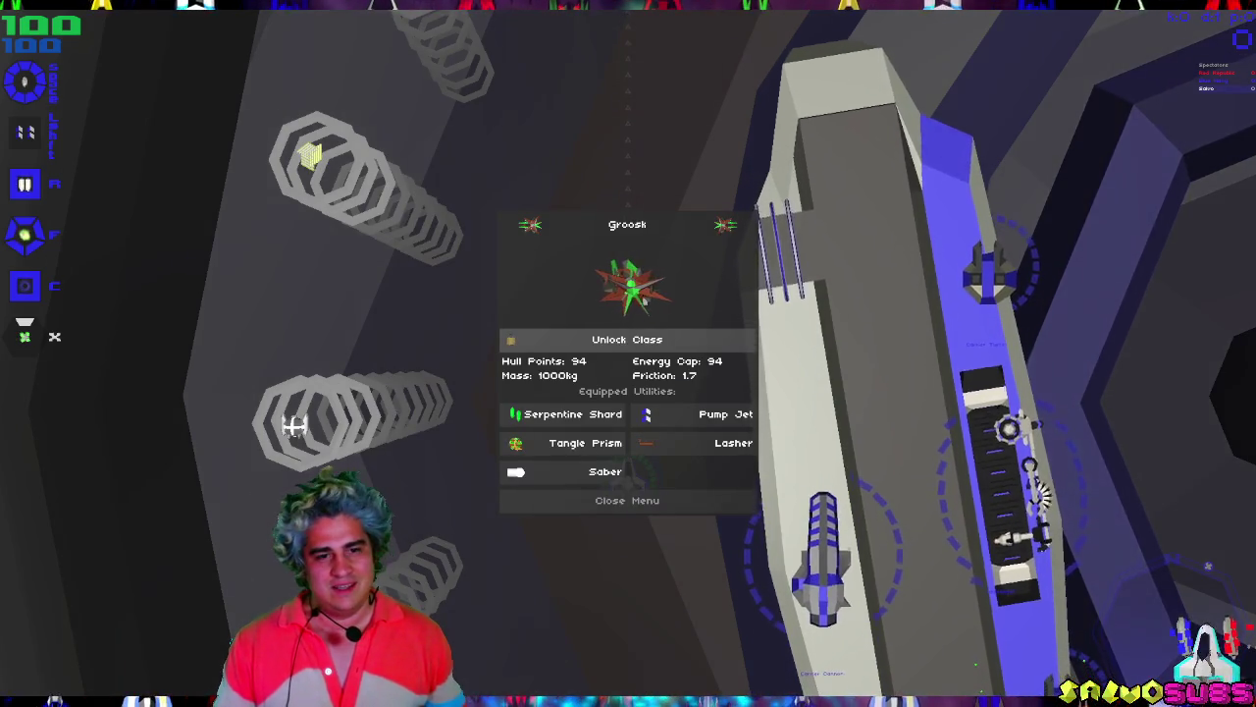
{"action": "left_click", "coordinate": [662, 511]}
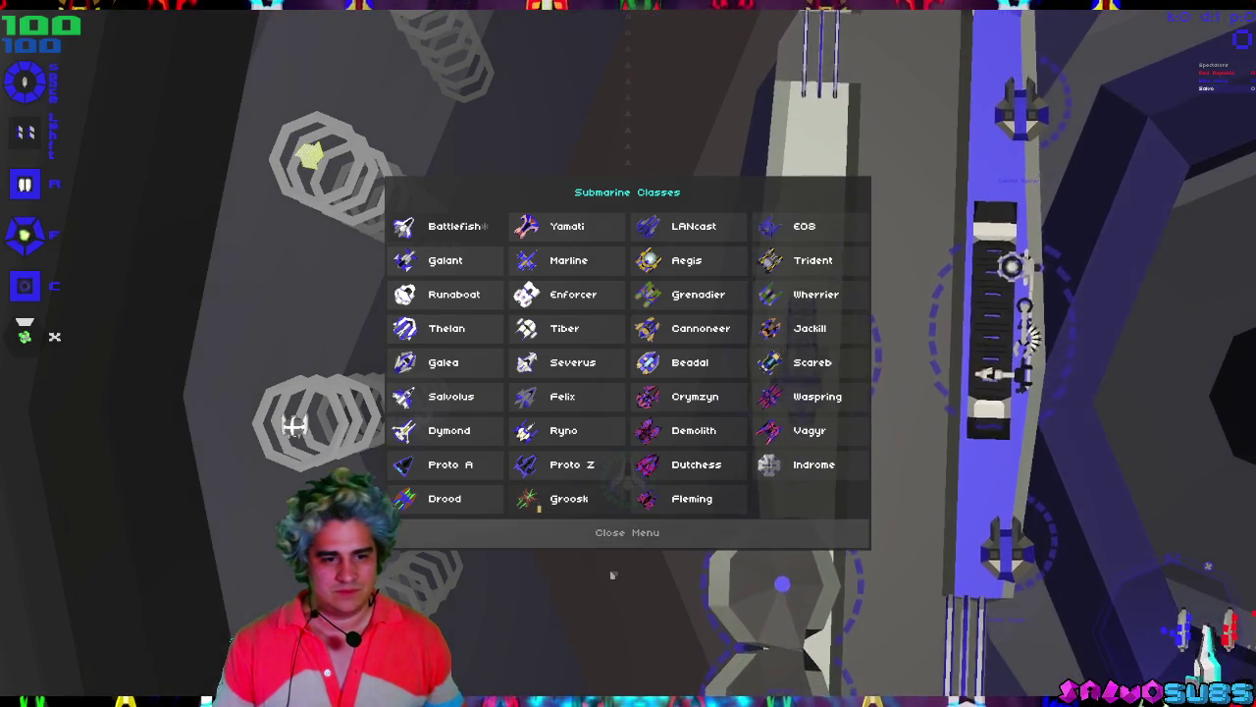
{"action": "left_click", "coordinate": [567, 498]}
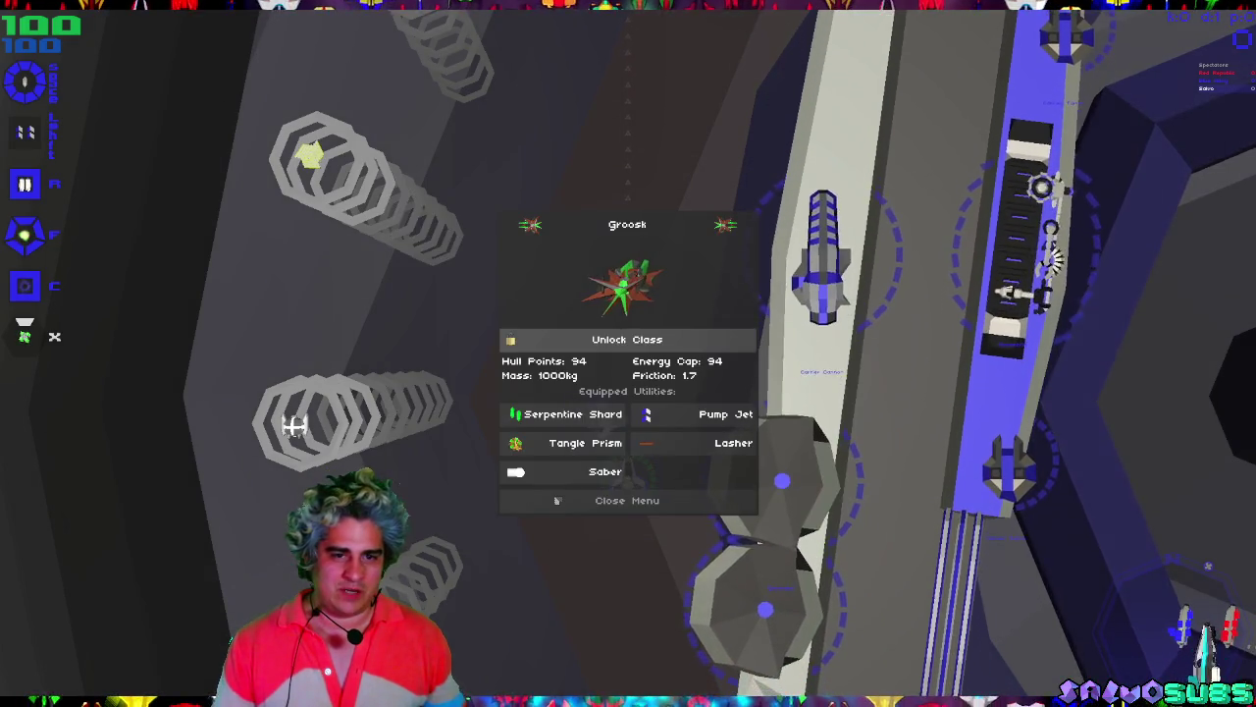
{"action": "left_click", "coordinate": [724, 229]}
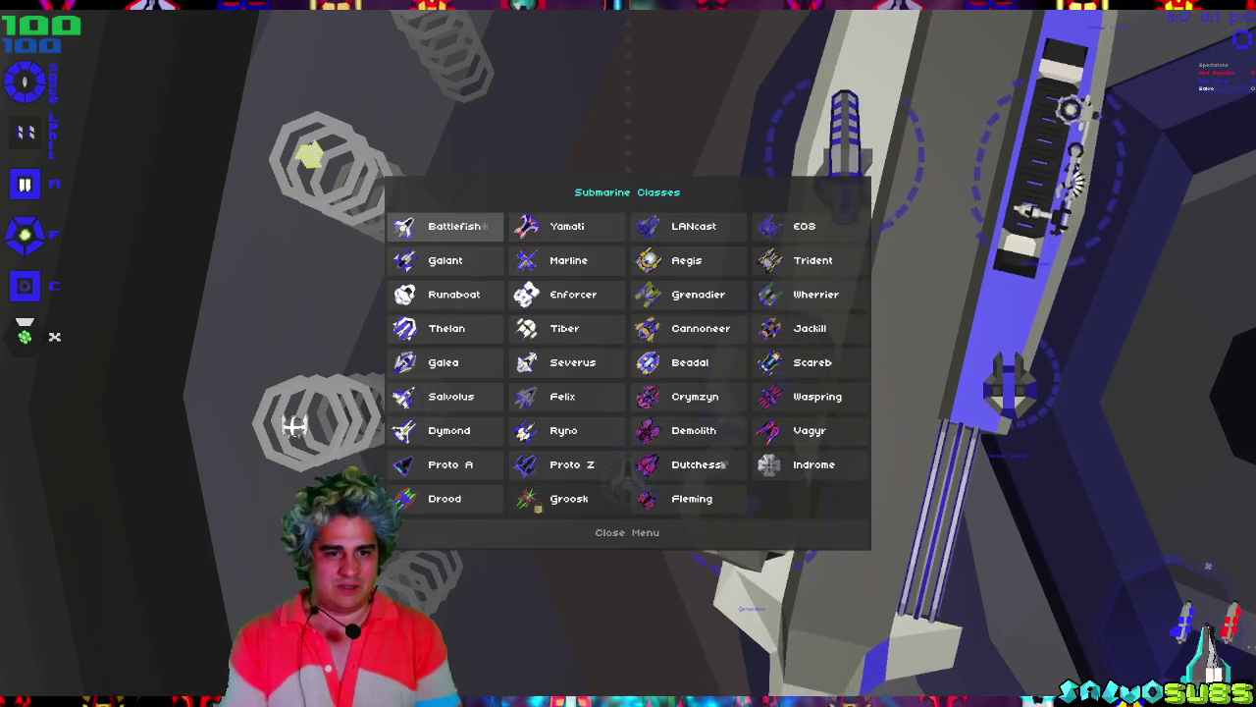
{"action": "left_click", "coordinate": [530, 532]}
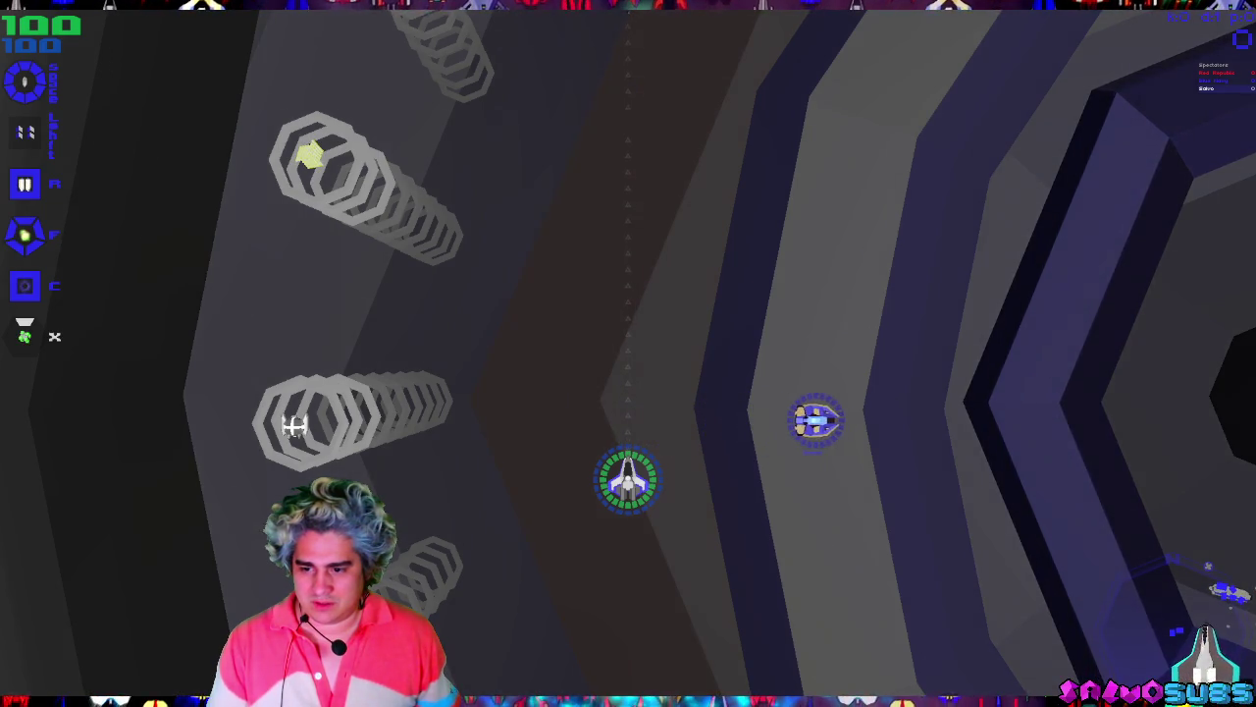
Keep playing the match, then bring up the Windows Start menu's installed apps.
{"action": "key", "text": "super"}
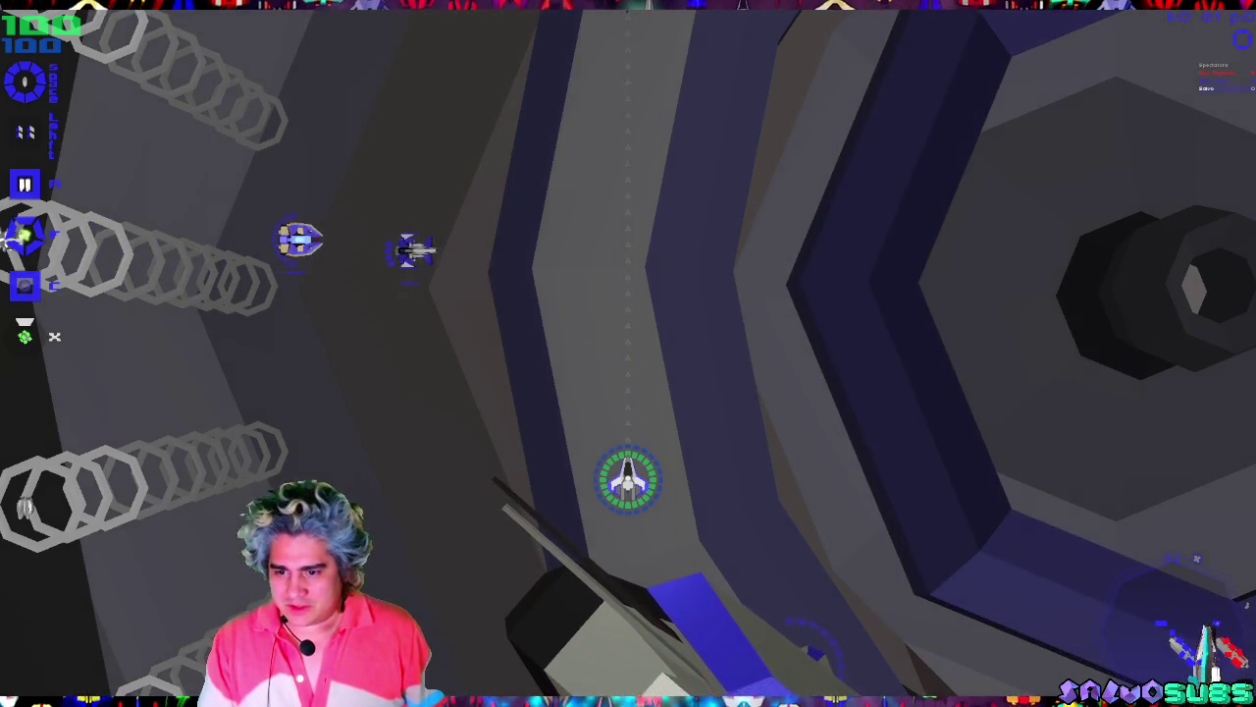
{"action": "key", "text": "super"}
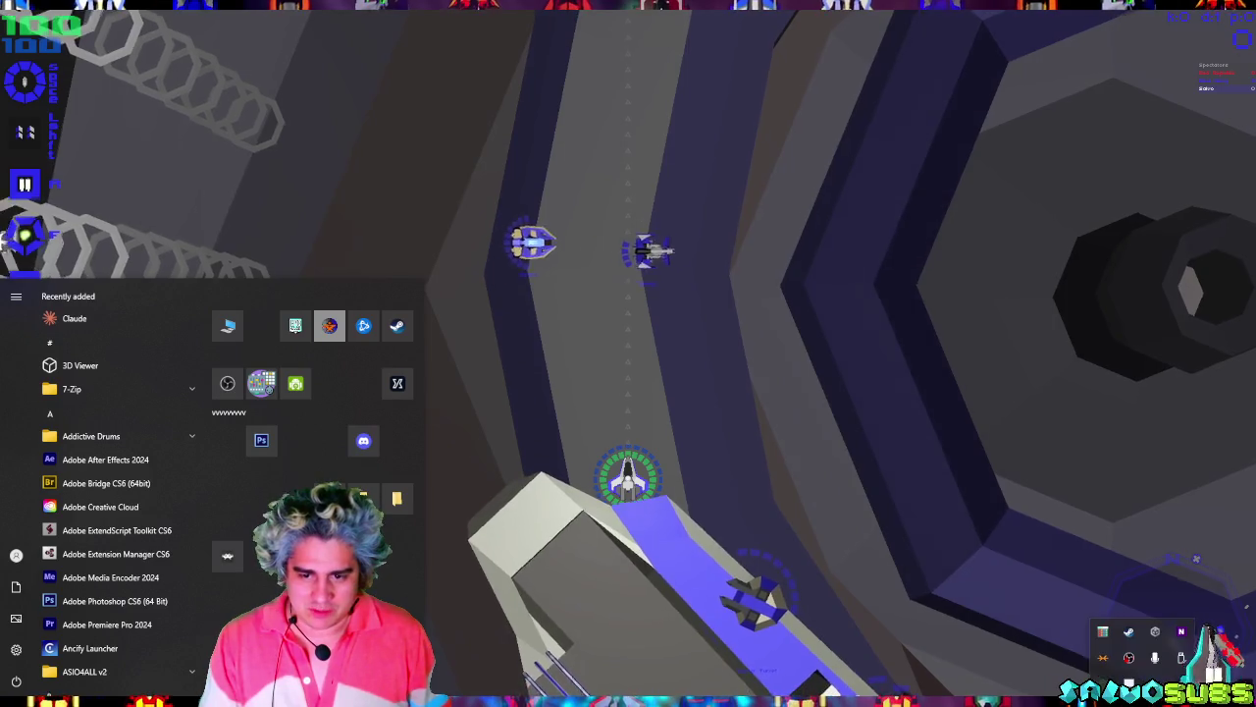
Dismiss the Start menu and window switcher, continuing the Salvo Subs match full-screen.
{"action": "key", "text": "super"}
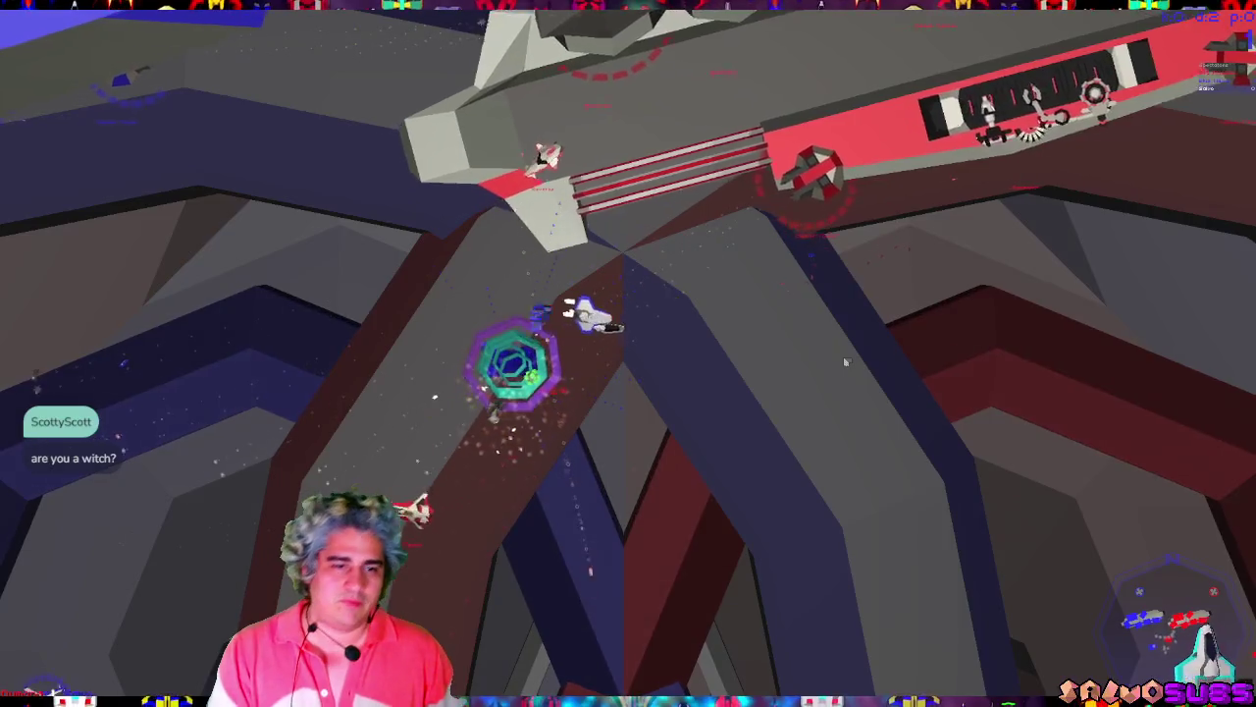
{"action": "key", "text": "alt+Tab"}
{"action": "key", "text": "Escape"}
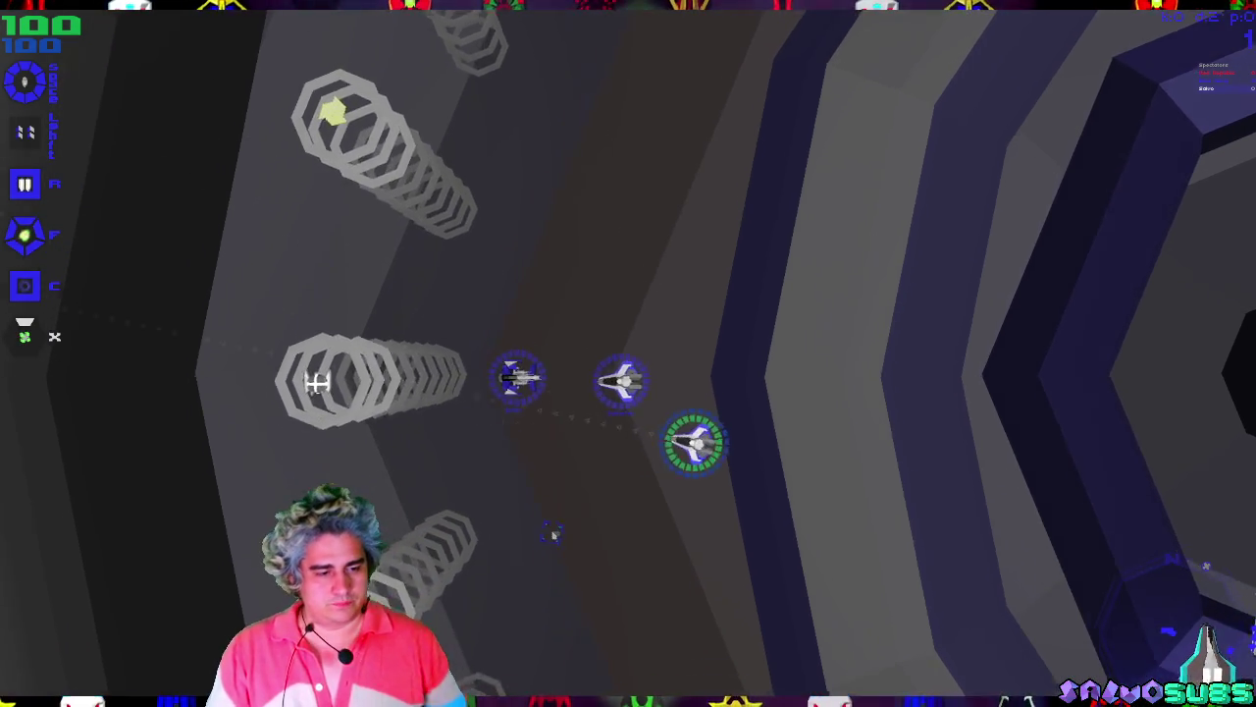
{"action": "key", "text": "super"}
Seek Bad Robot - Forever to 1:08, adjust PaceMaker's speed, and set Winamp volume to 23%.
{"action": "left_click", "coordinate": [1146, 535]}
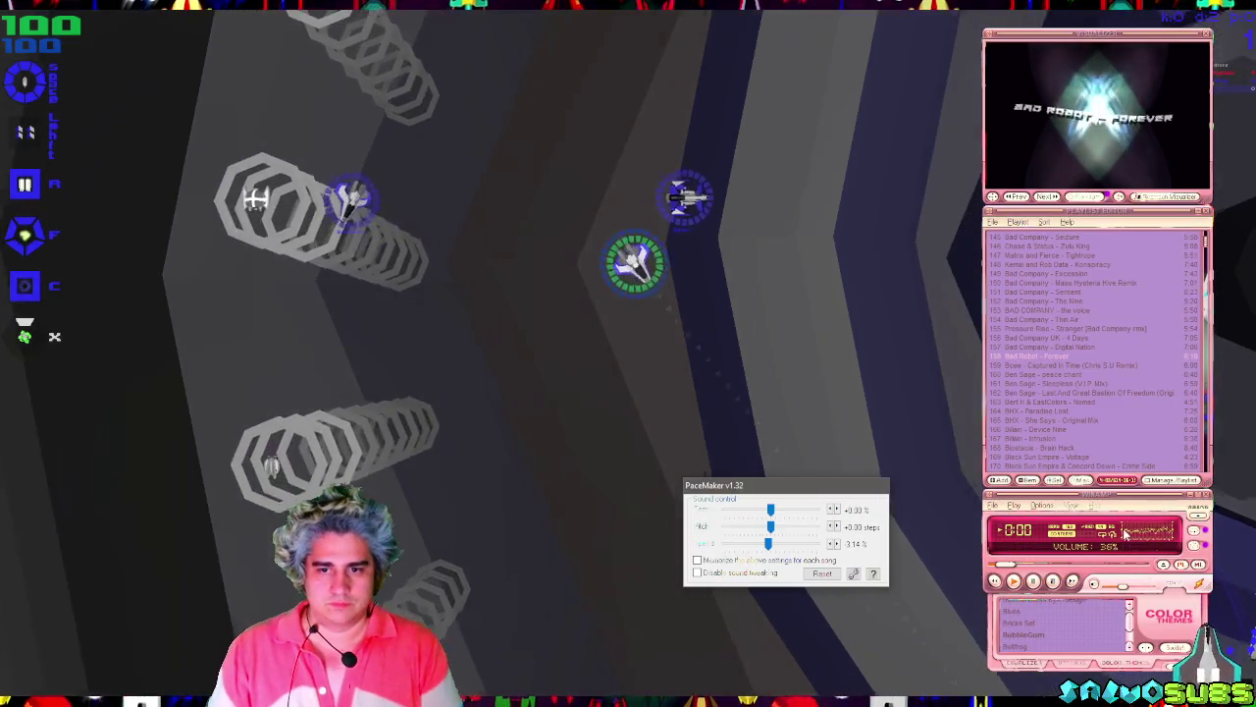
{"action": "left_click_drag", "start_coordinate": [1011, 567], "coordinate": [1025, 567]}
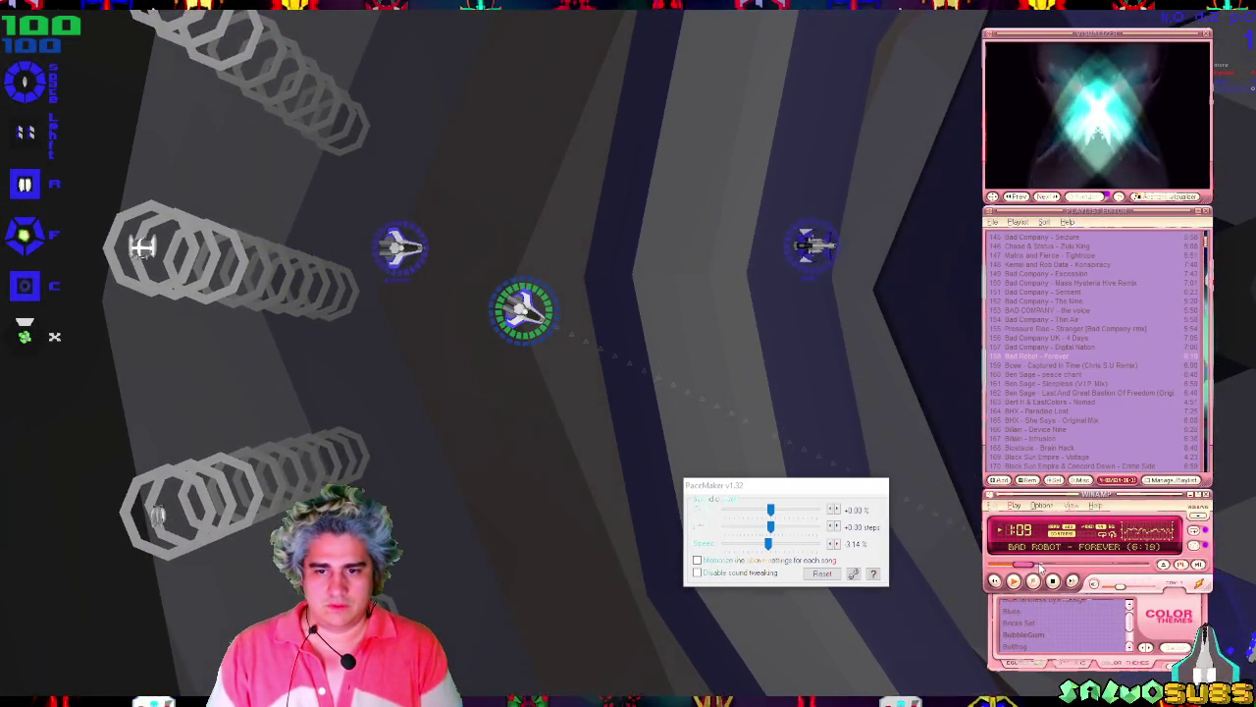
{"action": "left_click_drag", "start_coordinate": [768, 543], "coordinate": [756, 547]}
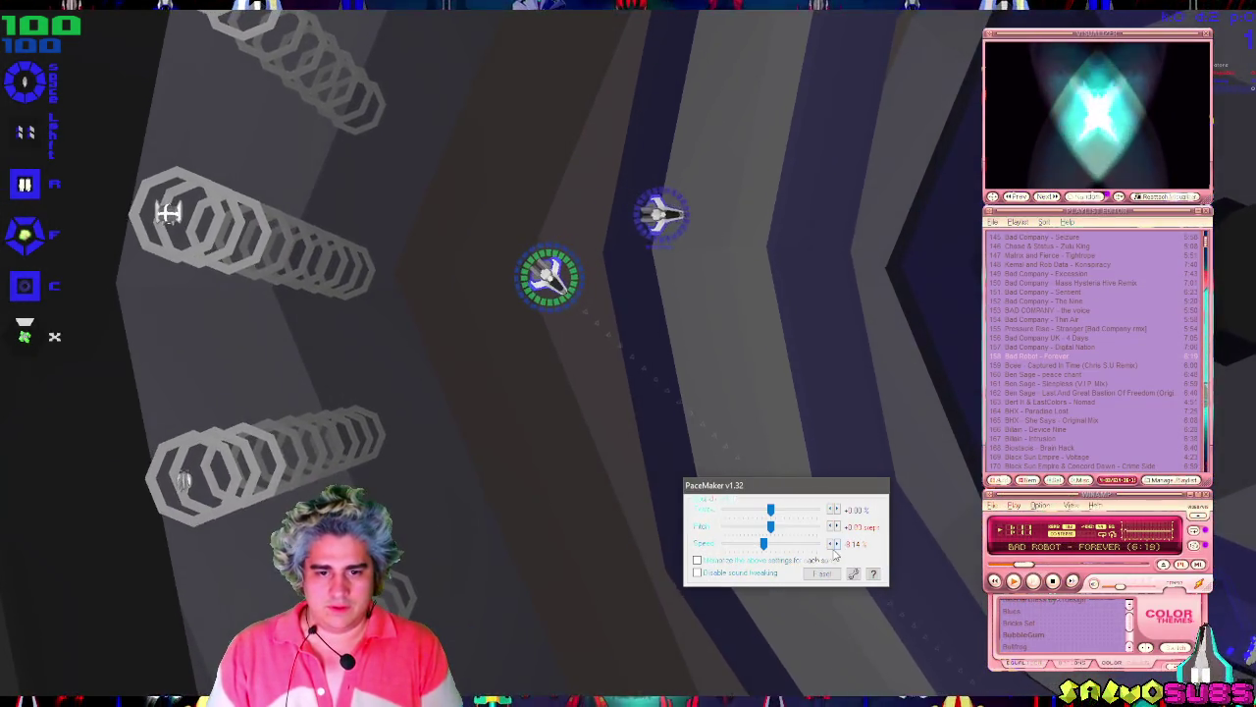
{"action": "left_click", "coordinate": [830, 550]}
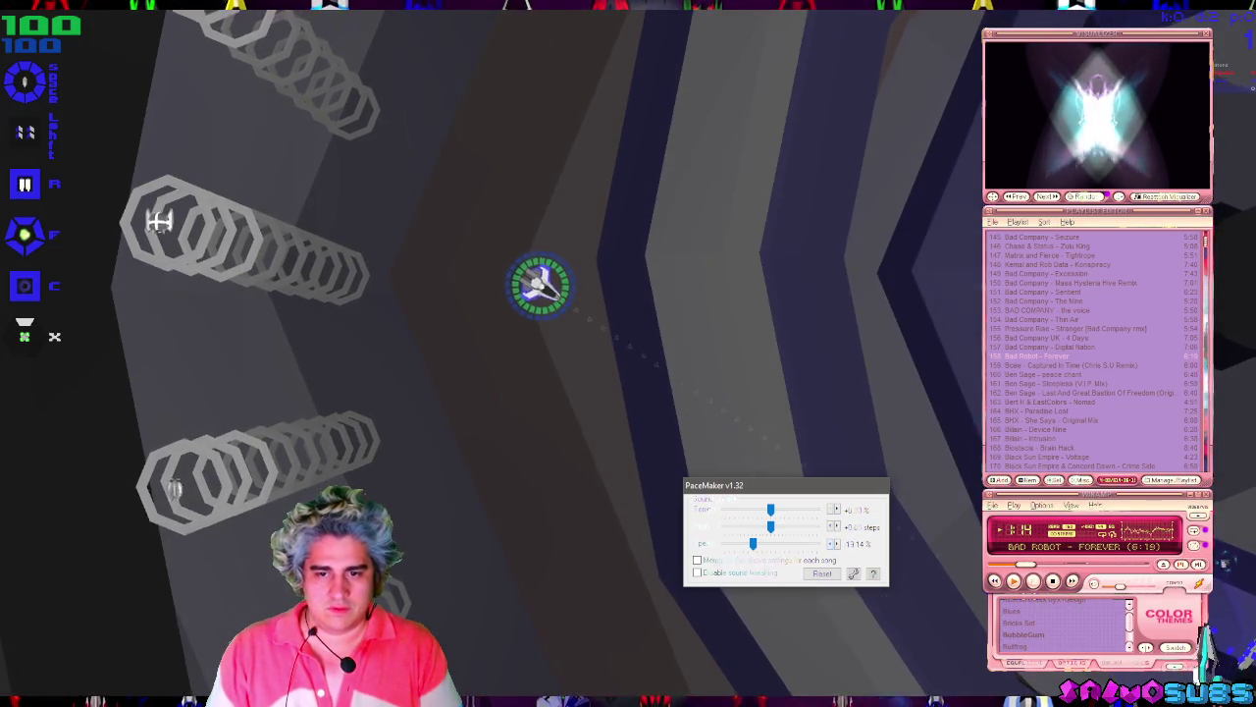
{"action": "scroll", "coordinate": [1156, 536], "scroll_direction": "down", "scroll_amount": 2}
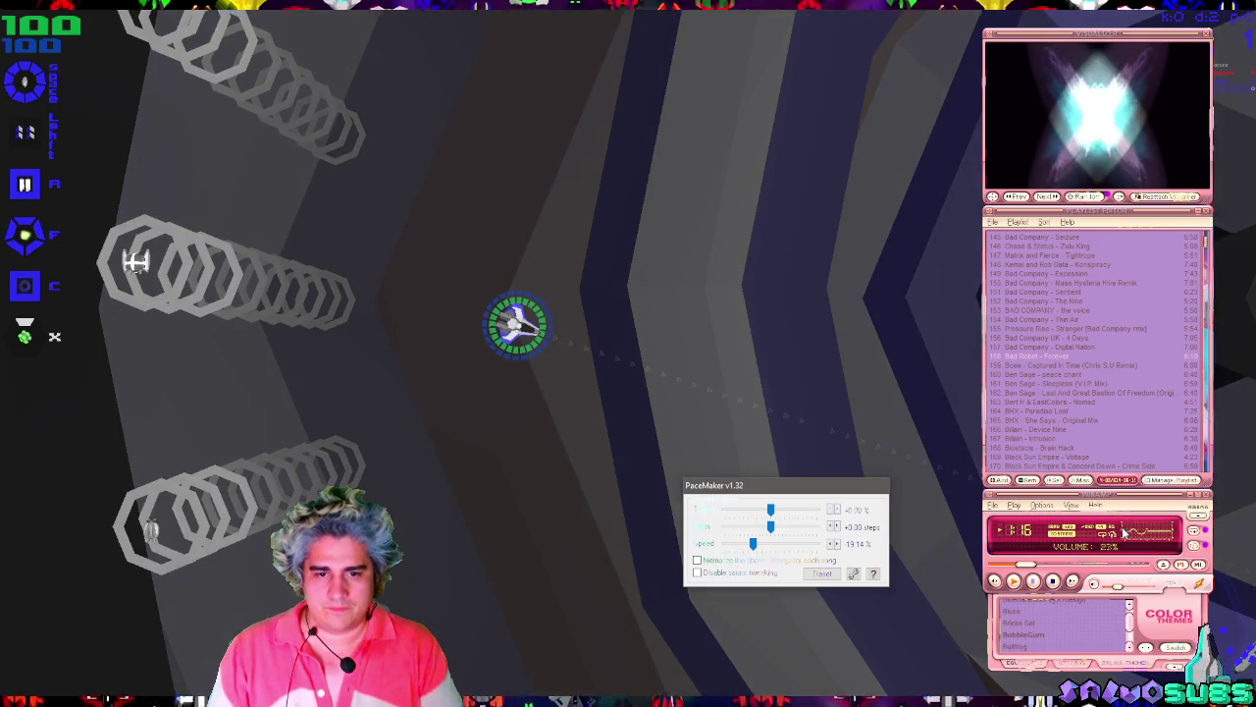
{"action": "left_click", "coordinate": [675, 357]}
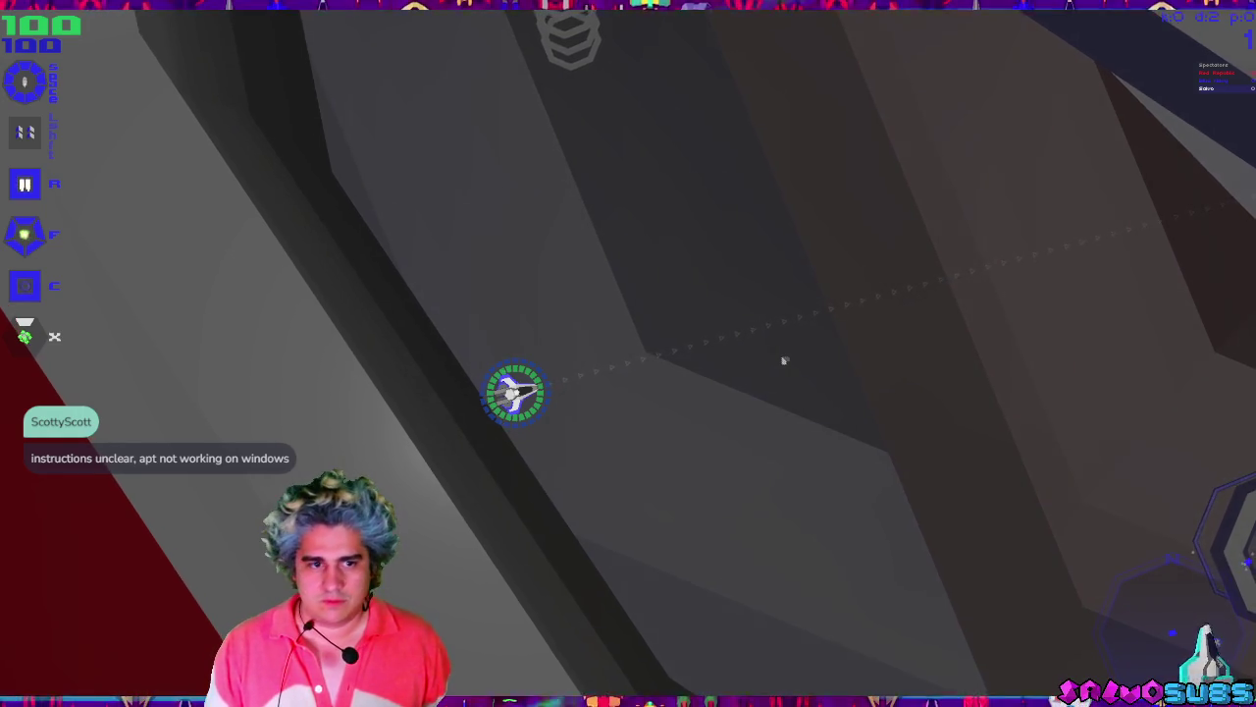
Bring up the in-game menu for the Socal Salvos (US WEST) server, zone Borotron.
{"action": "key", "text": "Escape"}
{"action": "key", "text": "Escape"}
{"action": "key", "text": "Escape"}
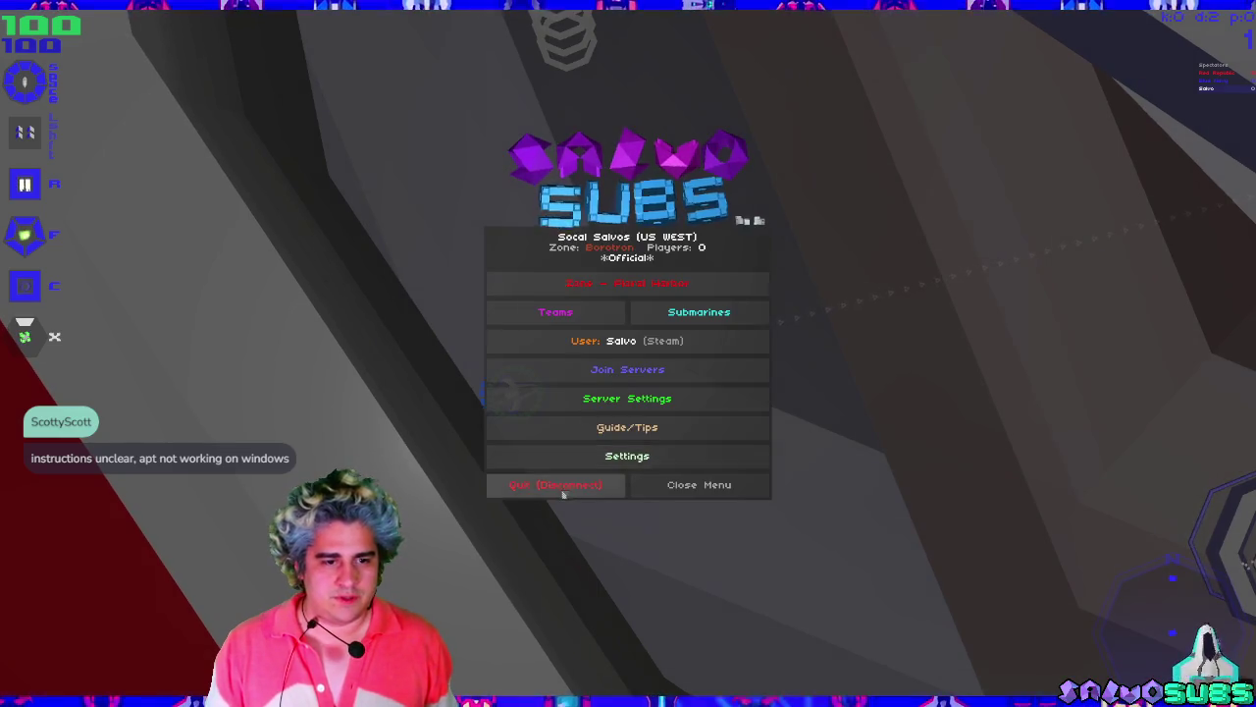
Disconnect from the server, stop Play mode in Unity, and clear the console.
{"action": "left_click", "coordinate": [567, 490]}
{"action": "left_click", "coordinate": [593, 401]}
{"action": "key", "text": "Escape"}
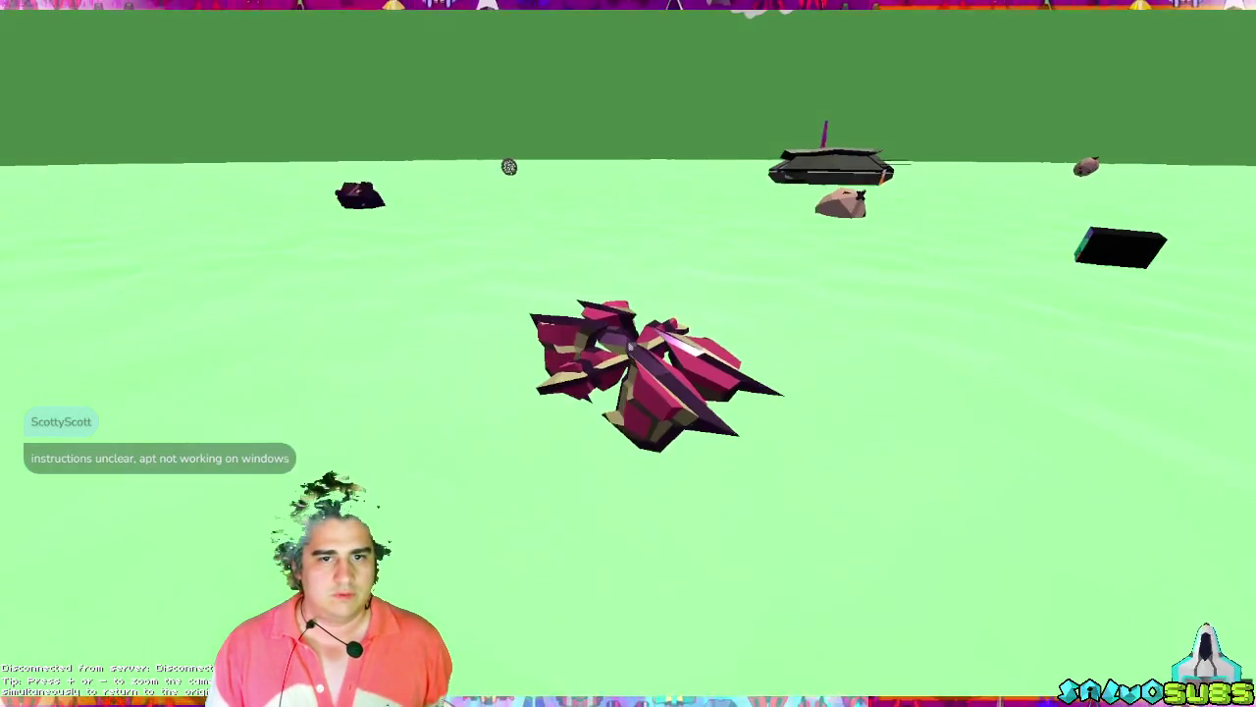
{"action": "key", "text": "alt+Tab"}
{"action": "left_click", "coordinate": [598, 81]}
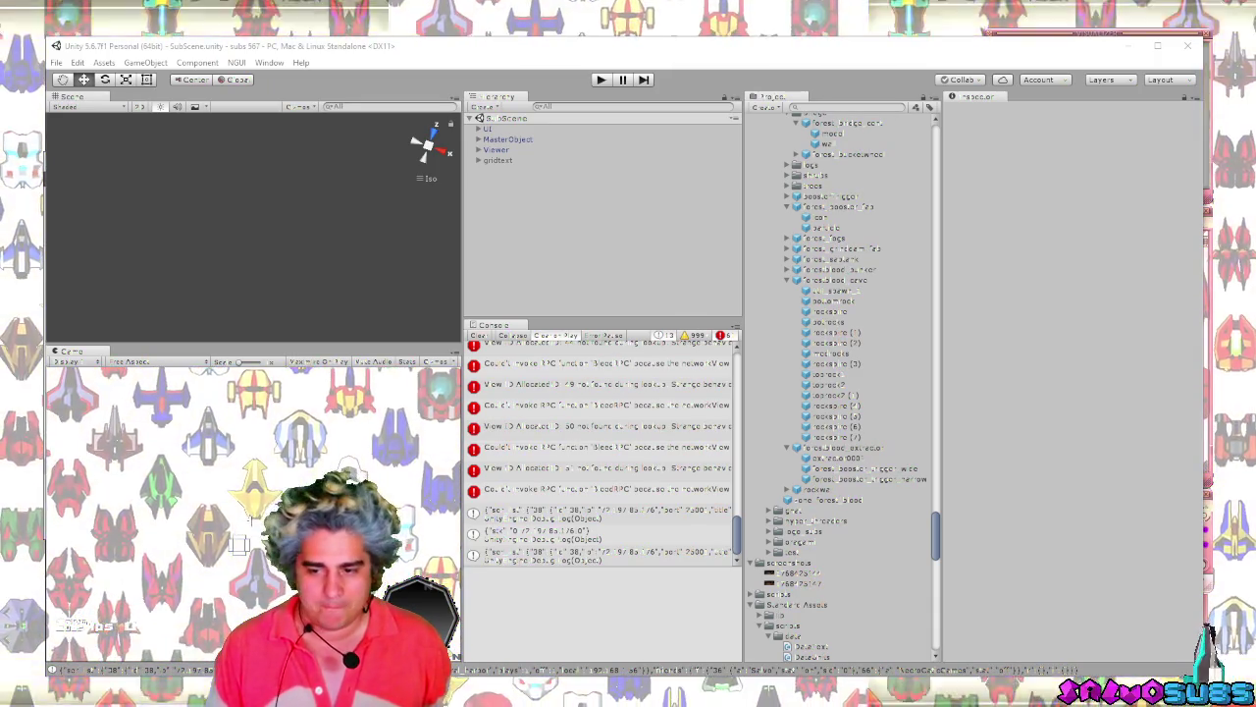
{"action": "left_click", "coordinate": [479, 335]}
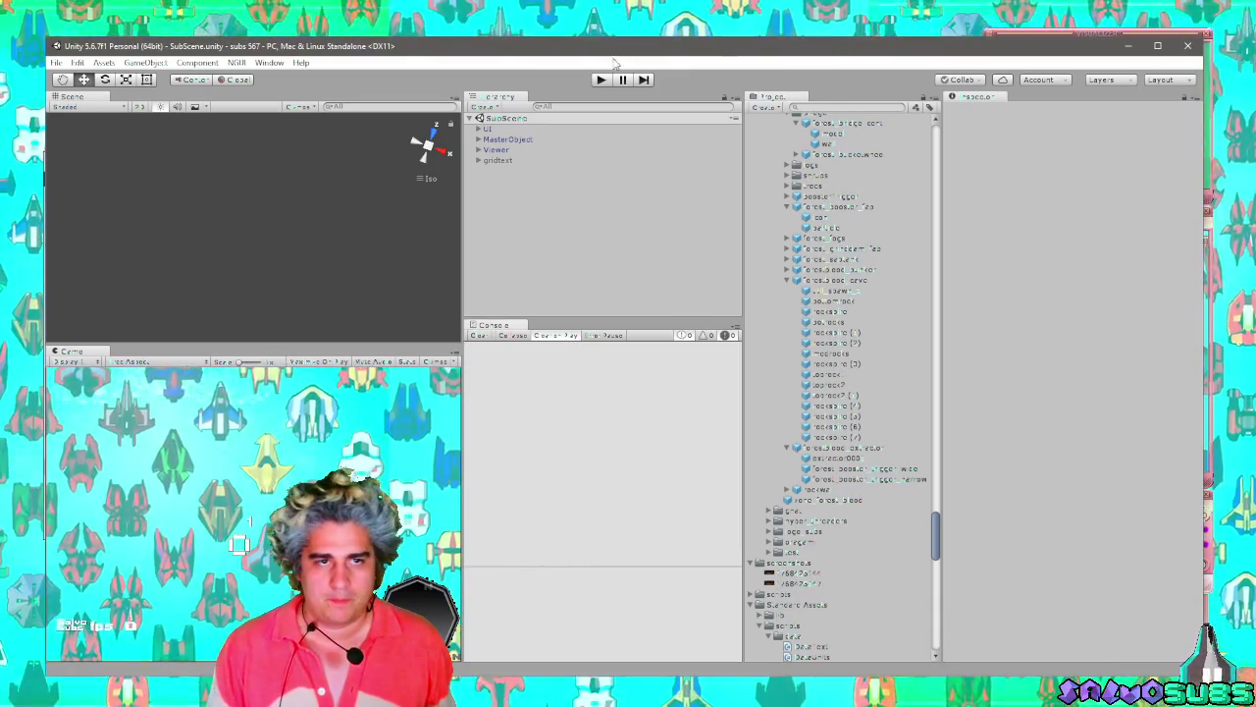
Re-enter Play mode with Ctrl+P and view Groosk's class details: 35 Sub tokens, hull 94.
{"action": "key", "text": "ctrl+p"}
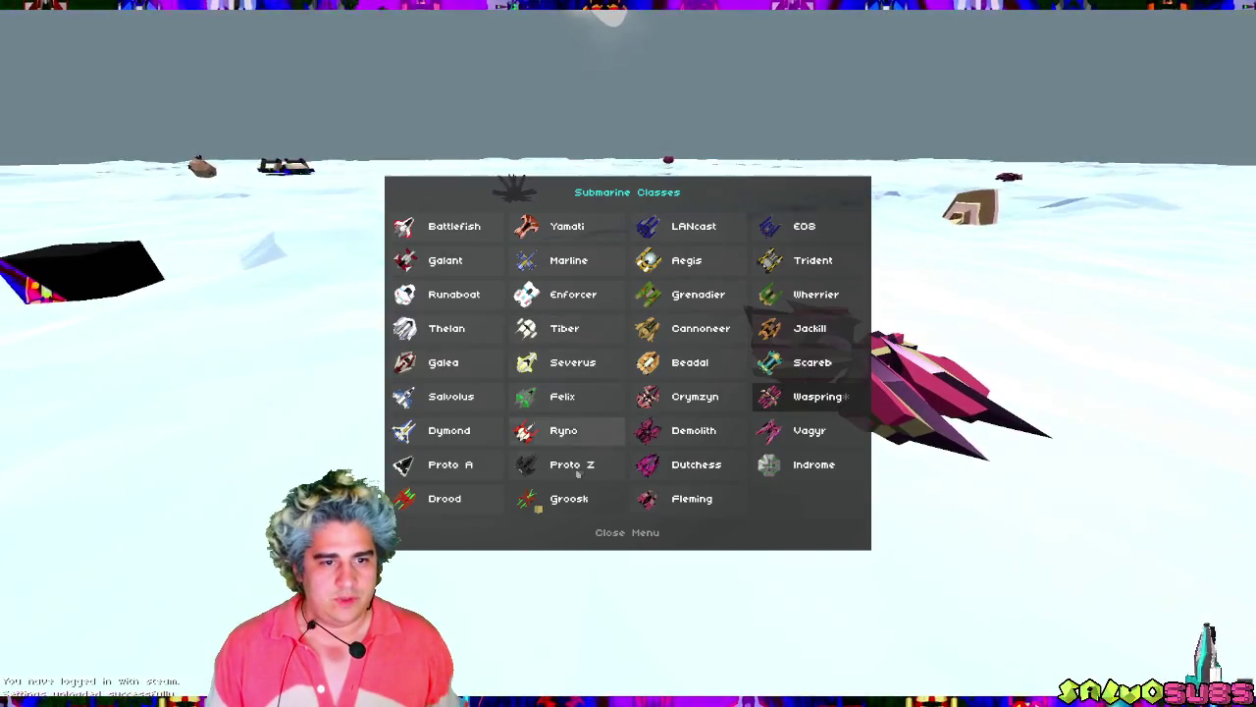
{"action": "left_click", "coordinate": [567, 499]}
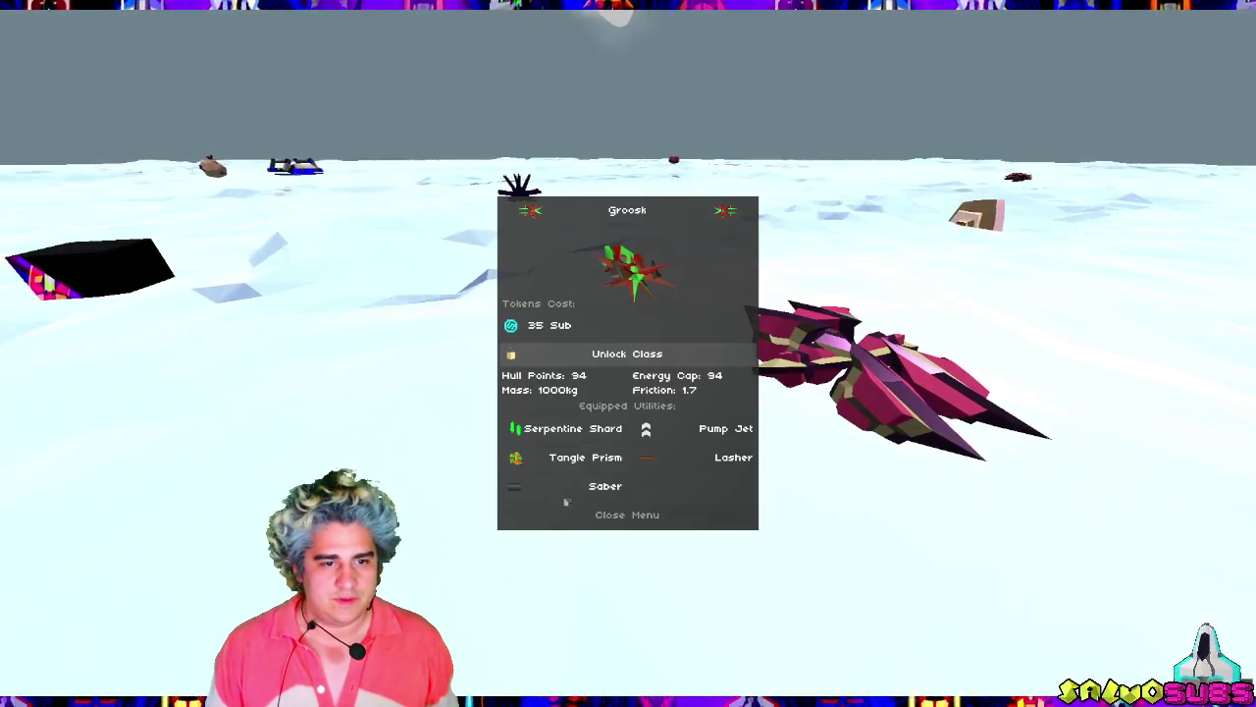
Unlock the Groosk class by redeeming 35 Sub tokens and choose it as the submarine.
{"action": "left_click", "coordinate": [517, 329]}
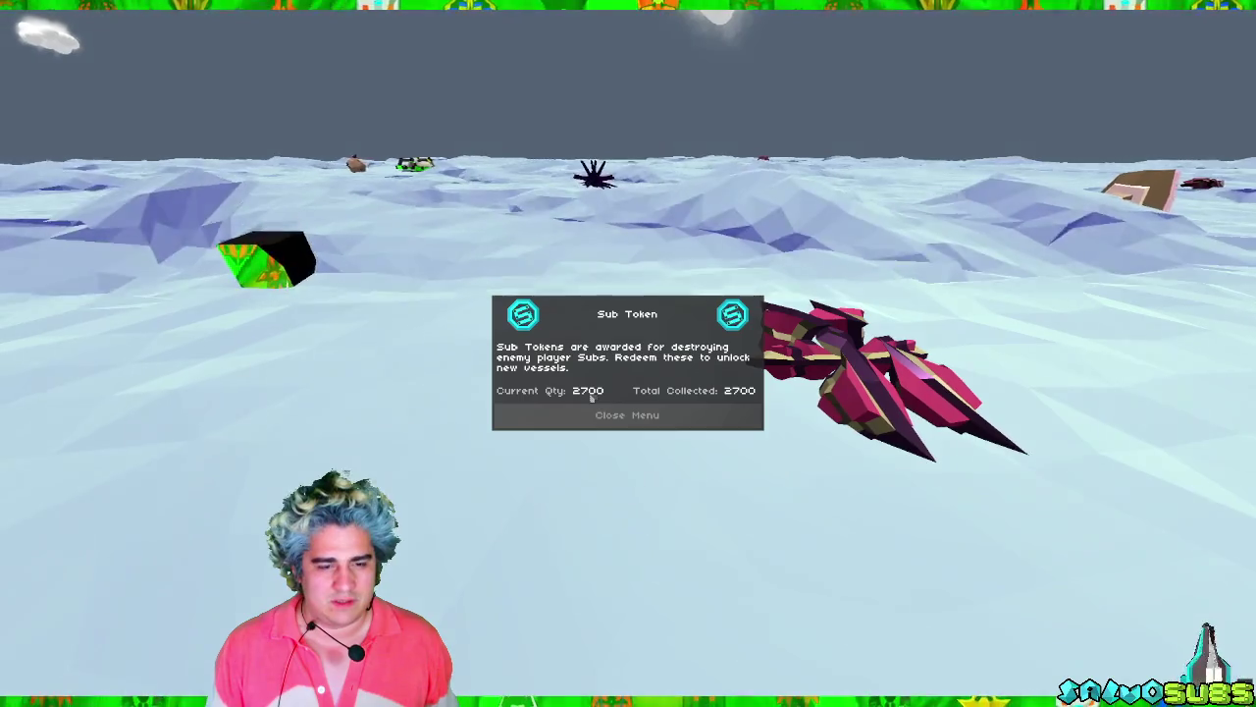
{"action": "left_click", "coordinate": [594, 412]}
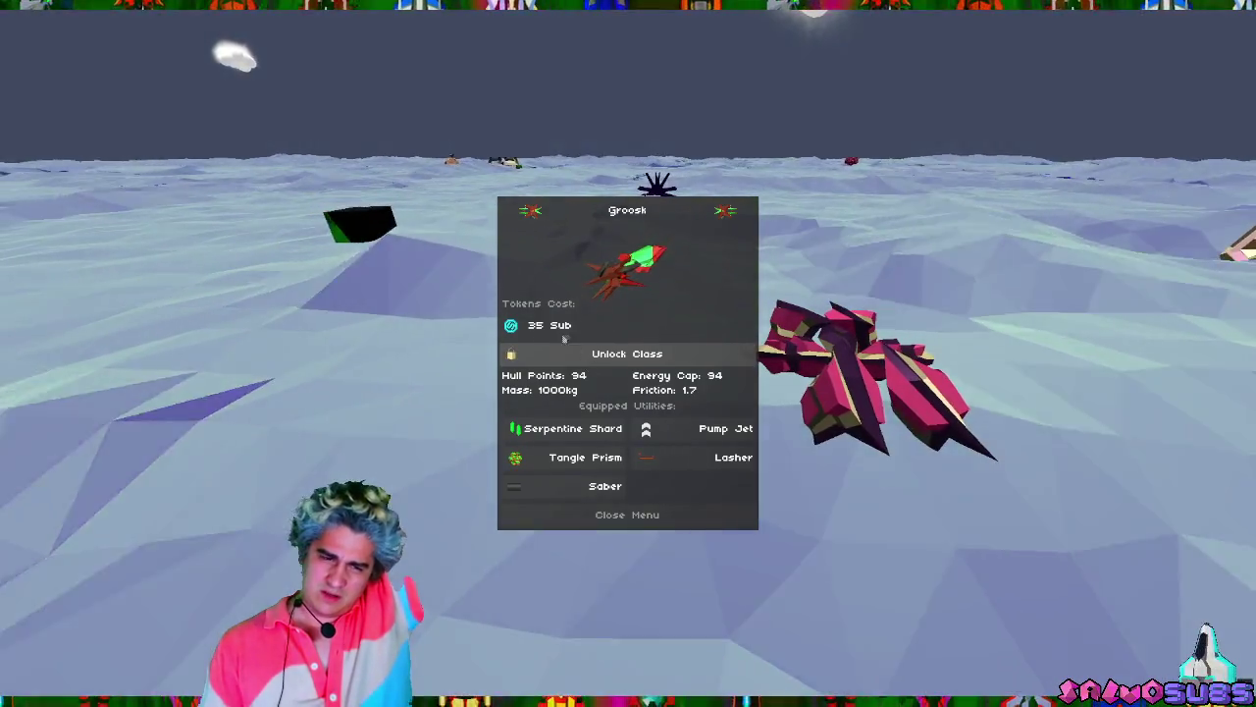
{"action": "left_click", "coordinate": [565, 337]}
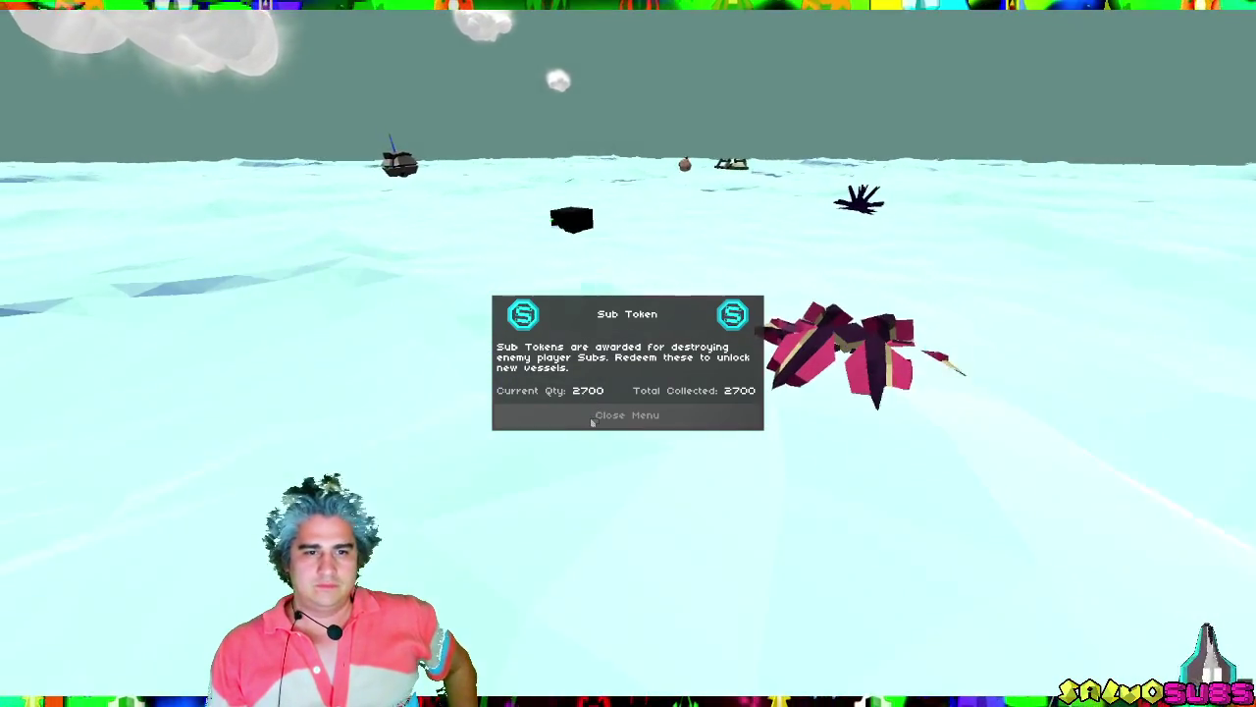
{"action": "left_click", "coordinate": [592, 419]}
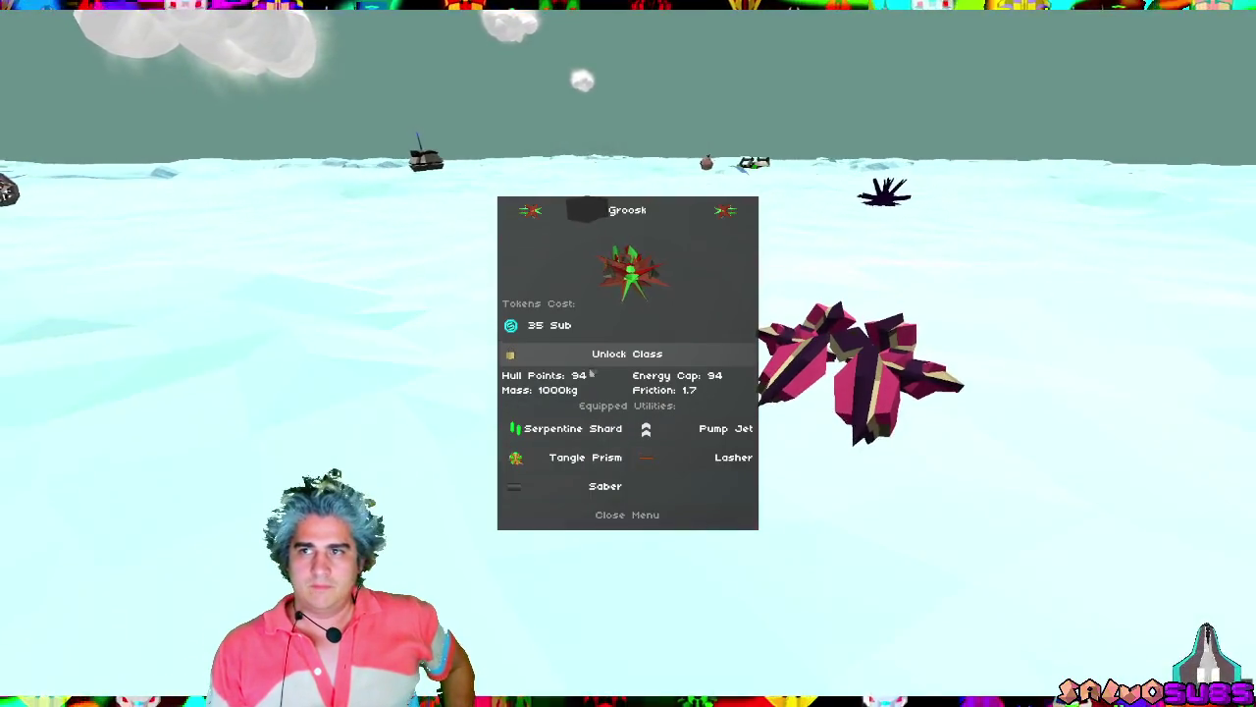
{"action": "left_click", "coordinate": [601, 354]}
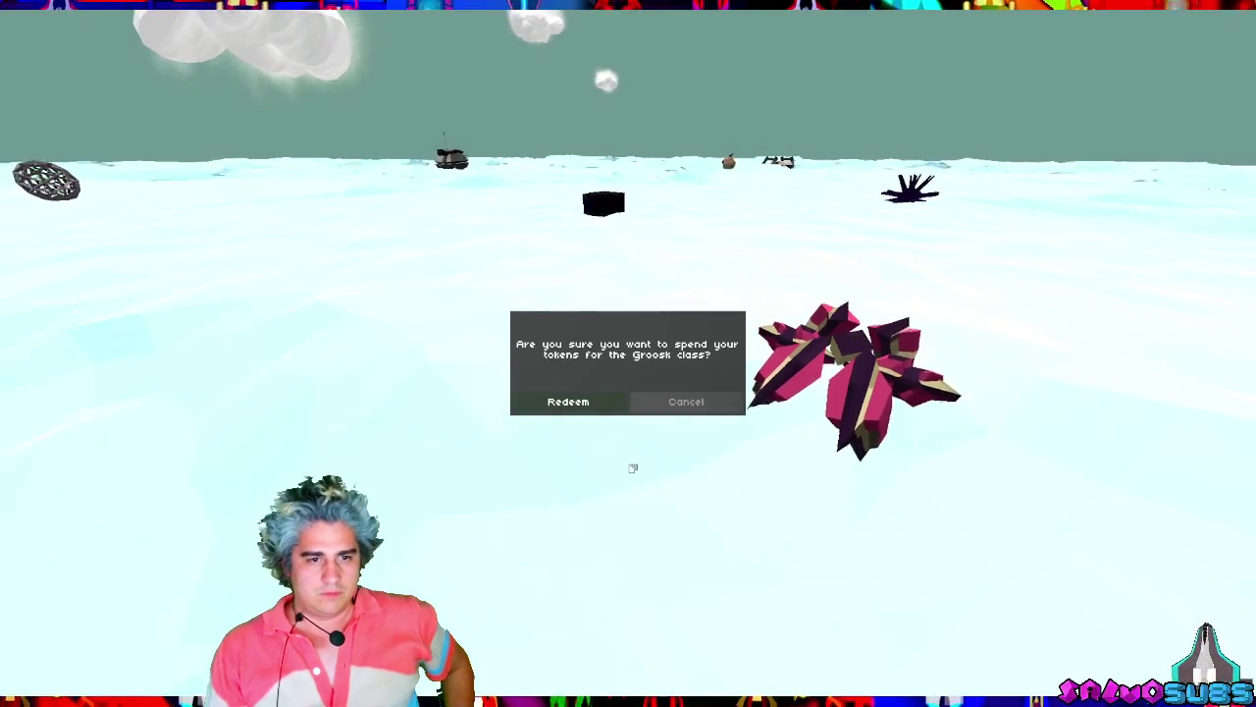
{"action": "left_click", "coordinate": [587, 406]}
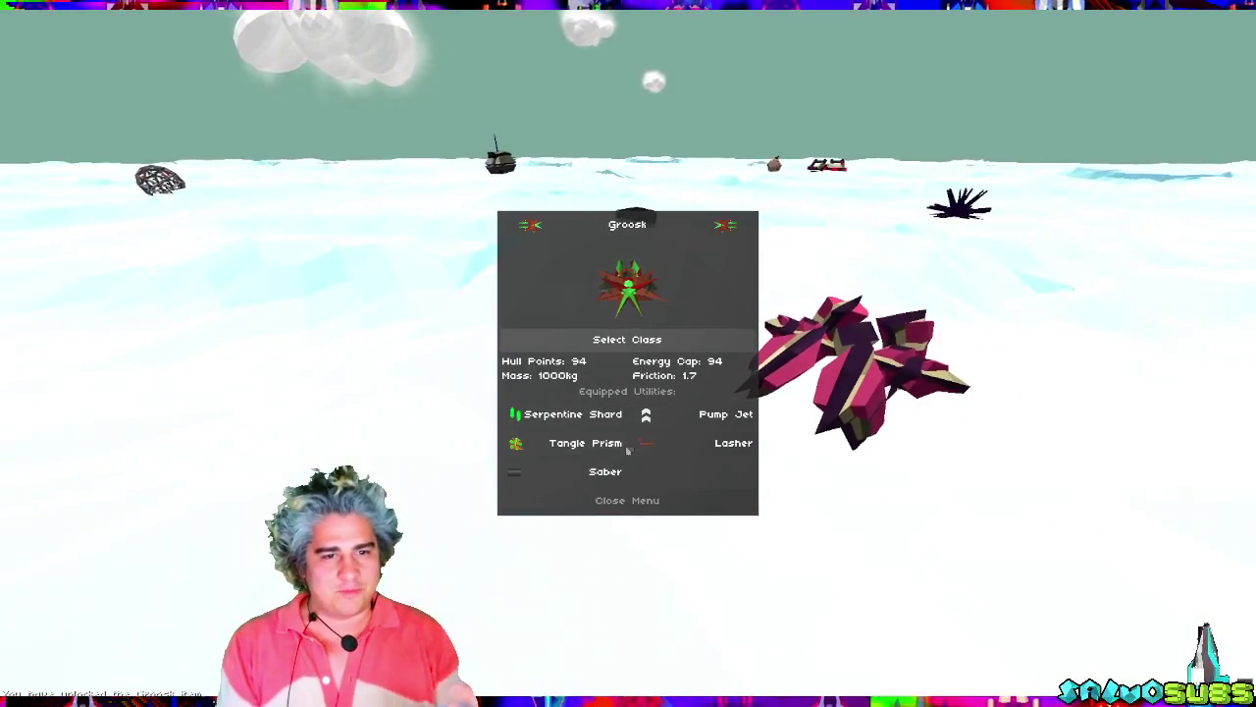
{"action": "left_click", "coordinate": [660, 340]}
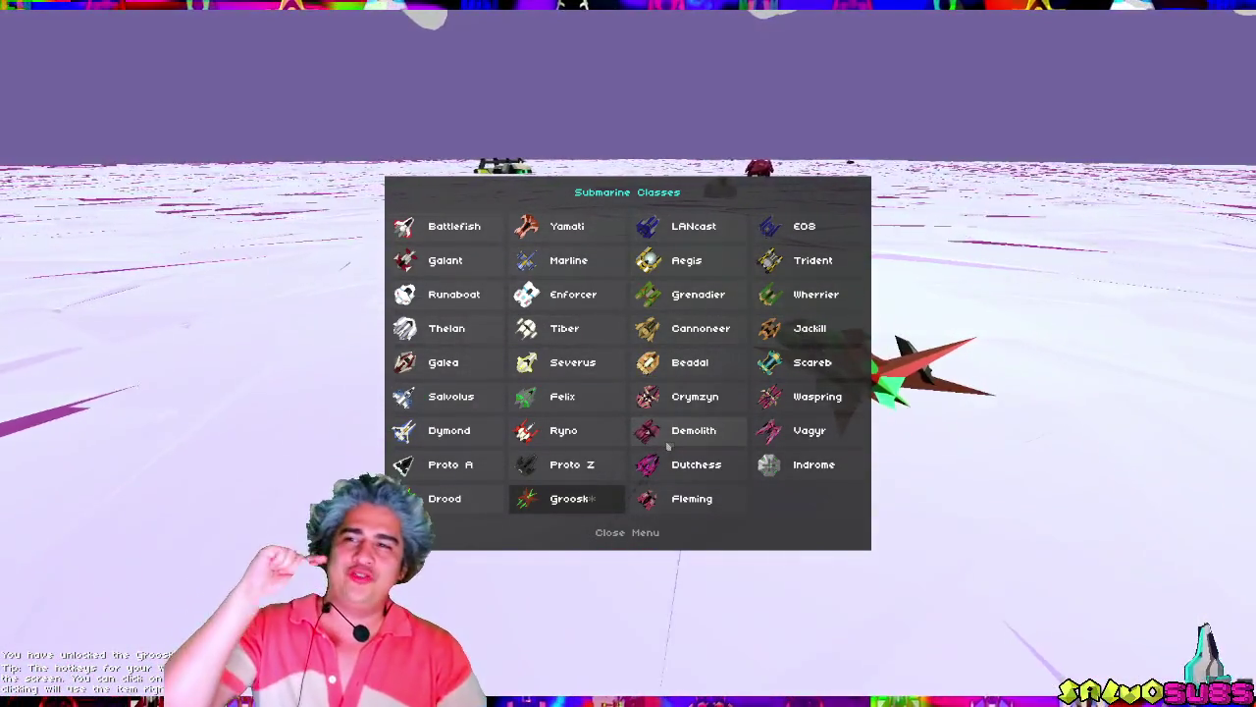
Host a server from the main menu and auto-join a team with the Groosk.
{"action": "left_click", "coordinate": [610, 538]}
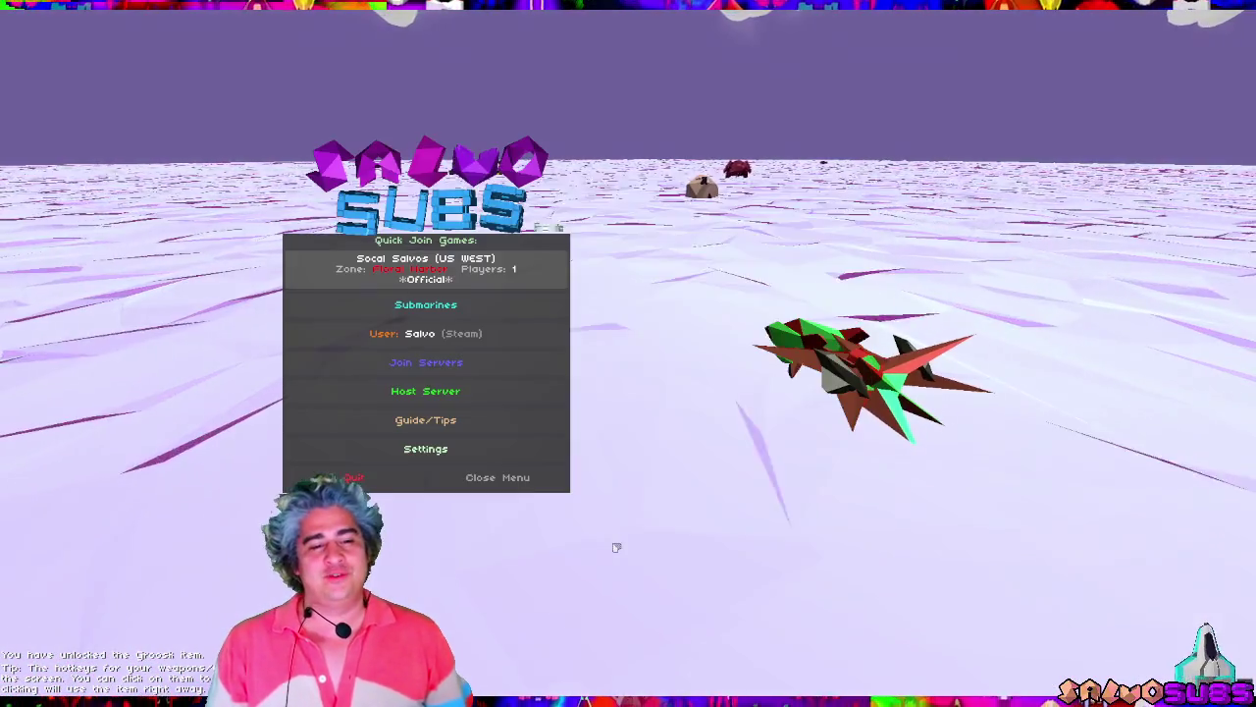
{"action": "left_click", "coordinate": [491, 390]}
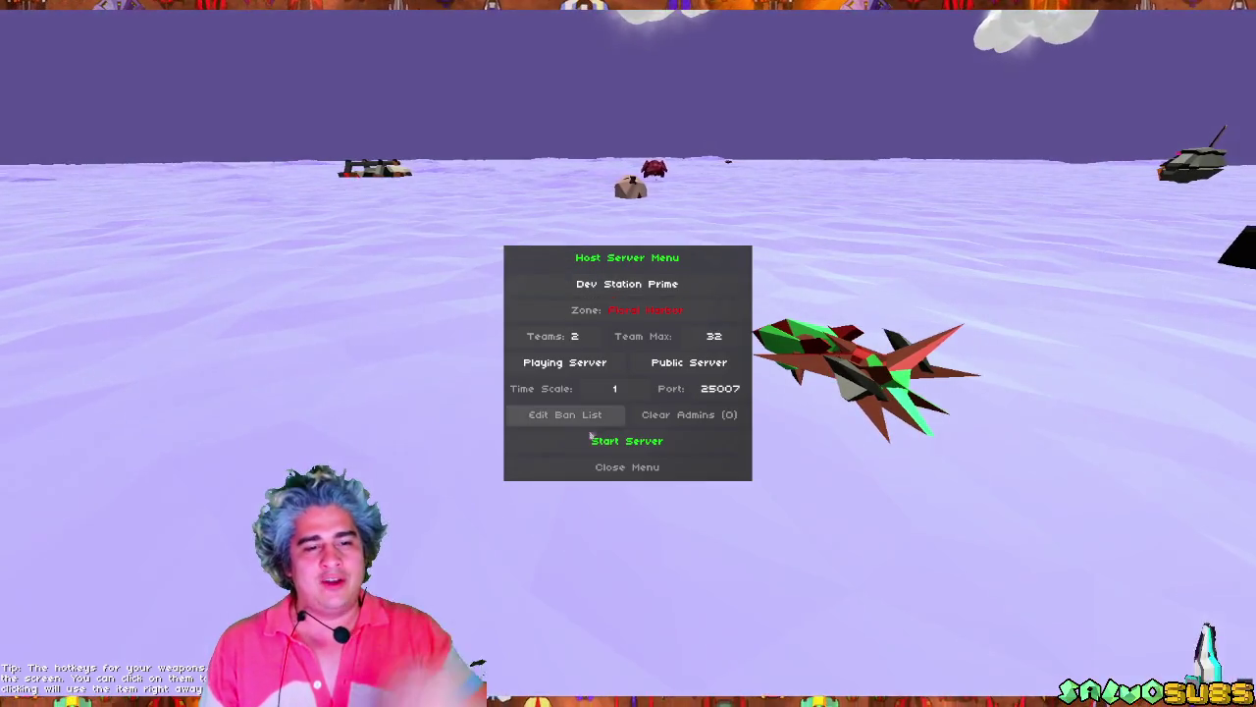
{"action": "left_click", "coordinate": [628, 444]}
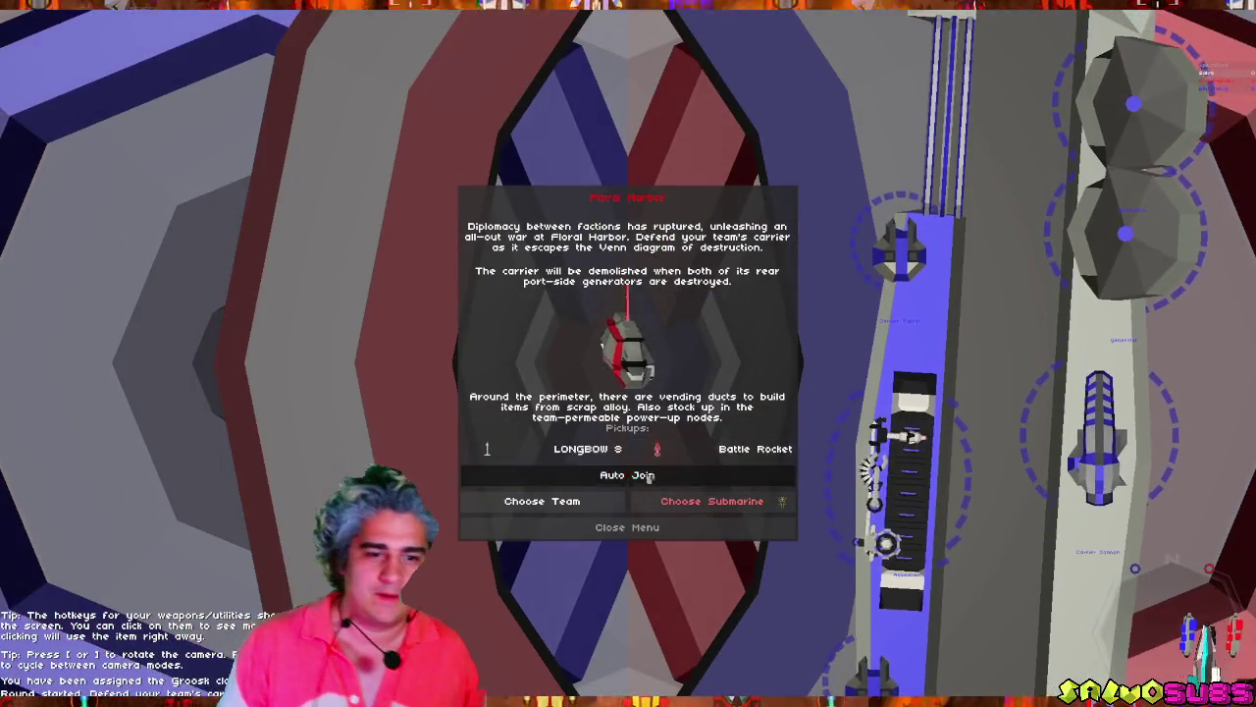
{"action": "left_click", "coordinate": [687, 471]}
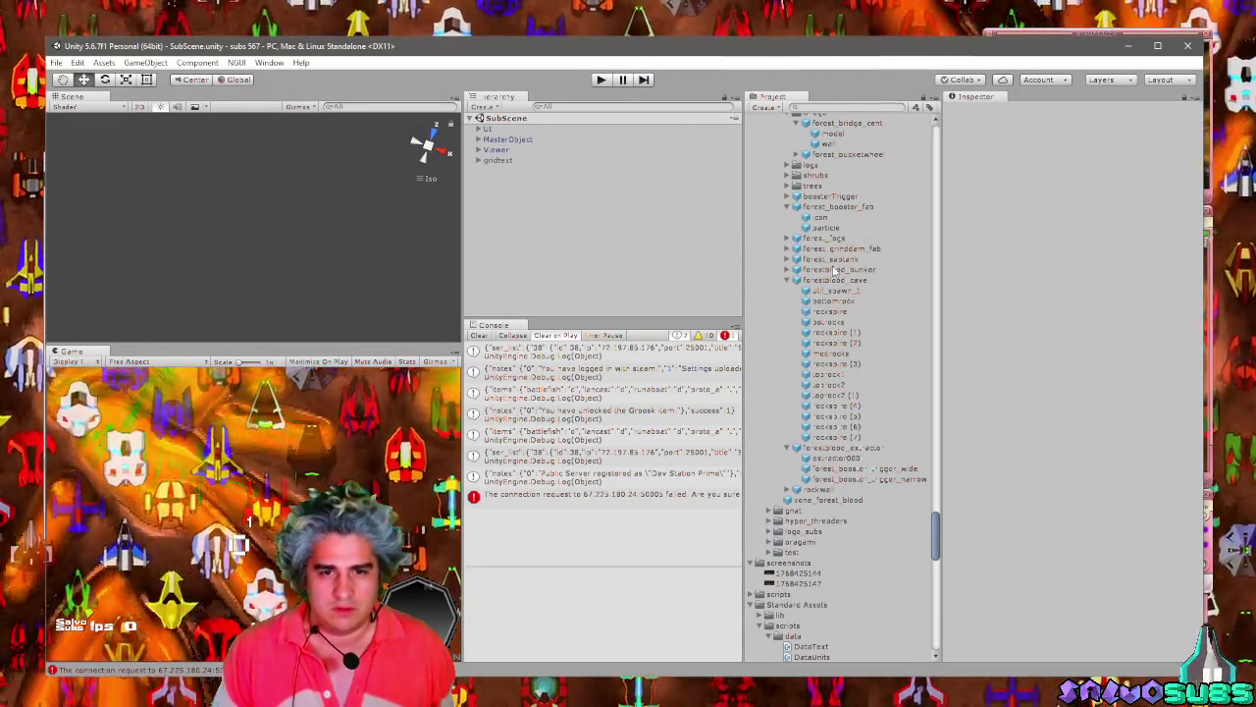
Collapse the spawns folder and clear the 'mat' search in the Project panel.
{"action": "scroll", "coordinate": [829, 209], "scroll_direction": "up", "scroll_amount": 2}
{"action": "left_click", "coordinate": [786, 142]}
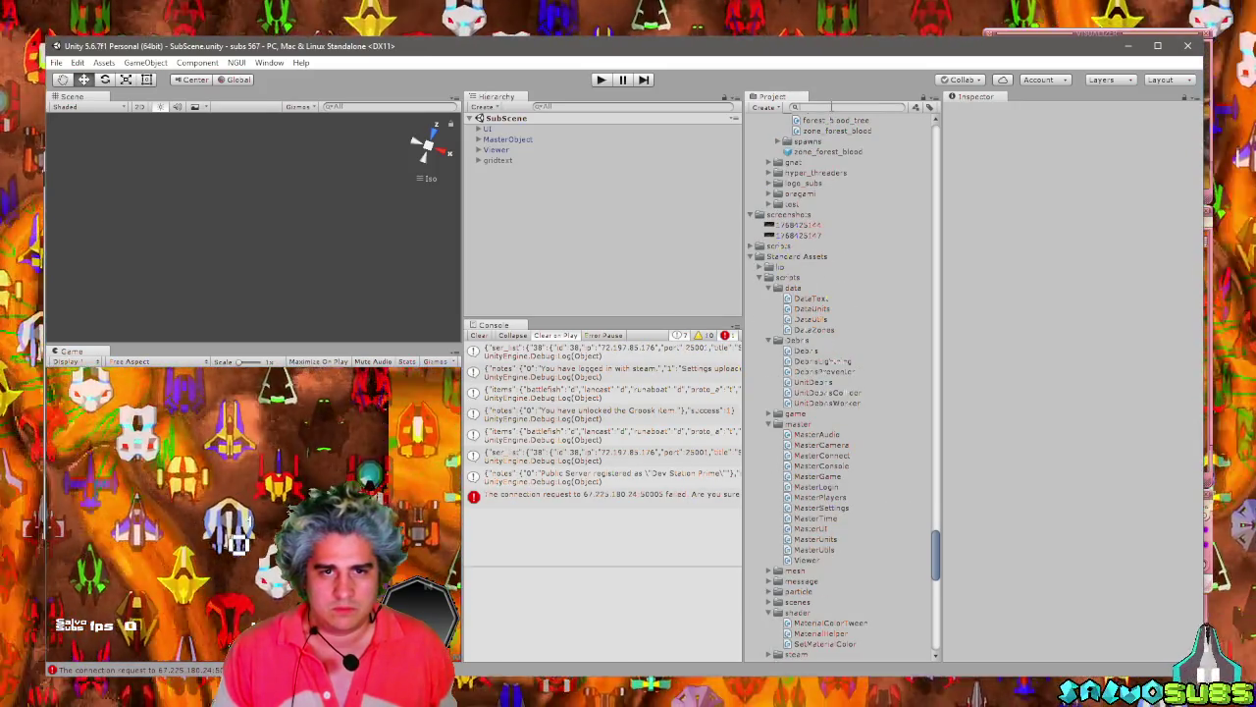
{"action": "type", "text": "mat"}
{"action": "key", "text": "Escape"}
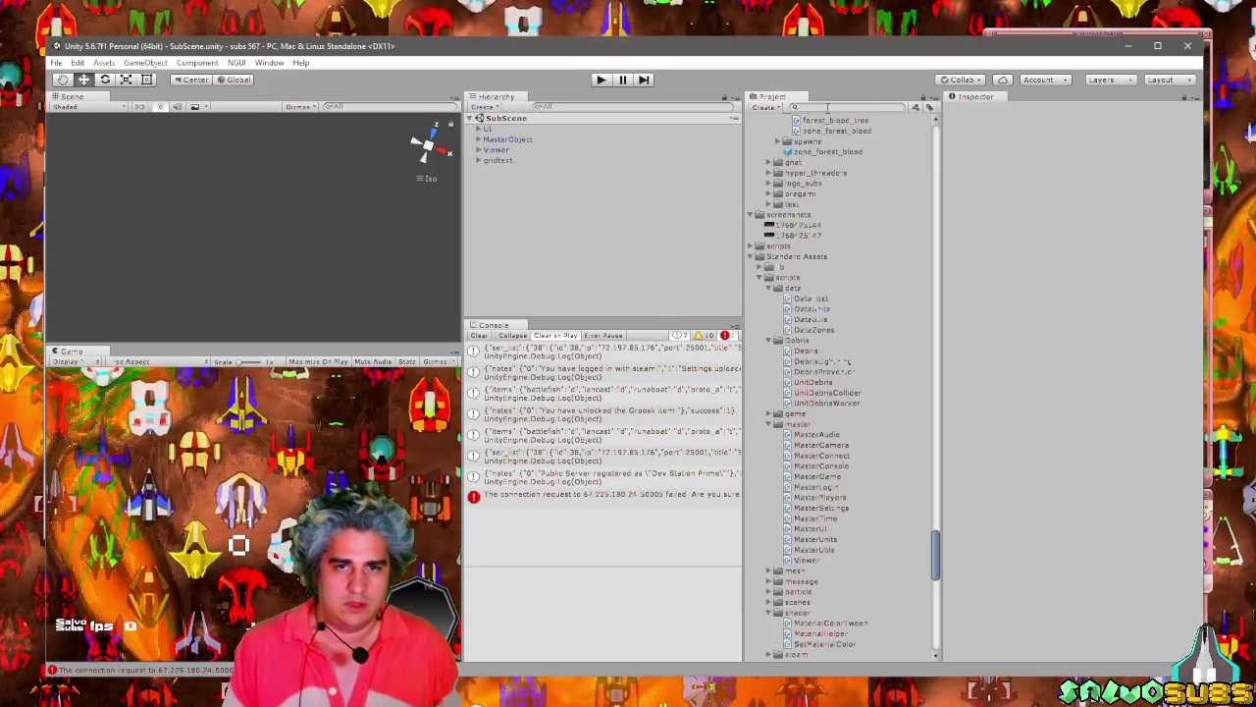
Search the project for 'groos' and open gROOSK_25_08 in Blender, then close Blender.
{"action": "left_click", "coordinate": [839, 107]}
{"action": "type", "text": "proces"}
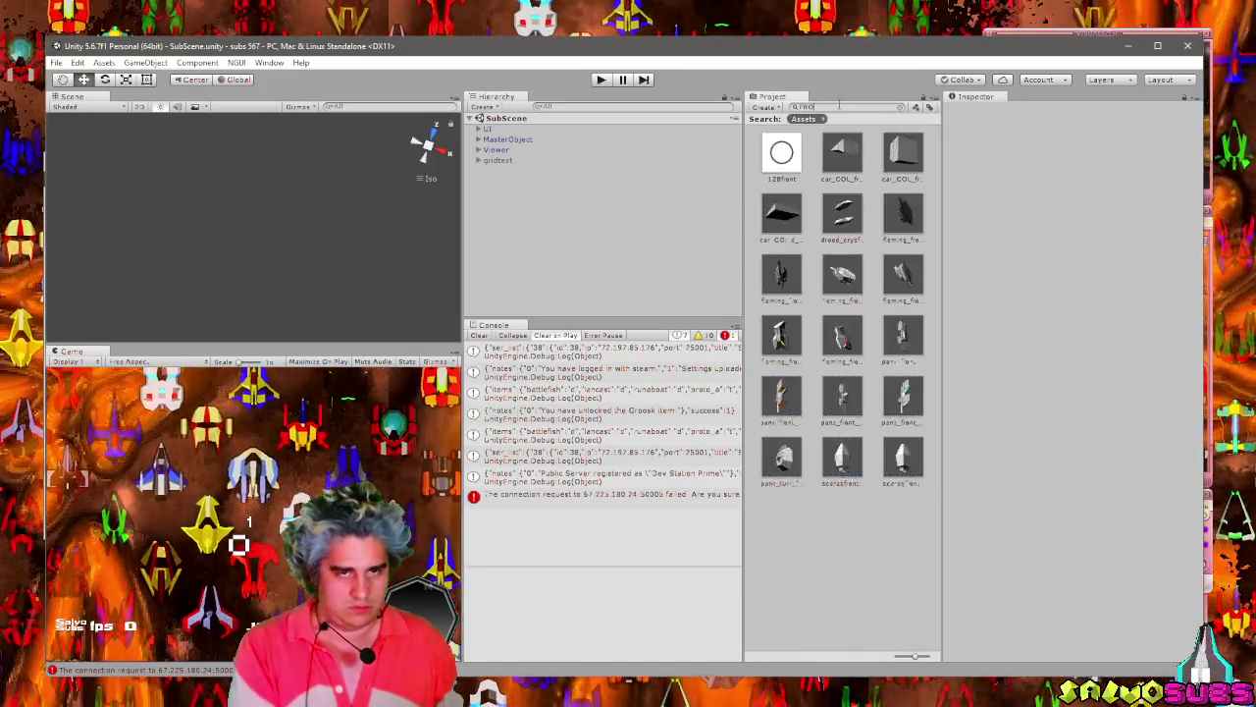
{"action": "key", "text": "BackSpace"}
{"action": "key", "text": "BackSpace"}
{"action": "key", "text": "BackSpace"}
{"action": "type", "text": "groos"}
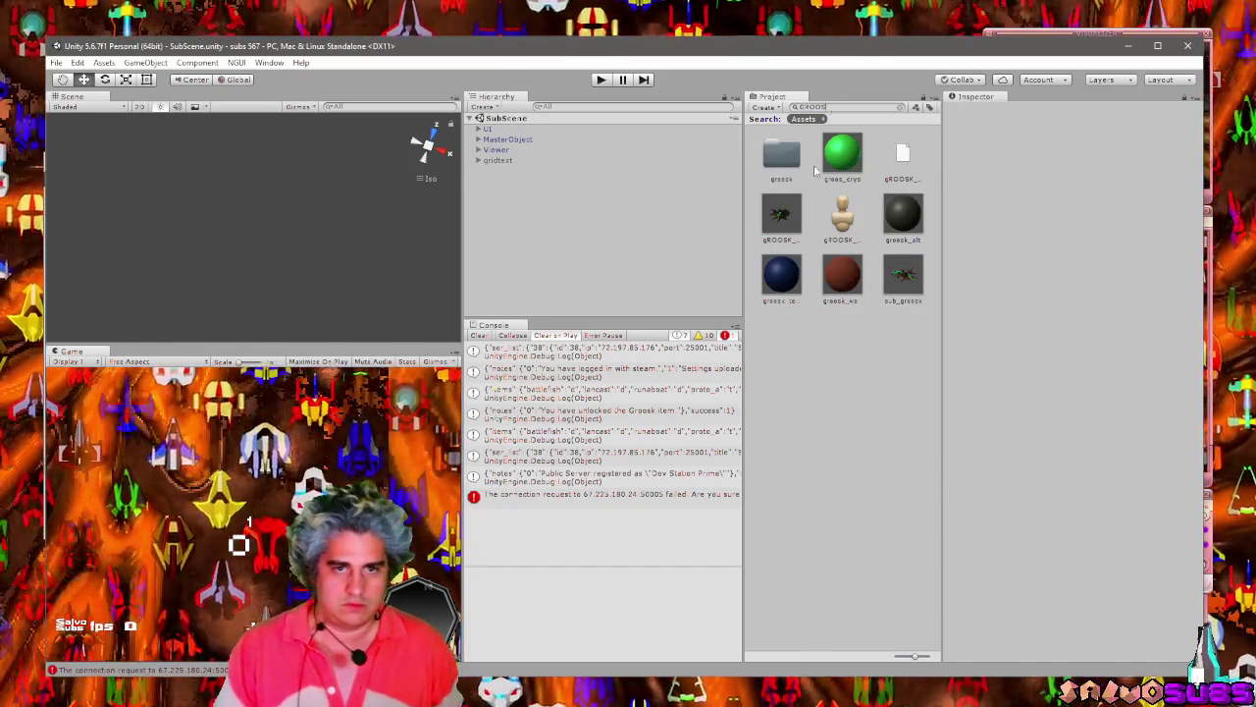
{"action": "key", "text": "Escape"}
{"action": "double_click", "coordinate": [834, 197]}
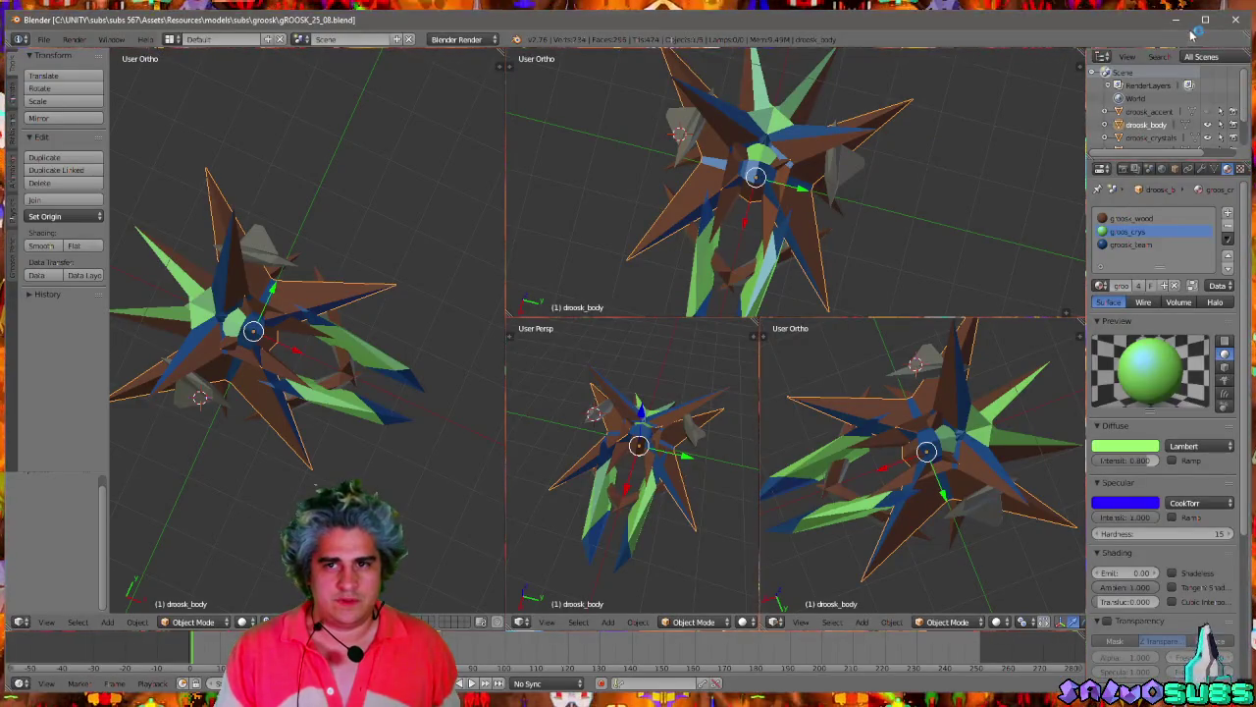
{"action": "left_click", "coordinate": [1234, 20]}
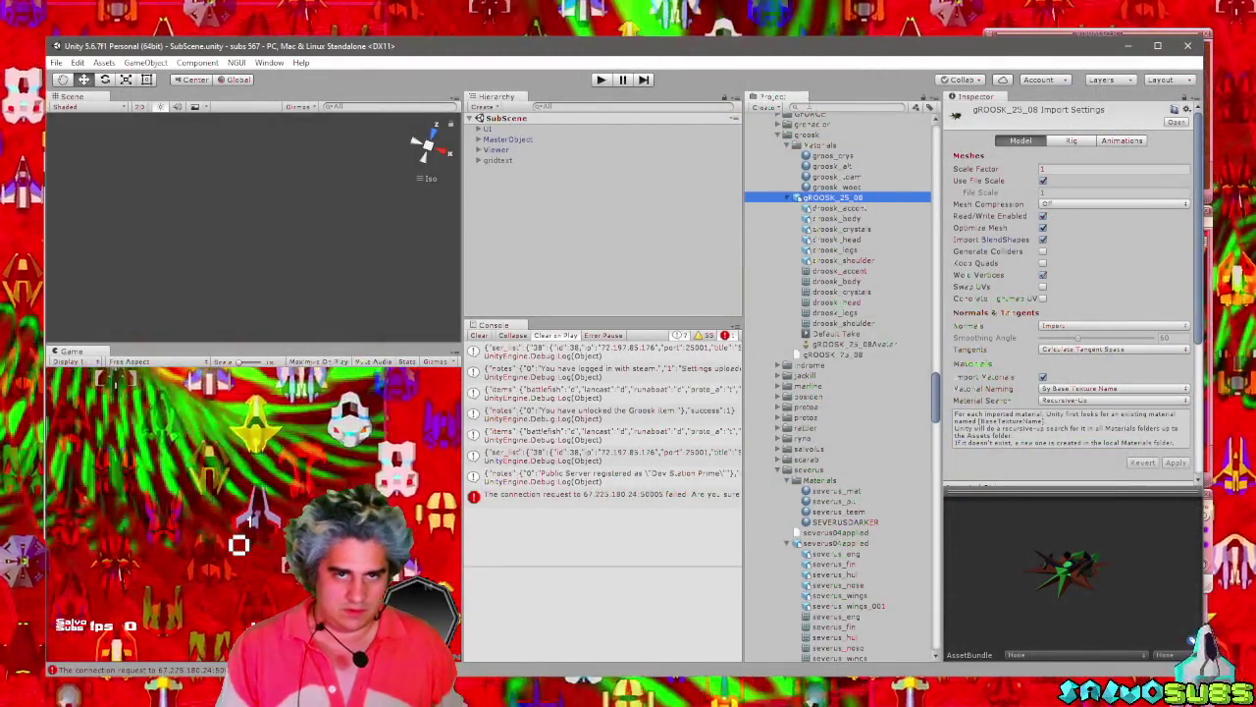
Find the sub_groosk prefab and select the GROOSK_25_08 model inside it.
{"action": "type", "text": "groosk"}
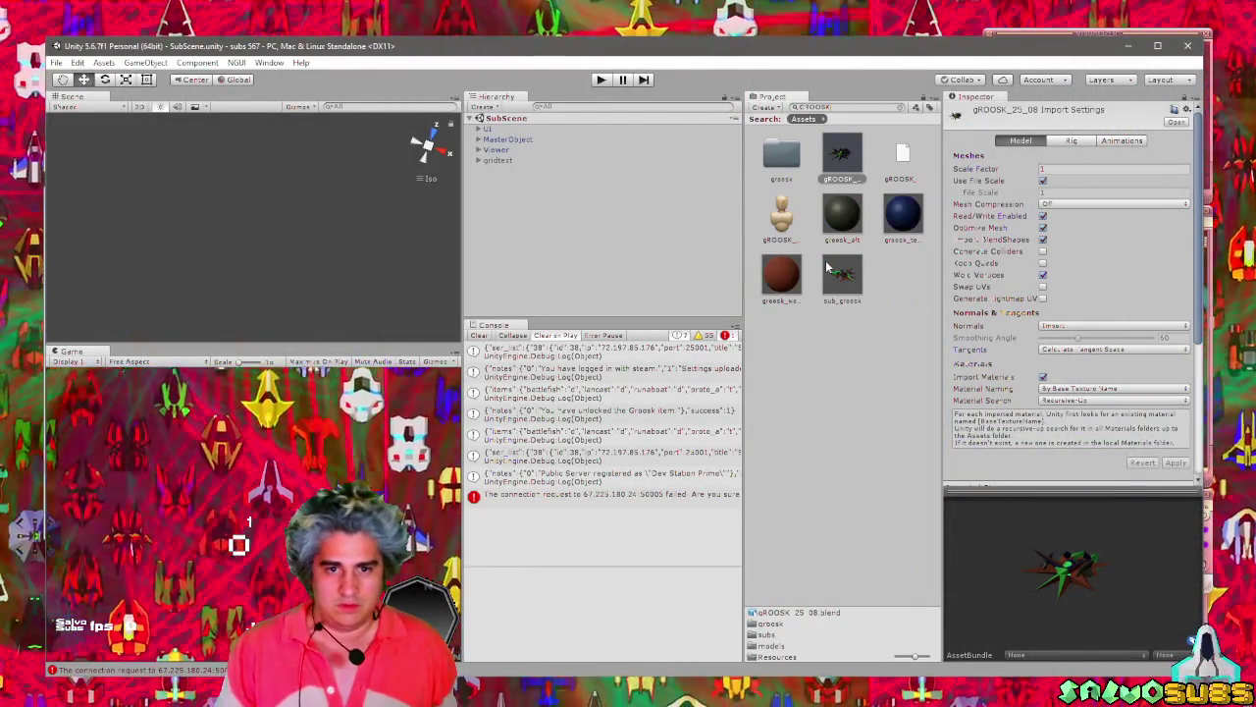
{"action": "left_click", "coordinate": [840, 275]}
{"action": "left_click", "coordinate": [901, 108]}
{"action": "left_click", "coordinate": [788, 118]}
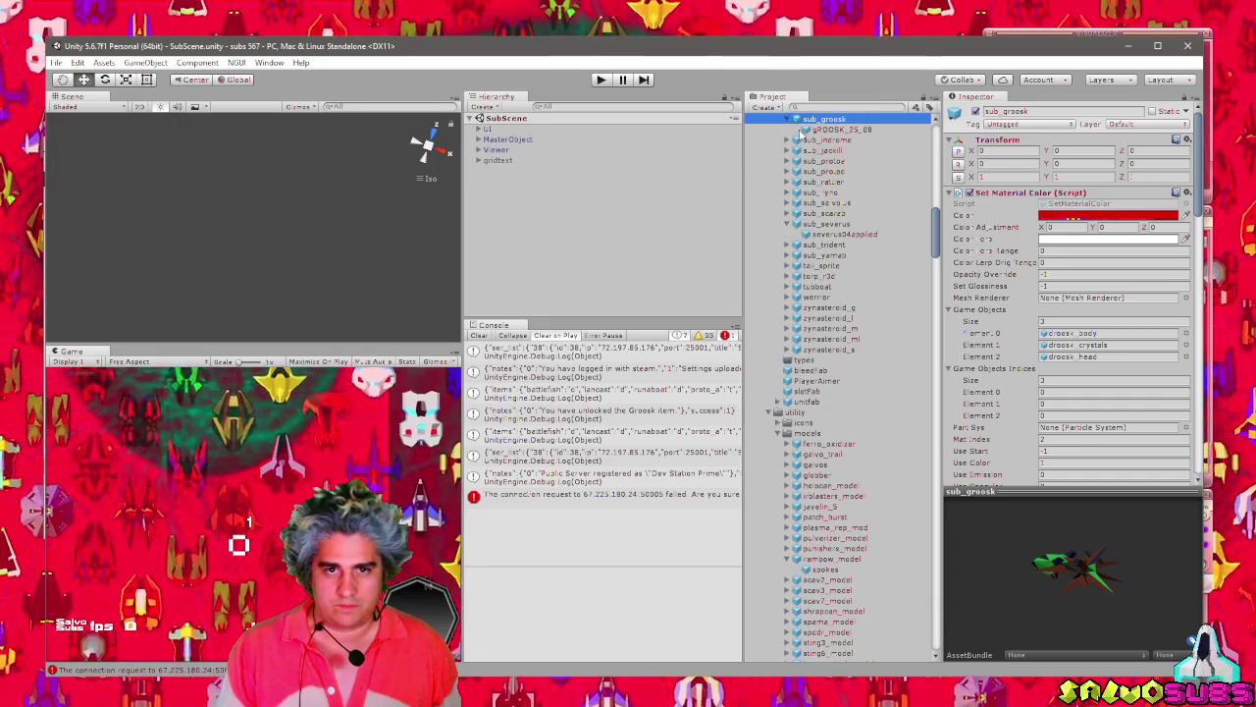
{"action": "left_click", "coordinate": [834, 128]}
Set the GROOSK_25_08 scale to about 0.37 on all axes, deselect, and start Play mode.
{"action": "left_click", "coordinate": [991, 178]}
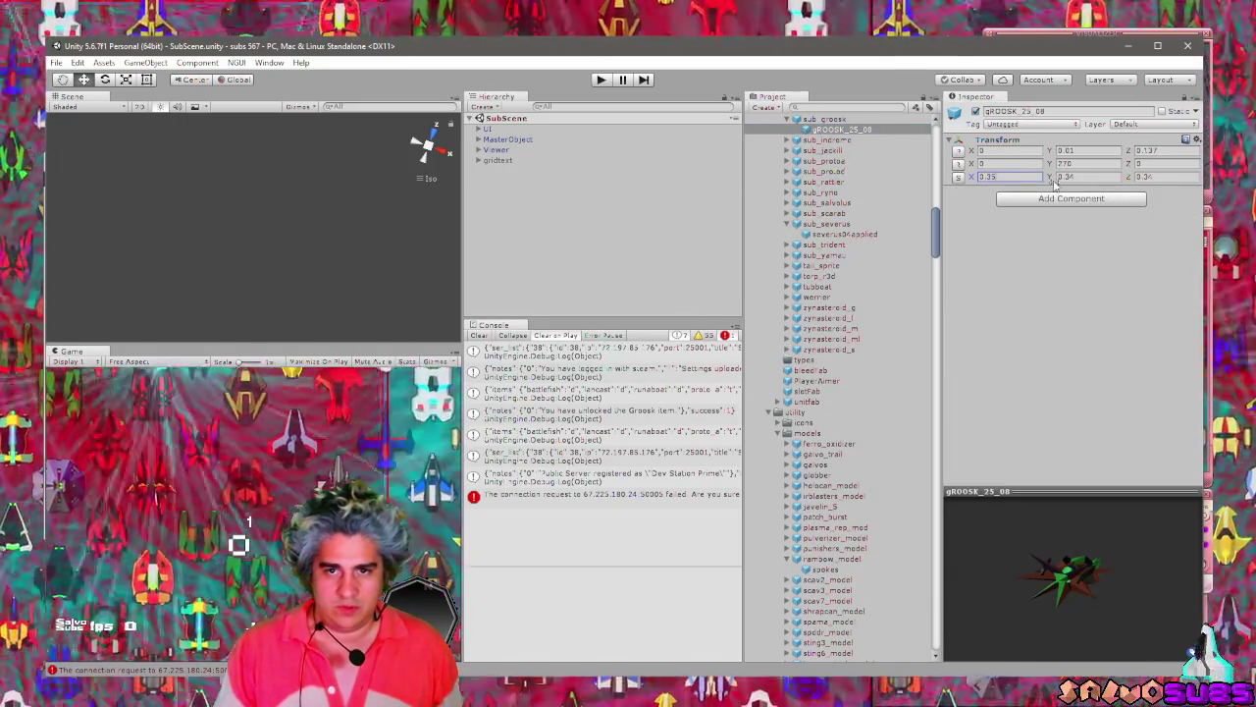
{"action": "left_click", "coordinate": [1072, 177]}
{"action": "left_click", "coordinate": [1155, 177]}
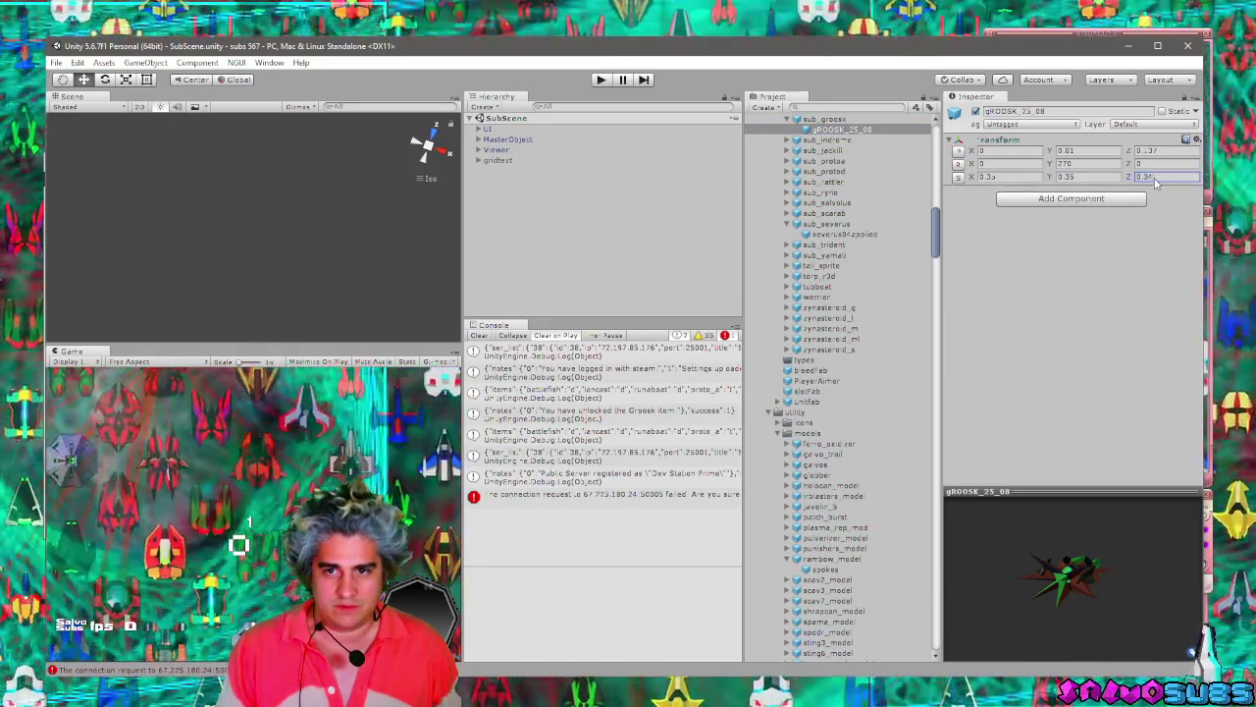
{"action": "type", "text": "5"}
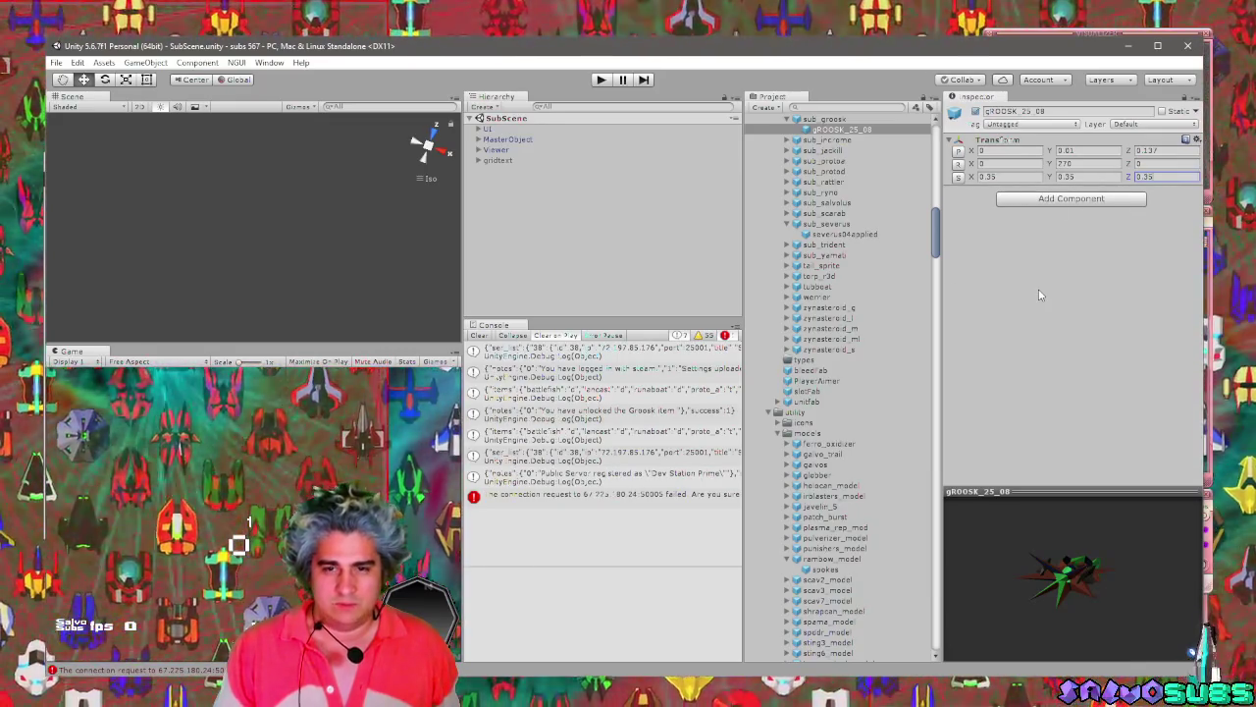
{"action": "left_click", "coordinate": [993, 177]}
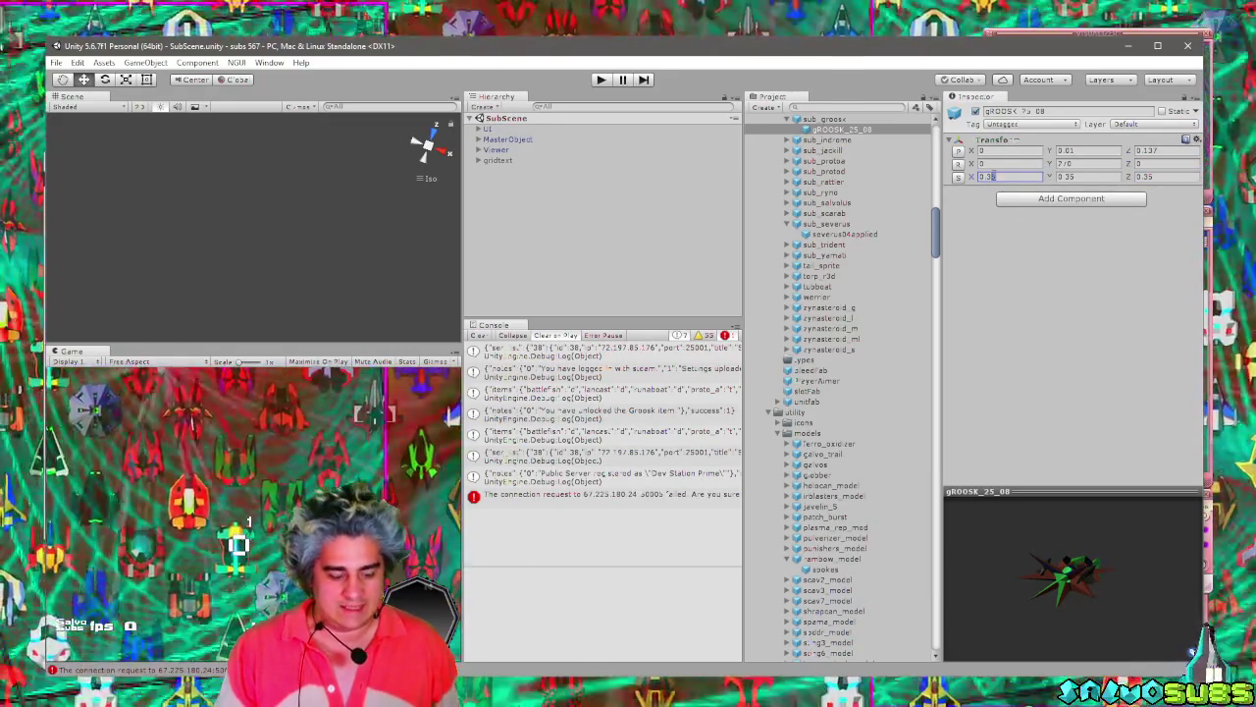
{"action": "type", "text": "7"}
{"action": "left_click", "coordinate": [1074, 178]}
{"action": "left_click", "coordinate": [1153, 179]}
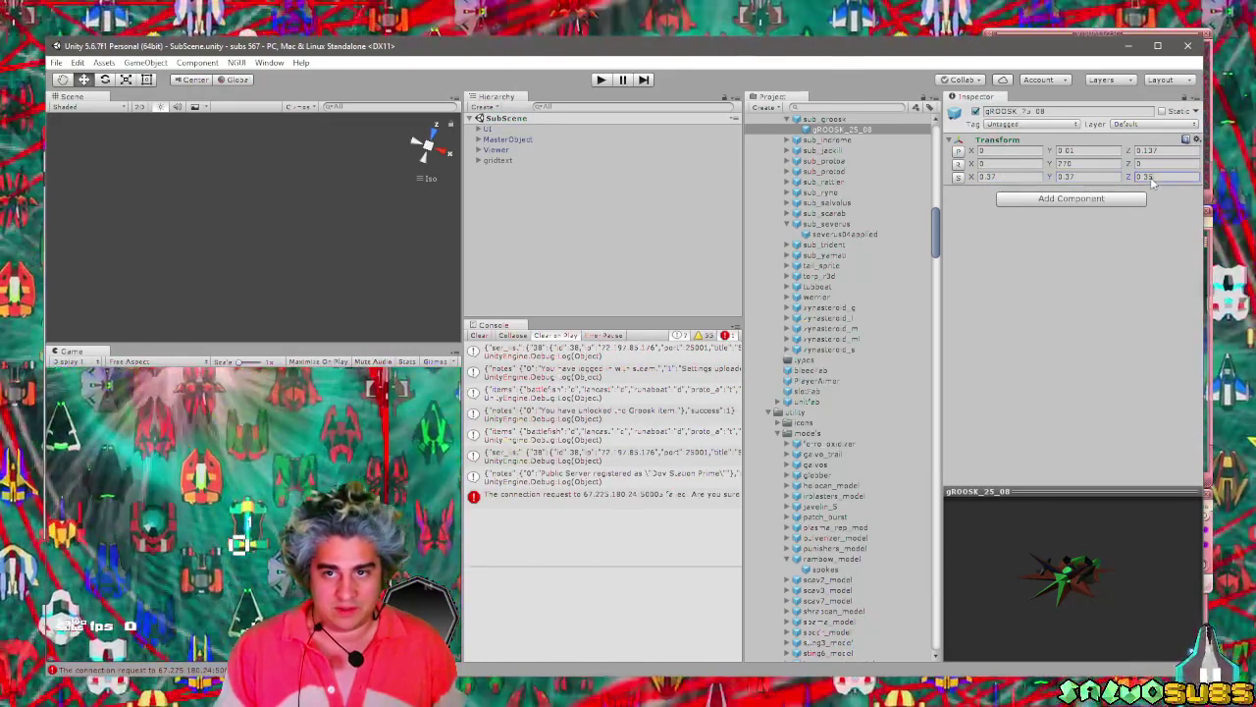
{"action": "type", "text": "0.37"}
{"action": "left_click", "coordinate": [668, 177]}
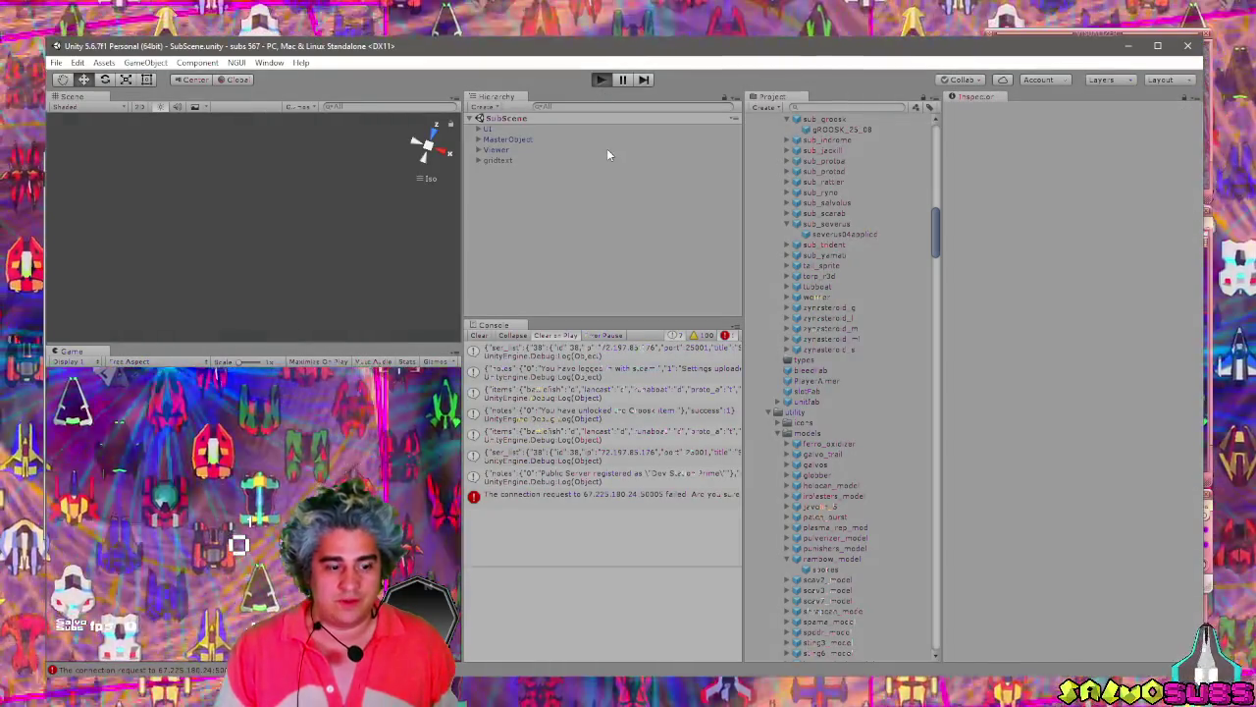
{"action": "key", "text": "ctrl+p"}
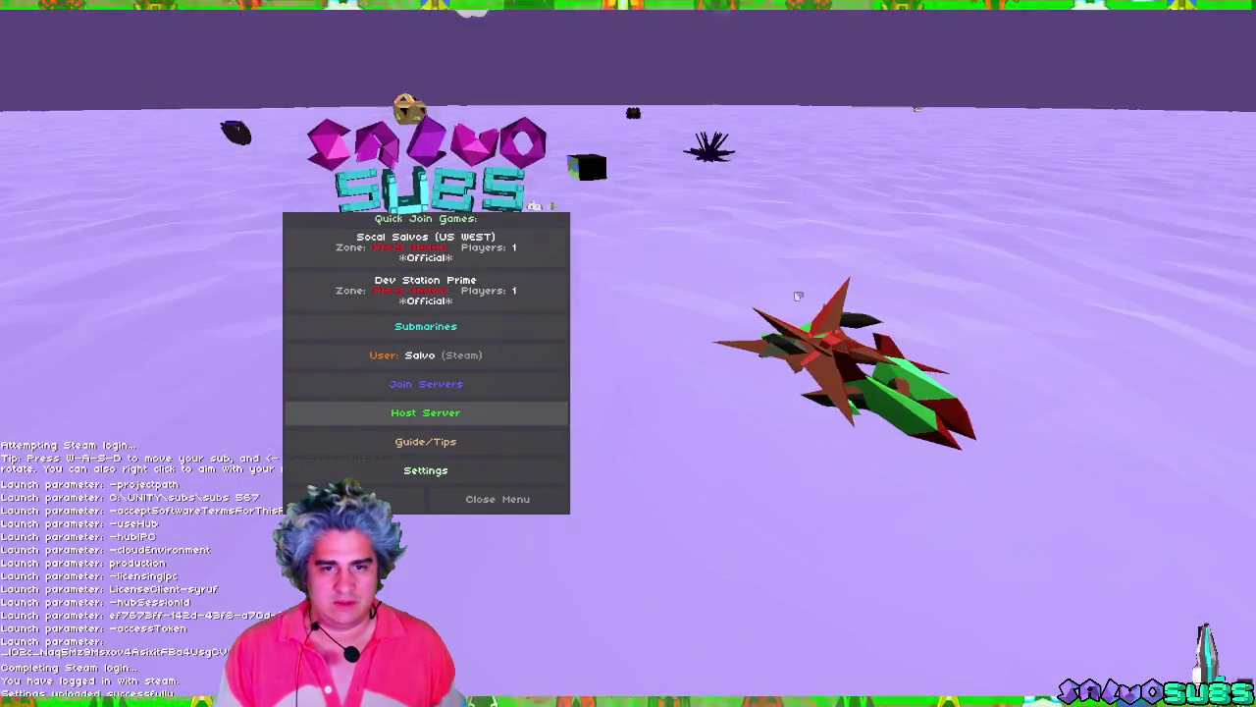
Host a server and load into the station to test the changes.
{"action": "left_click", "coordinate": [556, 430]}
{"action": "left_click", "coordinate": [560, 440]}
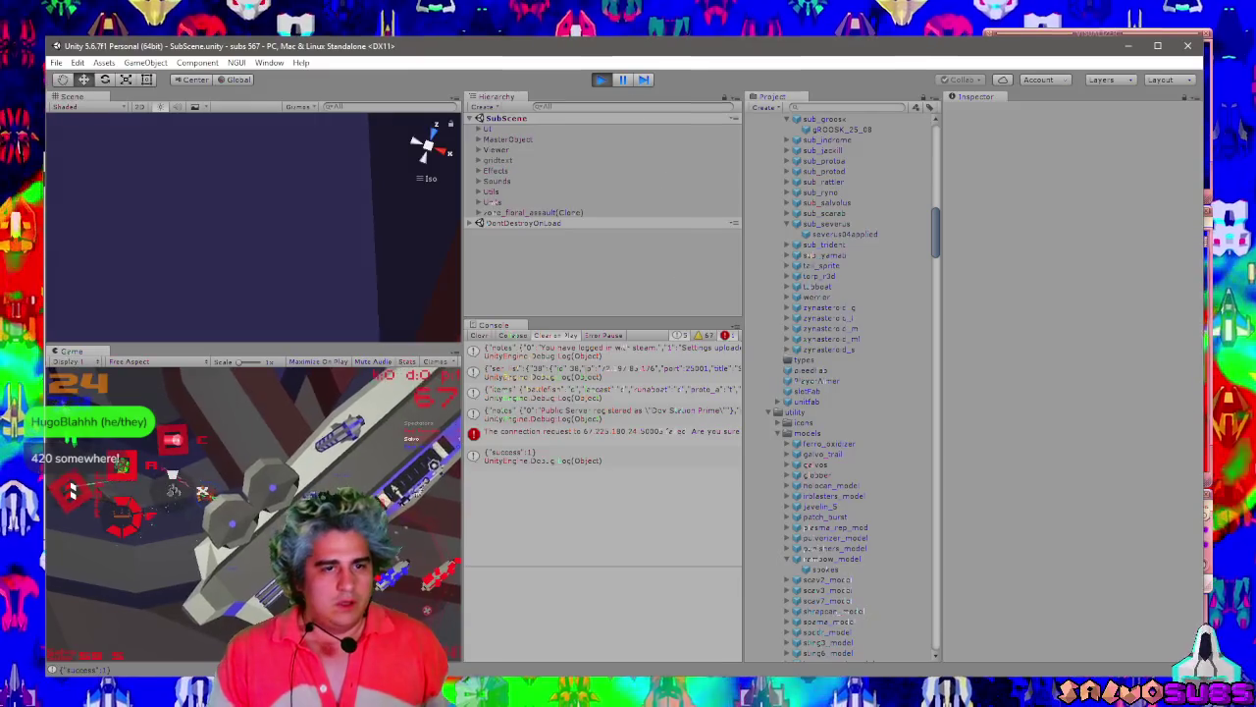
Stop Play mode, find the 'saber' prefab, drag it into the Hierarchy, and expand it.
{"action": "key", "text": "ctrl+p"}
{"action": "type", "text": "sa"}
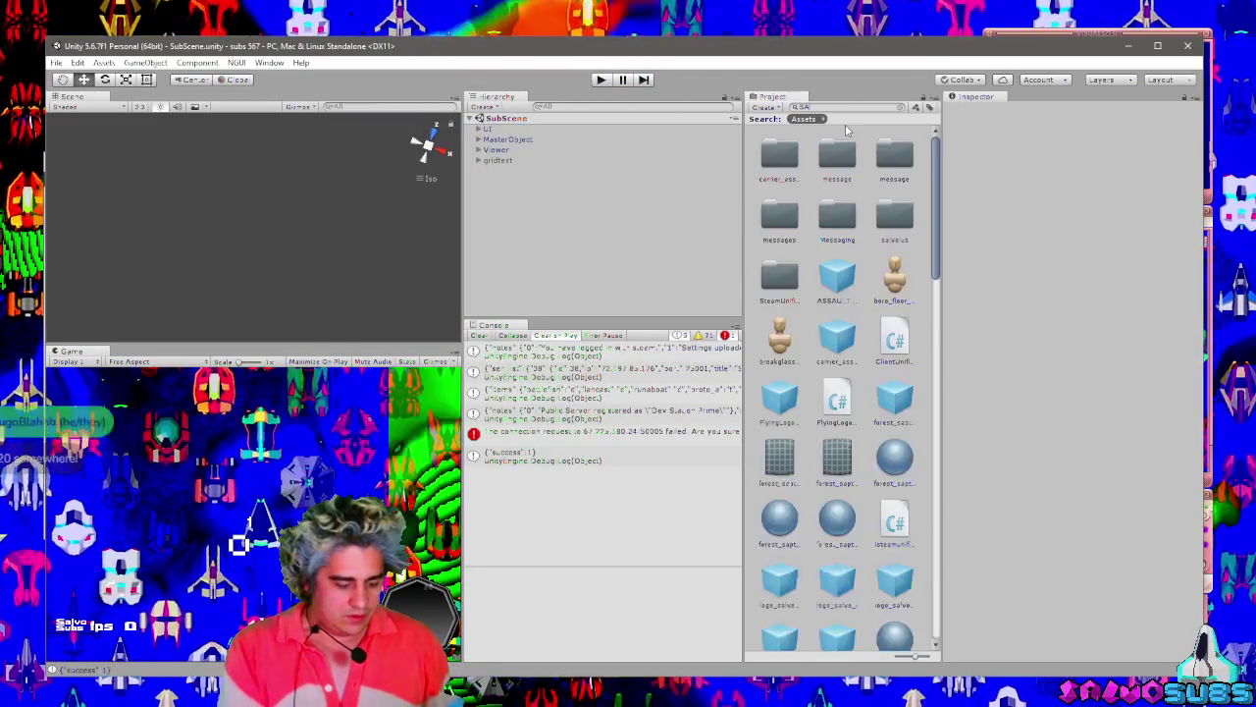
{"action": "type", "text": "ber"}
{"action": "left_click", "coordinate": [837, 155]}
{"action": "left_click", "coordinate": [900, 107]}
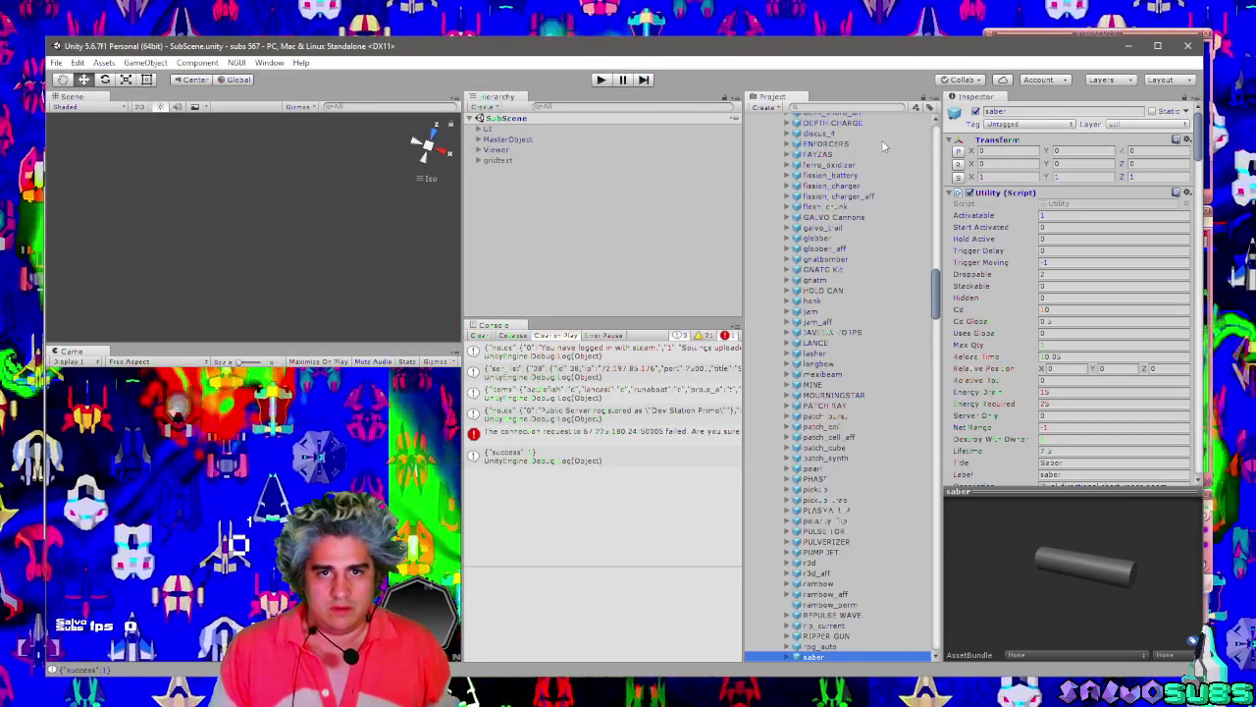
{"action": "scroll", "coordinate": [881, 140], "scroll_direction": "down", "scroll_amount": 10}
{"action": "left_click", "coordinate": [797, 343]}
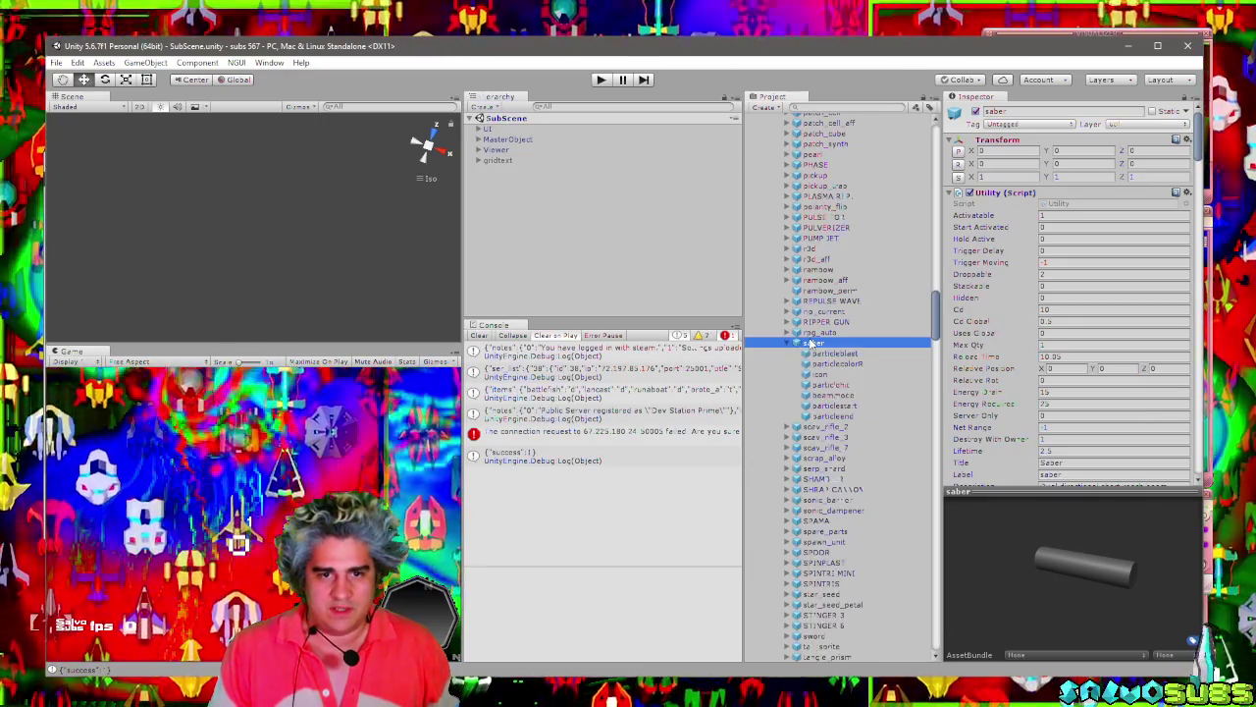
{"action": "mouse_move", "coordinate": [813, 342]}
{"action": "left_mouse_down"}
{"action": "mouse_move", "coordinate": [638, 261]}
{"action": "mouse_move", "coordinate": [510, 181]}
{"action": "left_mouse_up"}
{"action": "left_click", "coordinate": [479, 170]}
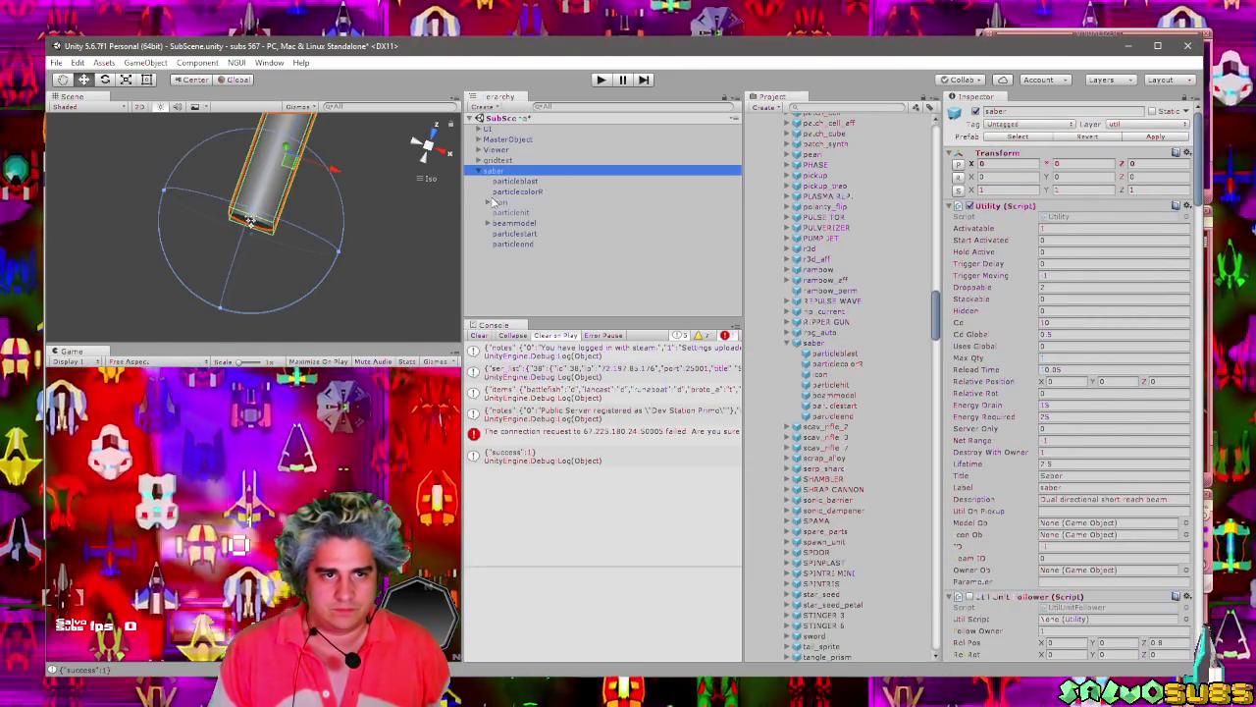
Frame the saber, expand its icon, and set the beamcyl cylinder's scale to 0.3.
{"action": "left_click", "coordinate": [496, 202]}
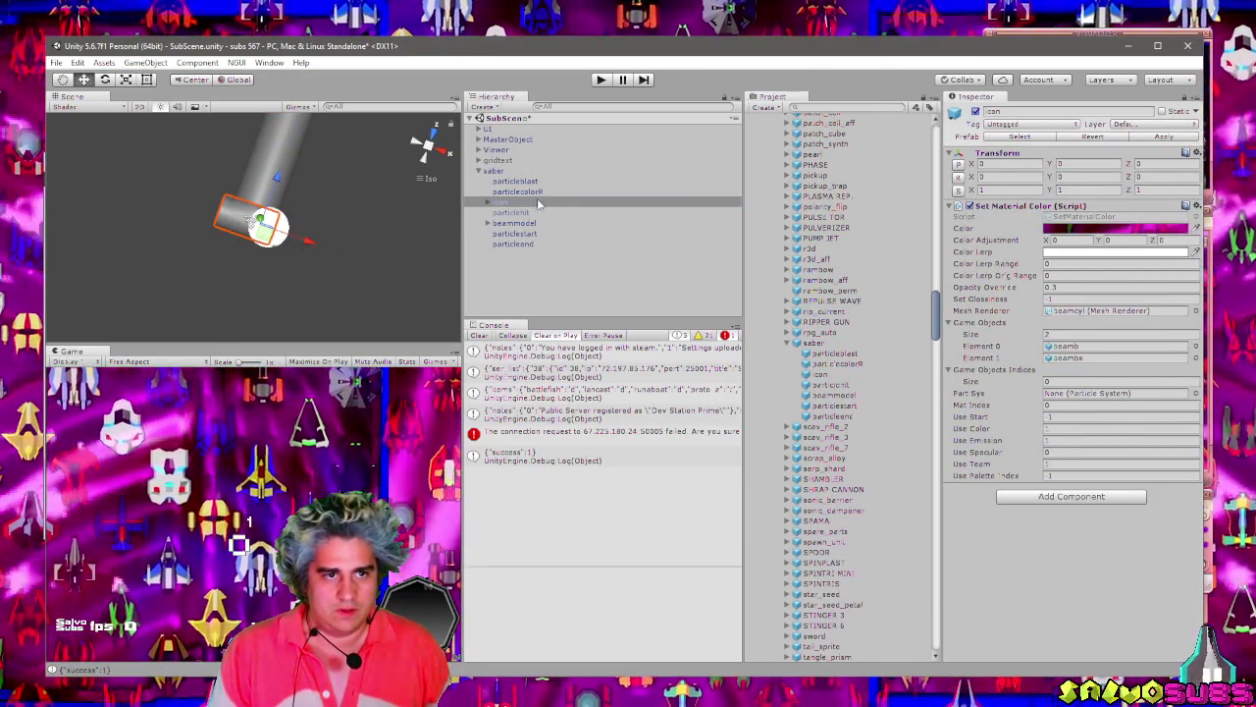
{"action": "left_click", "coordinate": [487, 201]}
{"action": "key", "text": "f"}
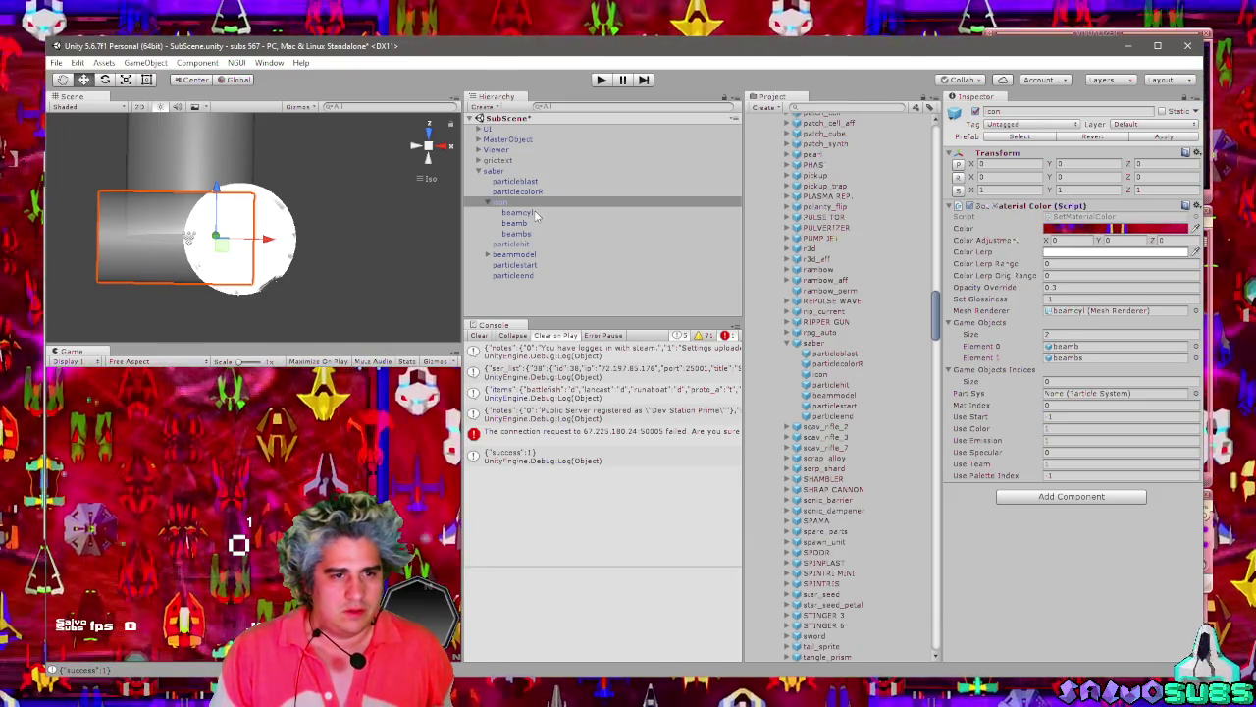
{"action": "left_click", "coordinate": [525, 203]}
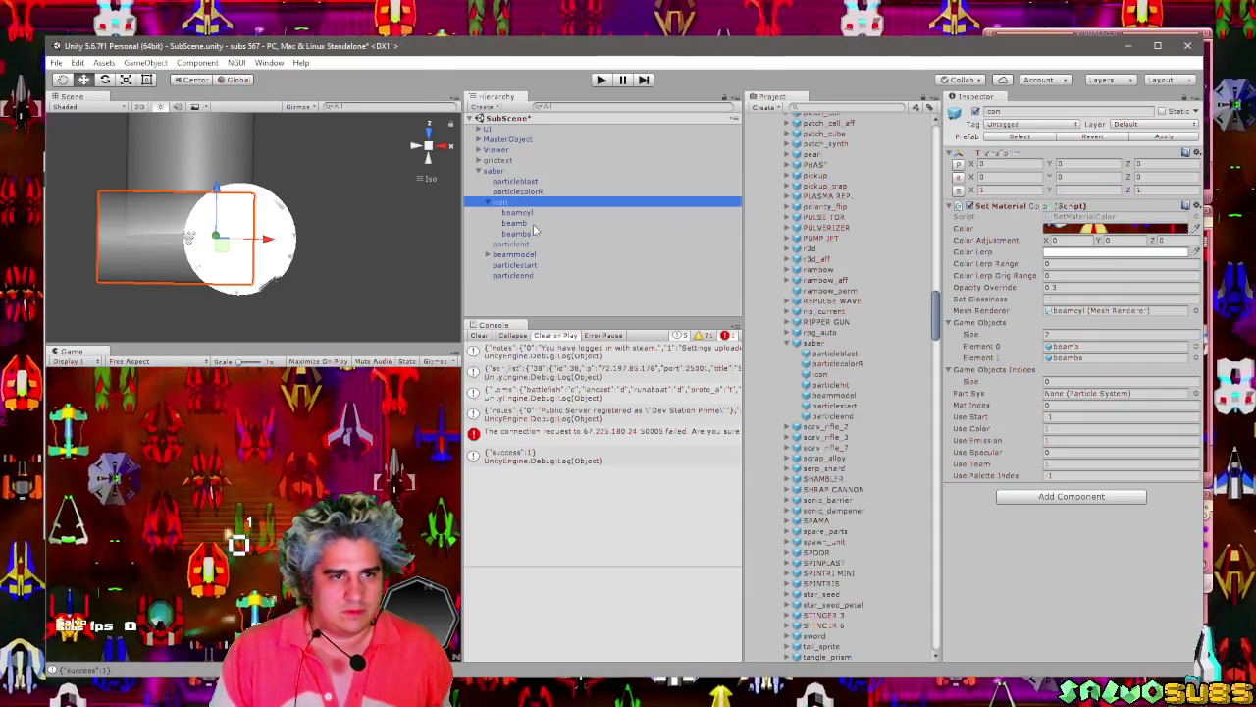
{"action": "key", "text": "Down"}
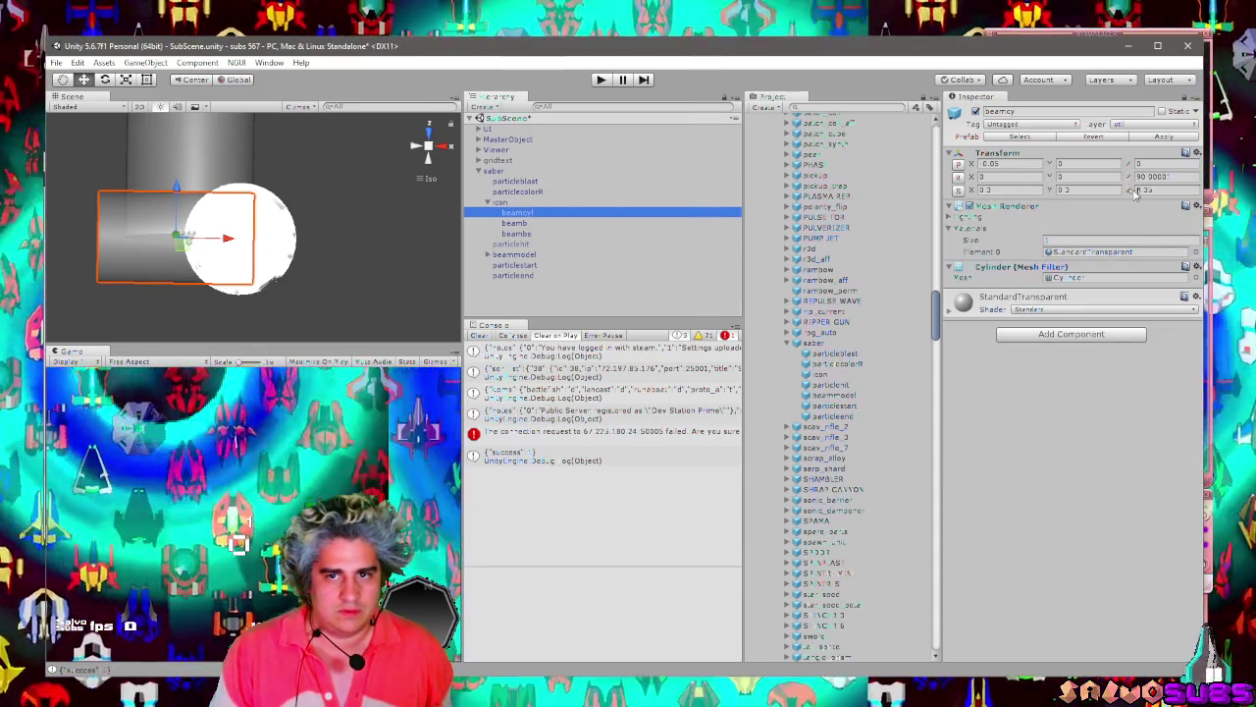
{"action": "left_click_drag", "start_coordinate": [1052, 191], "coordinate": [1048, 196]}
{"action": "key", "text": "Tab"}
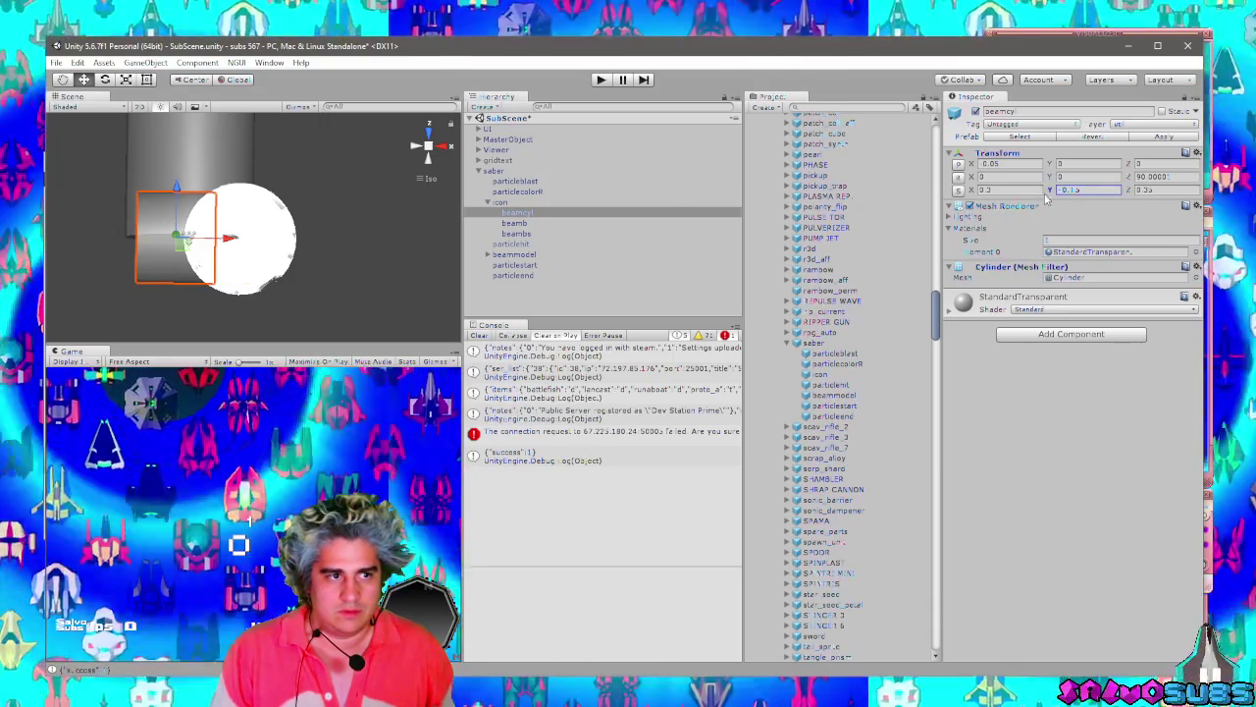
{"action": "type", "text": "0.10.3"}
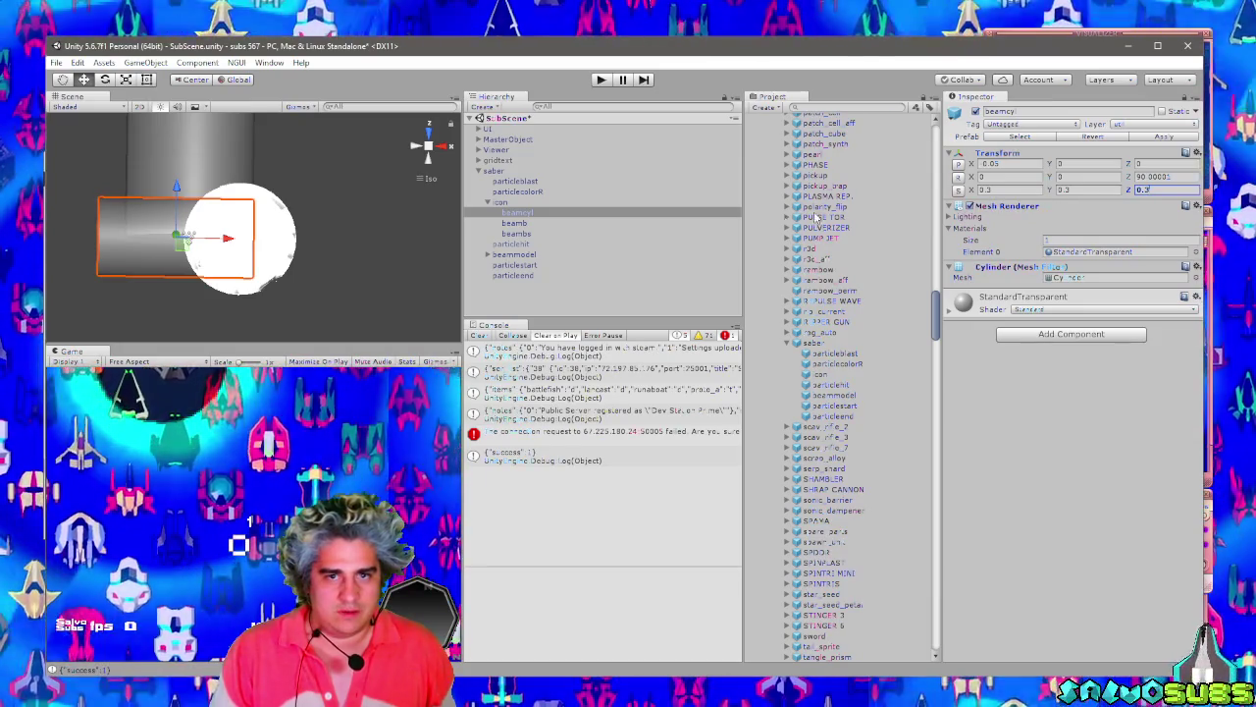
Set the beamb end sphere's scale to 0.4.
{"action": "left_click", "coordinate": [535, 224]}
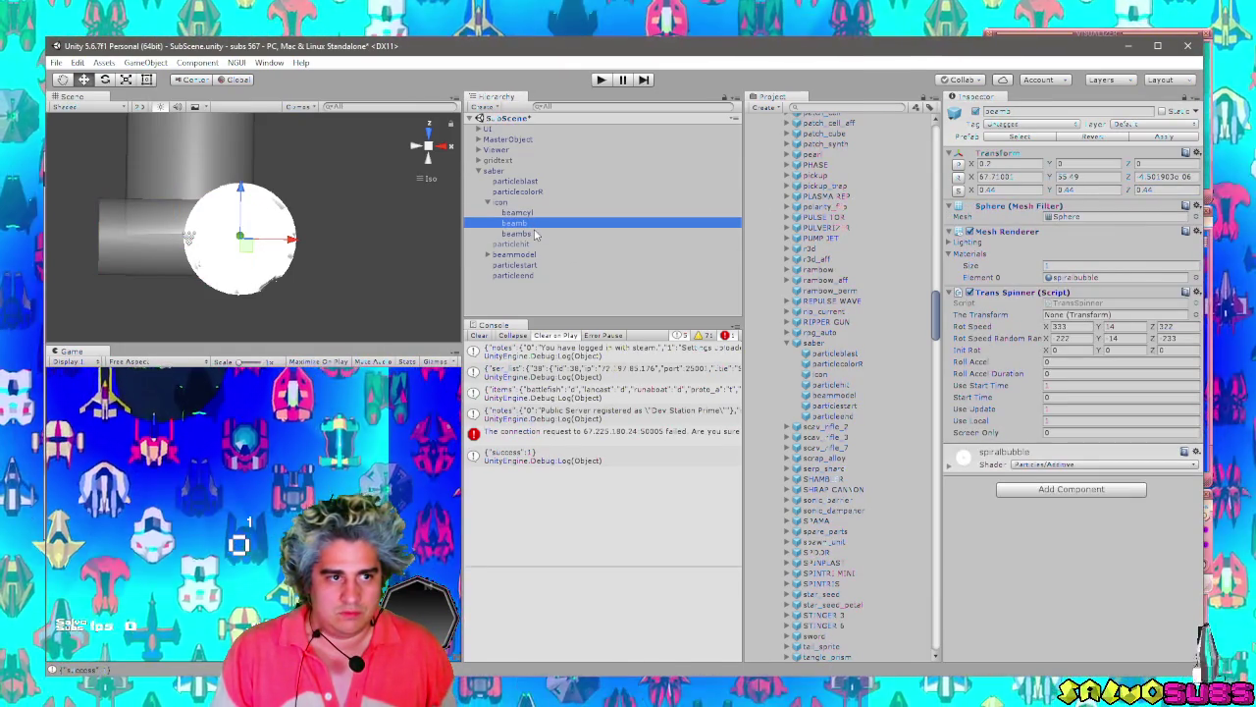
{"action": "left_click", "coordinate": [536, 233]}
{"action": "left_click", "coordinate": [538, 223]}
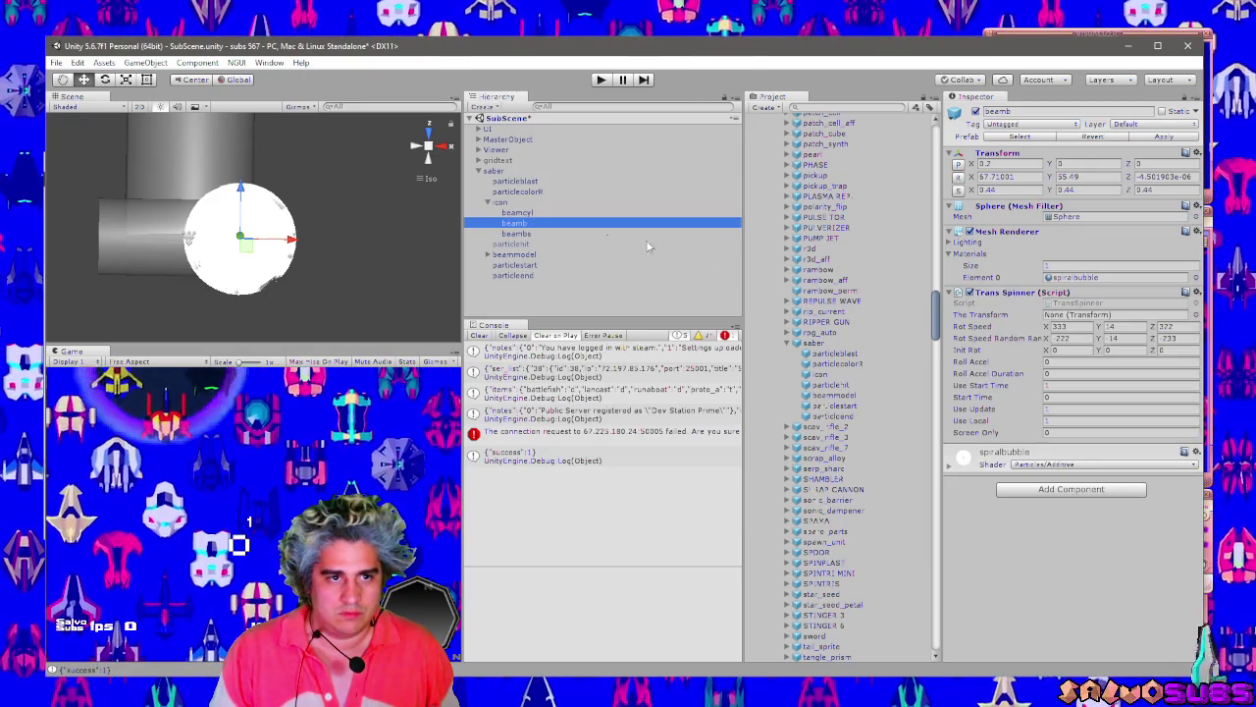
{"action": "left_click", "coordinate": [991, 190]}
{"action": "type", "text": "0.3"}
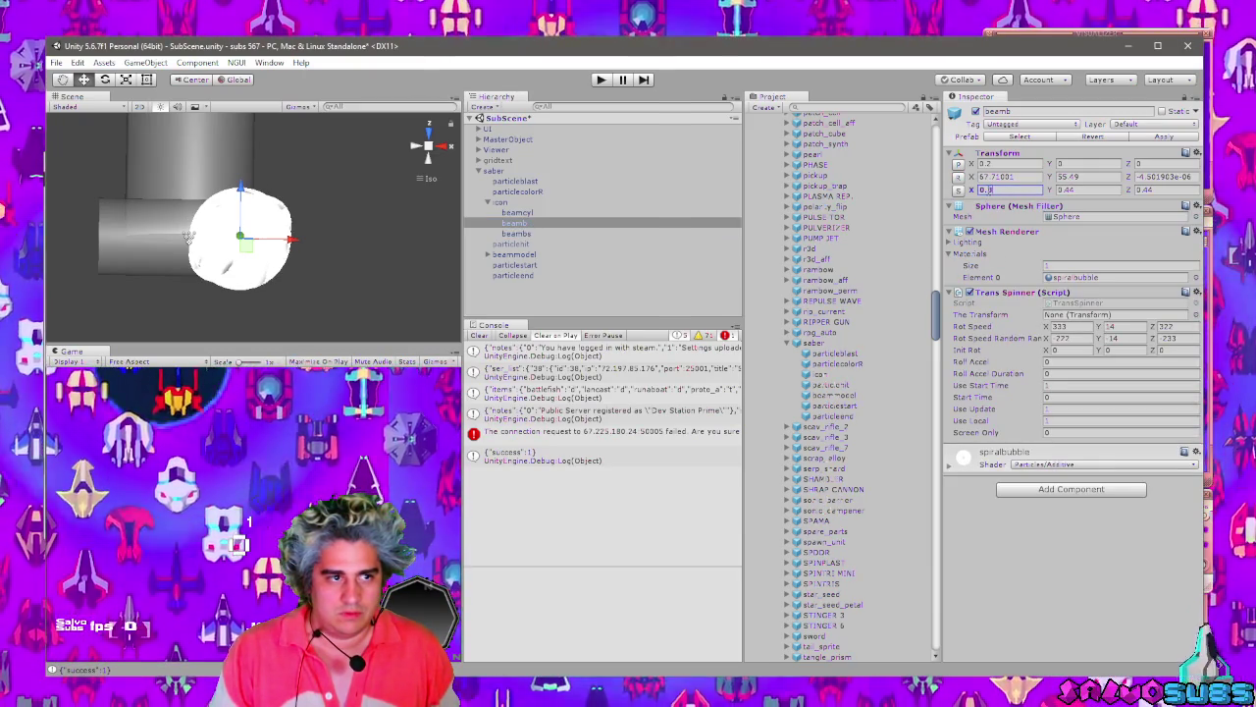
{"action": "left_click", "coordinate": [1148, 189]}
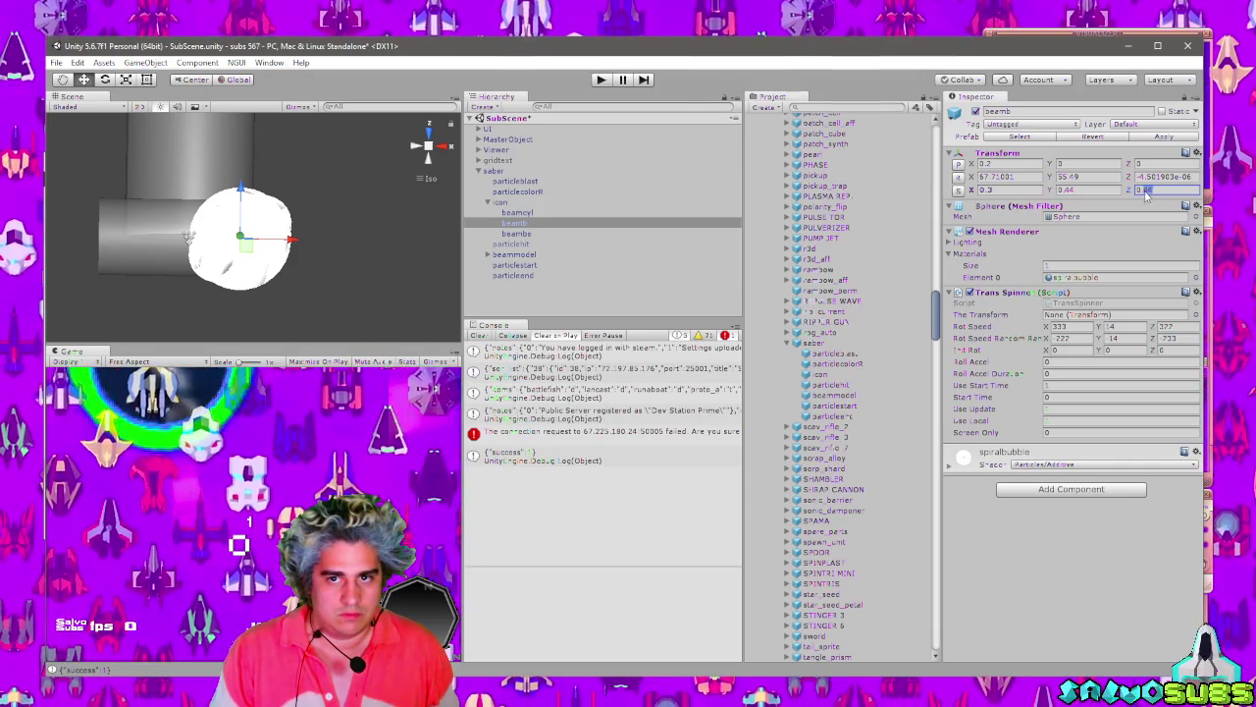
{"action": "left_click", "coordinate": [990, 190]}
{"action": "type", "text": "0.4"}
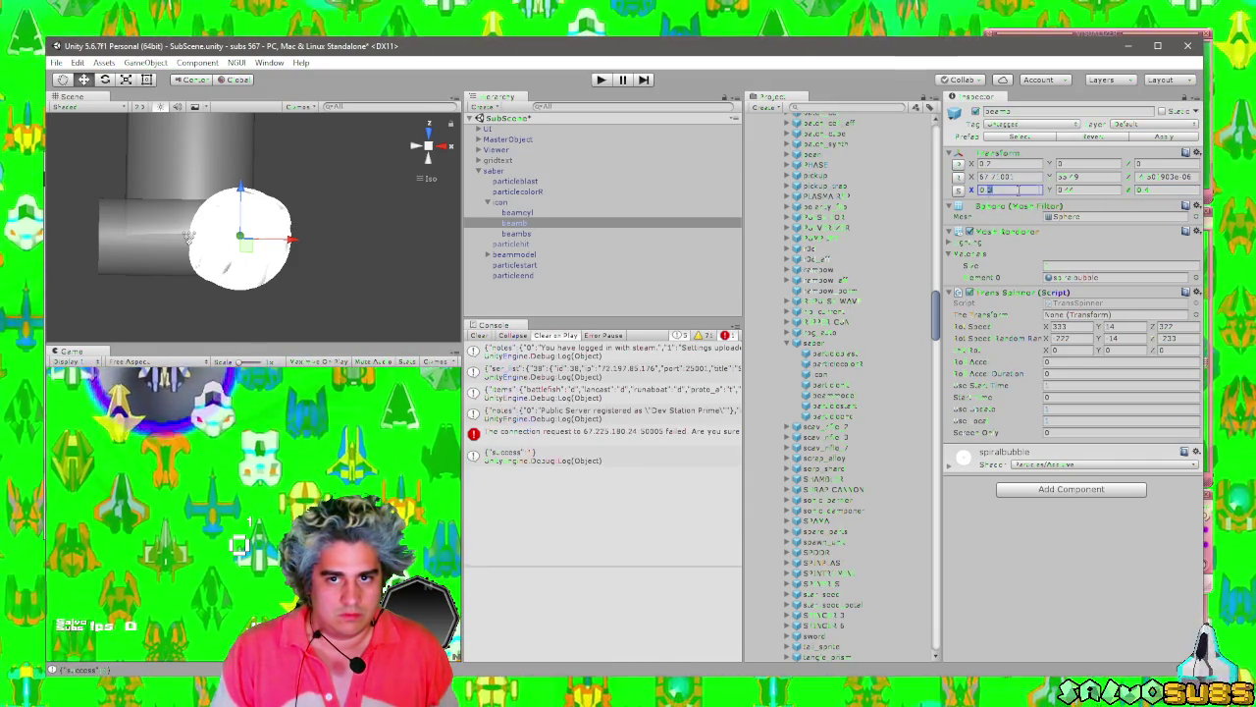
{"action": "key", "text": "Tab"}
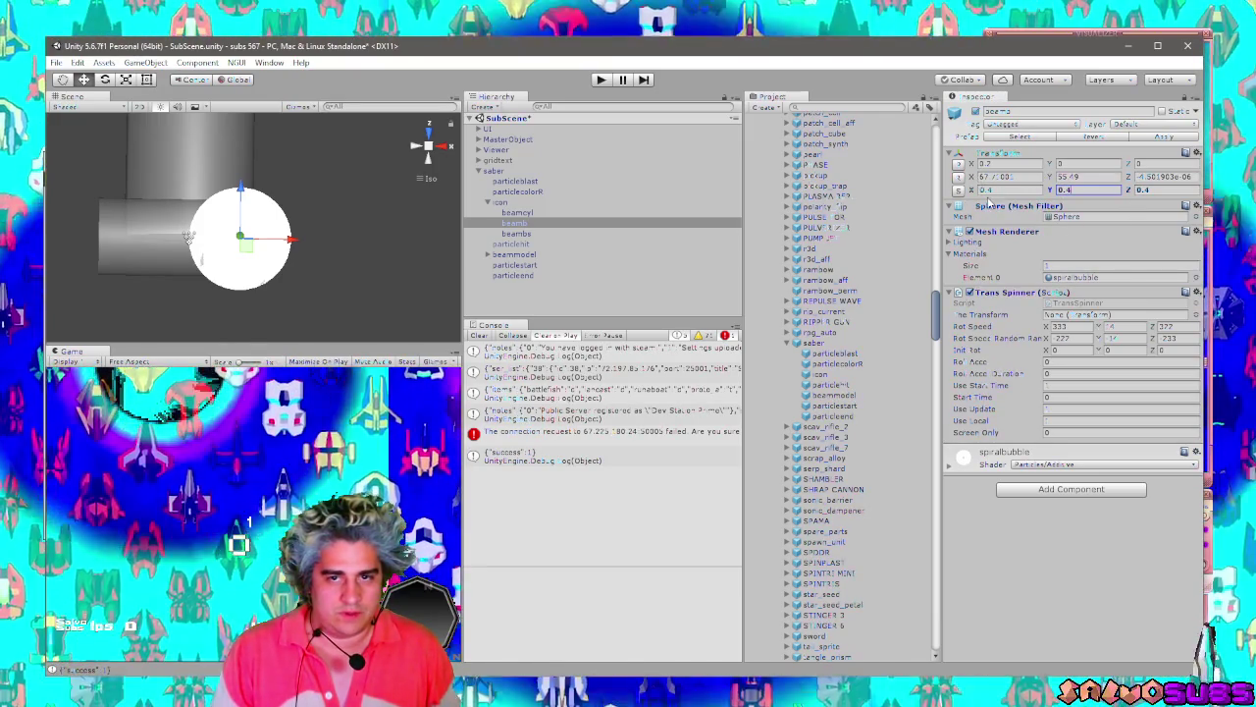
Scale the beambs end sphere to 0.33 on X, Y and Z.
{"action": "left_click", "coordinate": [530, 234]}
{"action": "left_click", "coordinate": [991, 190]}
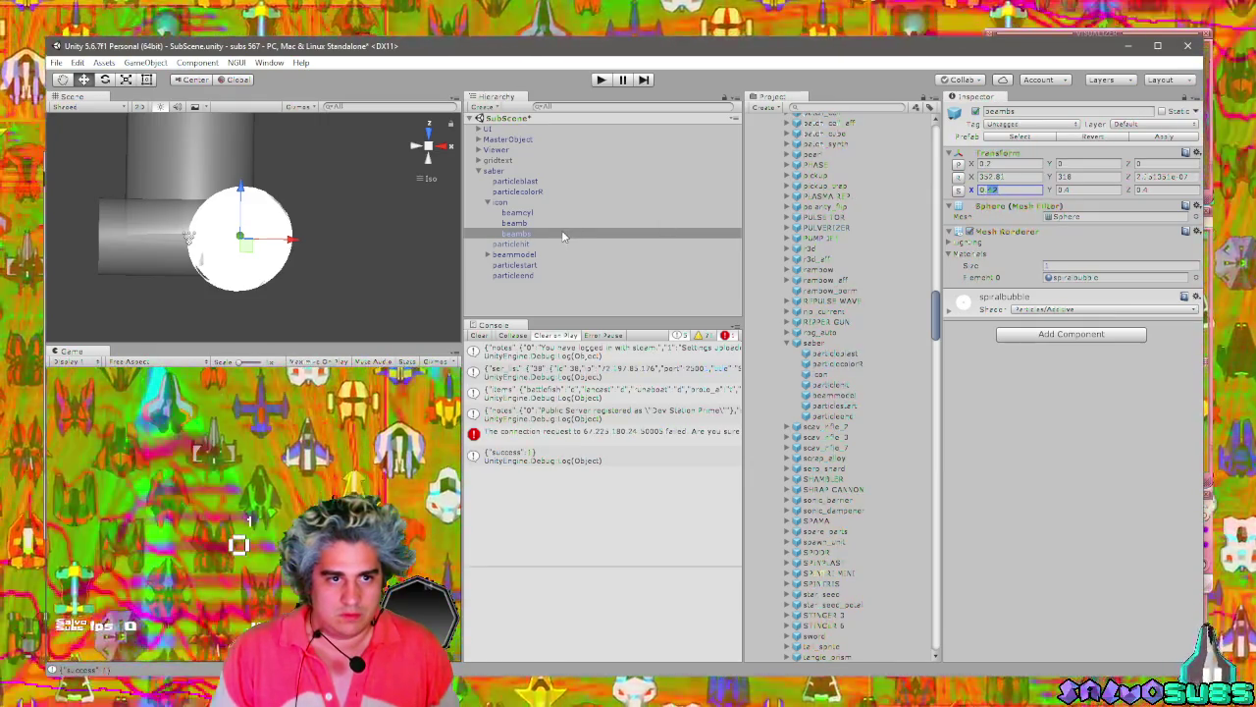
{"action": "type", "text": "0.33"}
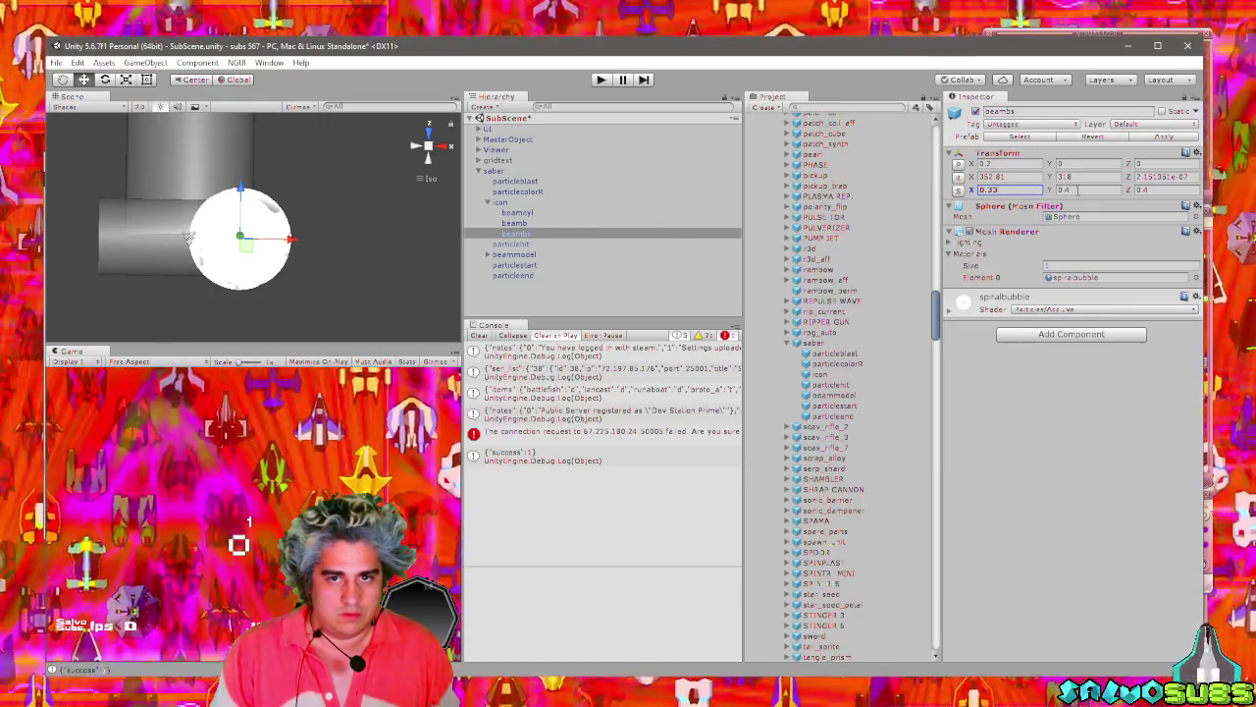
{"action": "left_click", "coordinate": [1070, 189]}
{"action": "type", "text": "0.33"}
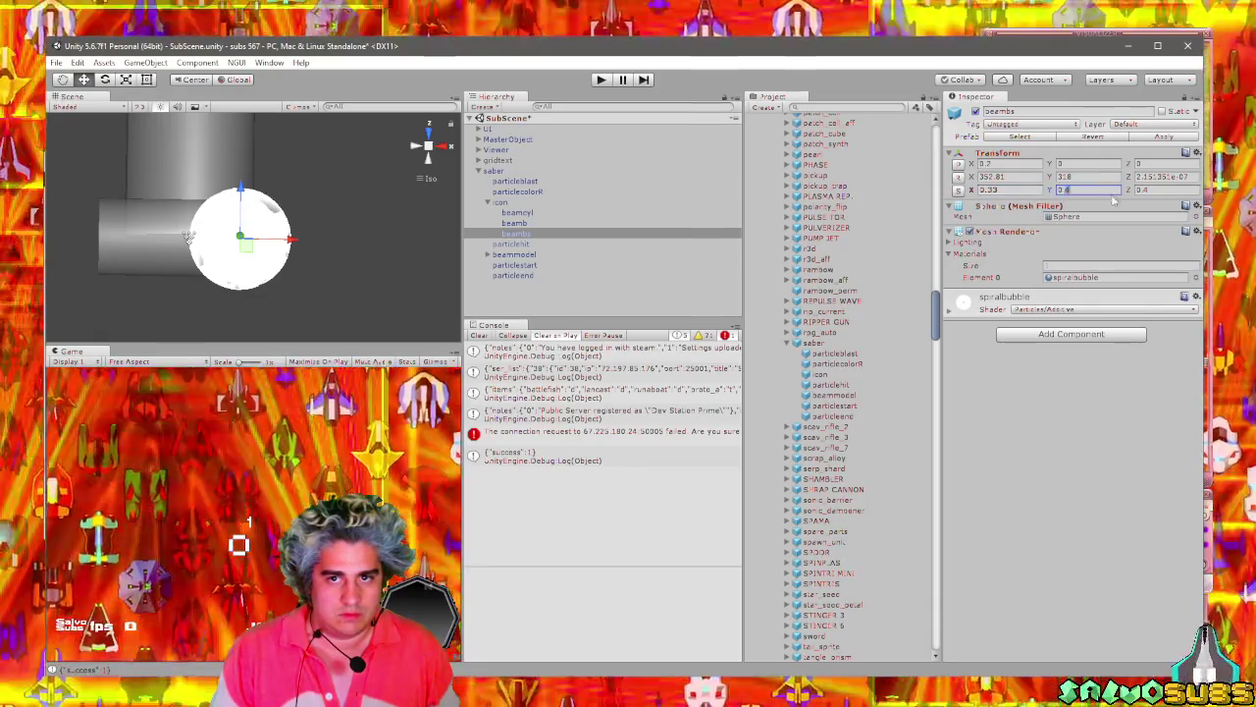
{"action": "left_click", "coordinate": [1143, 190]}
{"action": "type", "text": "0.43"}
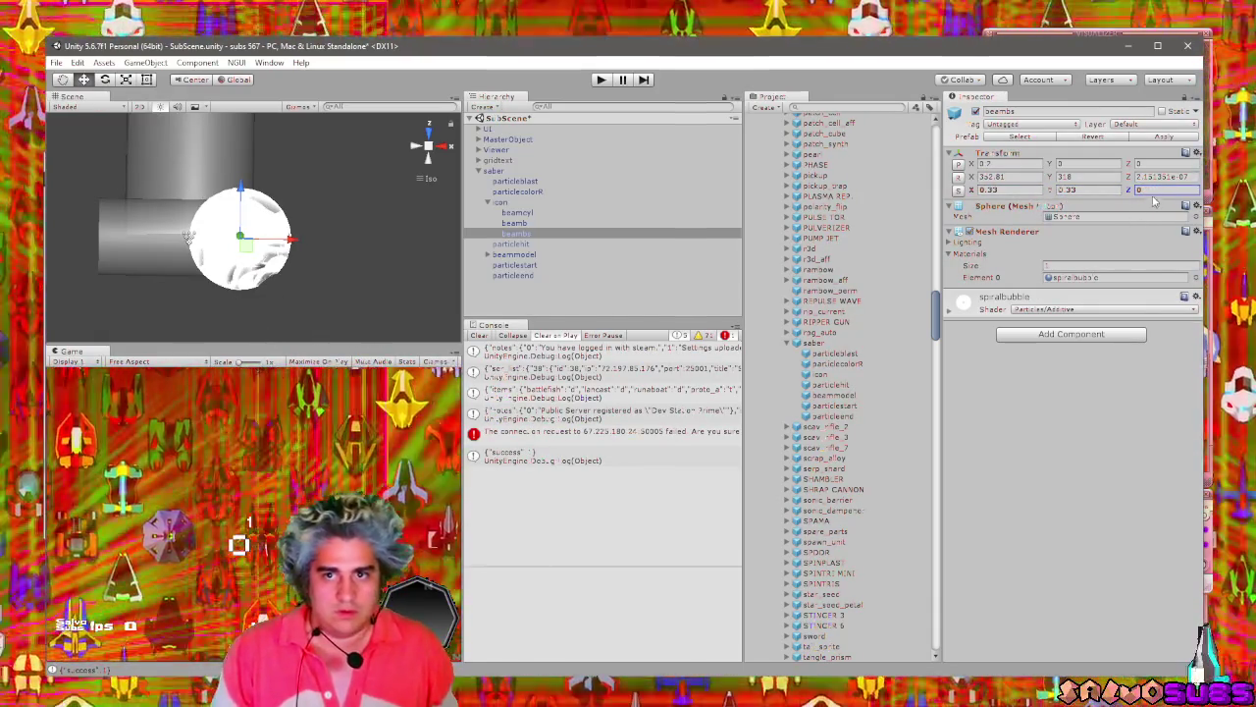
{"action": "type", "text": ".33"}
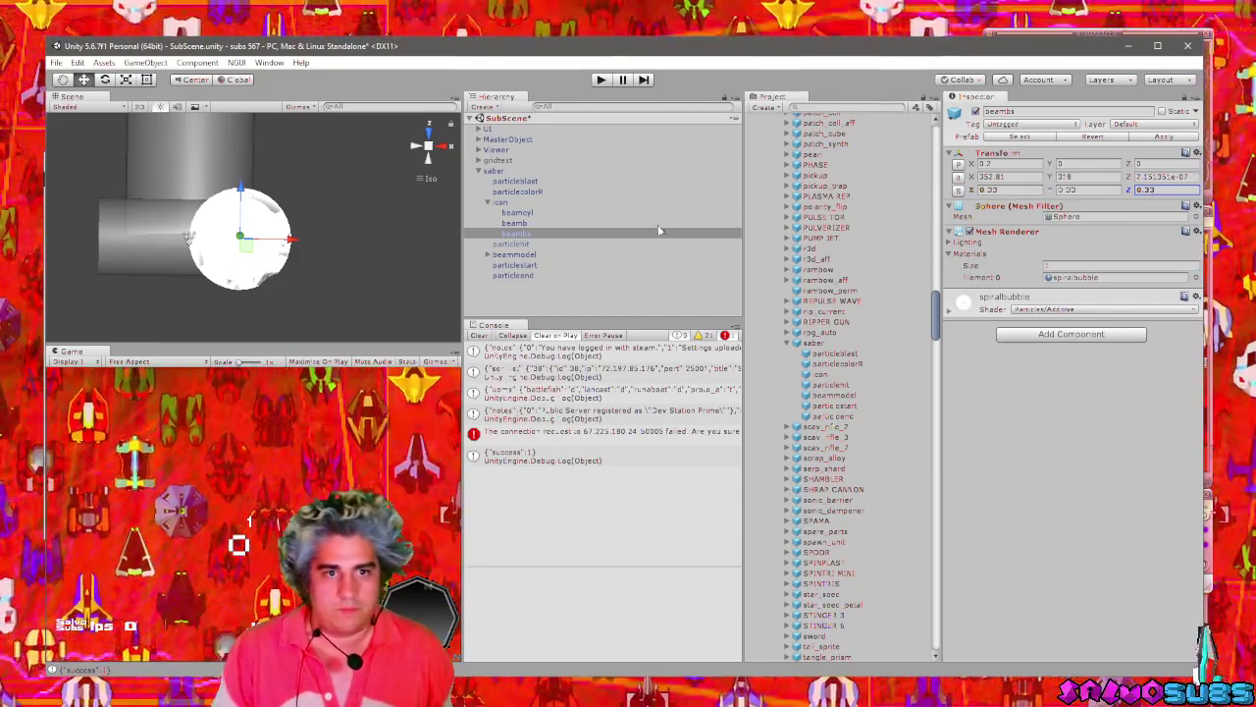
Select both the beamb and beambs spheres together.
{"action": "left_click", "coordinate": [540, 224]}
{"action": "left_click", "coordinate": [539, 234]}
{"action": "left_click", "coordinate": [535, 224]}
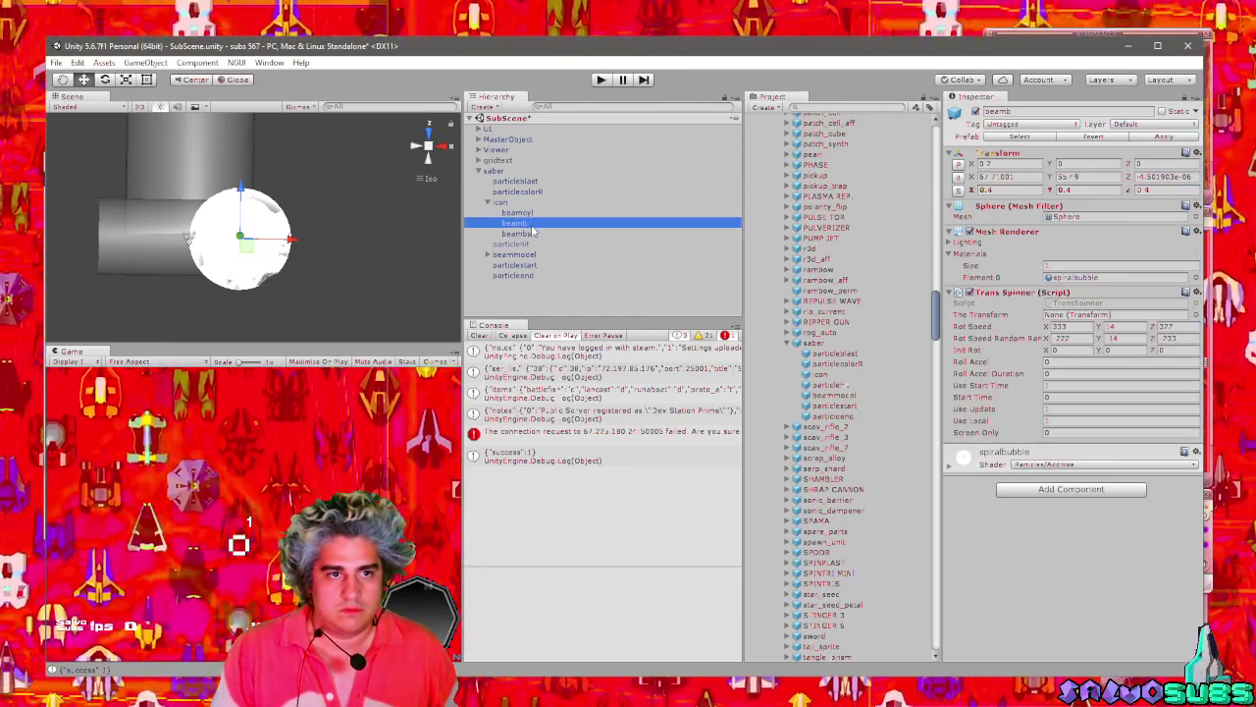
{"action": "left_click", "coordinate": [533, 235], "text": "shift"}
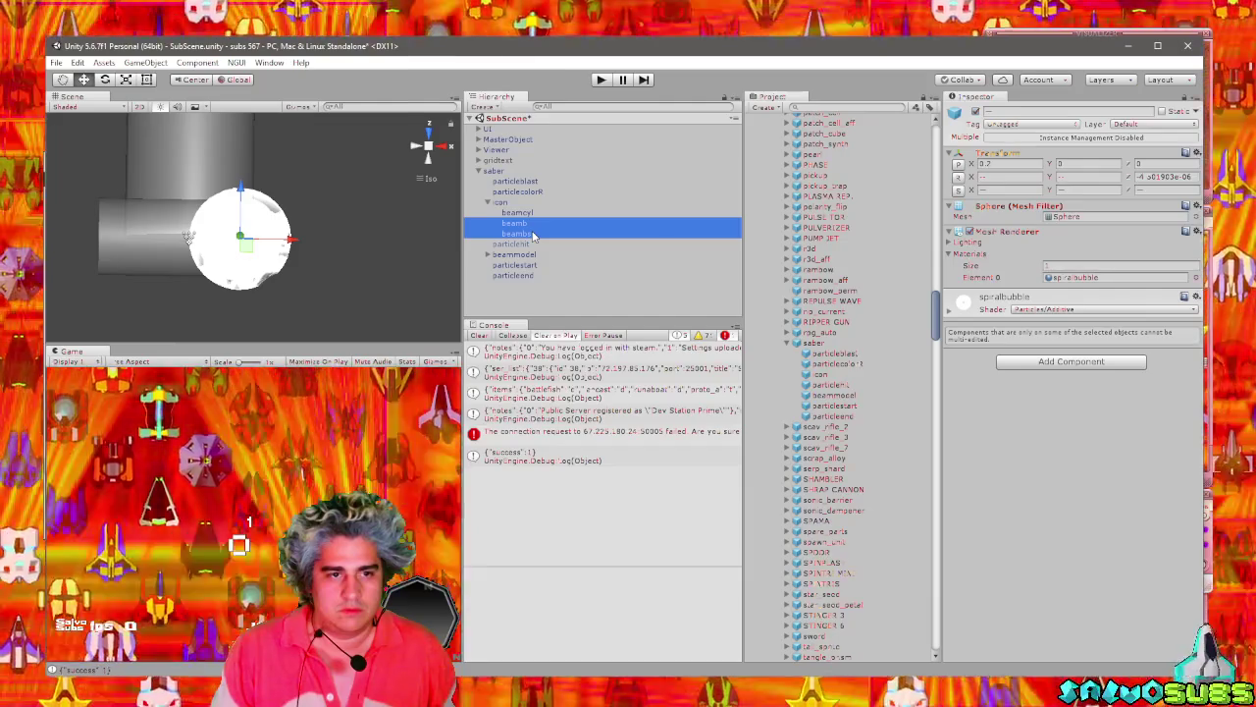
Duplicate the beamb and beambs spheres and reposition the duplicates along X.
{"action": "key", "text": "ctrl+d"}
{"action": "left_click_drag", "start_coordinate": [289, 239], "coordinate": [189, 246]}
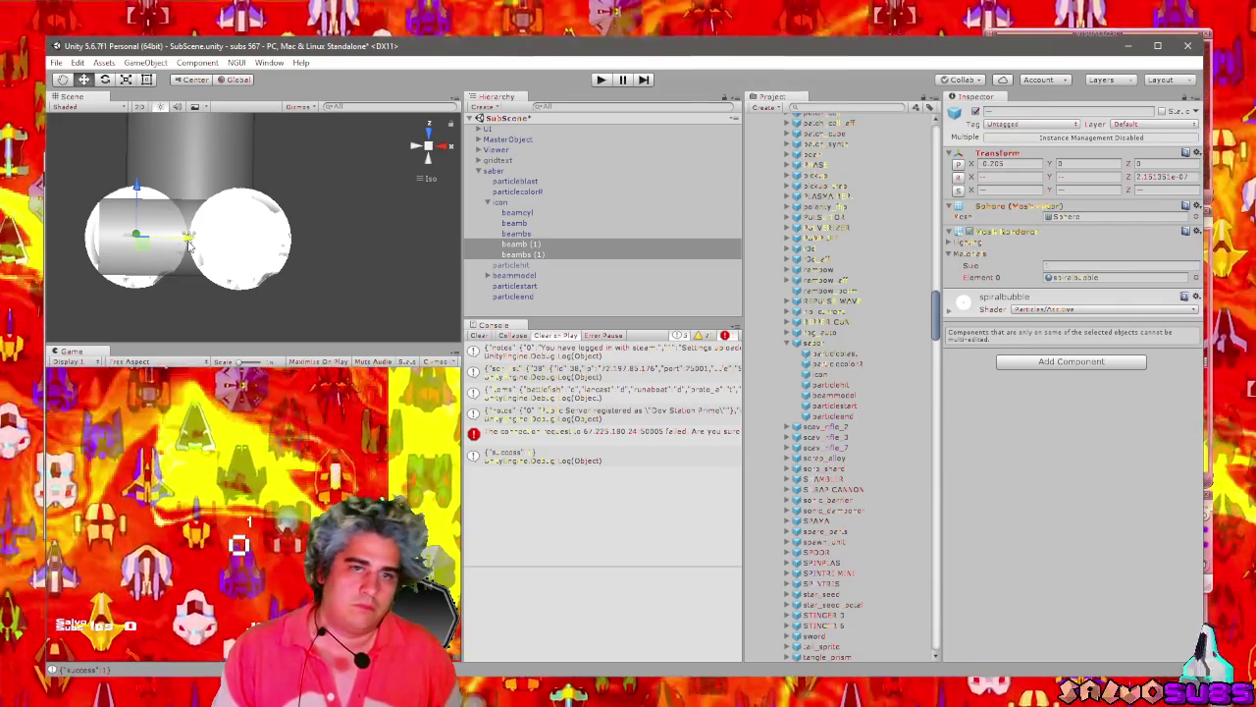
{"action": "key", "text": "ctrl+z"}
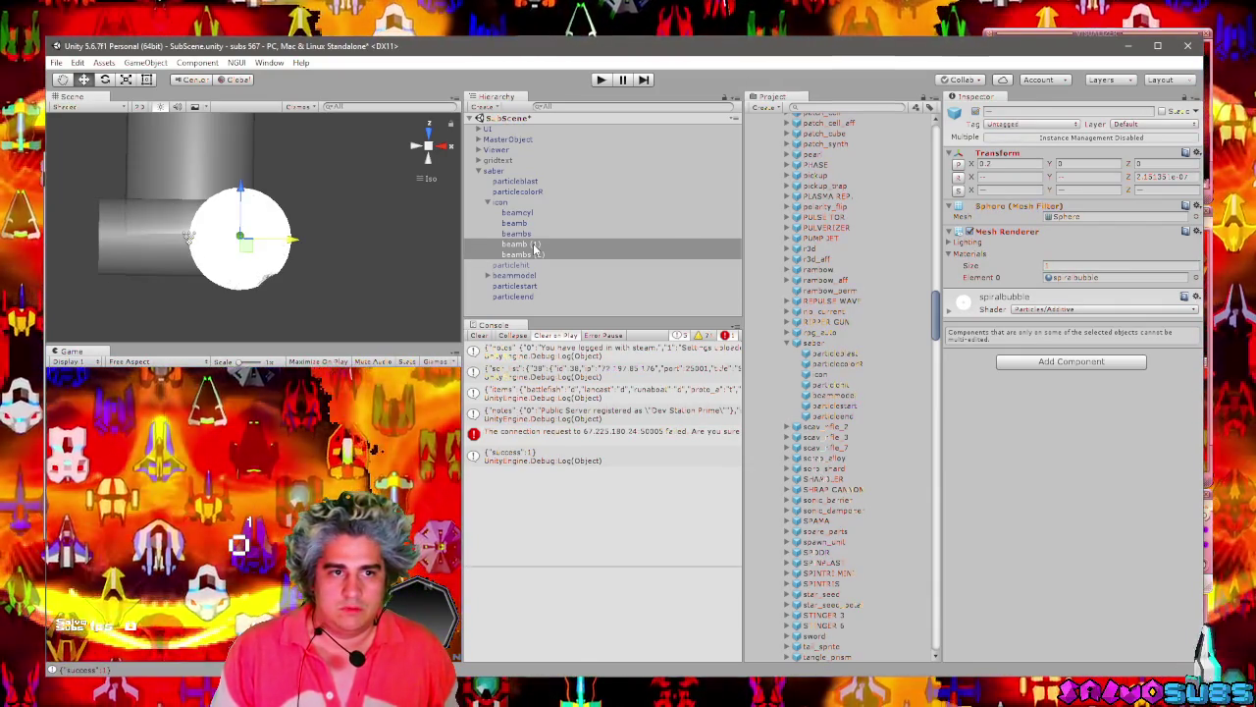
{"action": "left_click", "coordinate": [523, 225]}
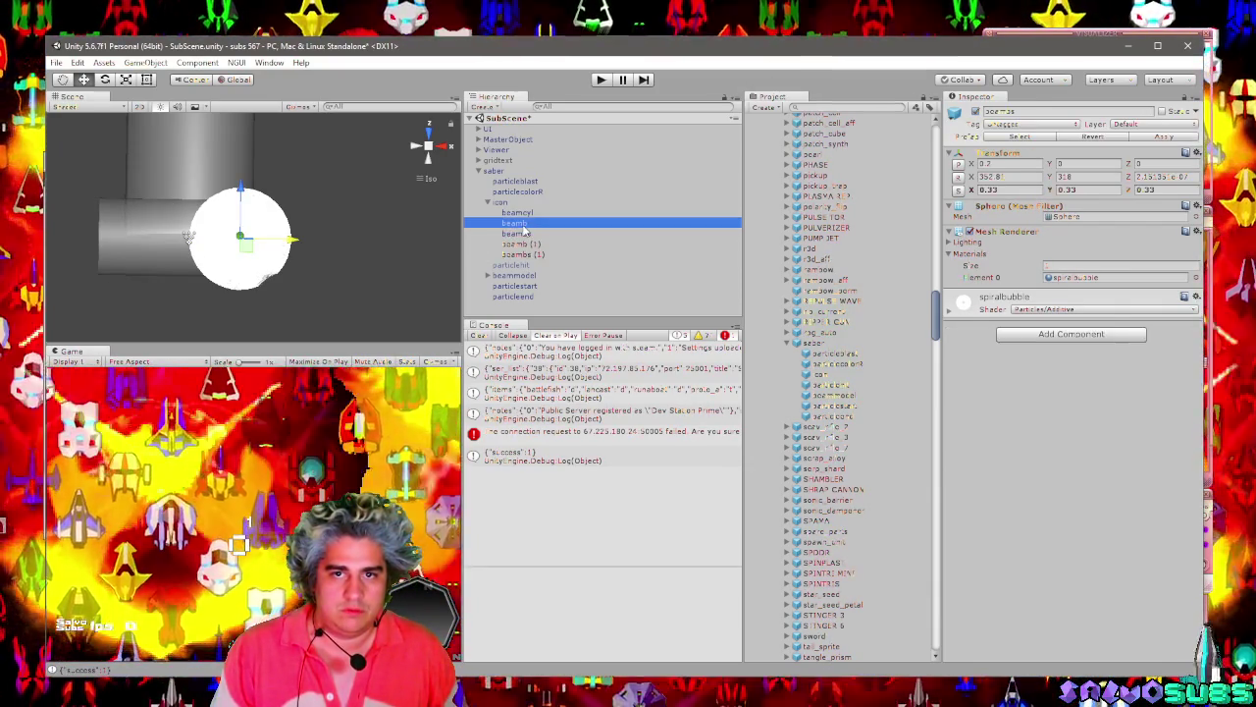
{"action": "left_click", "coordinate": [525, 243]}
{"action": "left_click", "coordinate": [523, 254]}
{"action": "left_click", "coordinate": [1012, 165]}
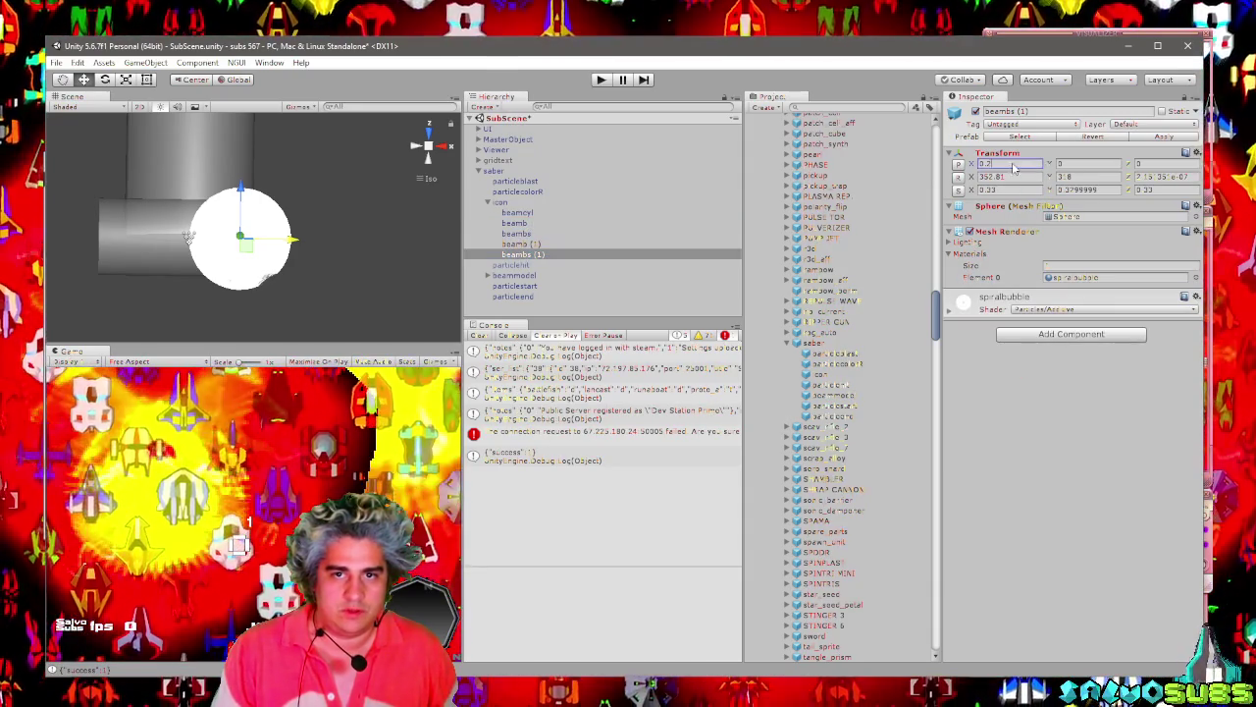
{"action": "left_click_drag", "start_coordinate": [188, 235], "coordinate": [189, 237]}
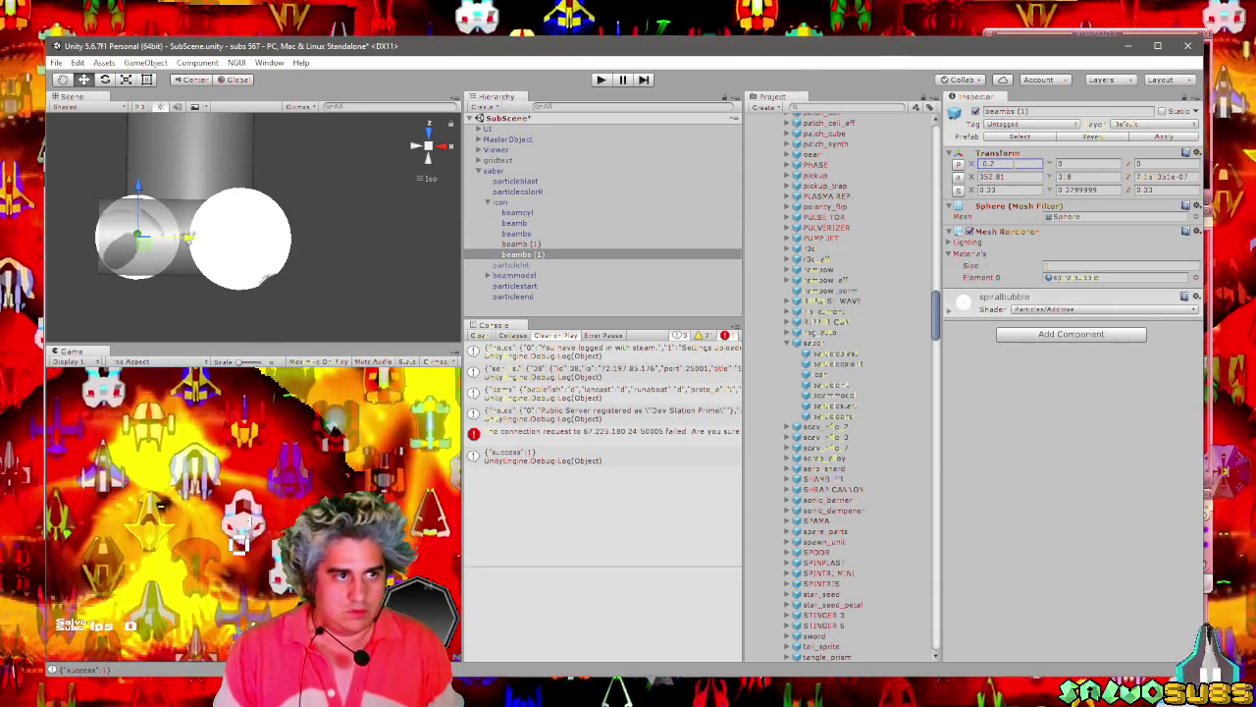
{"action": "left_click", "coordinate": [520, 243]}
{"action": "left_click", "coordinate": [1012, 165]}
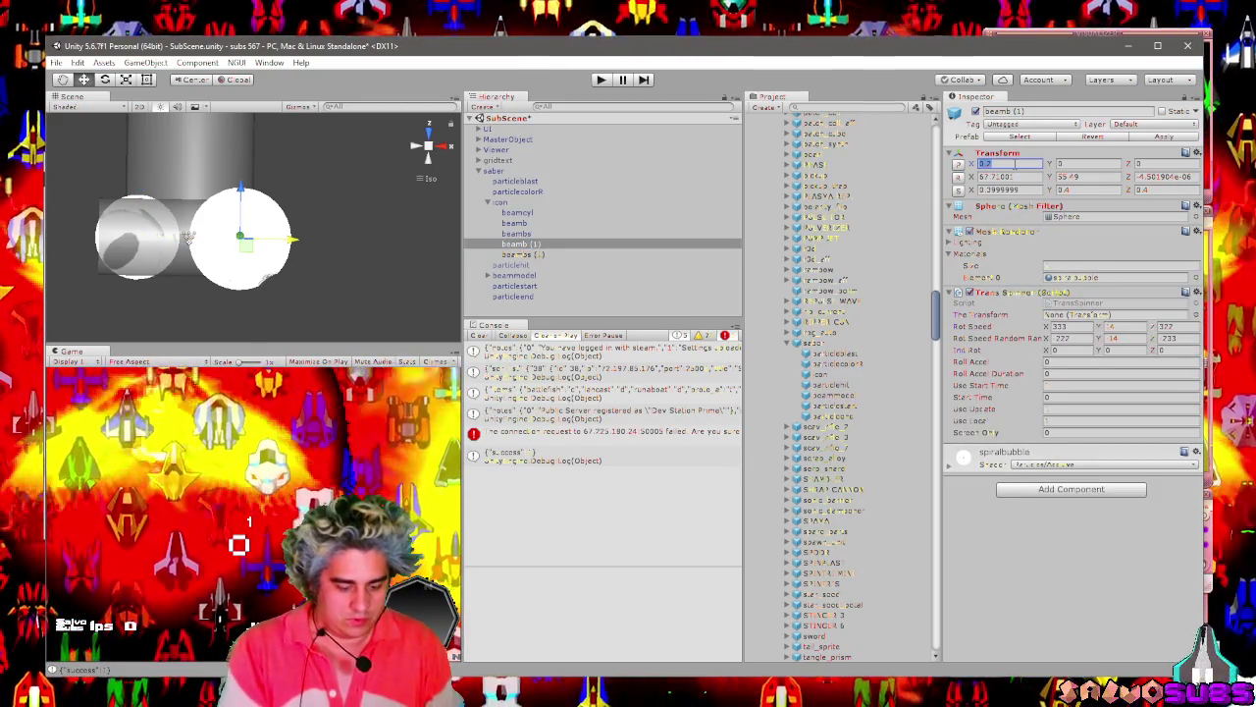
{"action": "type", "text": "0"}
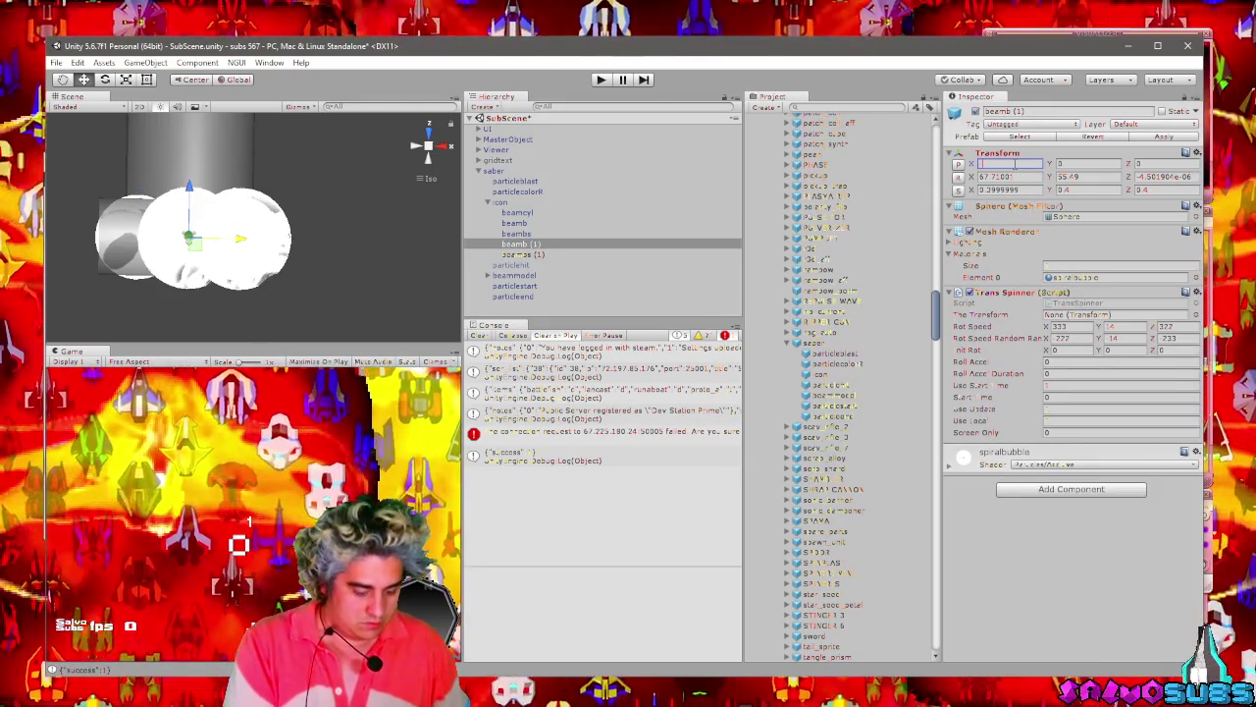
{"action": "type", "text": "-0.5"}
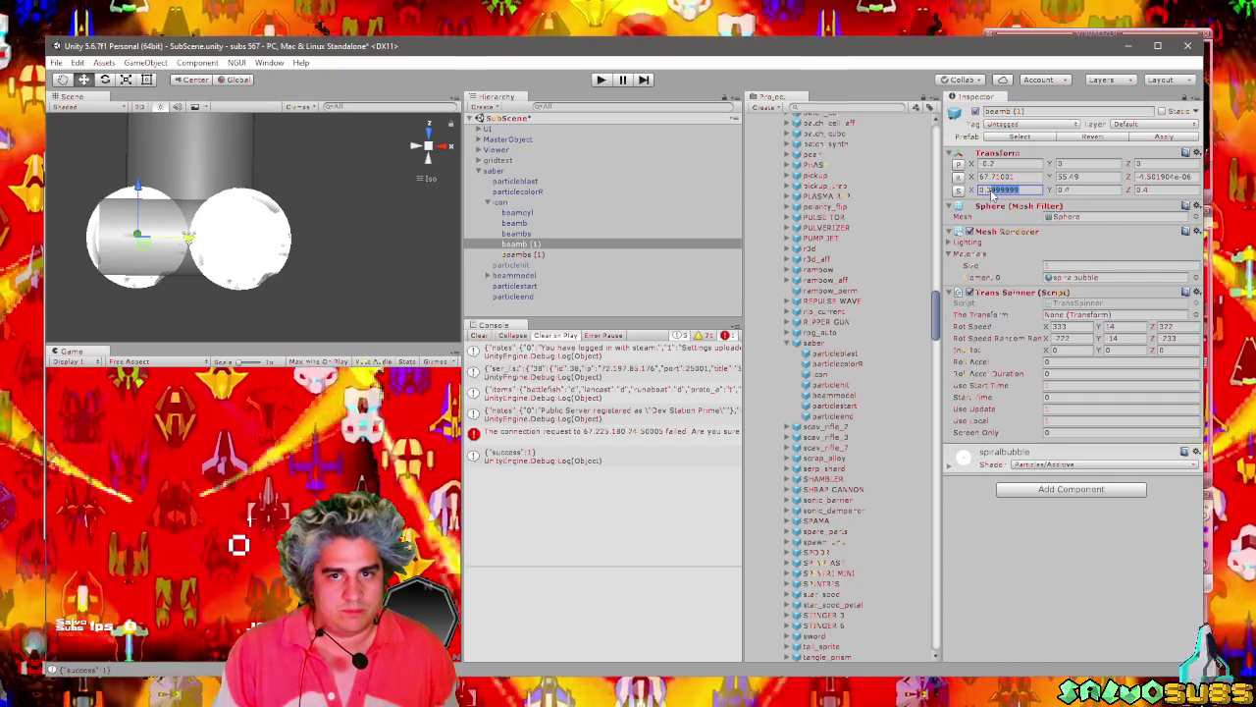
Scale beamb (1) to 0.37 on X and Y and 0.4 on Z.
{"action": "type", "text": "0.37"}
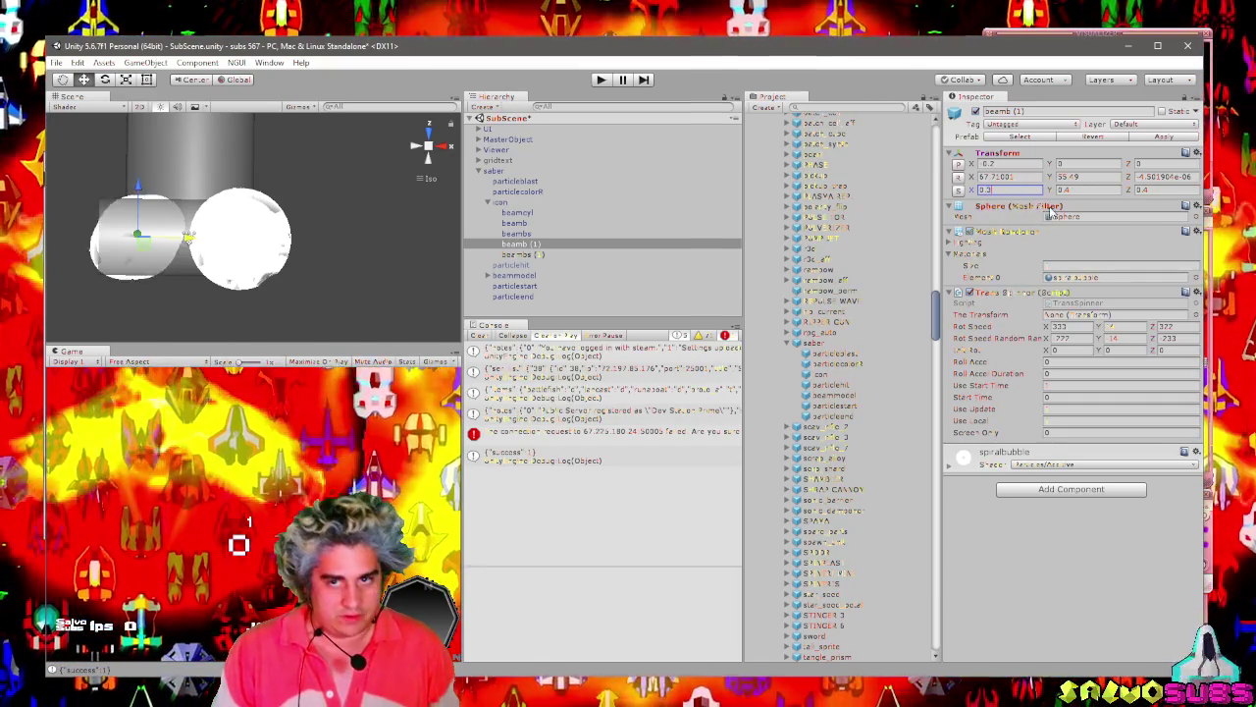
{"action": "key", "text": "Tab"}
{"action": "type", "text": "0.37"}
{"action": "key", "text": "Tab"}
{"action": "type", "text": "0.4"}
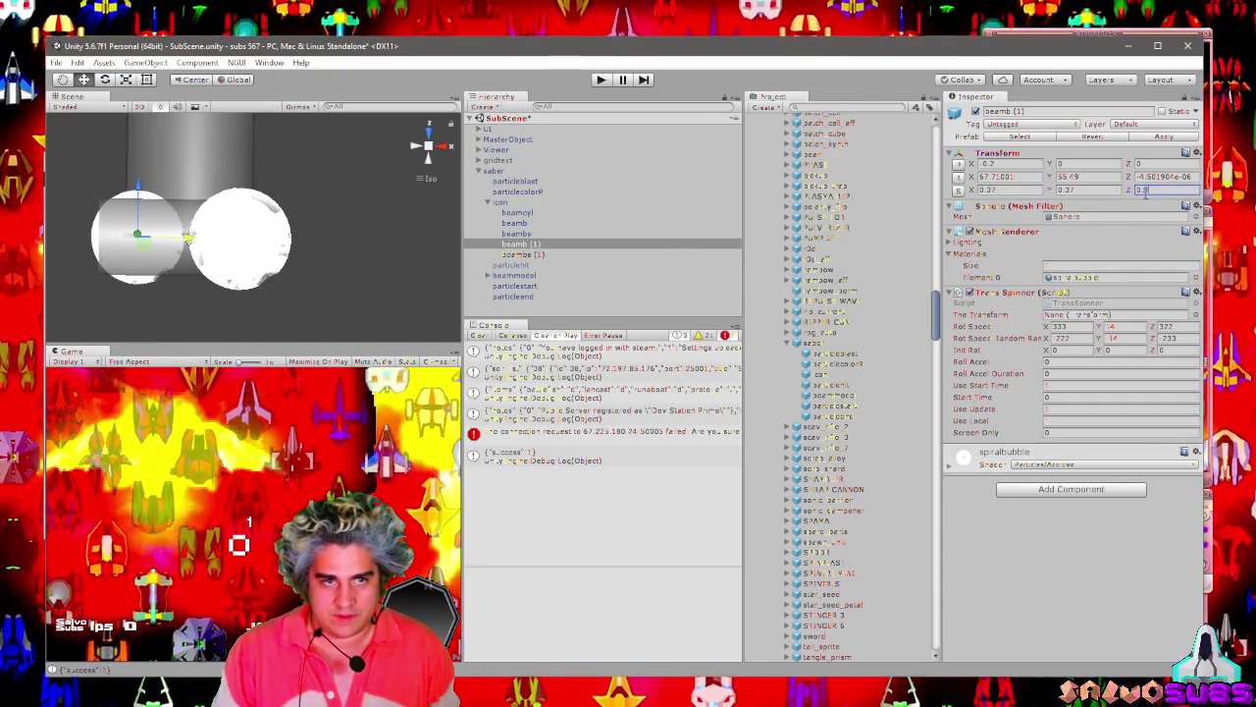
{"action": "left_click", "coordinate": [538, 255]}
{"action": "left_click", "coordinate": [997, 190]}
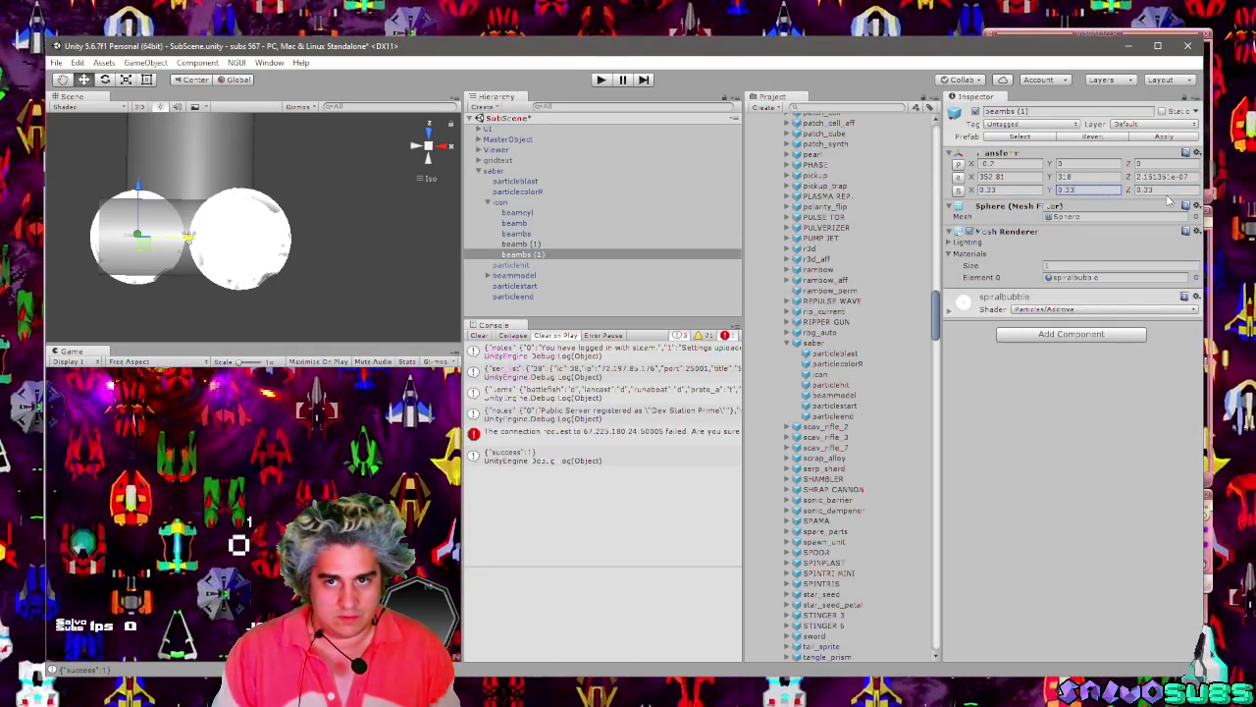
Set the original beamb sphere's scale to 0.37 on every axis.
{"action": "left_click", "coordinate": [532, 233]}
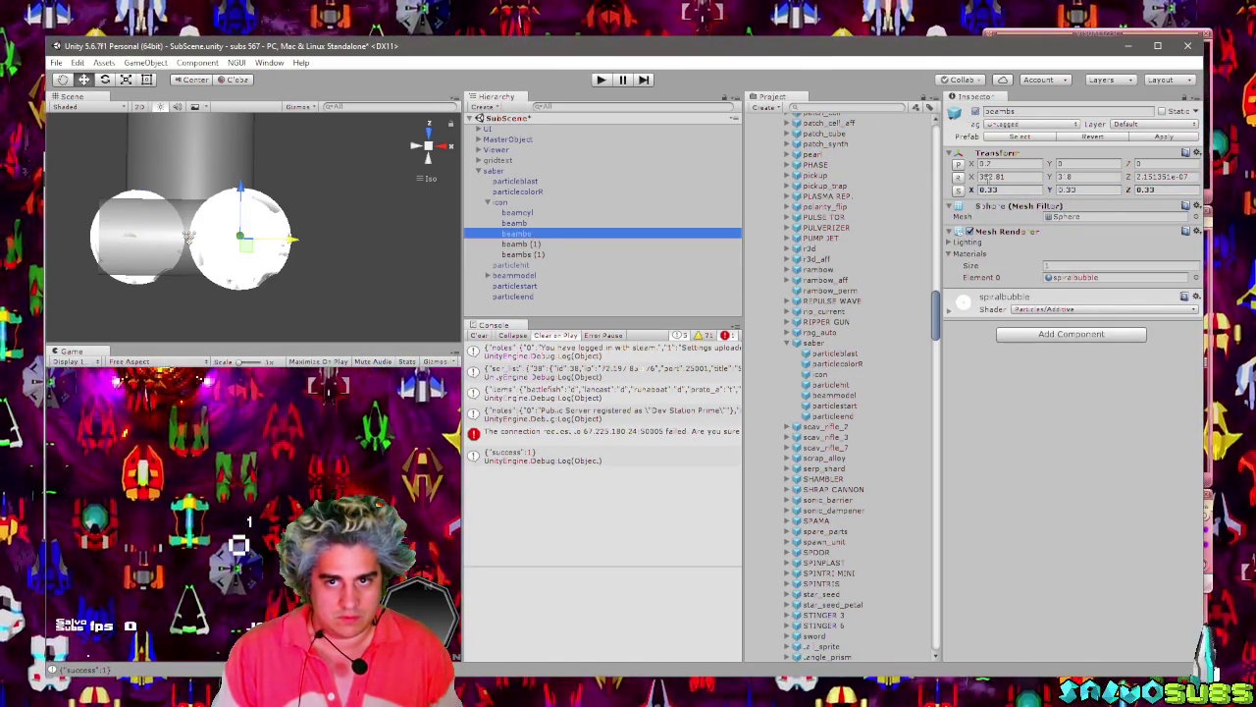
{"action": "left_click", "coordinate": [530, 223]}
{"action": "left_click", "coordinate": [531, 213]}
{"action": "left_click", "coordinate": [531, 224]}
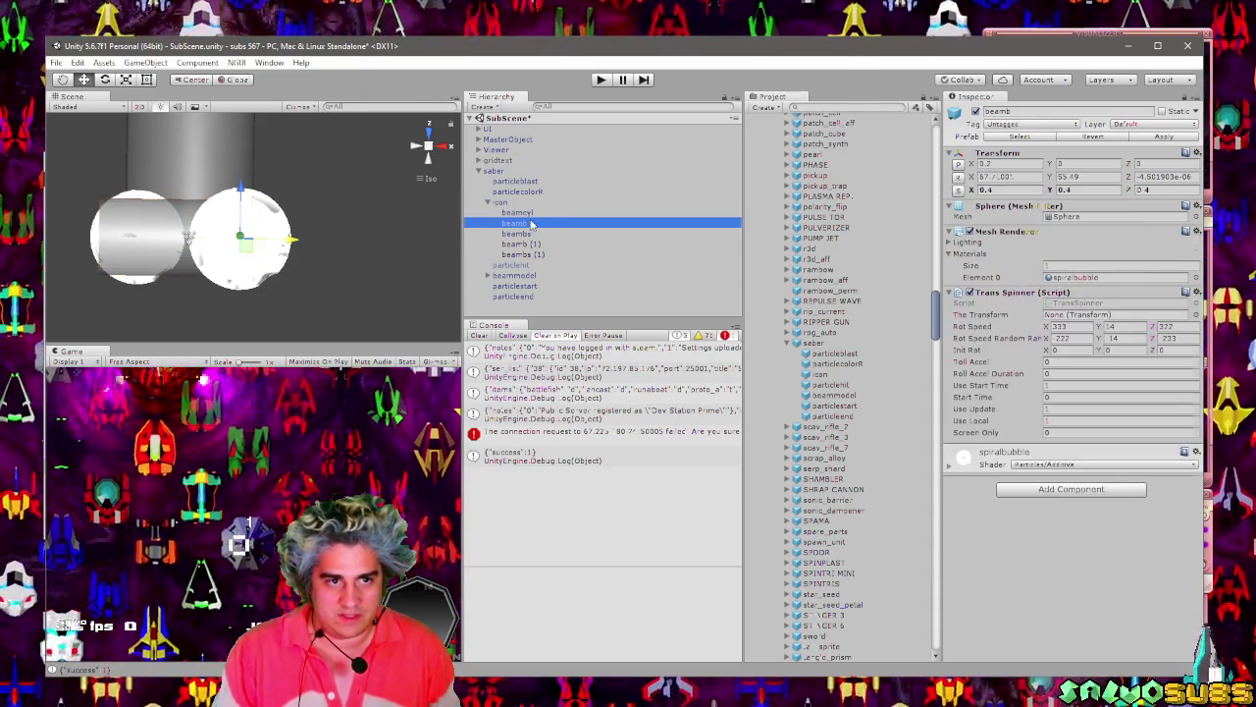
{"action": "left_click", "coordinate": [989, 192]}
{"action": "type", "text": "7"}
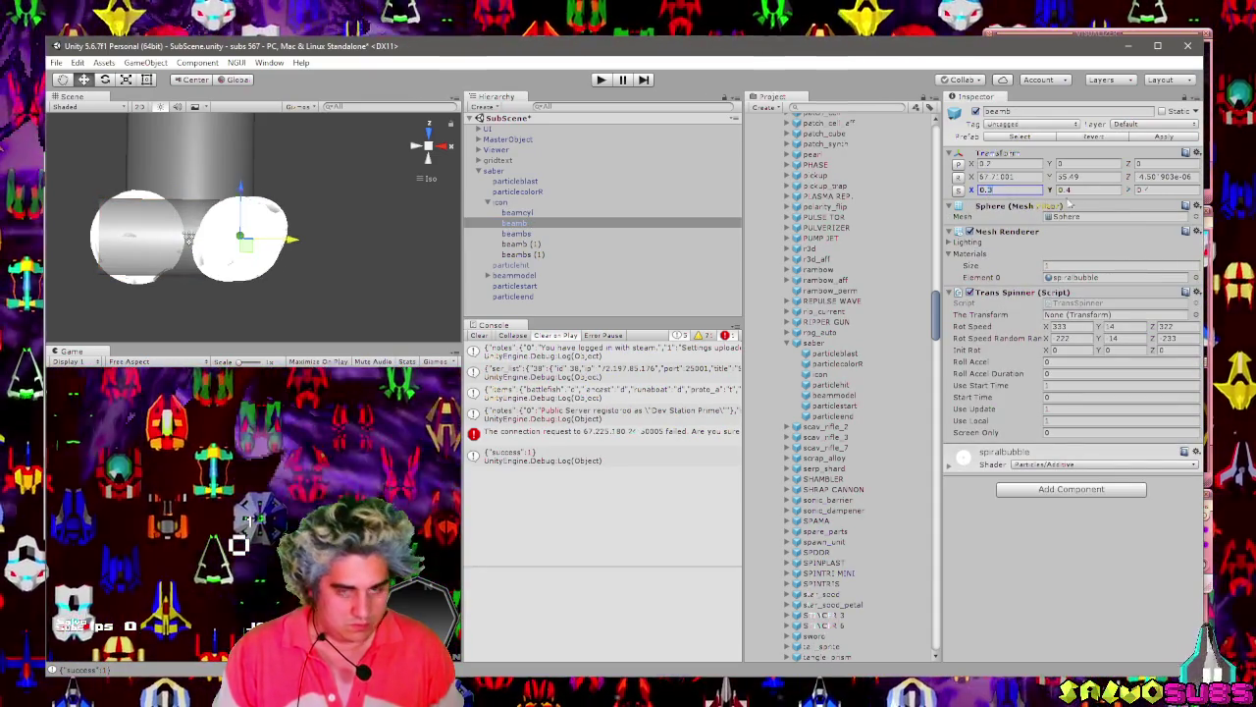
{"action": "key", "text": "Tab"}
{"action": "type", "text": "0.37"}
{"action": "left_click", "coordinate": [1148, 190]}
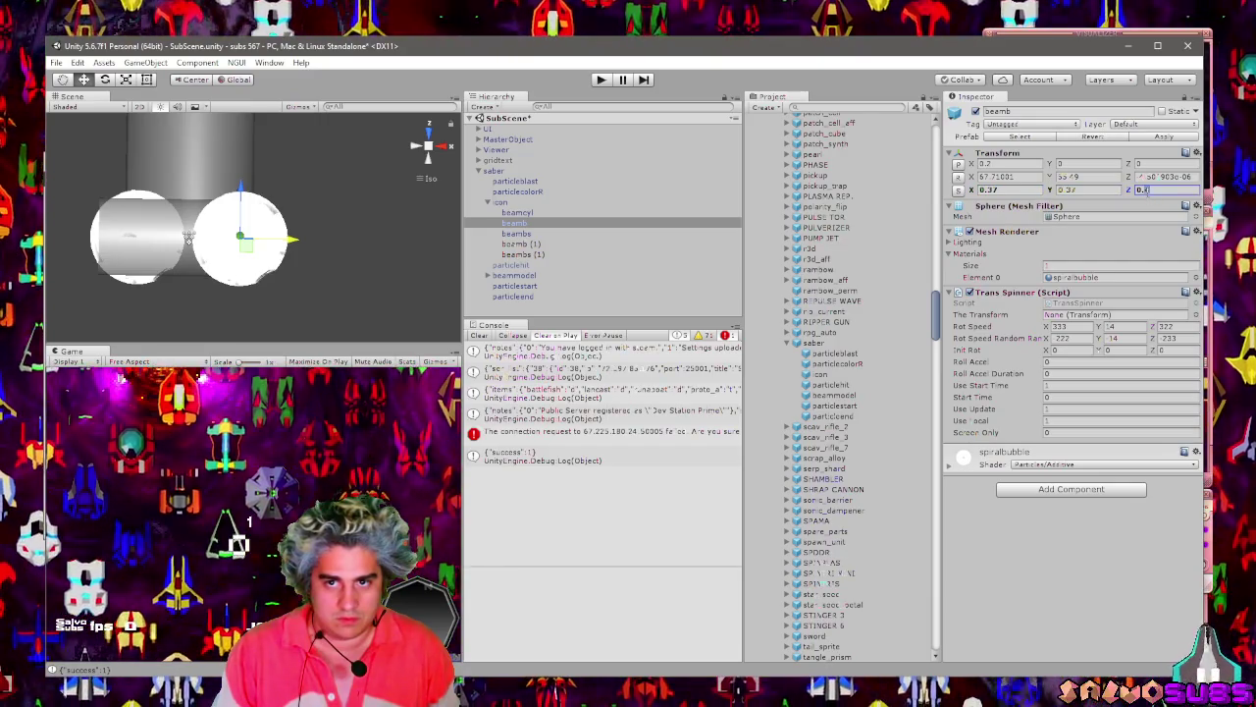
{"action": "type", "text": "0.37"}
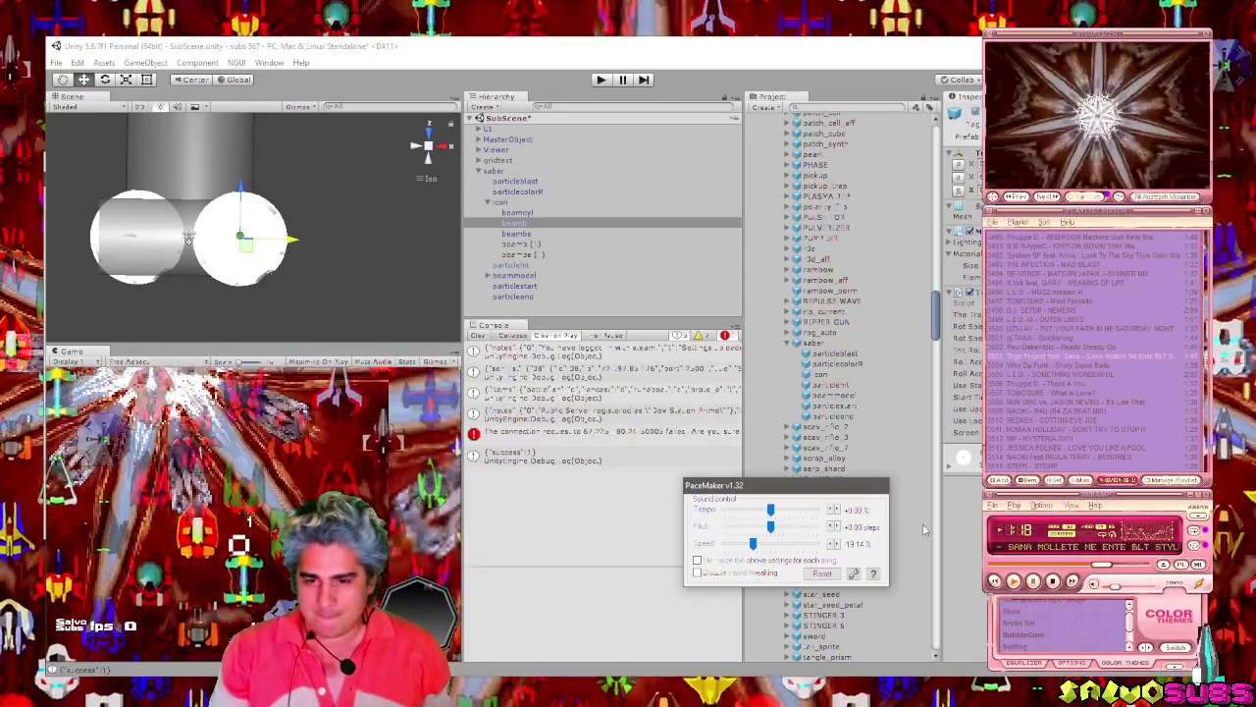
Play Boris The Blade (Optiv Remix) with faster PaceMaker speed and lower volume, then return to Unity.
{"action": "left_click", "coordinate": [1075, 582]}
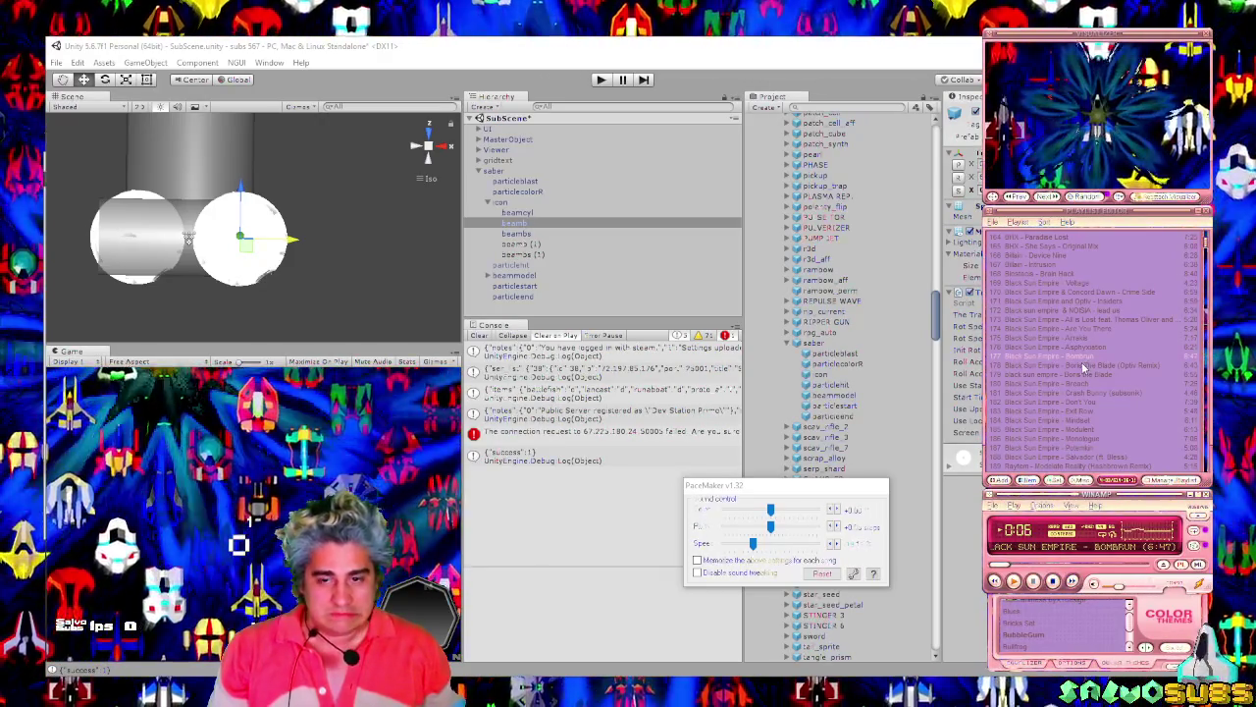
{"action": "double_click", "coordinate": [1079, 364]}
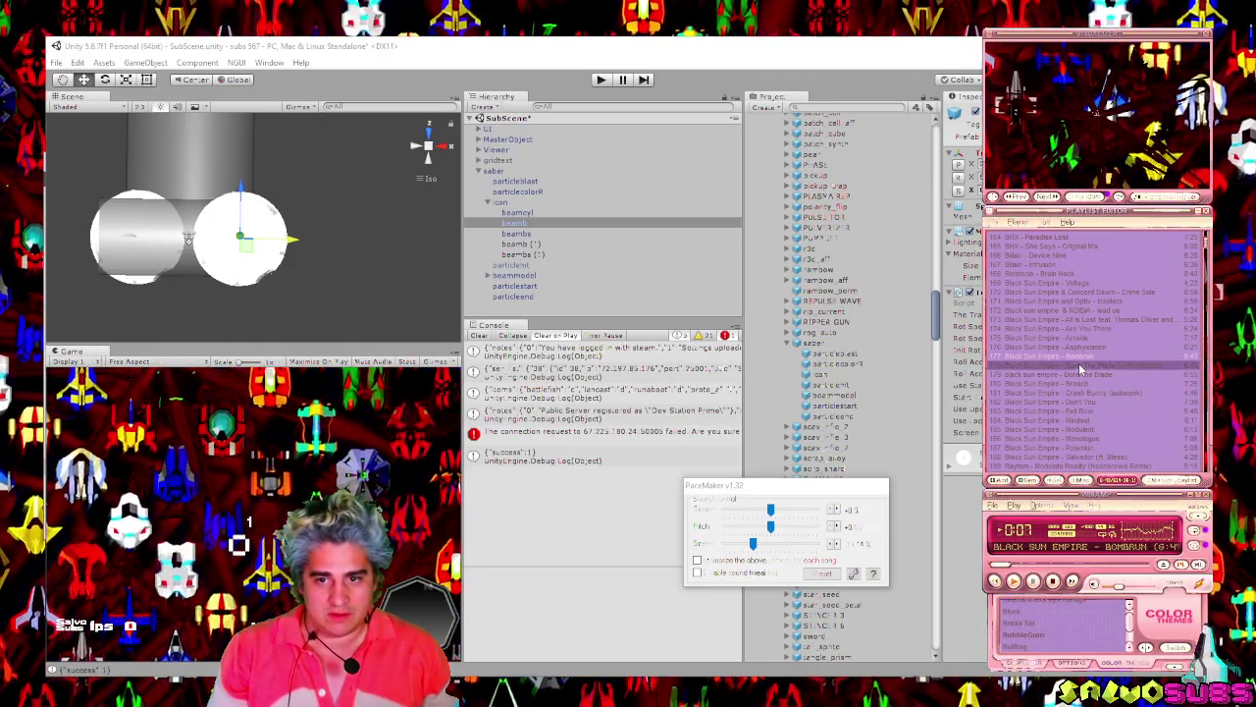
{"action": "left_click", "coordinate": [775, 546]}
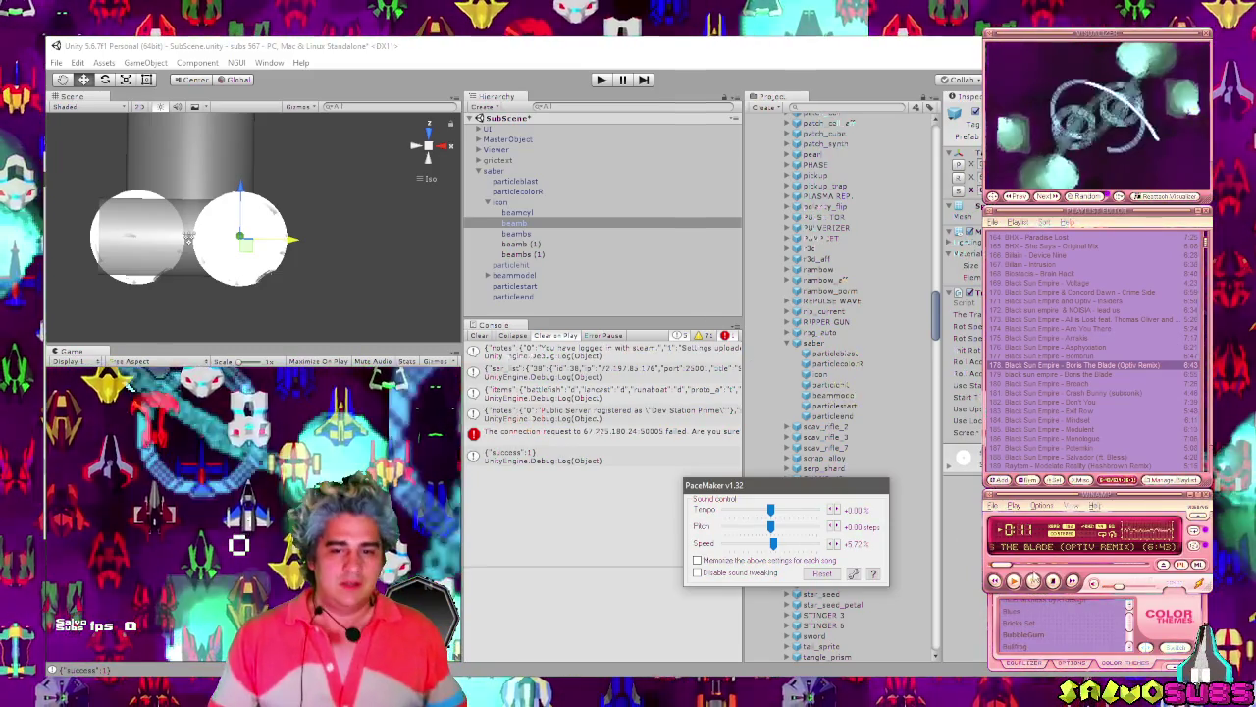
{"action": "scroll", "coordinate": [831, 548], "scroll_direction": "down", "scroll_amount": 3}
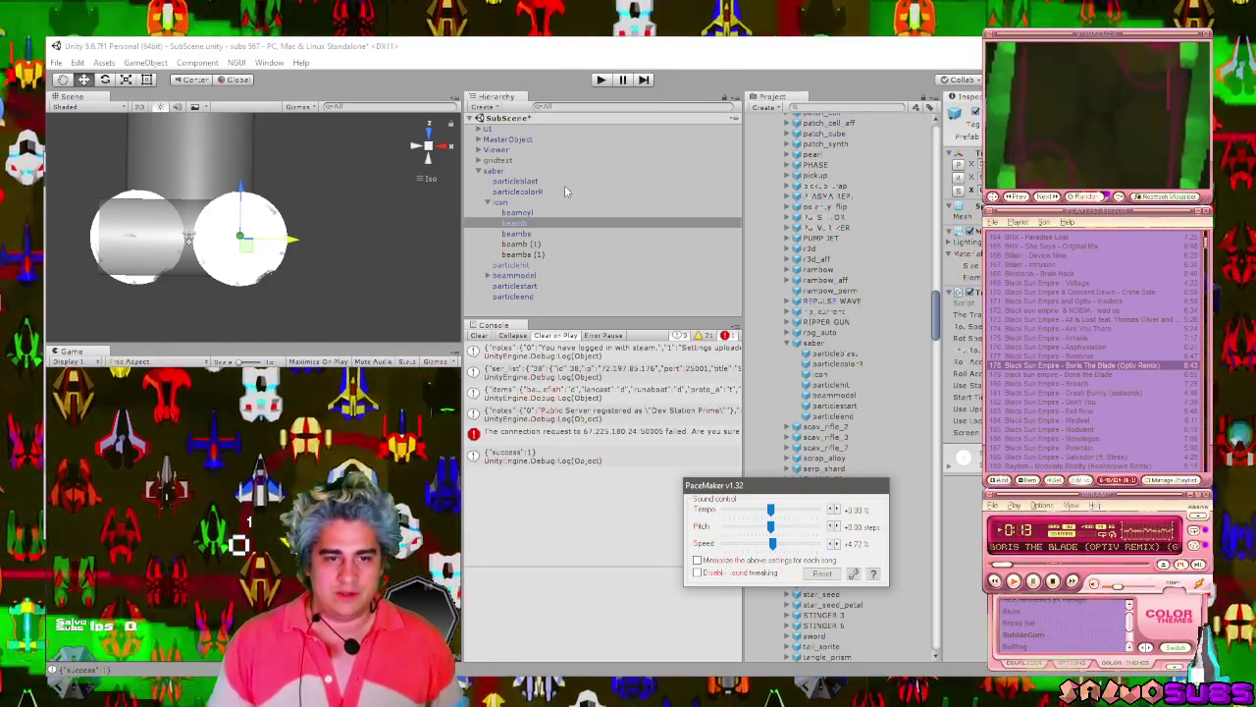
{"action": "left_click", "coordinate": [816, 309]}
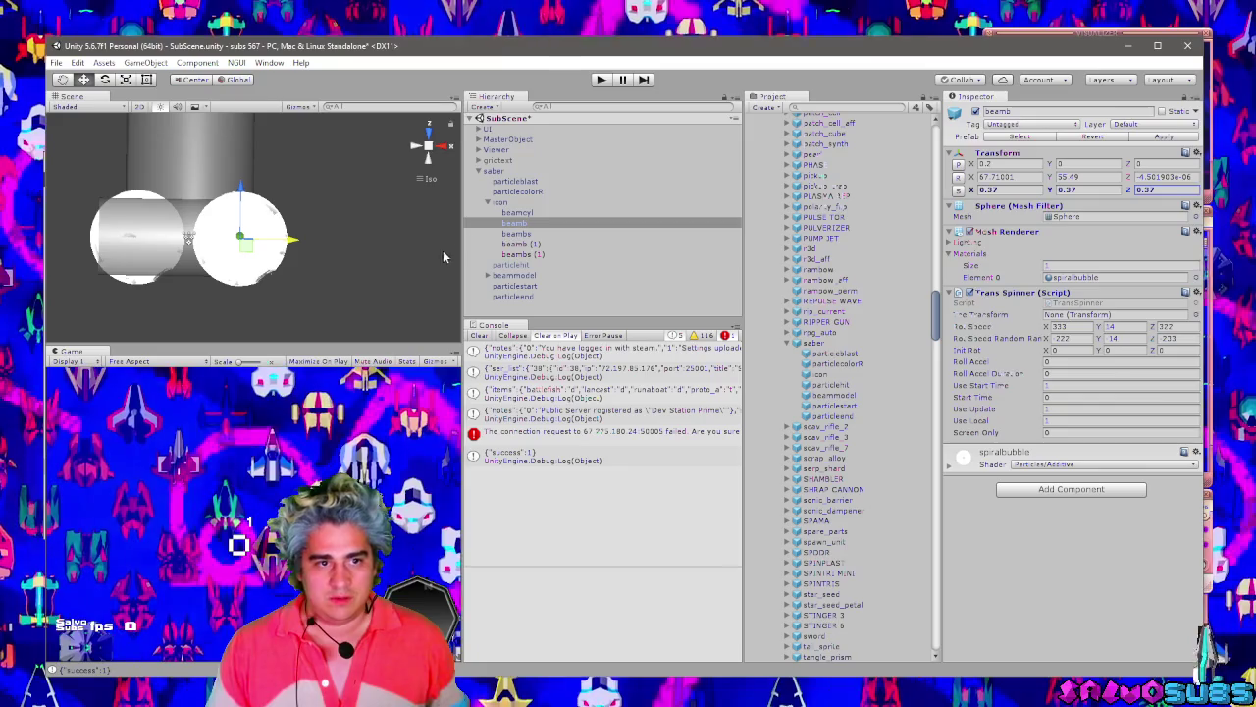
Locate the icon and saber prefabs in the project, then delete the saber from the scene.
{"action": "left_click", "coordinate": [524, 224]}
{"action": "right_click", "coordinate": [524, 225]}
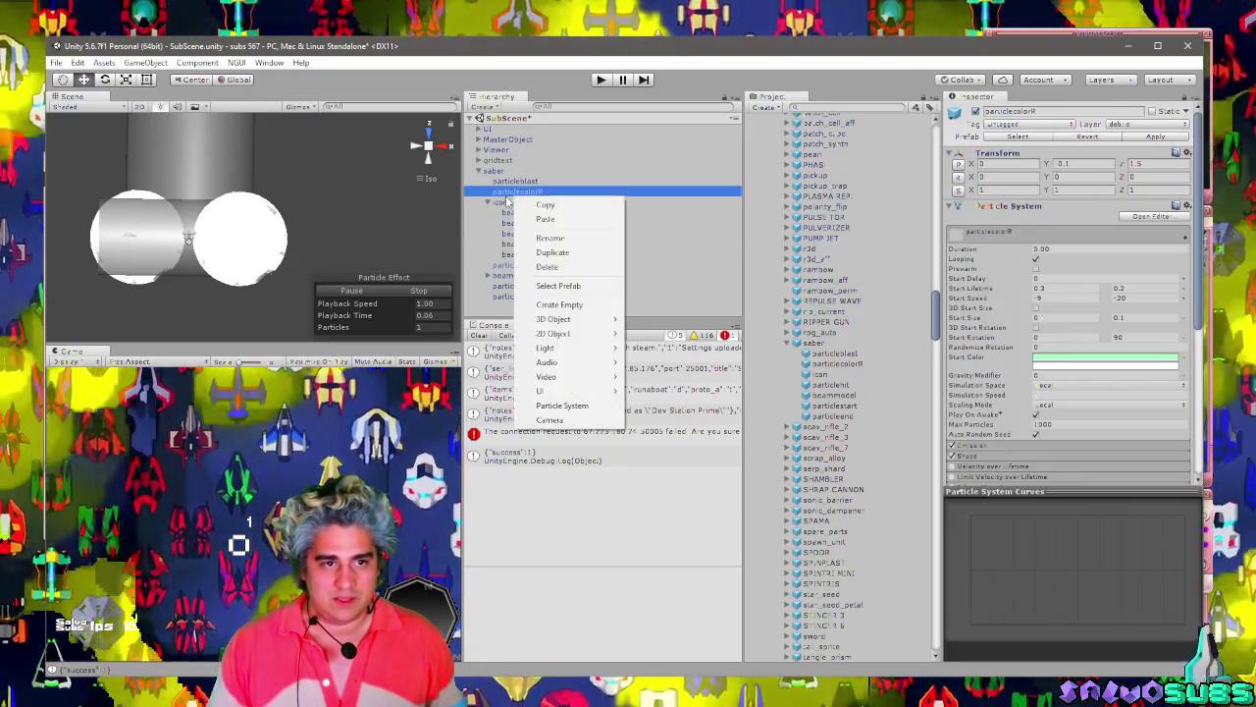
{"action": "left_click", "coordinate": [542, 291]}
{"action": "left_click", "coordinate": [500, 201]}
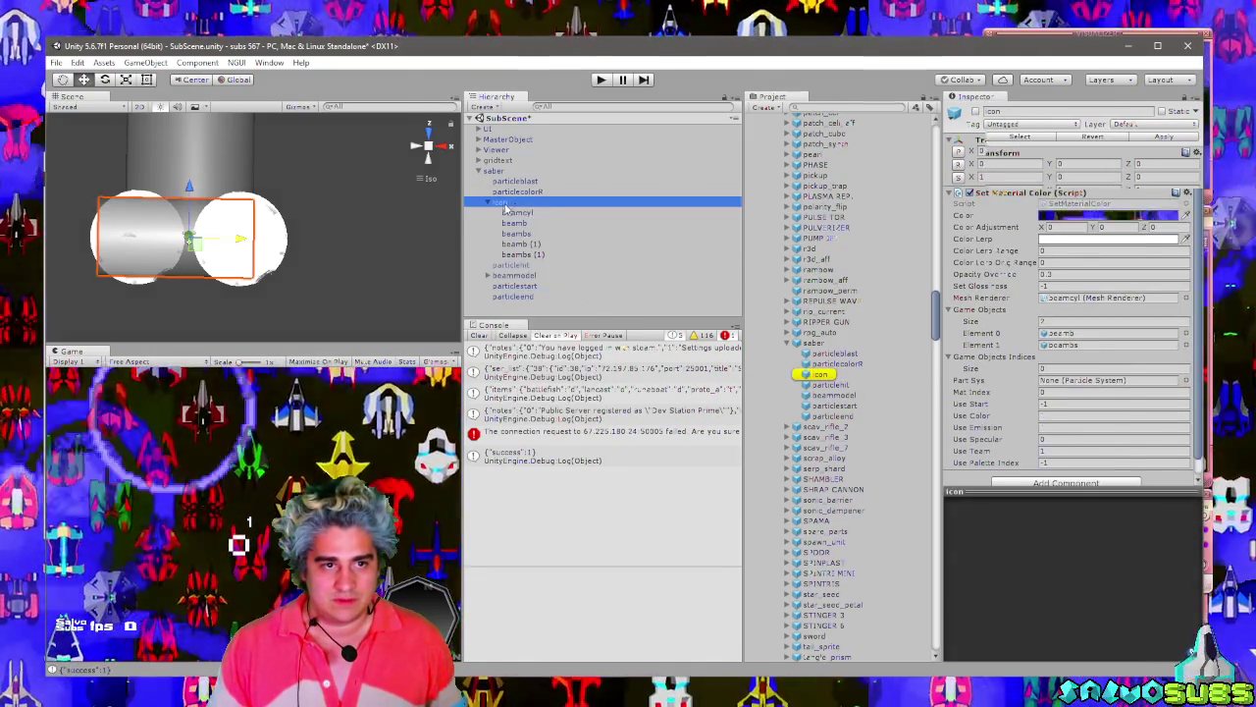
{"action": "right_click", "coordinate": [493, 171]}
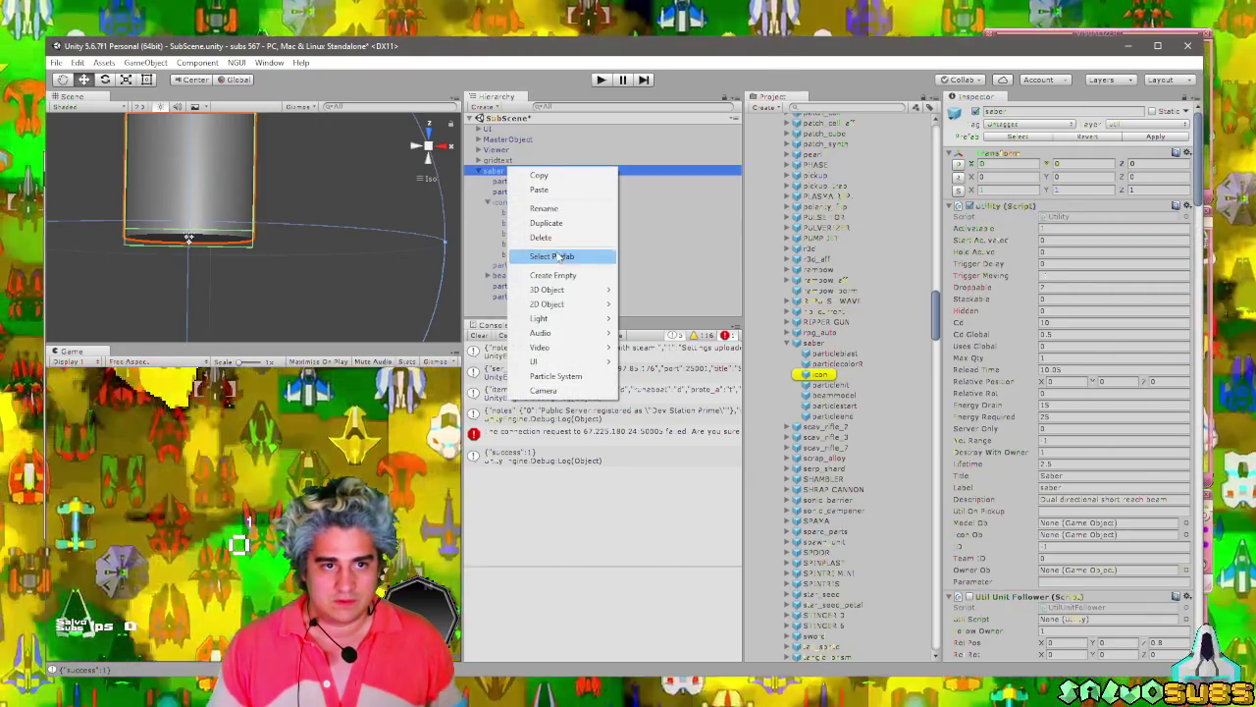
{"action": "left_click", "coordinate": [551, 257]}
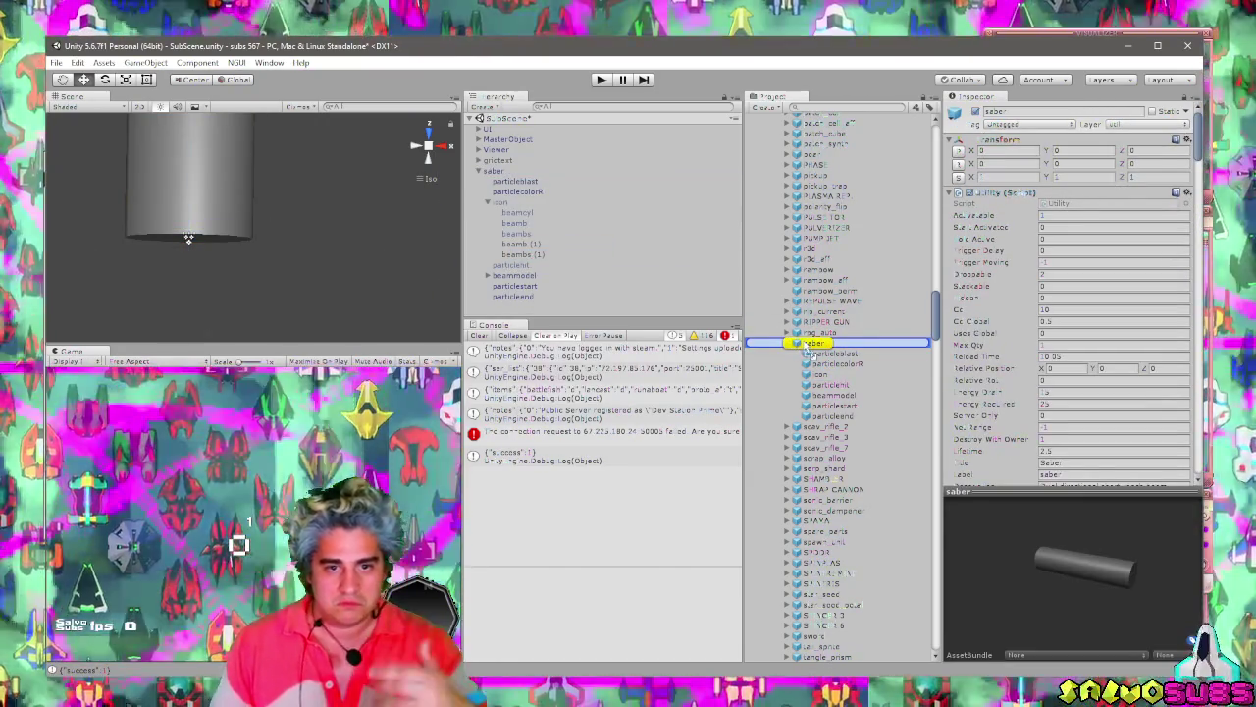
{"action": "left_click", "coordinate": [494, 171]}
{"action": "key", "text": "Delete"}
Enter Play mode, host a server, and choose a team to start the round.
{"action": "left_click", "coordinate": [599, 80]}
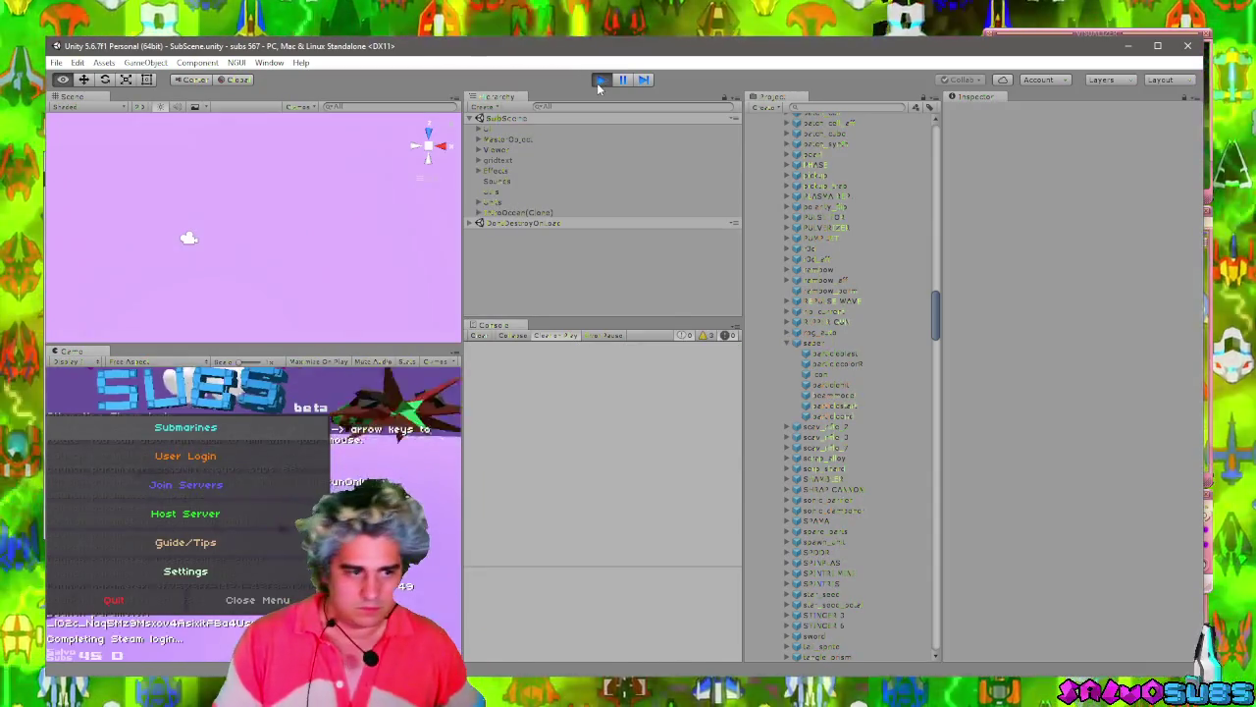
{"action": "left_click", "coordinate": [235, 547]}
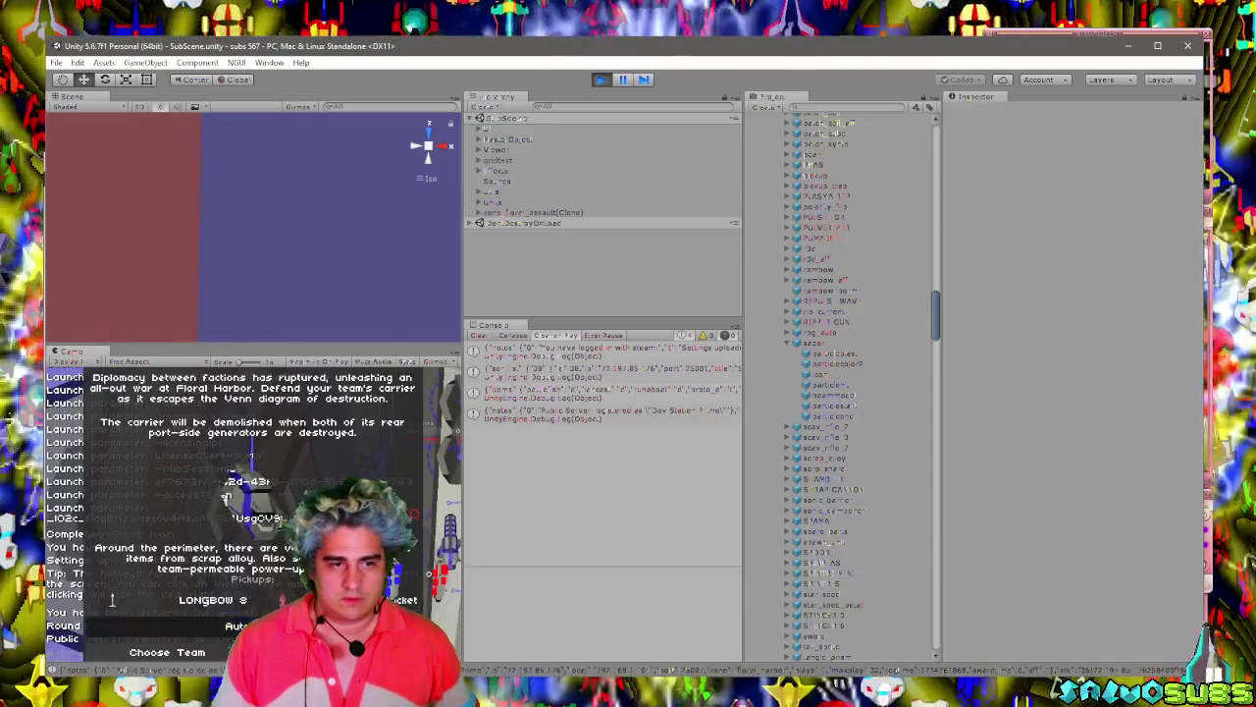
{"action": "left_click", "coordinate": [235, 625]}
{"action": "key", "text": "Right"}
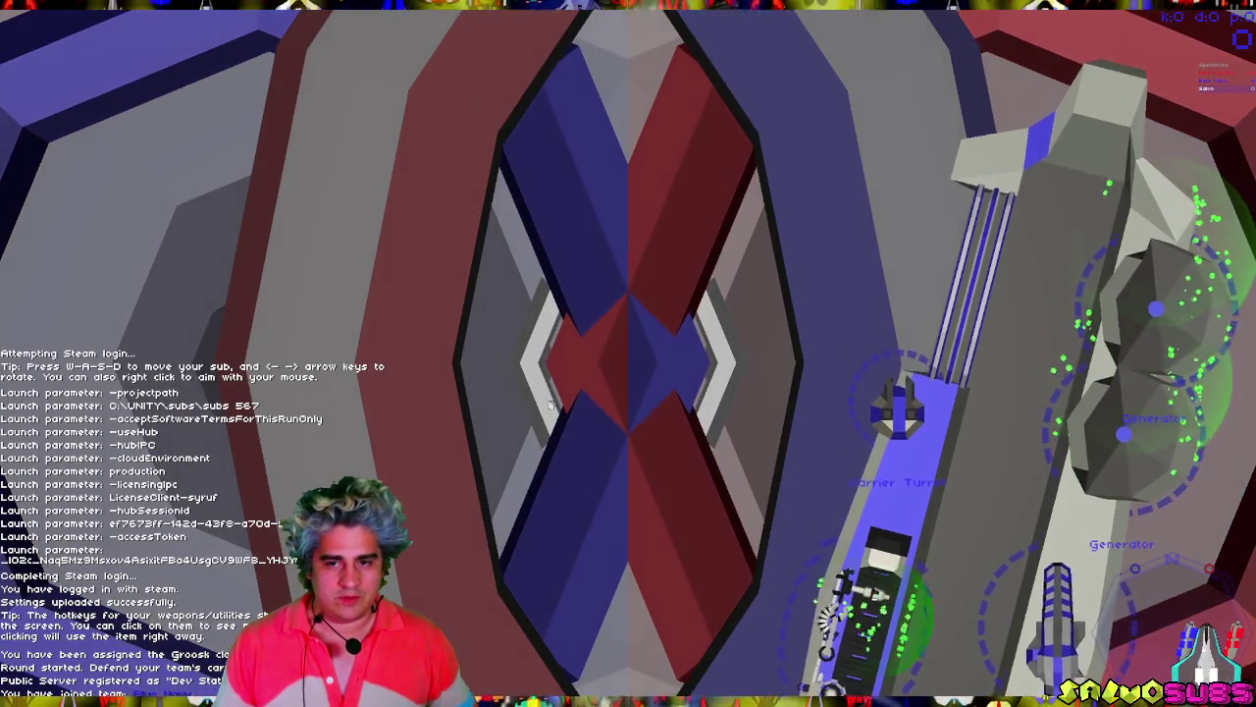
Drive the character up the submarine tunnel, fire the Saber beam, then exit fullscreen.
{"action": "key", "text": "w"}
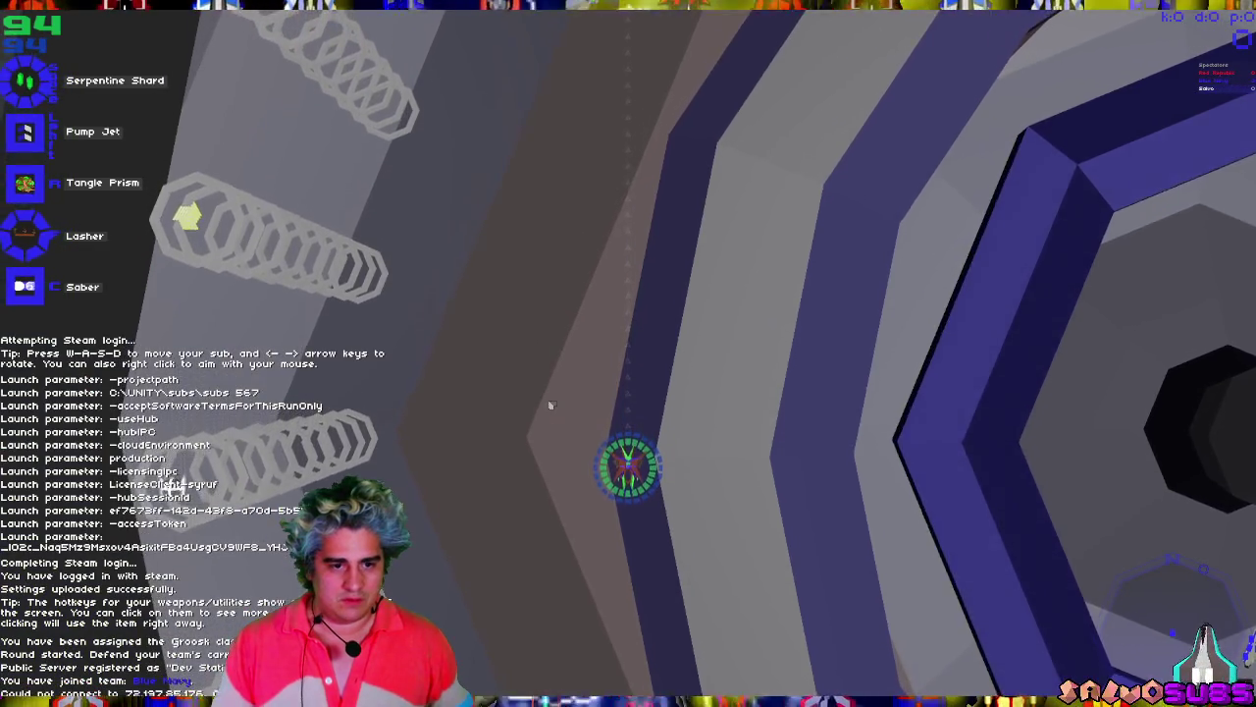
{"action": "key", "text": "w"}
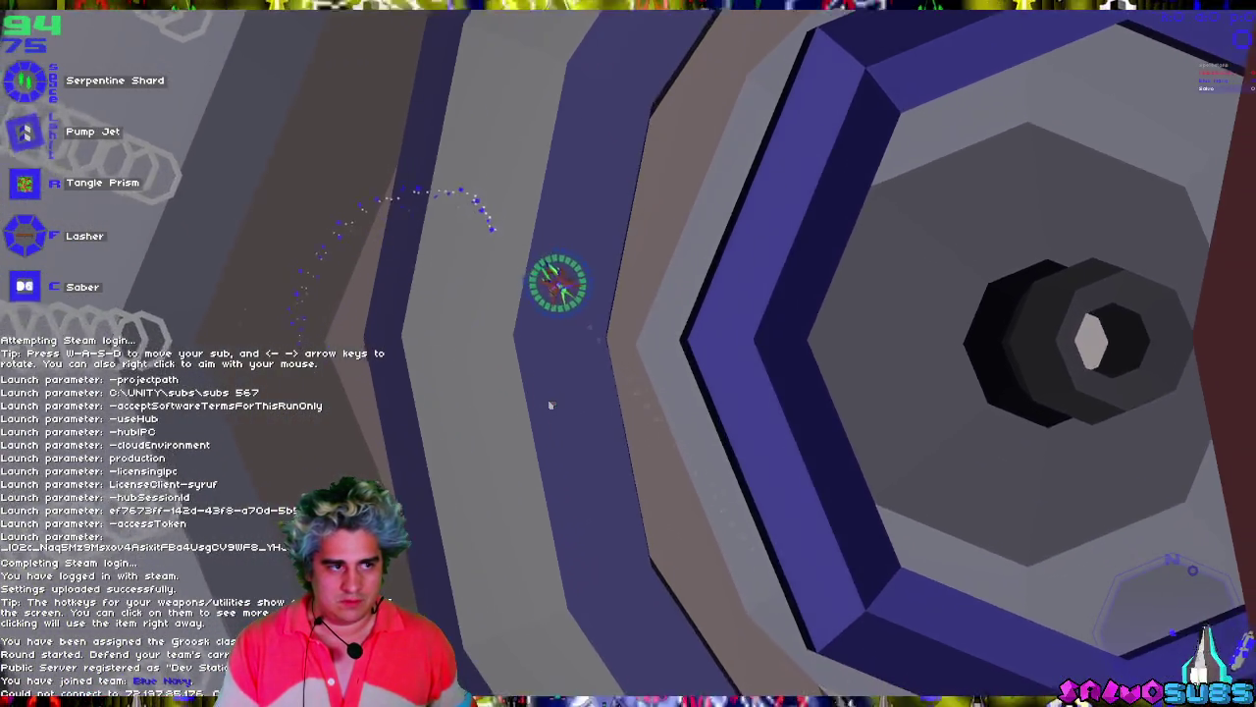
{"action": "key", "text": "w"}
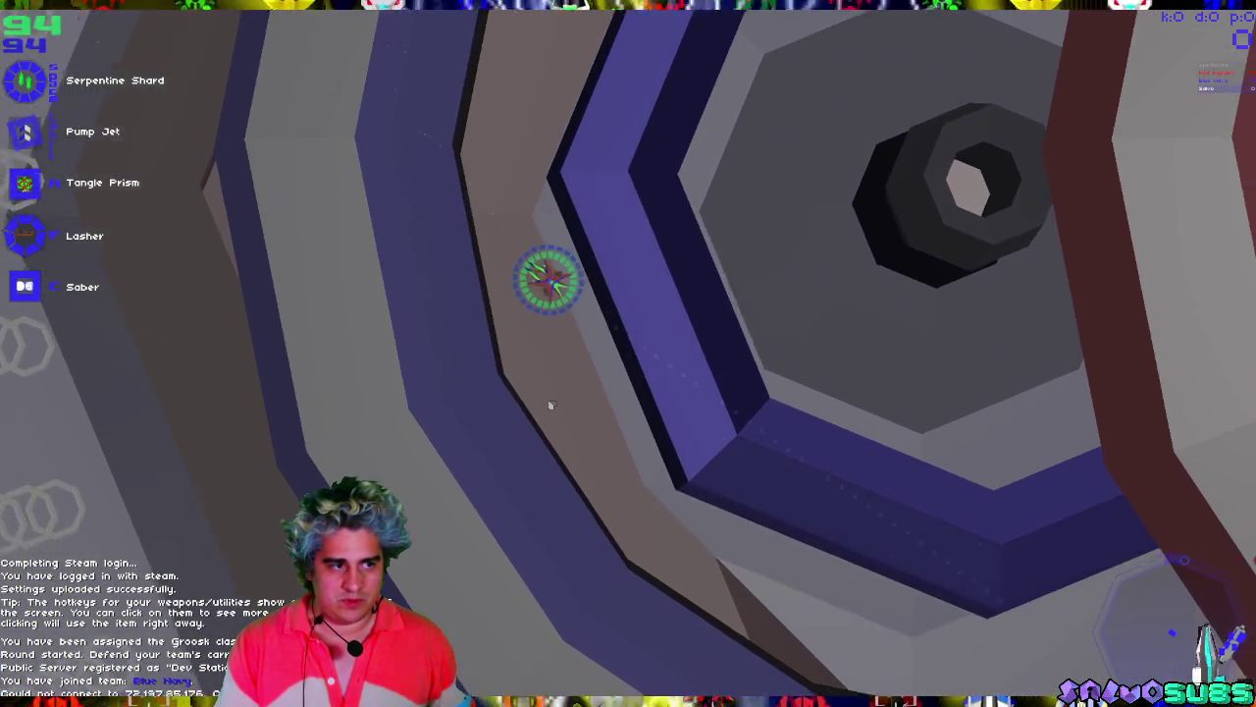
{"action": "key", "text": "w"}
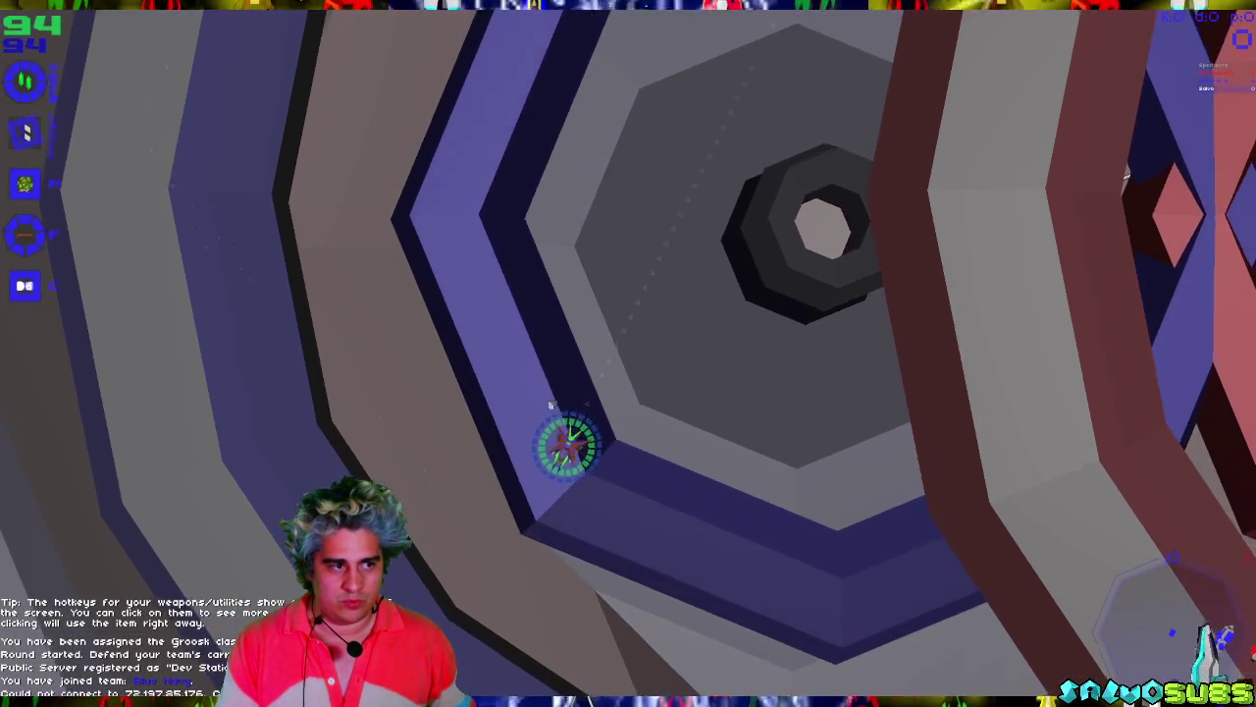
{"action": "left_click", "coordinate": [550, 405]}
{"action": "key", "text": "w"}
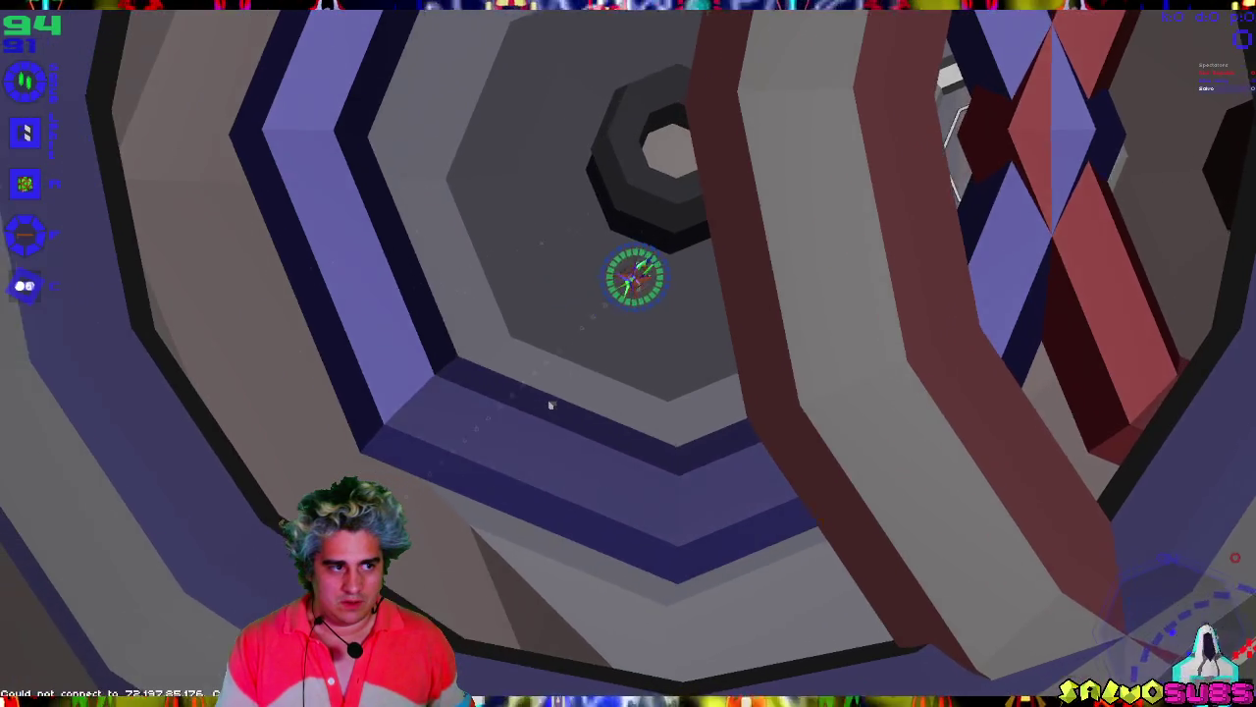
{"action": "key", "text": "Escape"}
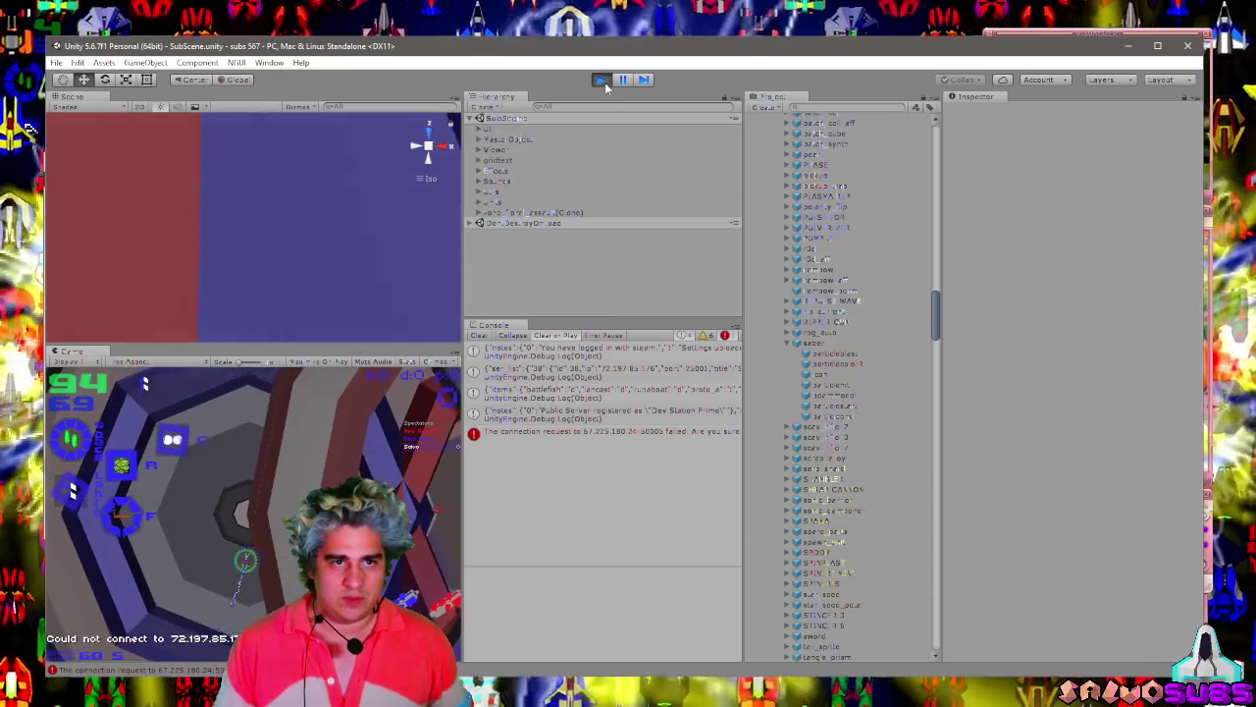
Stop play mode and drop the saber prefab into the scene.
{"action": "left_click", "coordinate": [600, 79]}
{"action": "left_click_drag", "start_coordinate": [557, 241], "coordinate": [481, 185]}
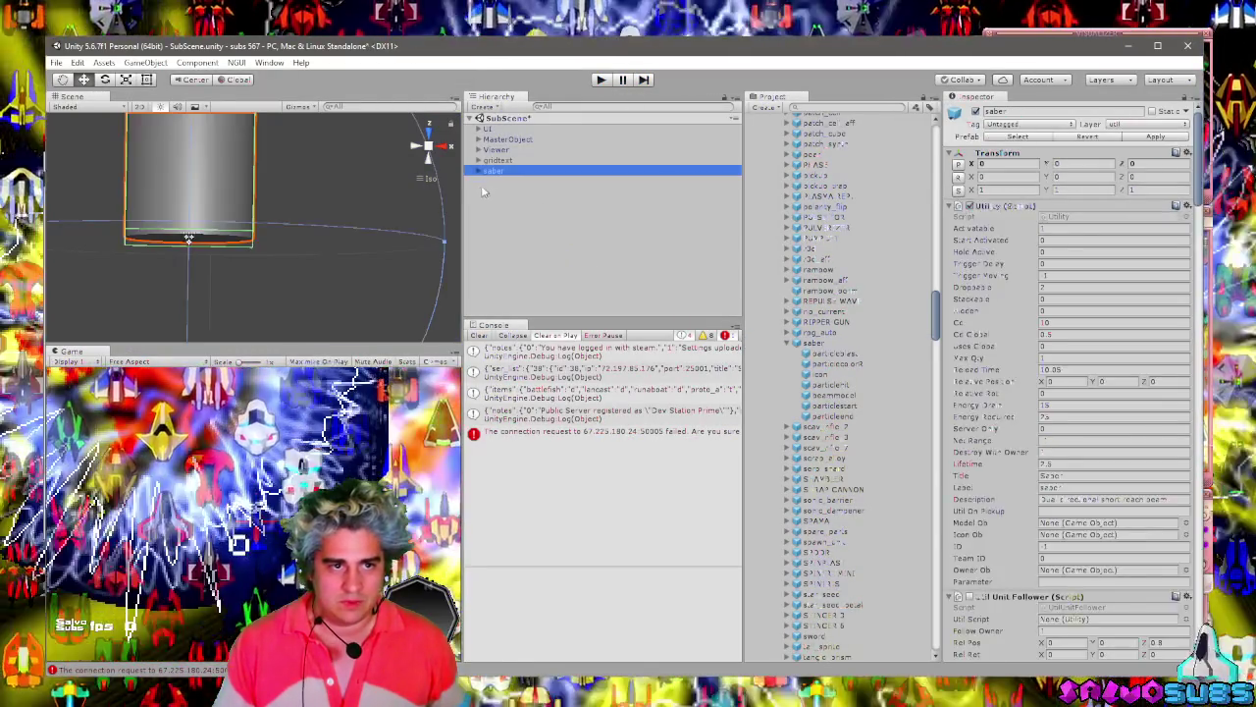
{"action": "scroll", "coordinate": [331, 226], "scroll_direction": "down", "scroll_amount": 3}
{"action": "left_click_drag", "start_coordinate": [331, 227], "coordinate": [295, 255]}
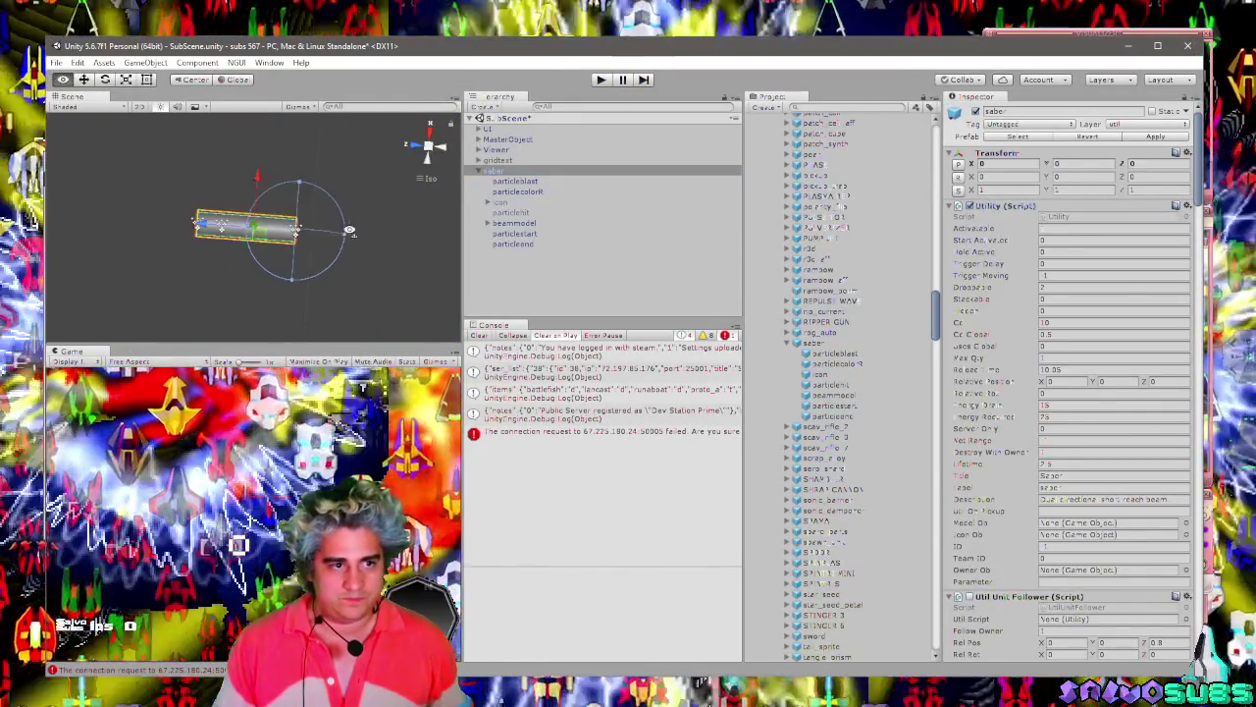
Expand the saber's icon and select the beamcyl beam cylinder.
{"action": "left_click", "coordinate": [501, 202]}
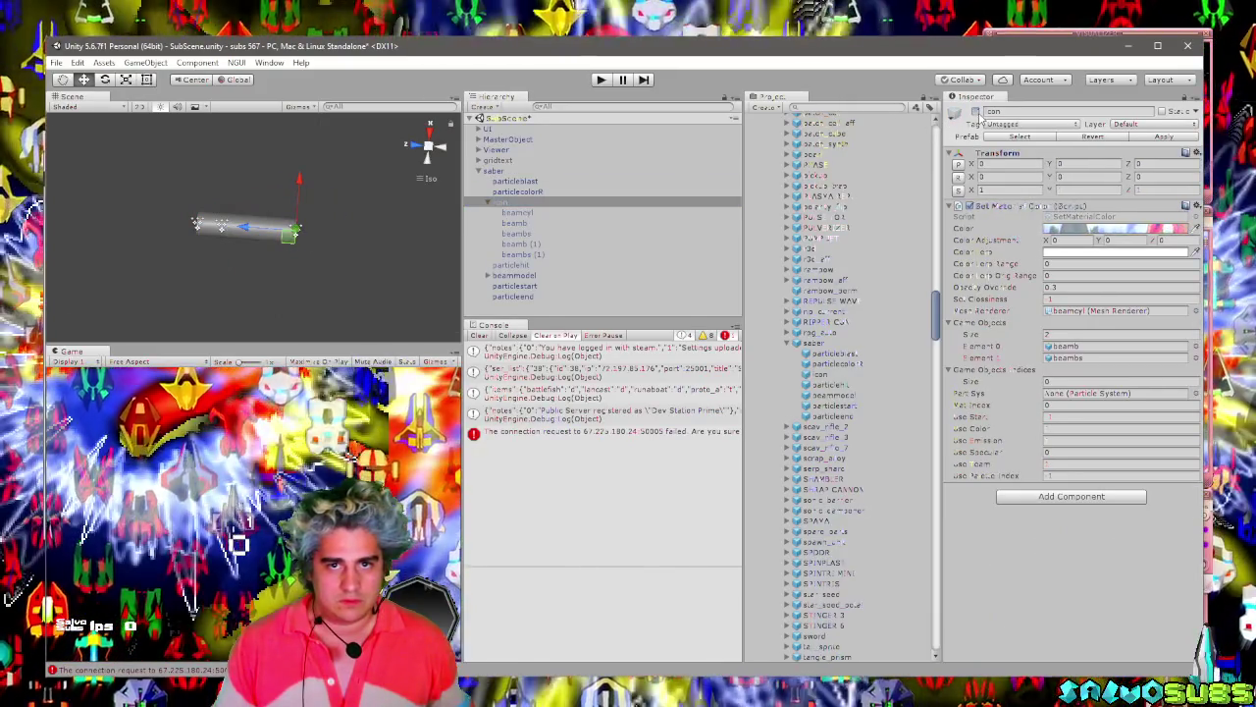
{"action": "scroll", "coordinate": [332, 275], "scroll_direction": "up", "scroll_amount": 5}
{"action": "mouse_move", "coordinate": [354, 288]}
{"action": "left_mouse_down"}
{"action": "mouse_move", "coordinate": [219, 203]}
{"action": "mouse_move", "coordinate": [294, 258]}
{"action": "left_mouse_up"}
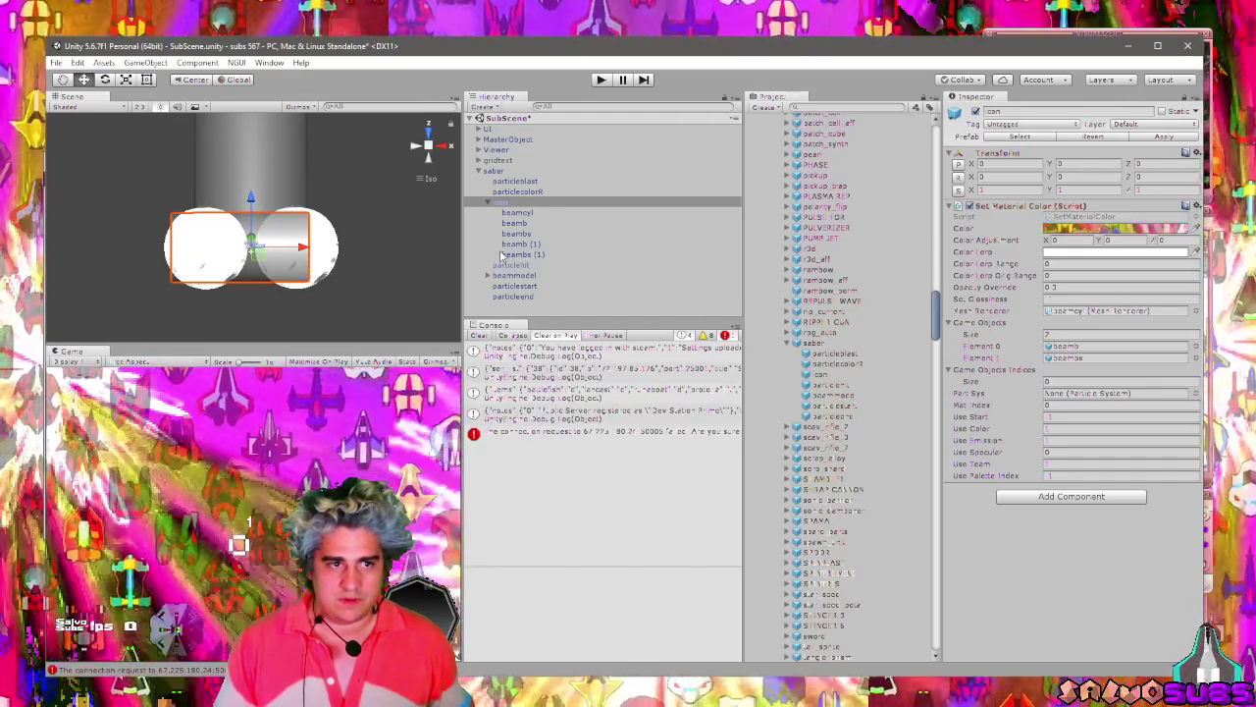
{"action": "left_click", "coordinate": [517, 212]}
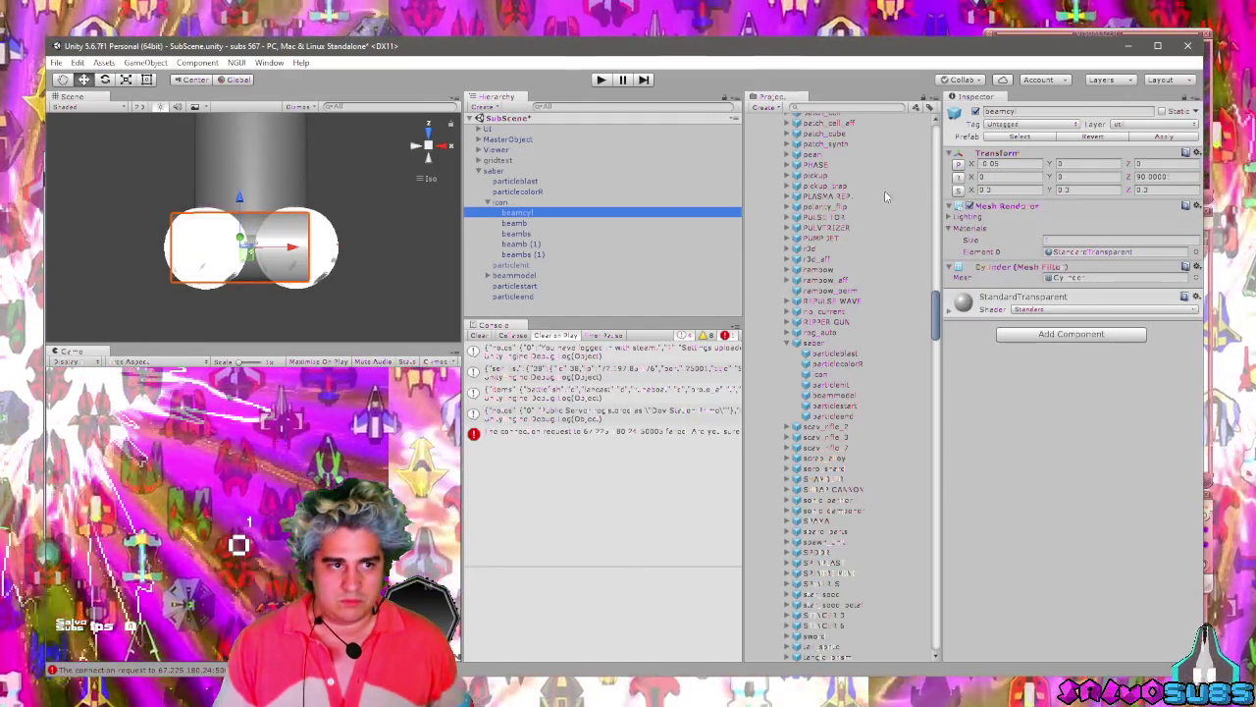
Set beamcyl's scale to Z 0.27, Y 0.3 and X 0.25.
{"action": "left_click", "coordinate": [1143, 190]}
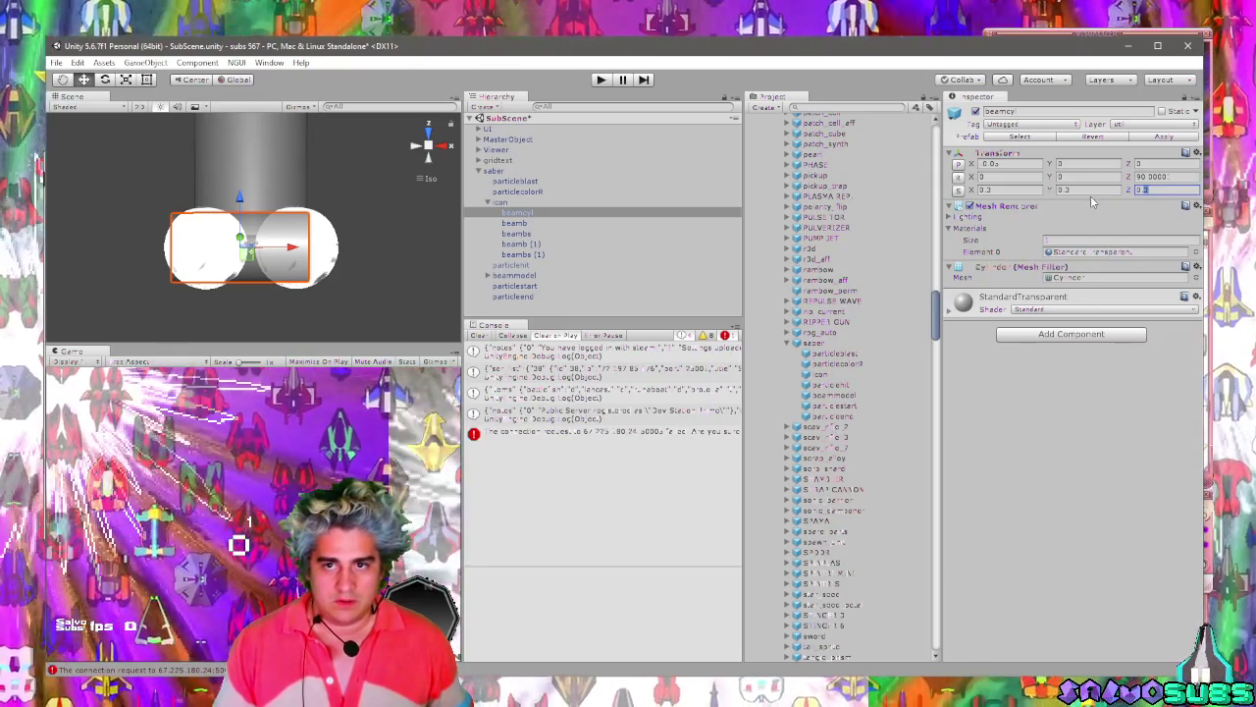
{"action": "type", "text": "0.27"}
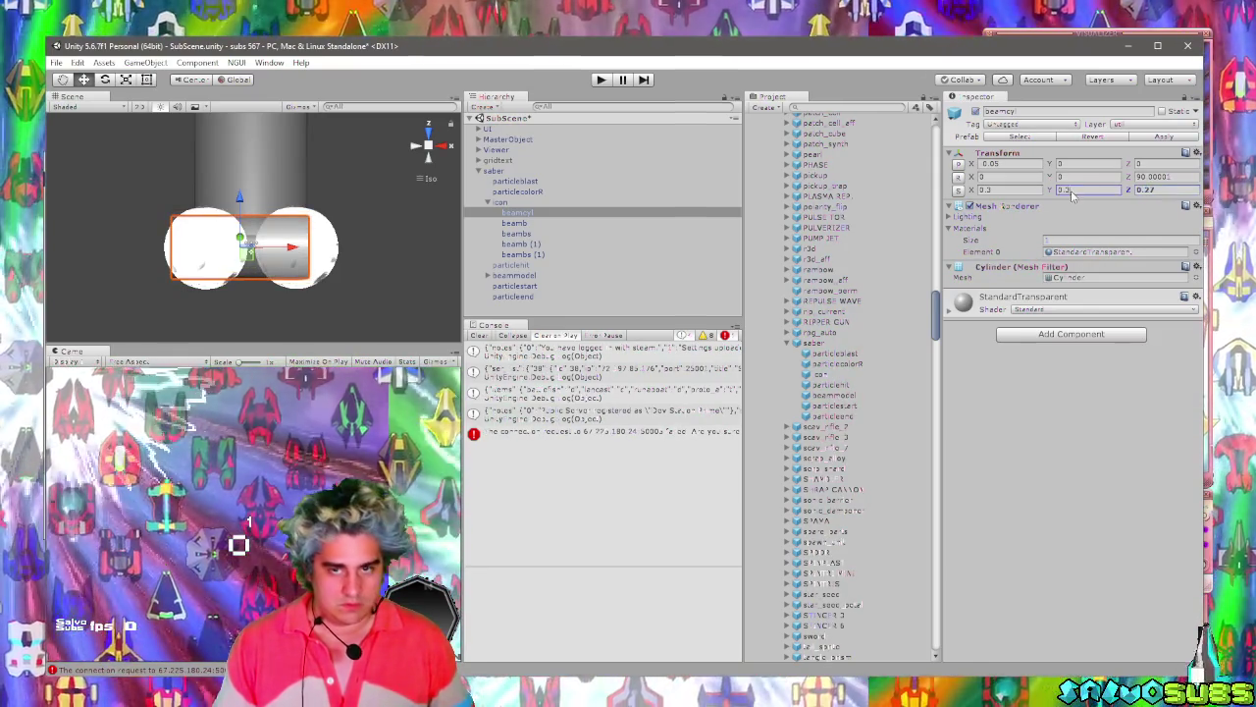
{"action": "left_click", "coordinate": [1070, 190]}
{"action": "type", "text": "0.3"}
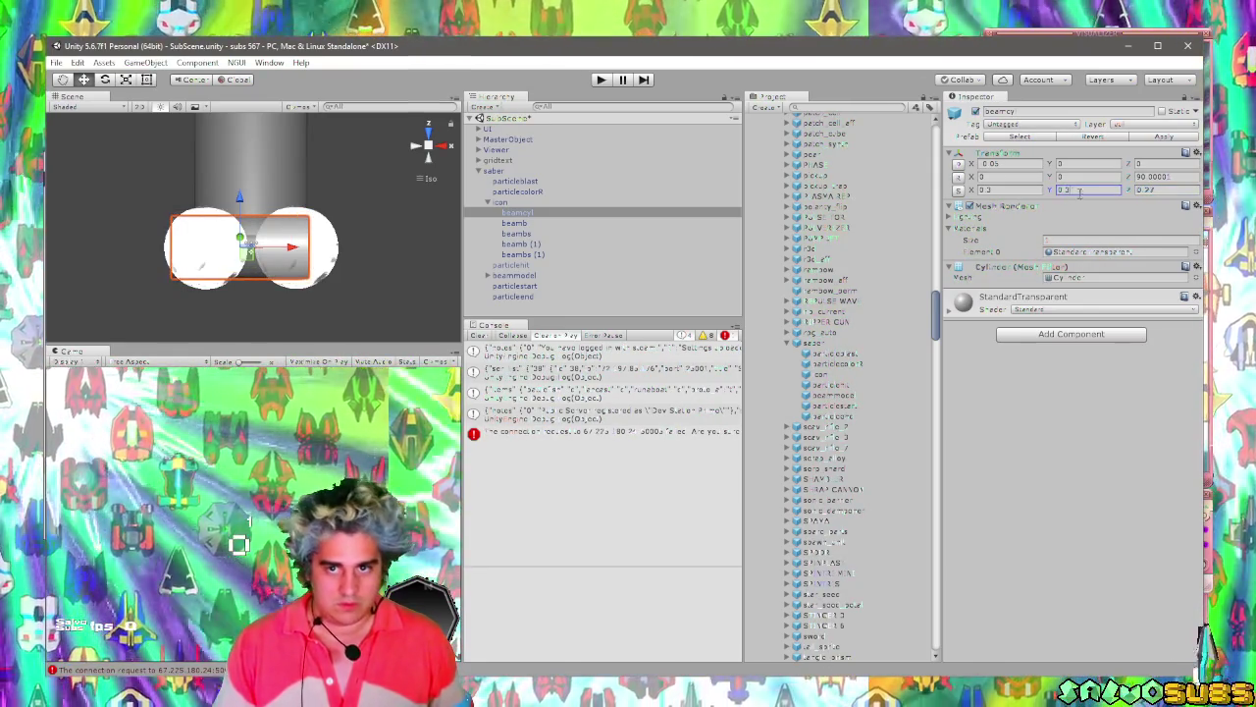
{"action": "left_click", "coordinate": [991, 190]}
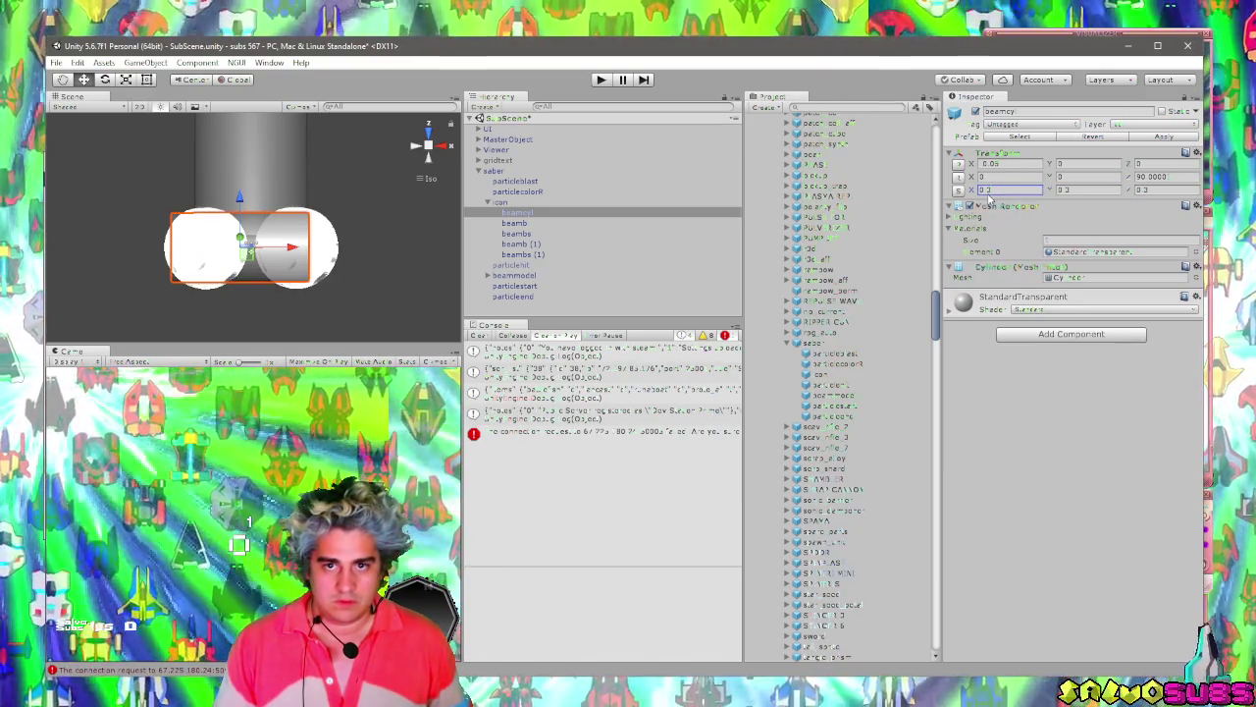
{"action": "type", "text": "0.25"}
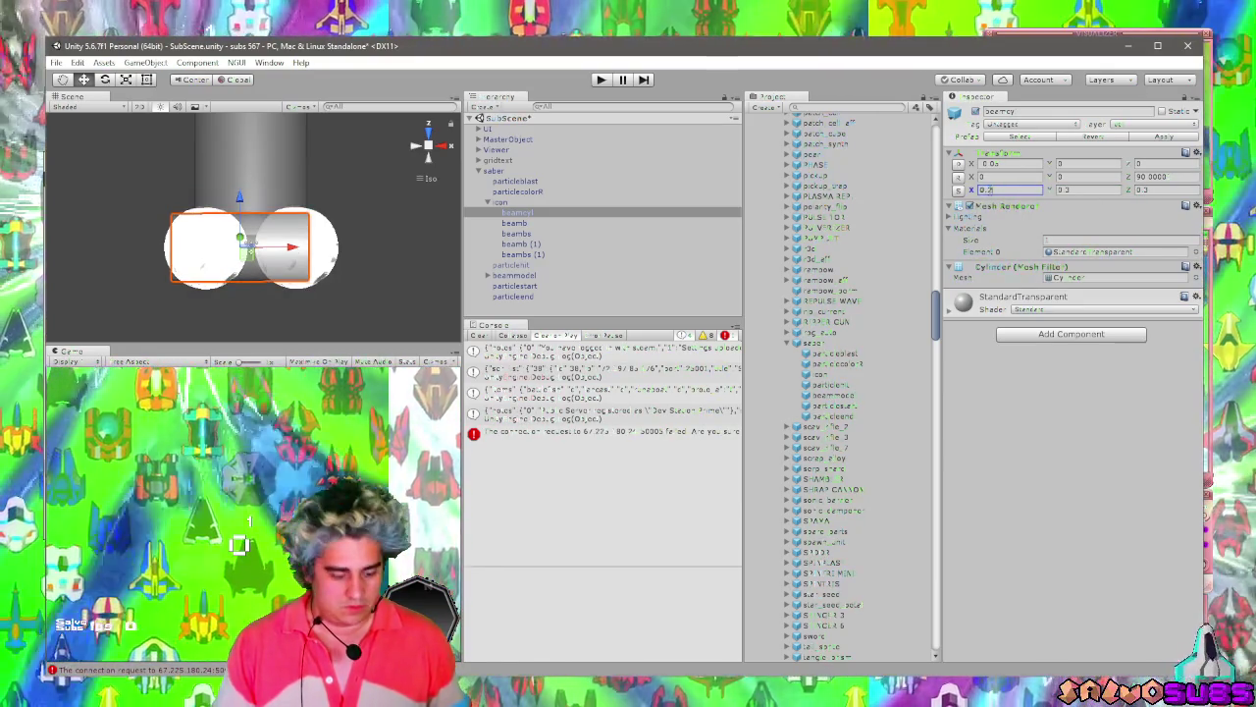
Correct beamcyl's Z scale to 0.27, then pick an end sphere.
{"action": "left_click", "coordinate": [1140, 191]}
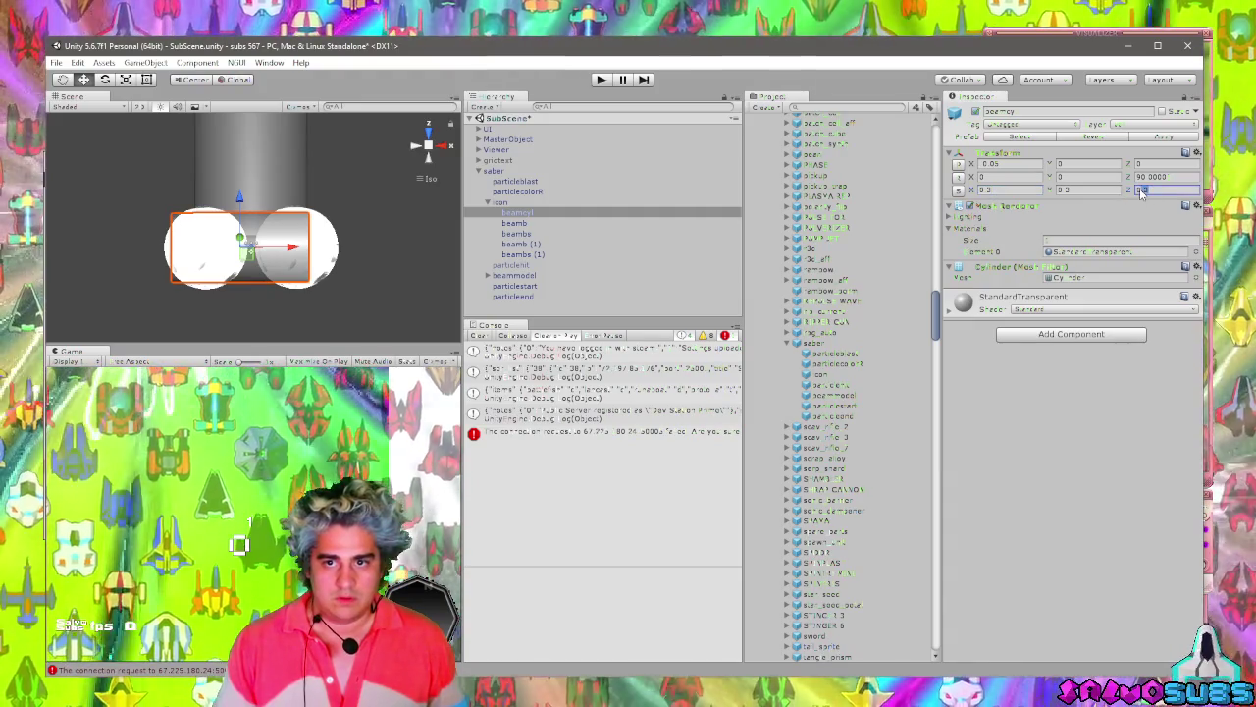
{"action": "type", "text": "0.25"}
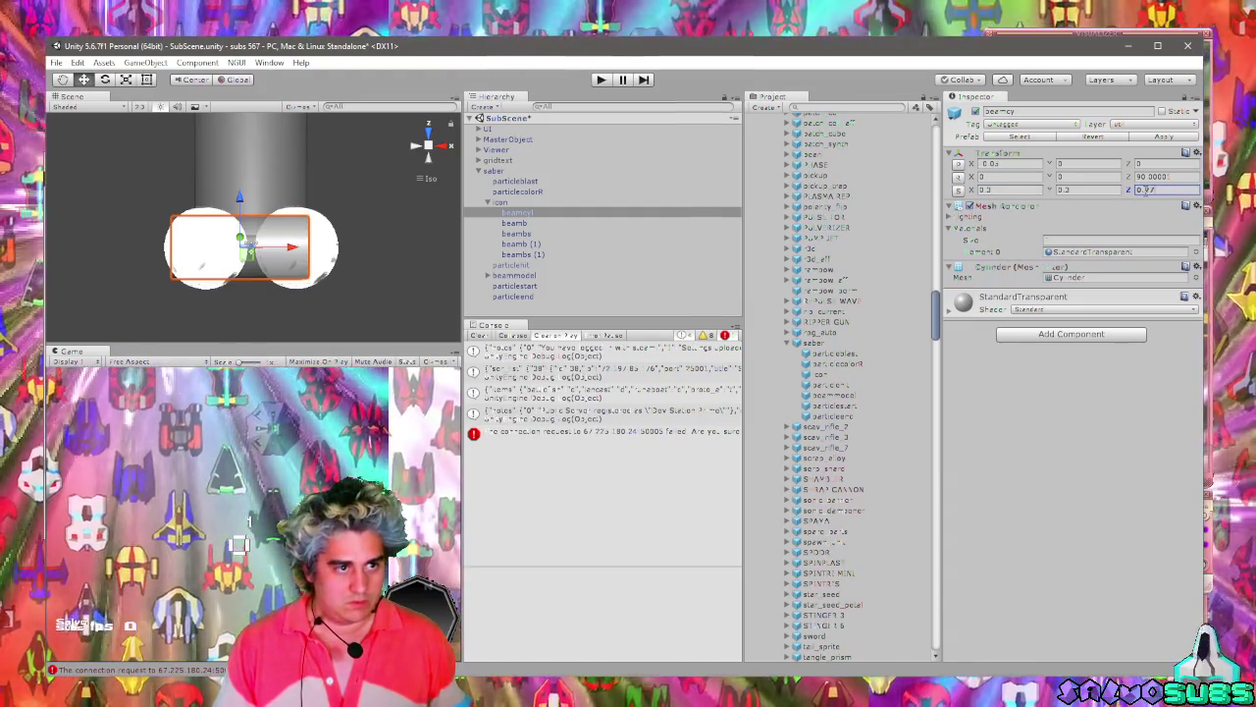
{"action": "key", "text": "BackSpace"}
{"action": "key", "text": "BackSpace"}
{"action": "type", "text": "3"}
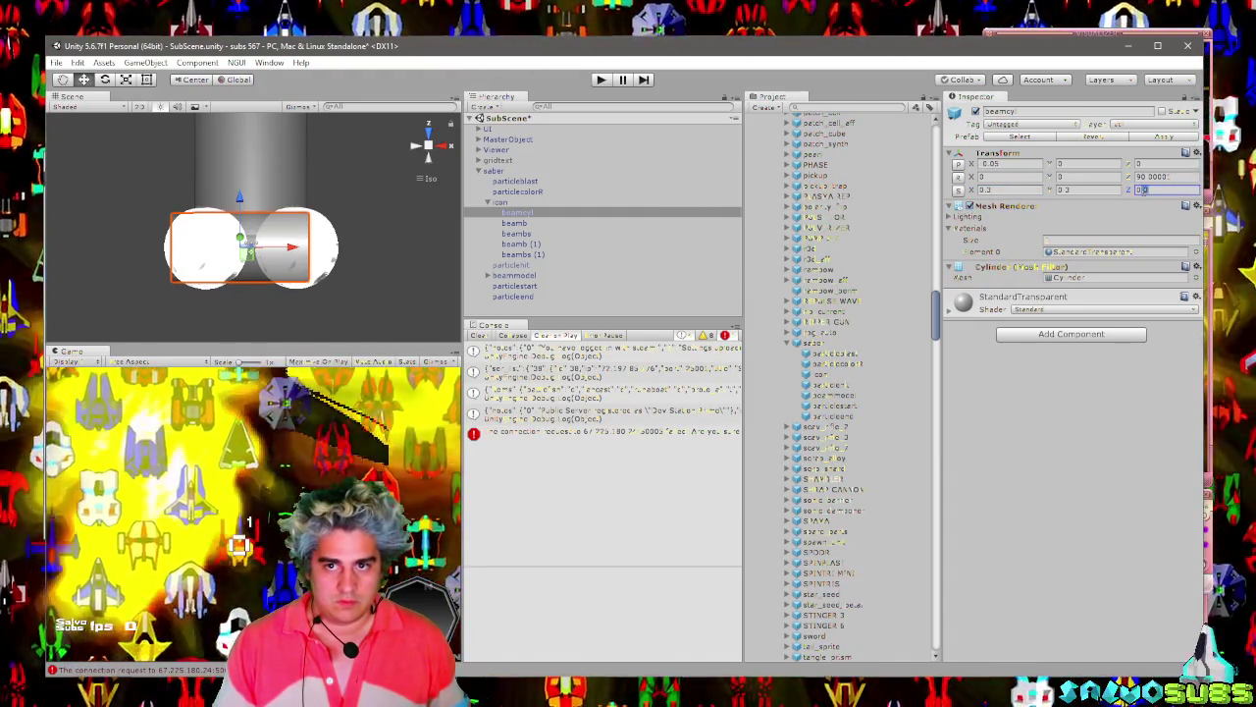
{"action": "key", "text": "BackSpace"}
{"action": "type", "text": "25"}
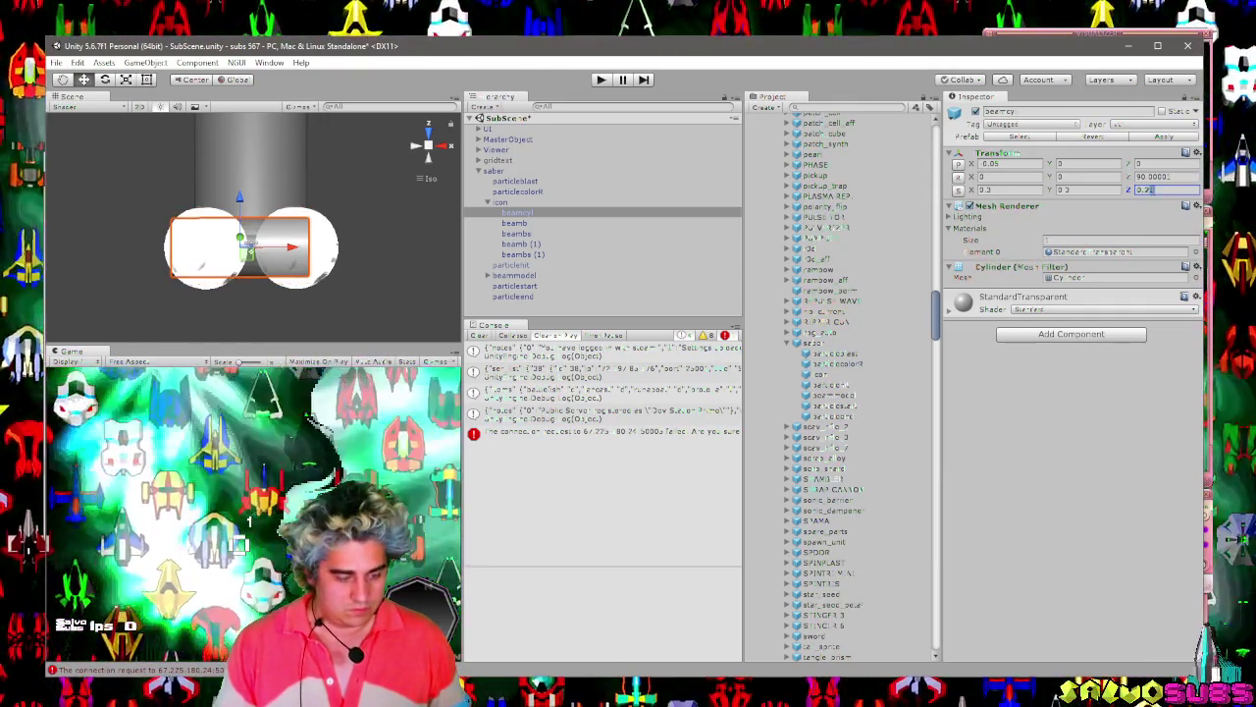
{"action": "key", "text": "BackSpace"}
{"action": "type", "text": "7"}
{"action": "left_click", "coordinate": [533, 234]}
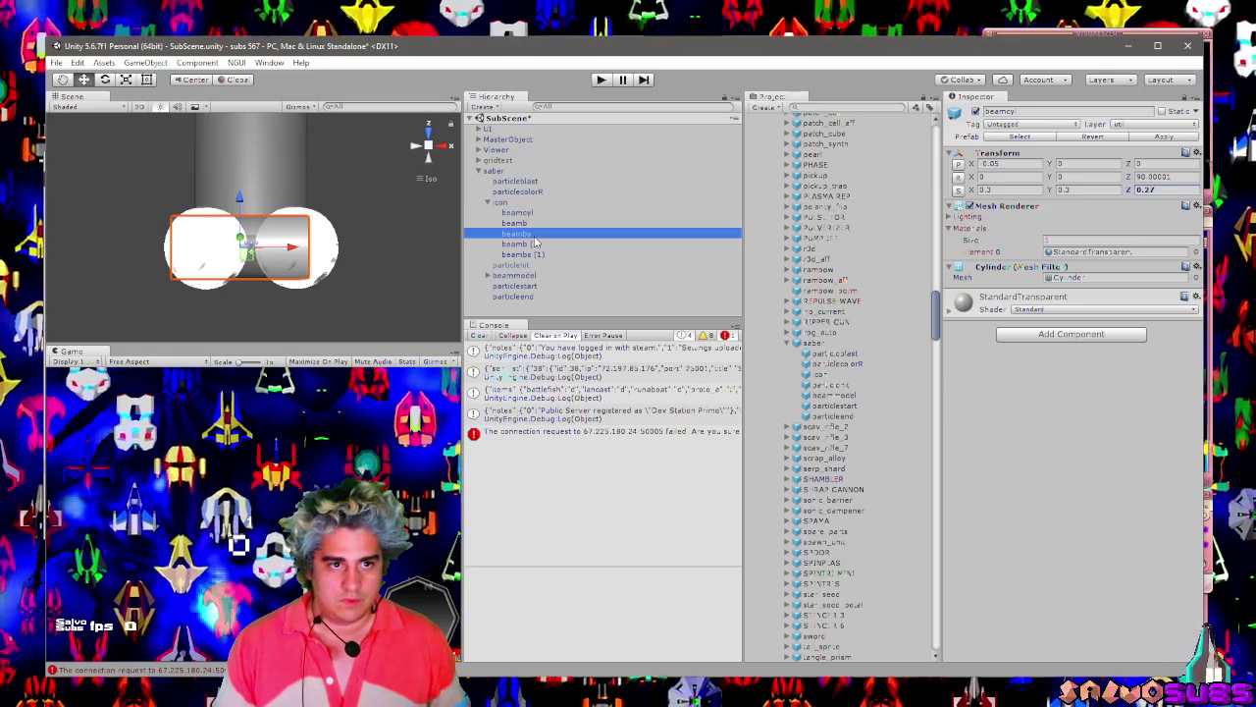
Select all four end spheres and set their X and Y scale to 0.1.
{"action": "left_click", "coordinate": [534, 244]}
{"action": "left_click", "coordinate": [535, 255]}
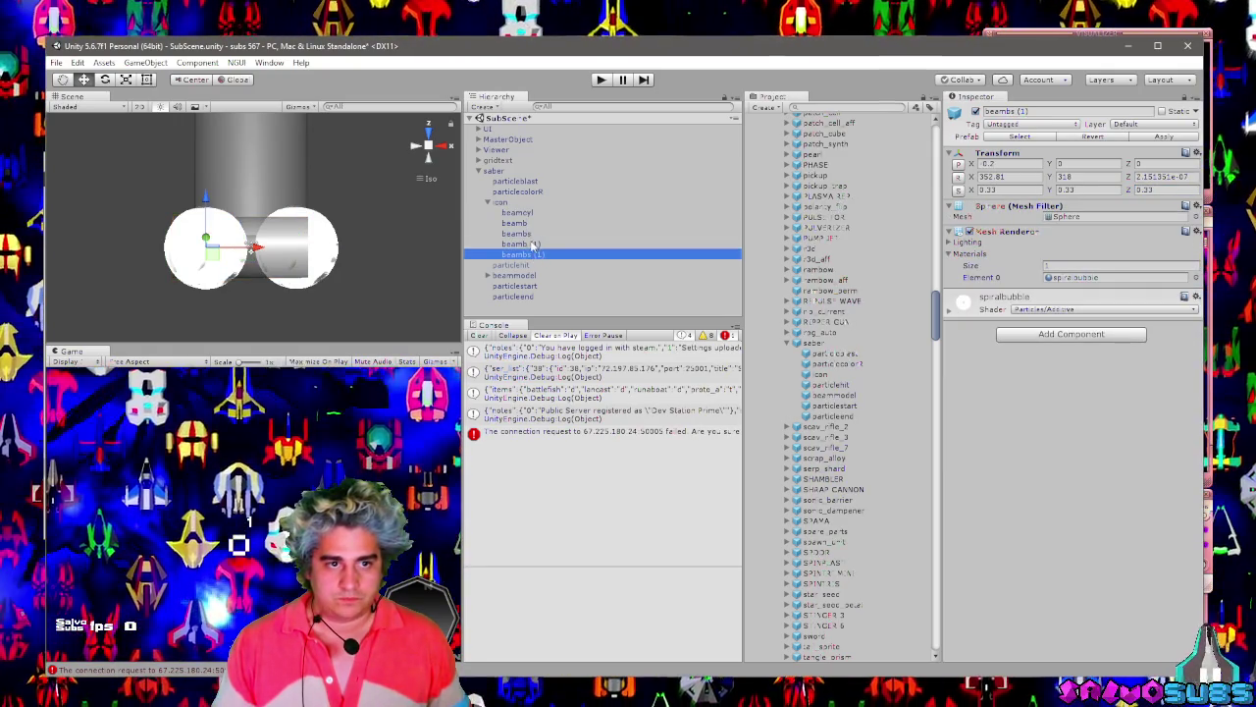
{"action": "left_click", "coordinate": [530, 225], "text": "ctrl"}
{"action": "left_click", "coordinate": [533, 244], "text": "ctrl"}
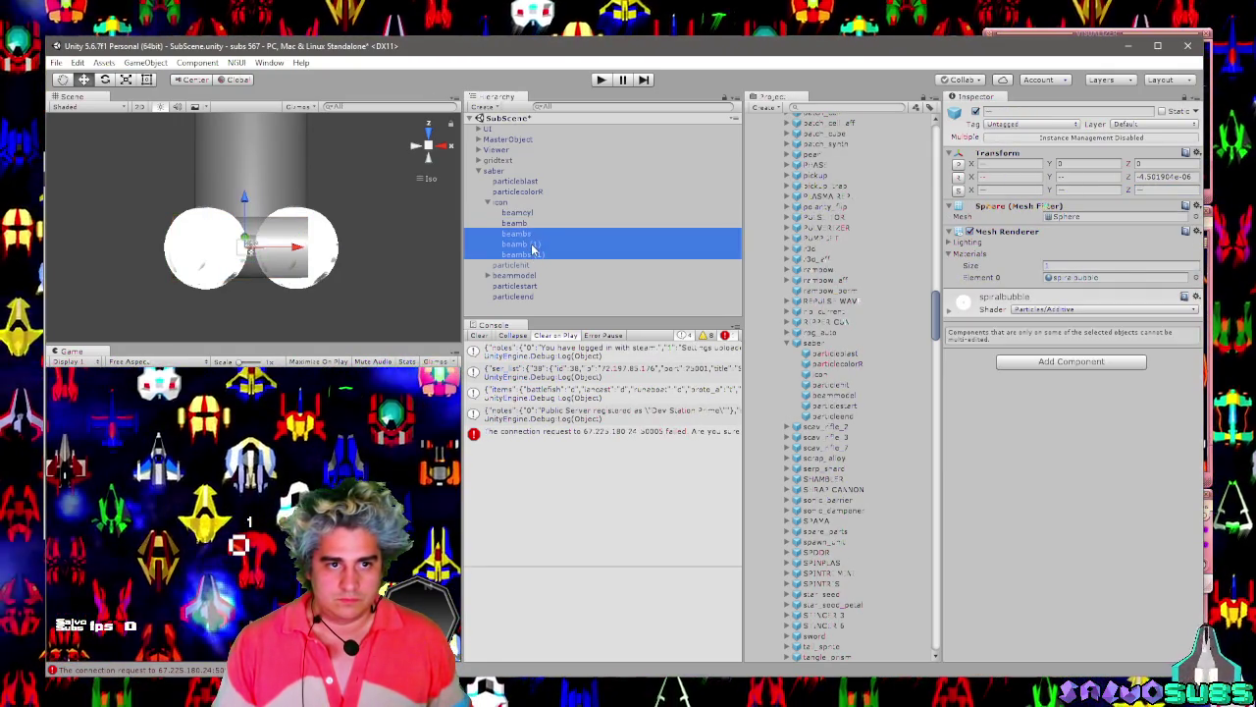
{"action": "left_click", "coordinate": [534, 229], "text": "shift"}
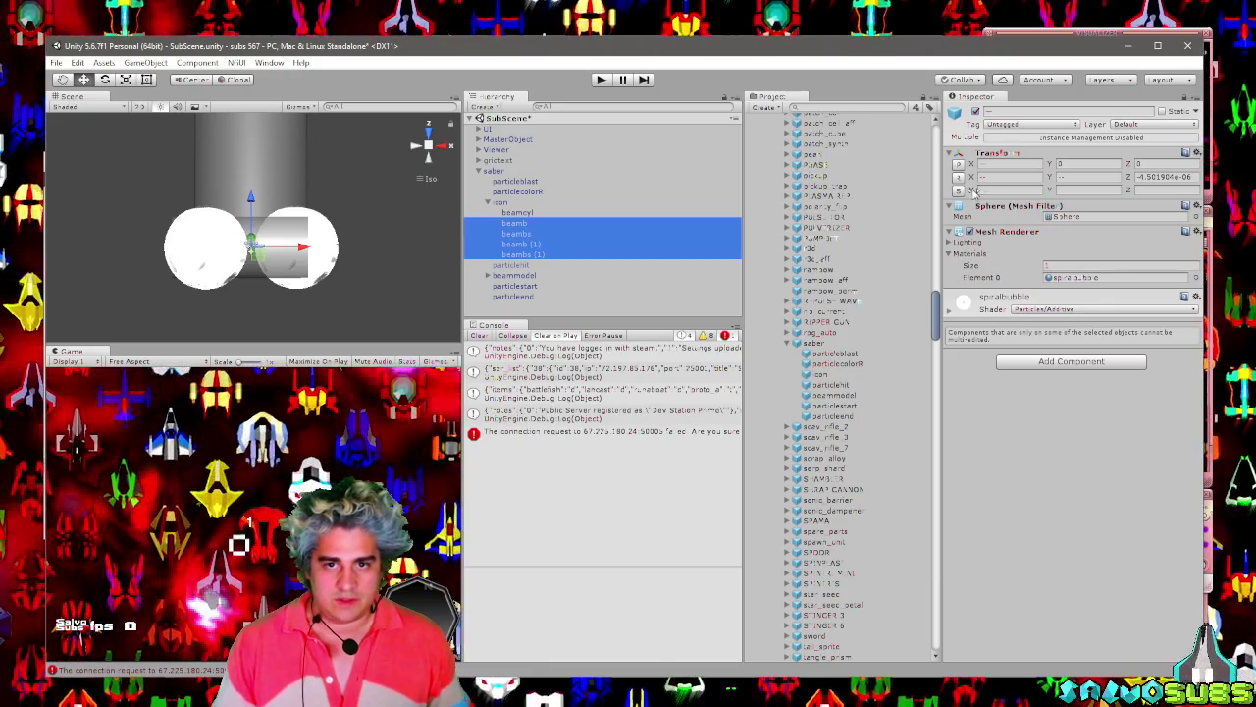
{"action": "left_click", "coordinate": [1004, 189]}
{"action": "type", "text": "0.1"}
{"action": "key", "text": "Tab"}
{"action": "type", "text": "0.1"}
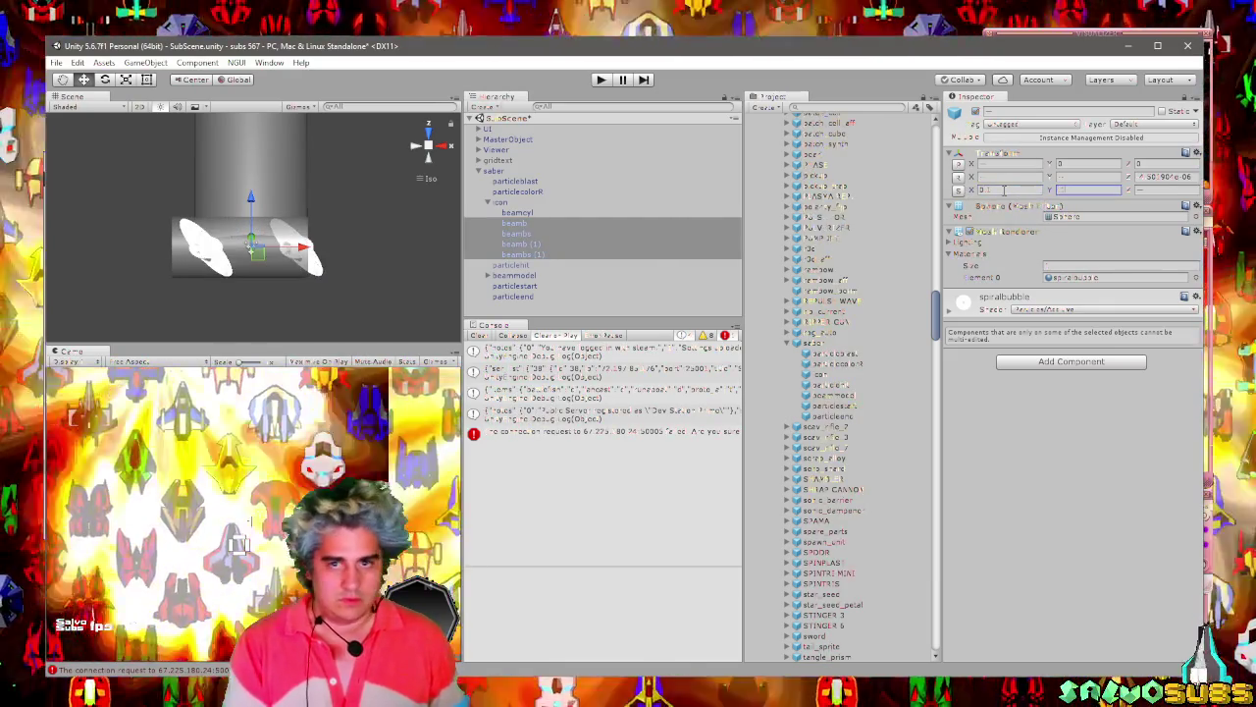
{"action": "key", "text": "Tab"}
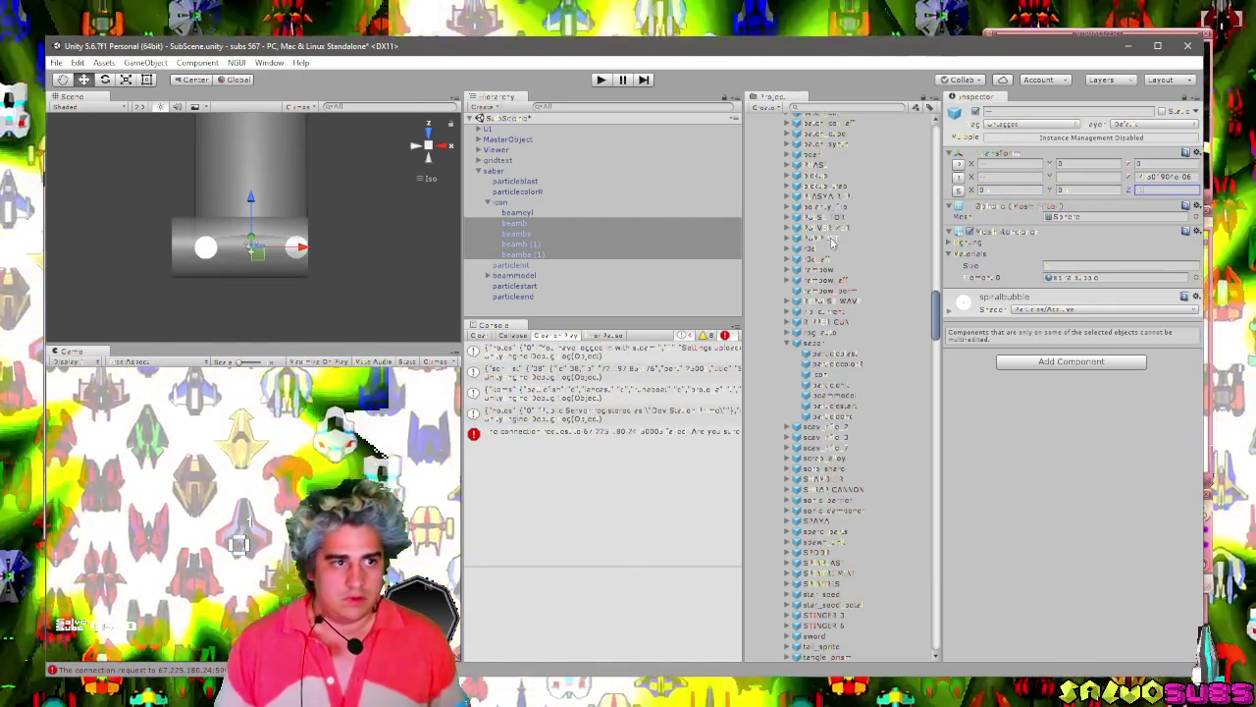
Give beamcyl an X position of 0 and a Z scale of 0.23.
{"action": "left_click", "coordinate": [527, 215]}
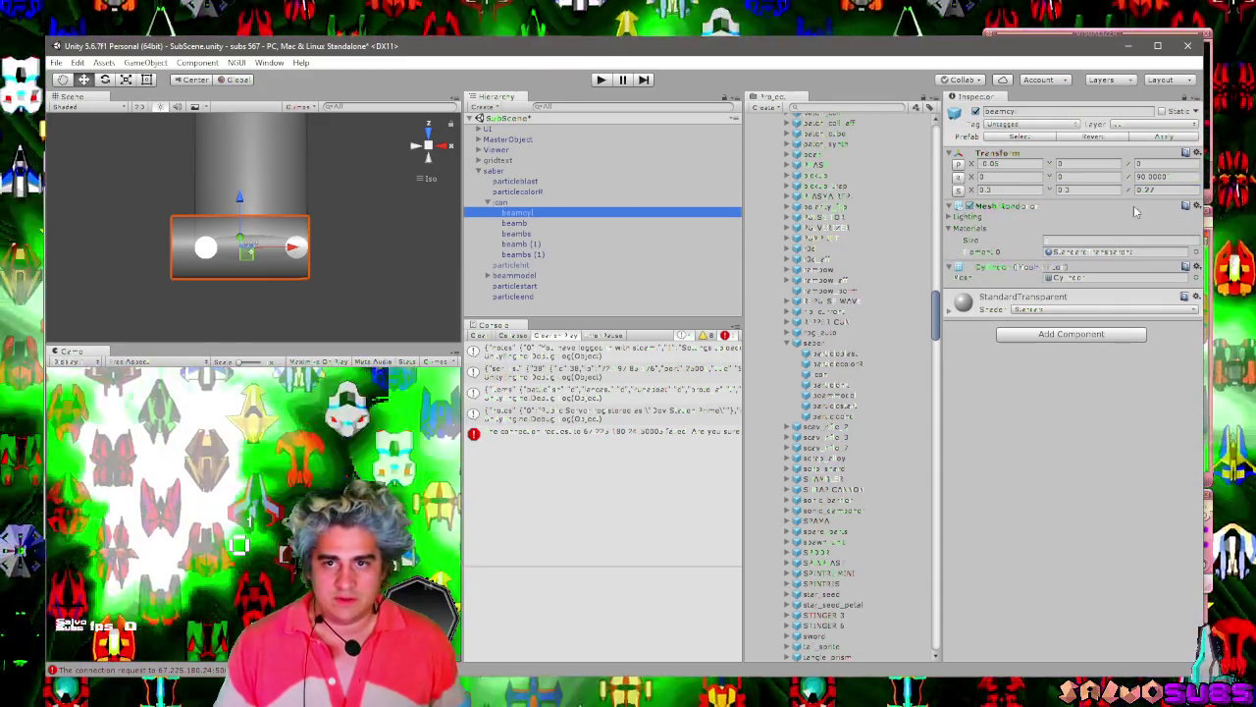
{"action": "left_click", "coordinate": [997, 165]}
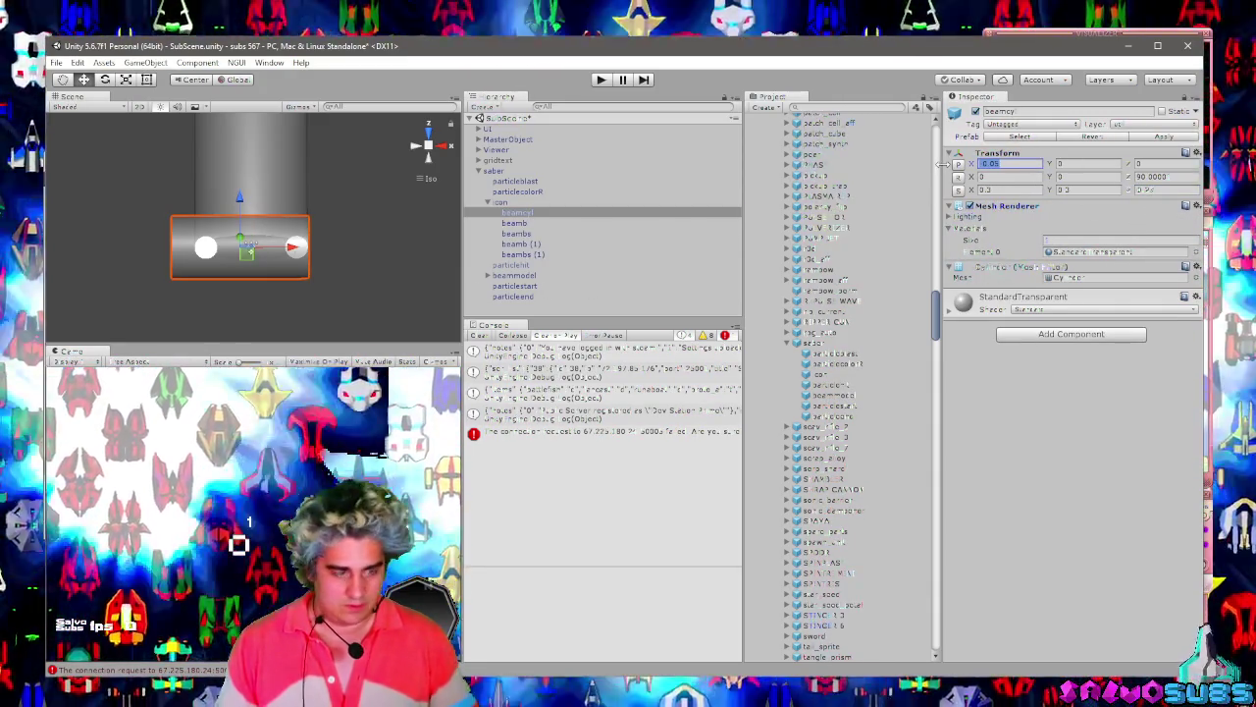
{"action": "type", "text": "0"}
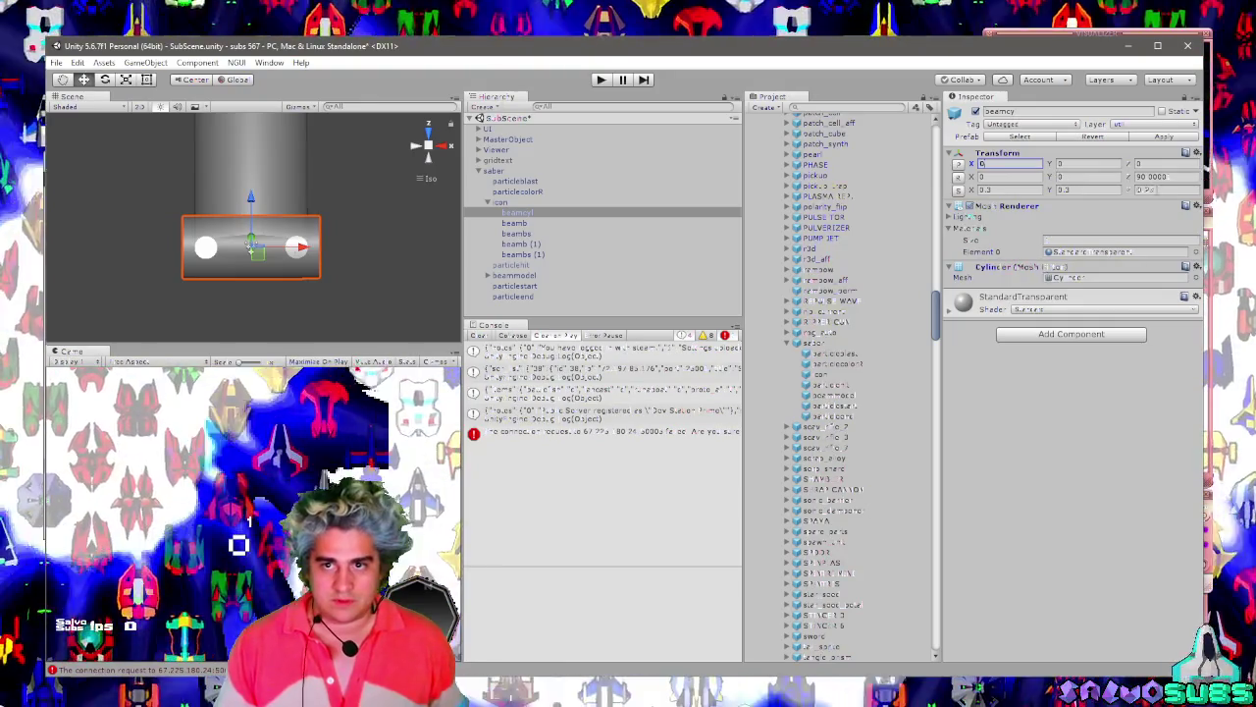
{"action": "left_click", "coordinate": [1148, 190]}
{"action": "type", "text": "0.28"}
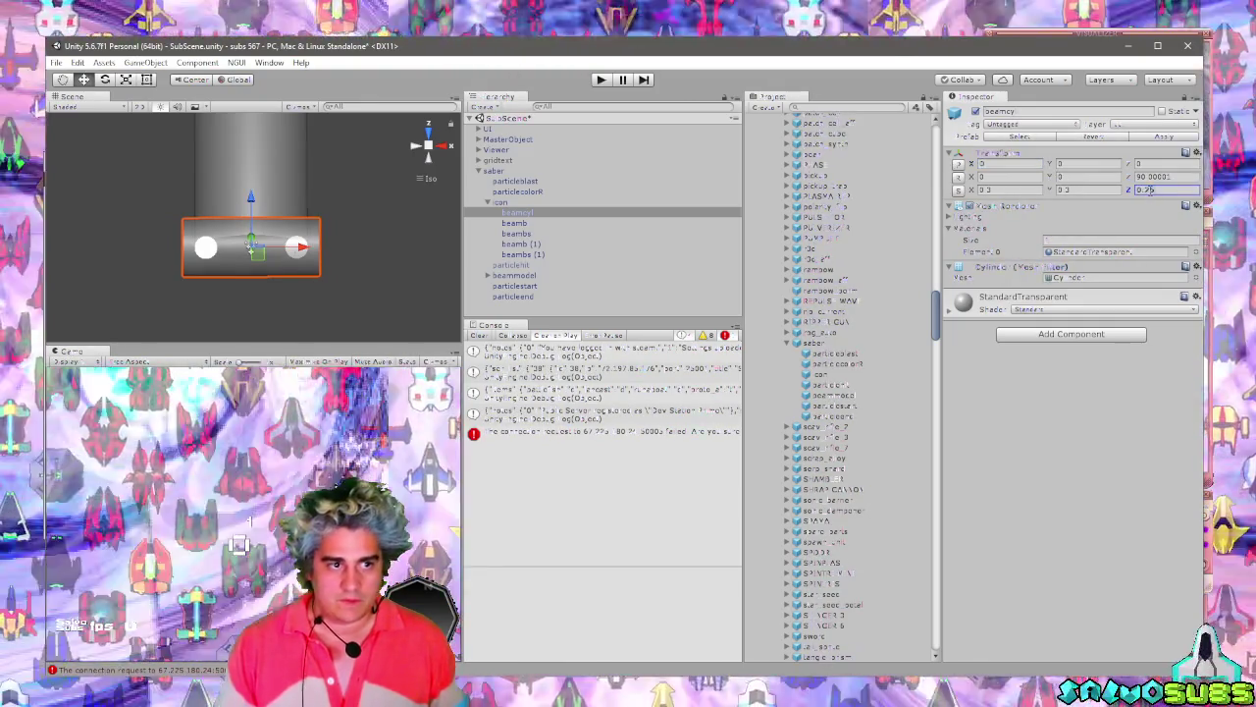
{"action": "key", "text": "BackSpace"}
{"action": "type", "text": "3"}
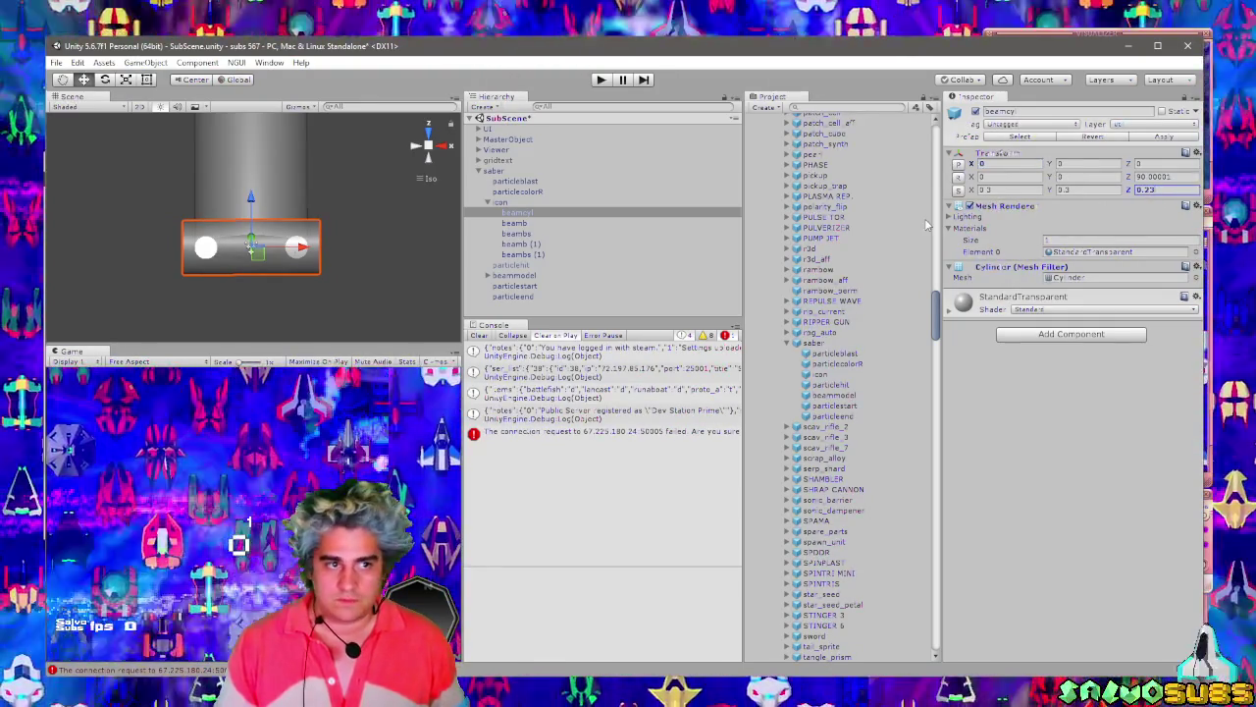
Reselect all four beamb/beambs end spheres in the Hierarchy.
{"action": "left_click", "coordinate": [567, 243]}
{"action": "left_click", "coordinate": [557, 255]}
{"action": "left_click", "coordinate": [560, 245]}
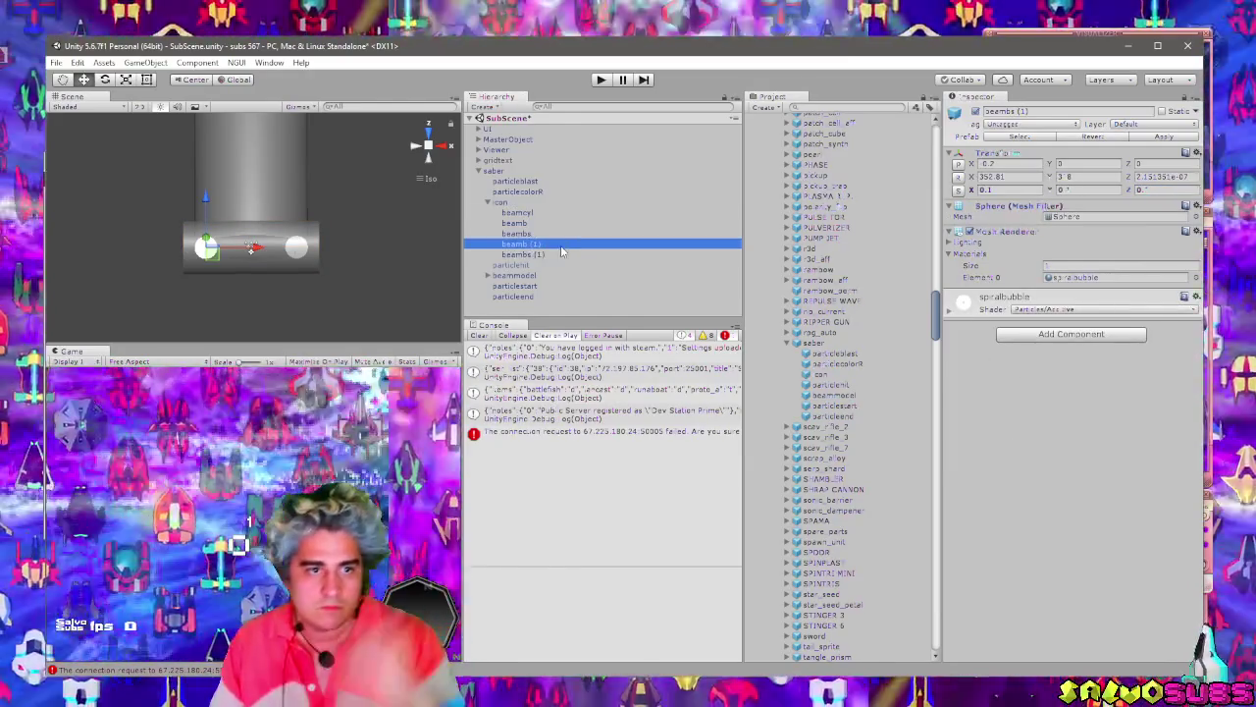
{"action": "left_click", "coordinate": [562, 234]}
{"action": "left_click", "coordinate": [561, 224]}
{"action": "left_click", "coordinate": [562, 244]}
{"action": "left_click", "coordinate": [556, 255]}
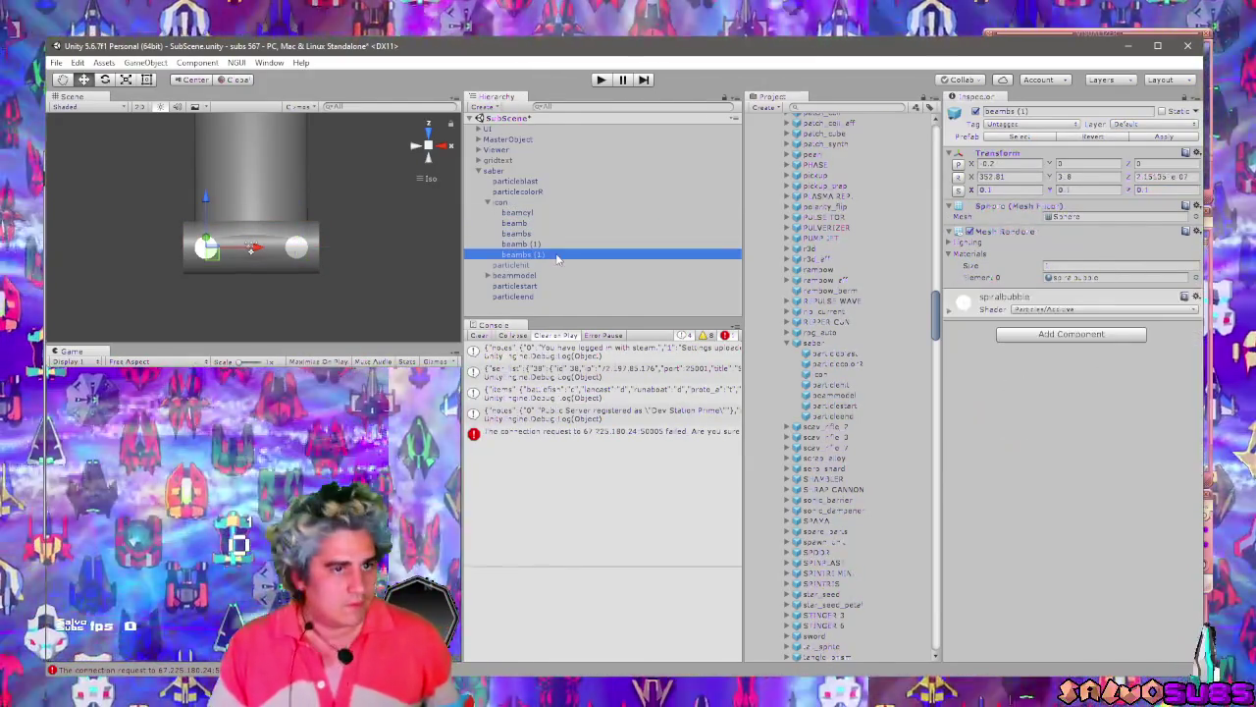
{"action": "left_click", "coordinate": [551, 244]}
{"action": "left_click", "coordinate": [555, 257]}
{"action": "left_click", "coordinate": [533, 222], "text": "shift"}
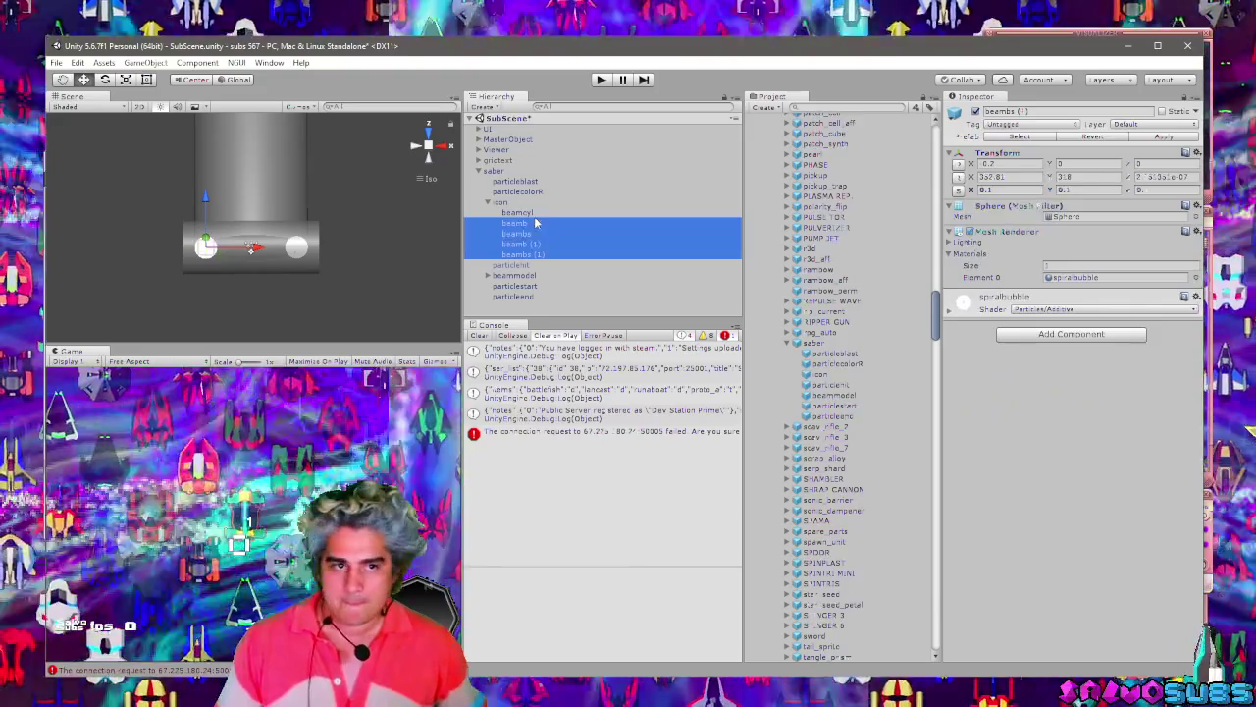
Set the four spheres' X and Y scale to 0.2.
{"action": "left_click", "coordinate": [996, 190]}
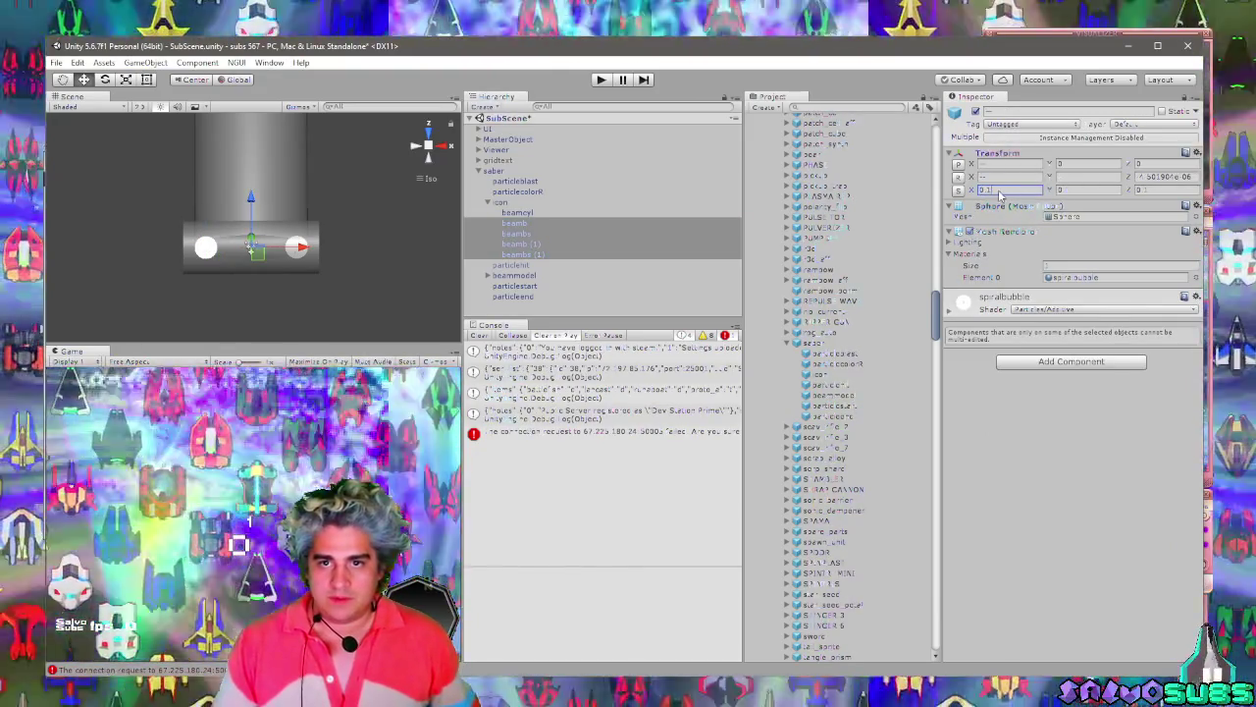
{"action": "type", "text": "0.2"}
{"action": "key", "text": "Tab"}
{"action": "type", "text": "0.2"}
{"action": "key", "text": "Return"}
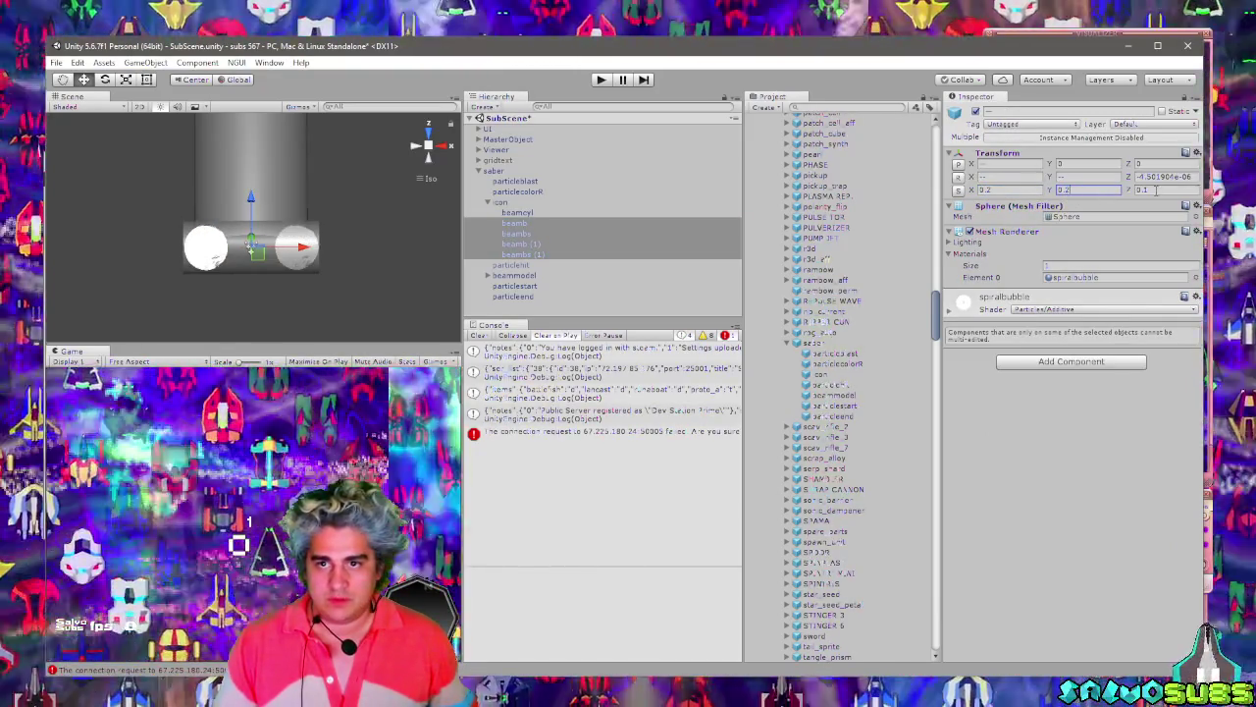
{"action": "type", "text": "0.2"}
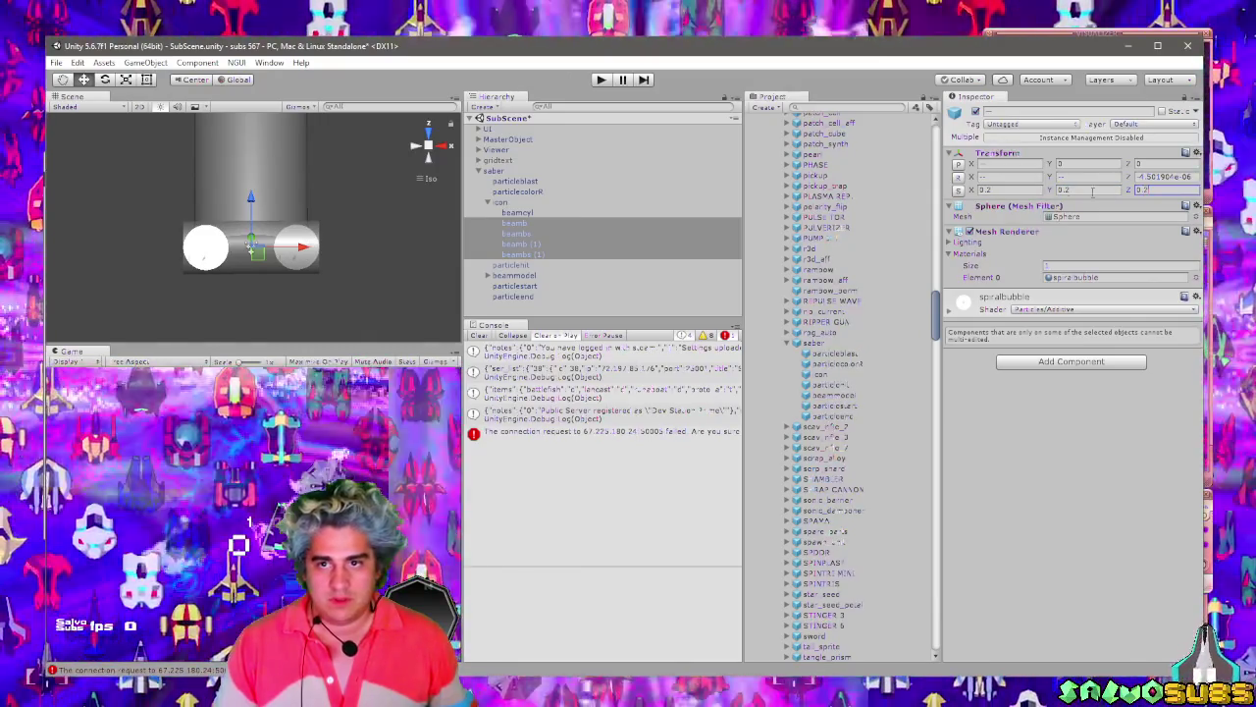
Rescale the spheres to 0.3, then settle on 0.27, and select icon.
{"action": "left_click", "coordinate": [996, 189]}
{"action": "type", "text": "0.3"}
{"action": "key", "text": "Tab"}
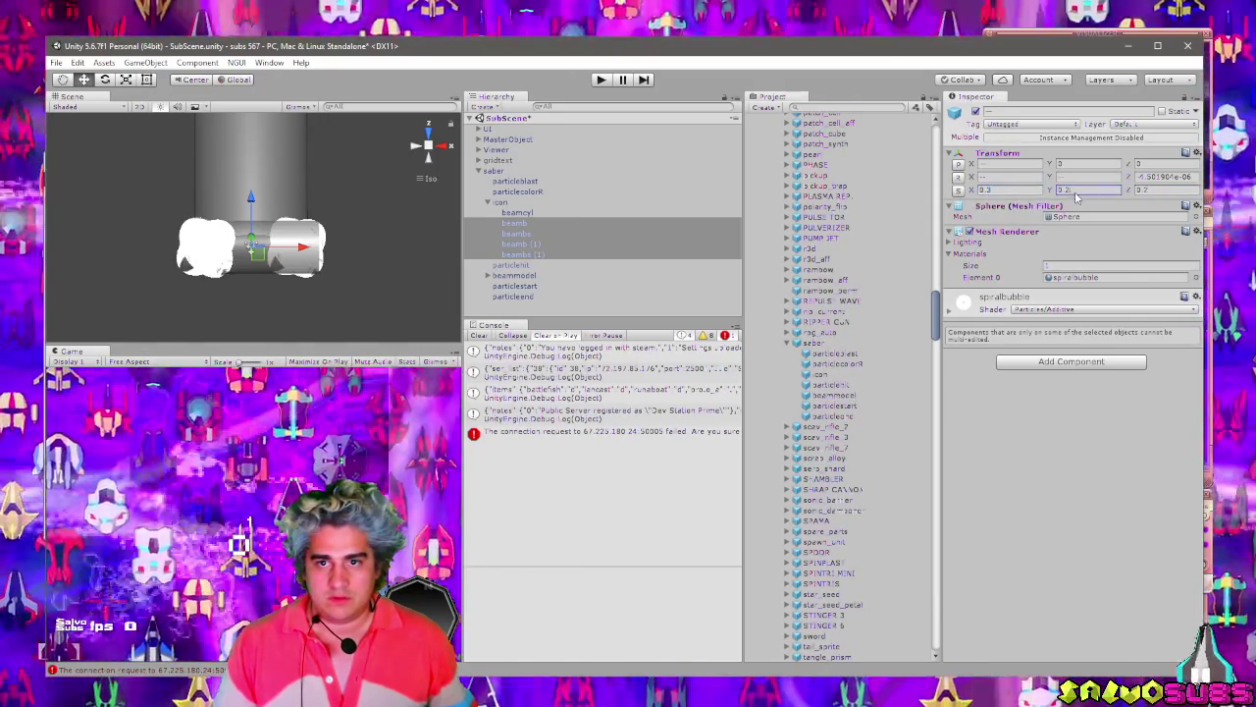
{"action": "type", "text": "0.3"}
{"action": "key", "text": "Tab"}
{"action": "type", "text": "0.3"}
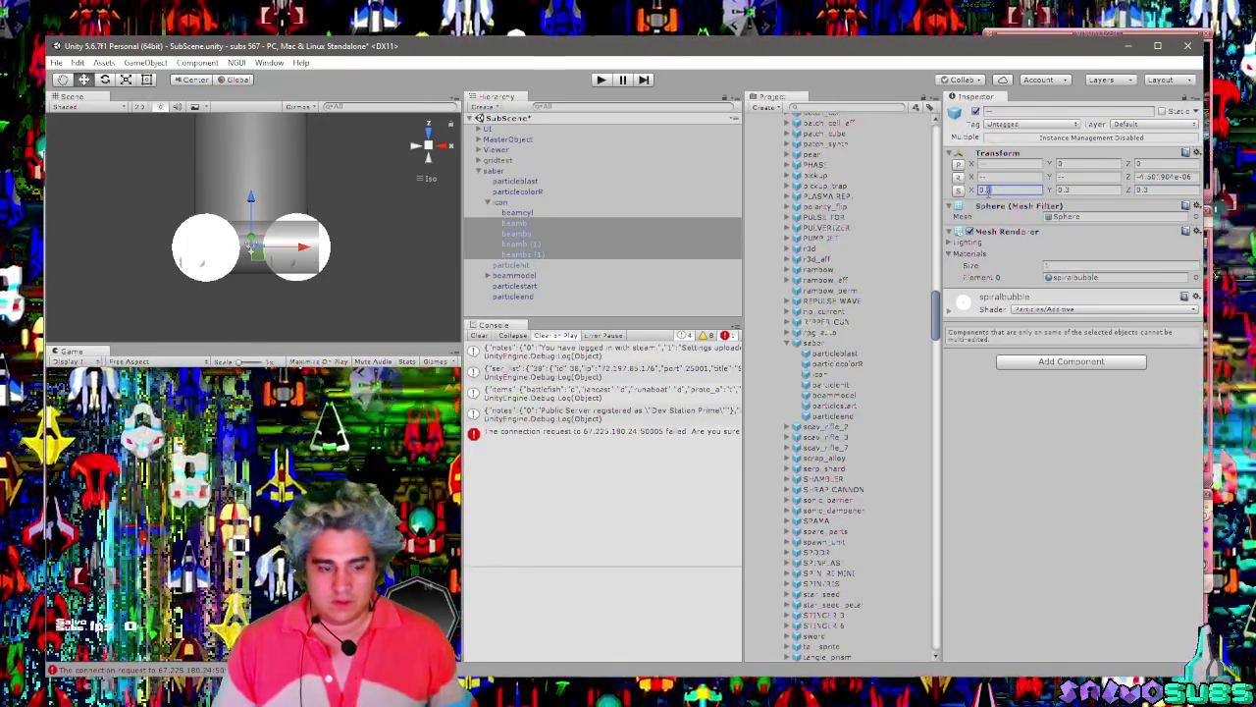
{"action": "type", "text": "0.27"}
{"action": "left_click", "coordinate": [1089, 189]}
{"action": "type", "text": "0.2"}
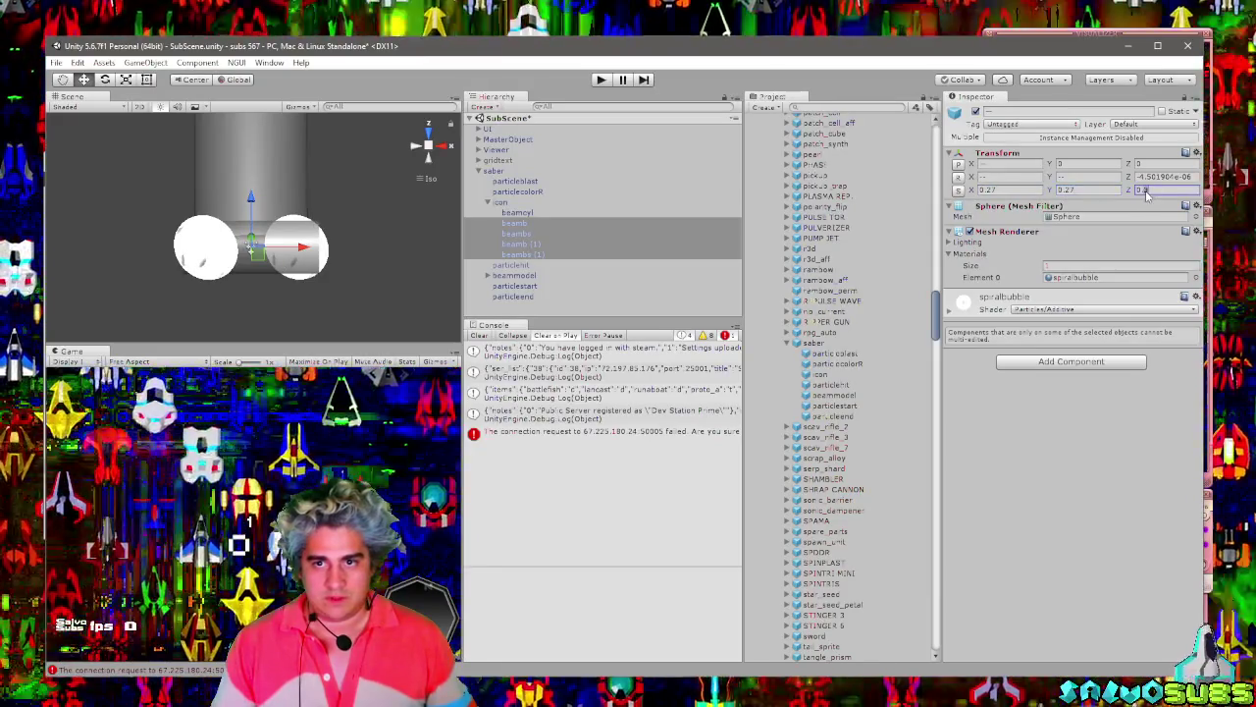
{"action": "type", "text": "7"}
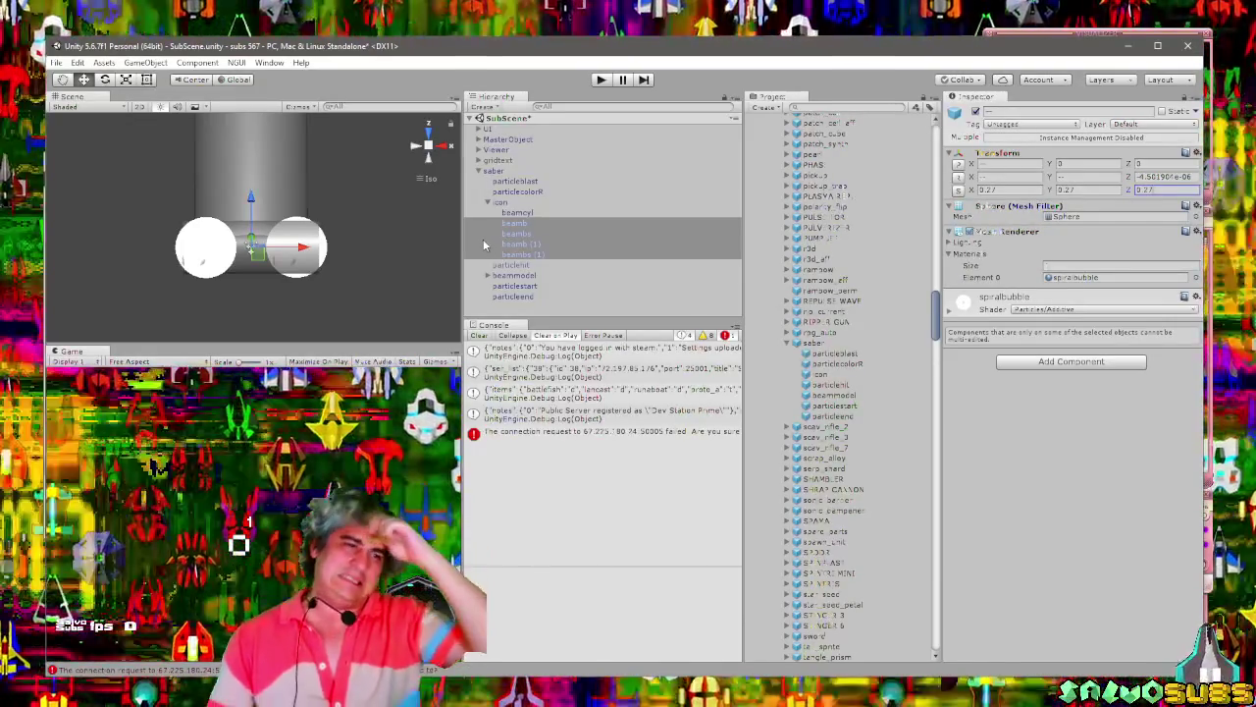
{"action": "left_click", "coordinate": [555, 206]}
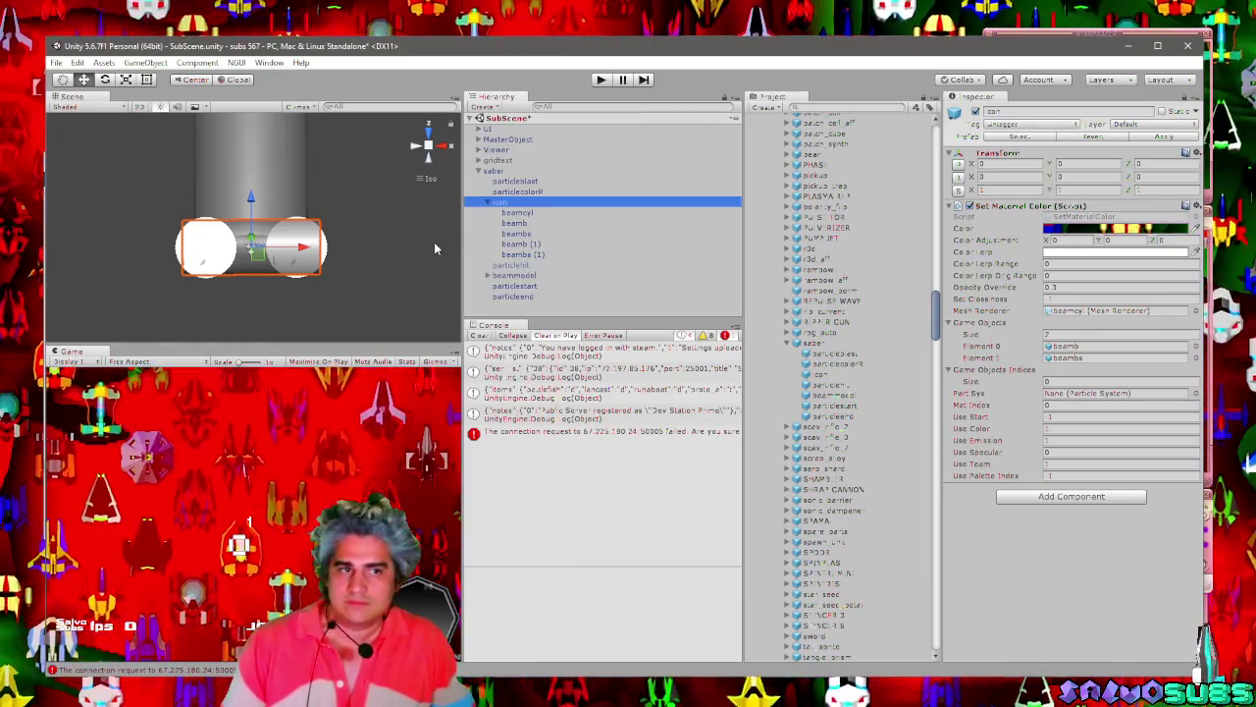
Reveal the saber prefab via Select Prefab, delete the scene instance, and enter play mode.
{"action": "left_click", "coordinate": [420, 247]}
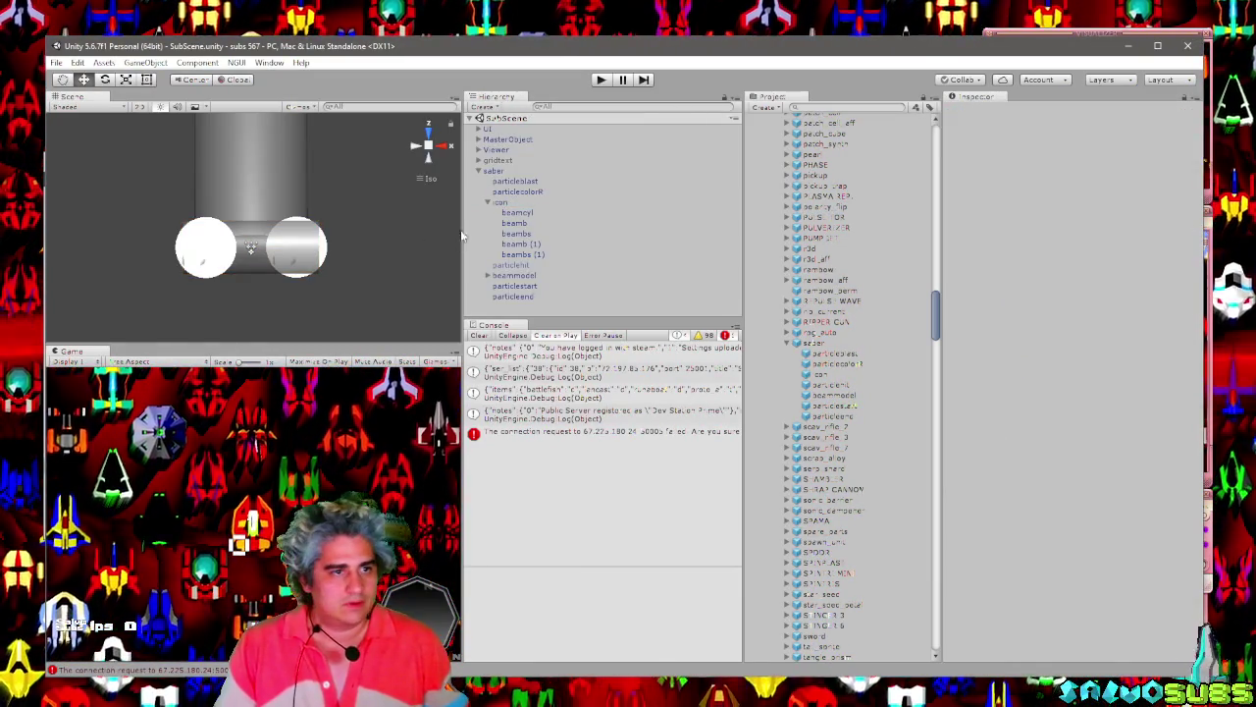
{"action": "left_click", "coordinate": [595, 191]}
{"action": "left_click", "coordinate": [598, 203]}
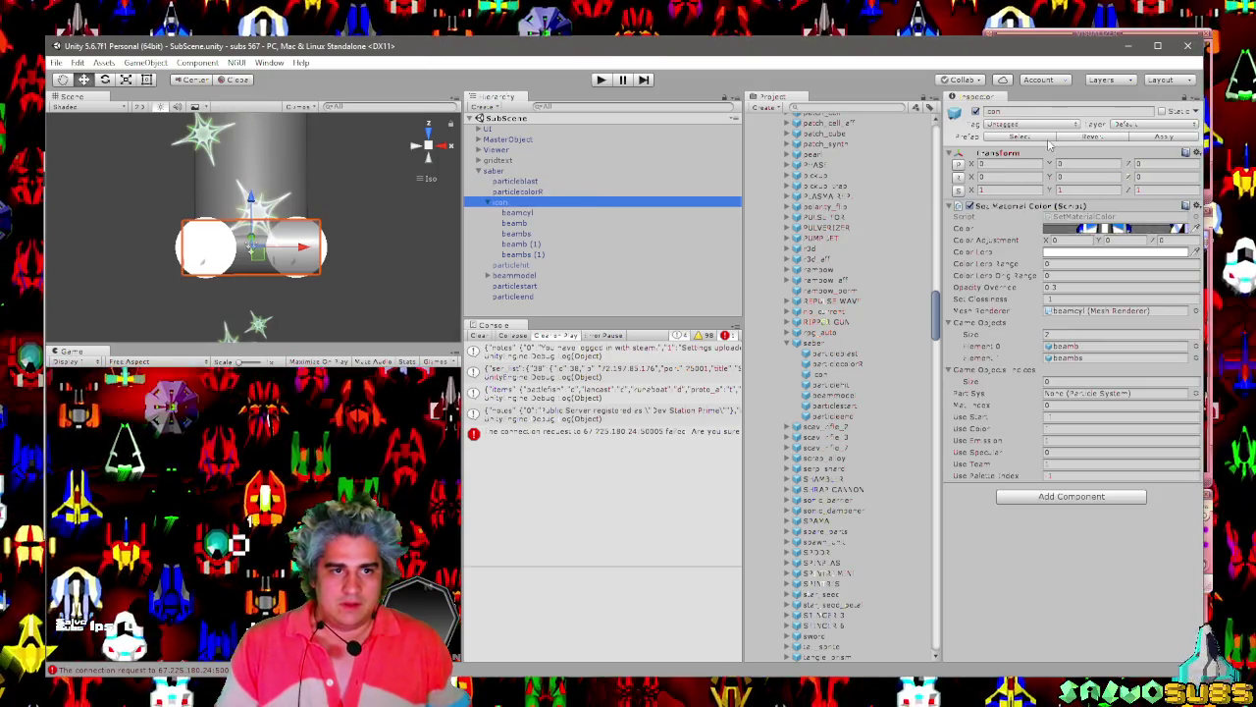
{"action": "right_click", "coordinate": [496, 172]}
{"action": "left_click", "coordinate": [542, 260]}
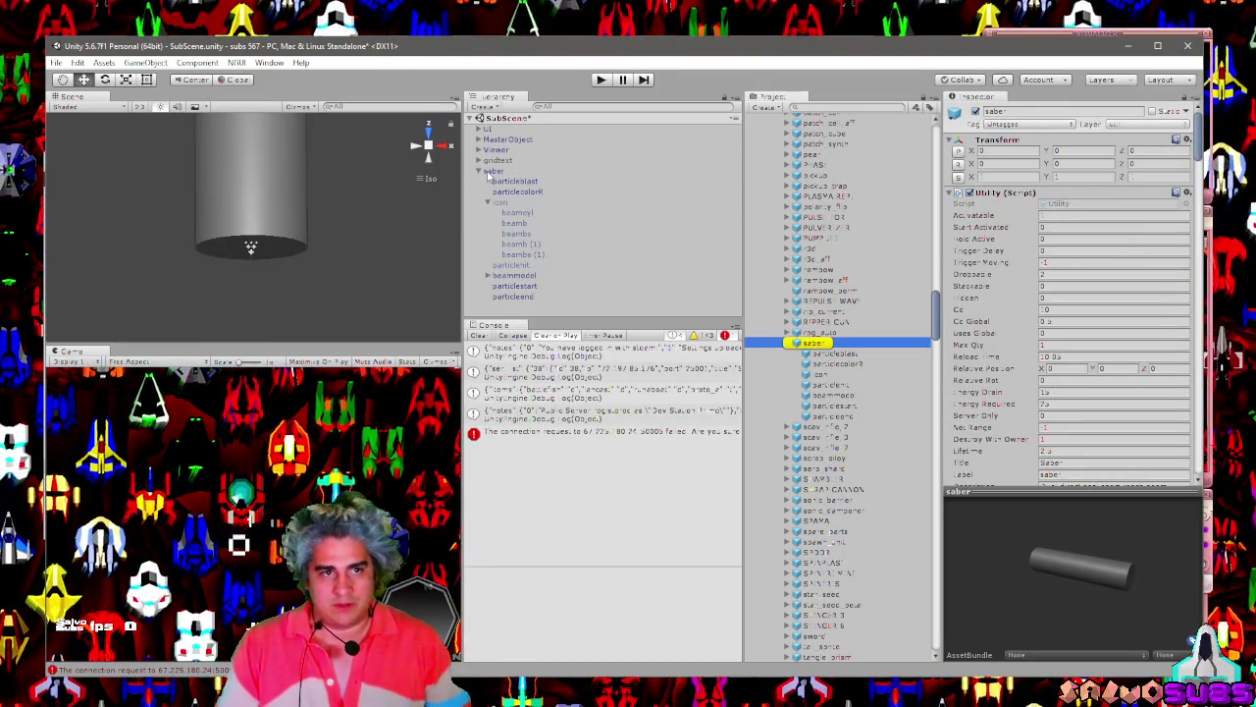
{"action": "key", "text": "Delete"}
{"action": "left_click", "coordinate": [601, 81]}
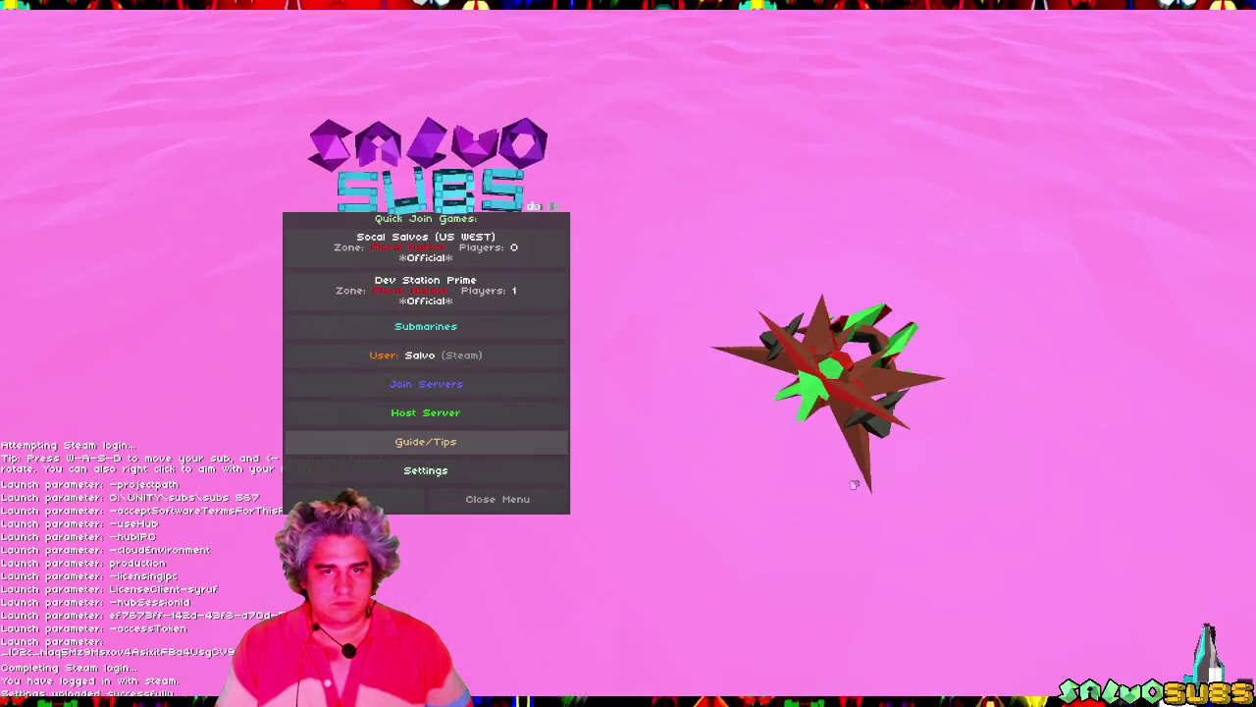
Host a server, trigger the saber with Space, toggle fullscreen, then stop play mode.
{"action": "left_click", "coordinate": [471, 414]}
{"action": "left_click", "coordinate": [605, 444]}
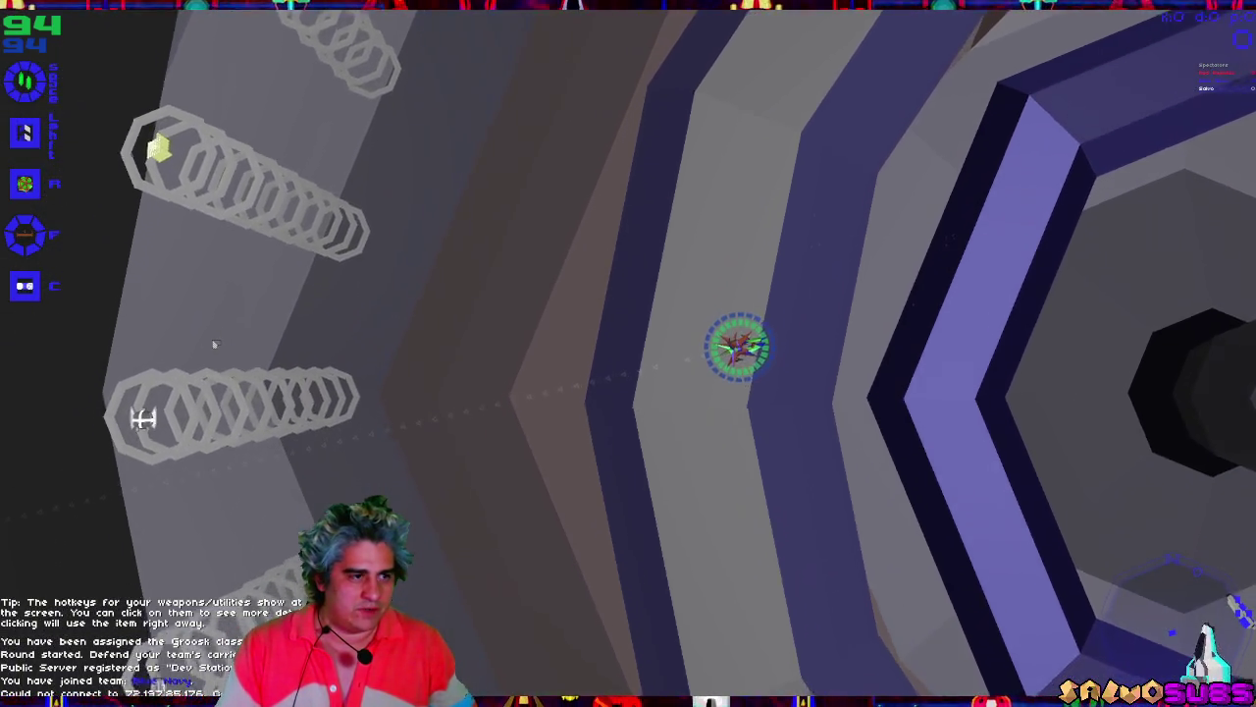
{"action": "key", "text": "space"}
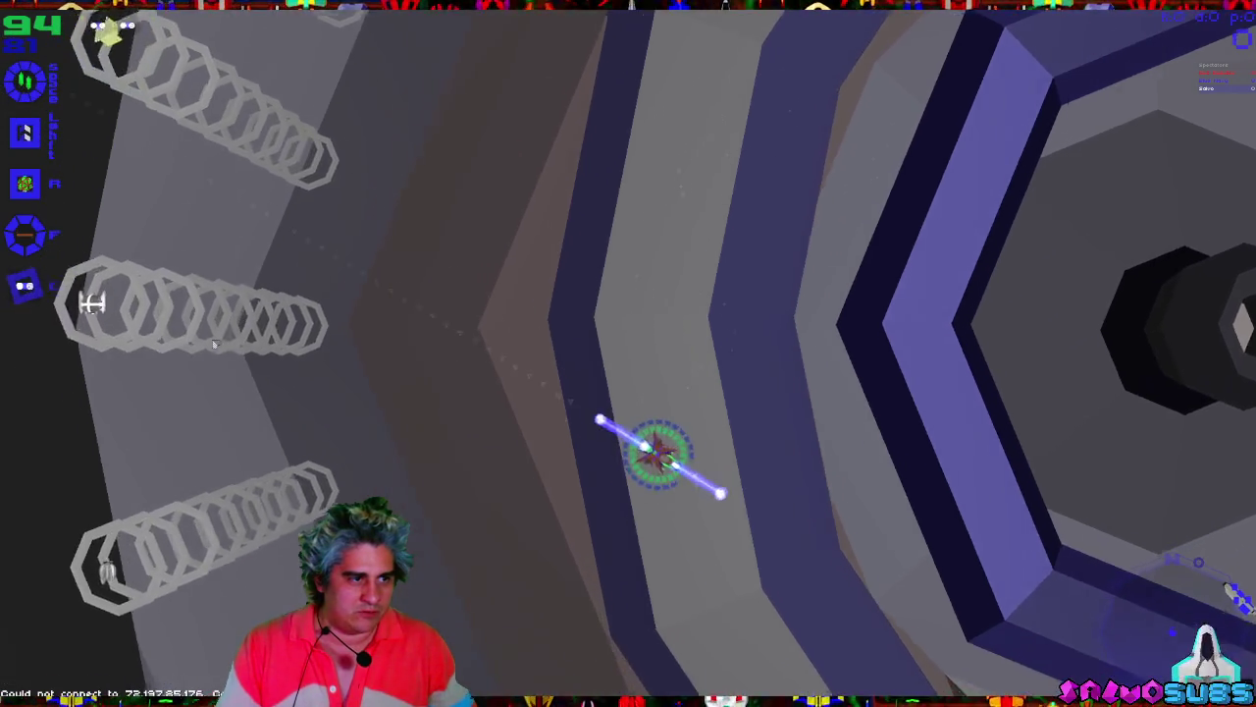
{"action": "key", "text": "shift+space"}
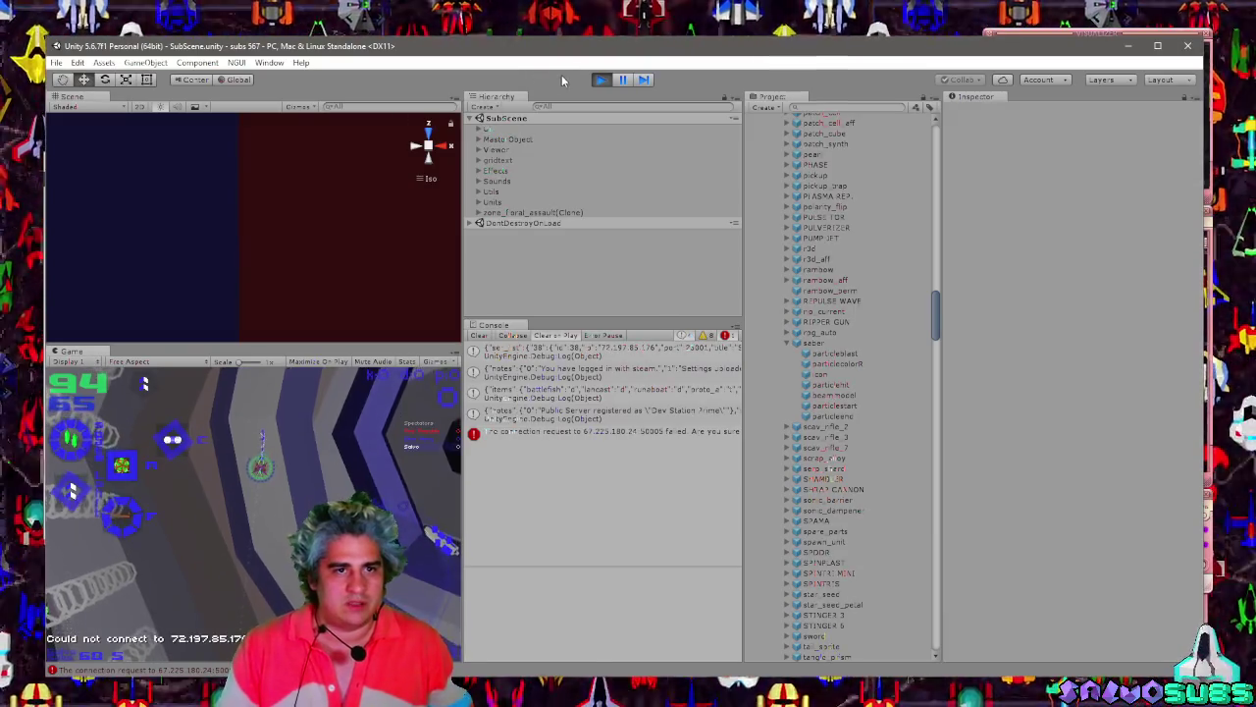
{"action": "key", "text": "shift+space"}
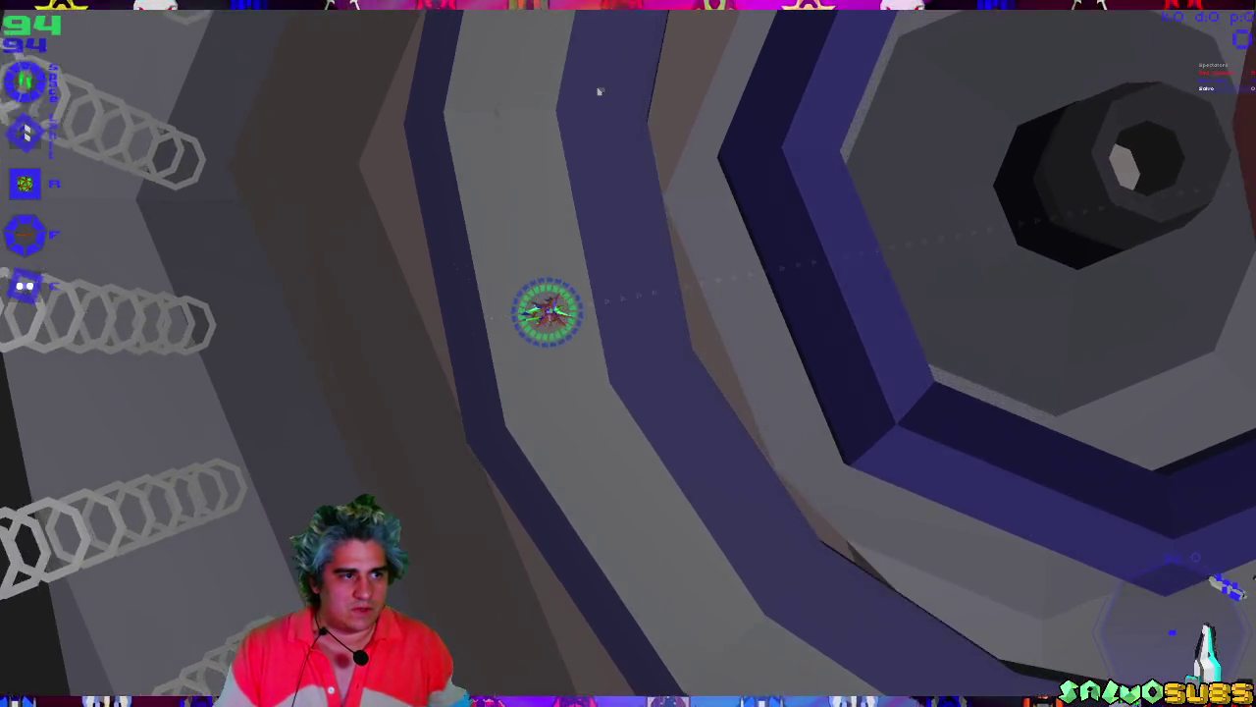
{"action": "key", "text": "shift+space"}
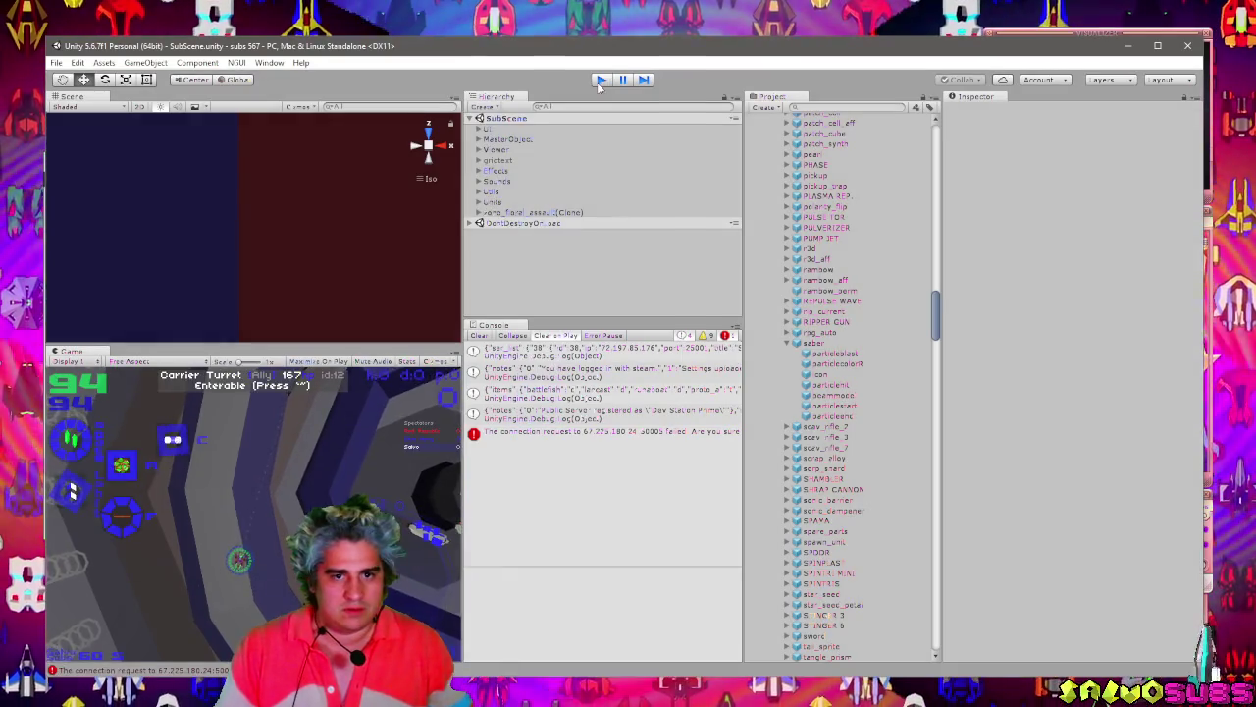
{"action": "left_click", "coordinate": [597, 83]}
Place the saber prefab back in the scene and expand icon to inspect its four spheres.
{"action": "left_click_drag", "start_coordinate": [814, 342], "coordinate": [528, 230]}
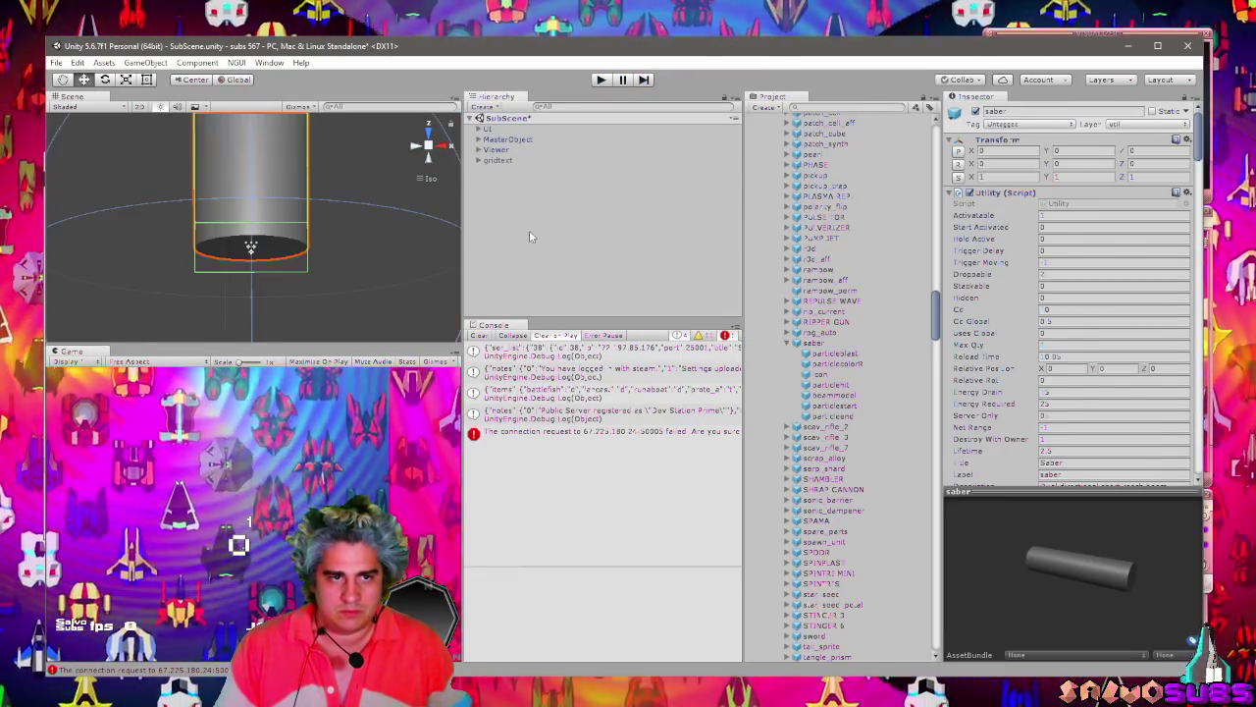
{"action": "left_click", "coordinate": [499, 202]}
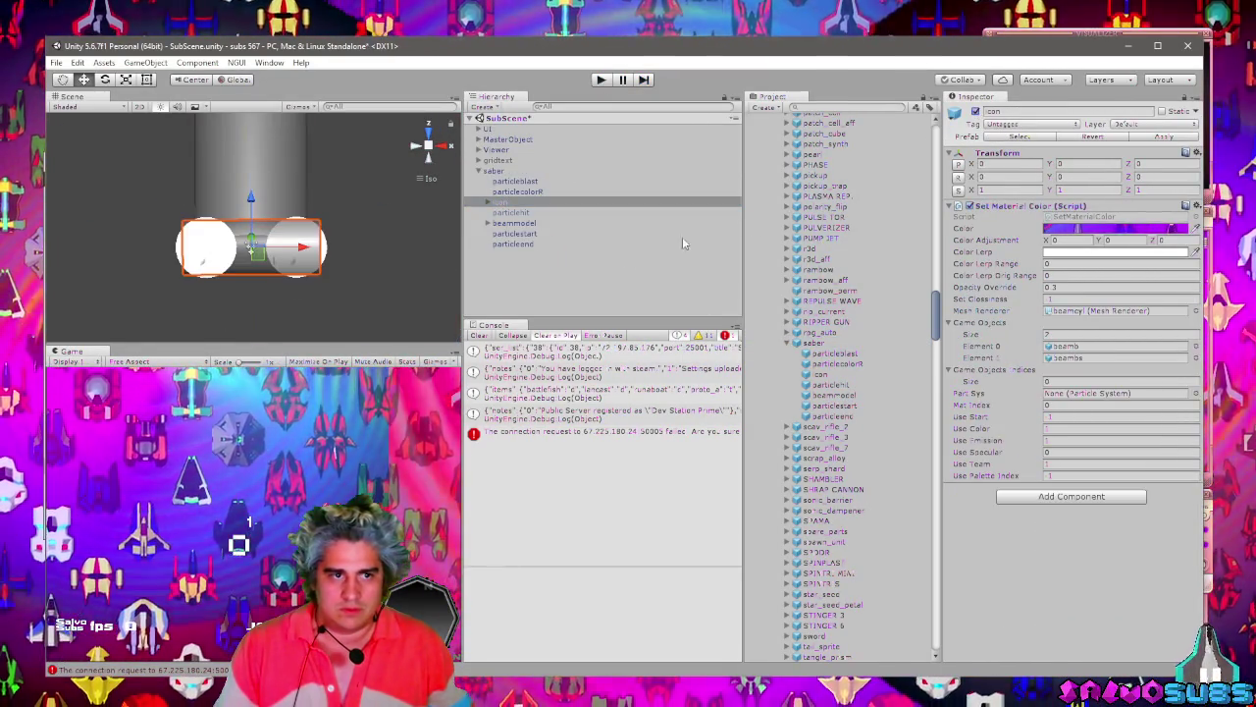
{"action": "left_click", "coordinate": [498, 202]}
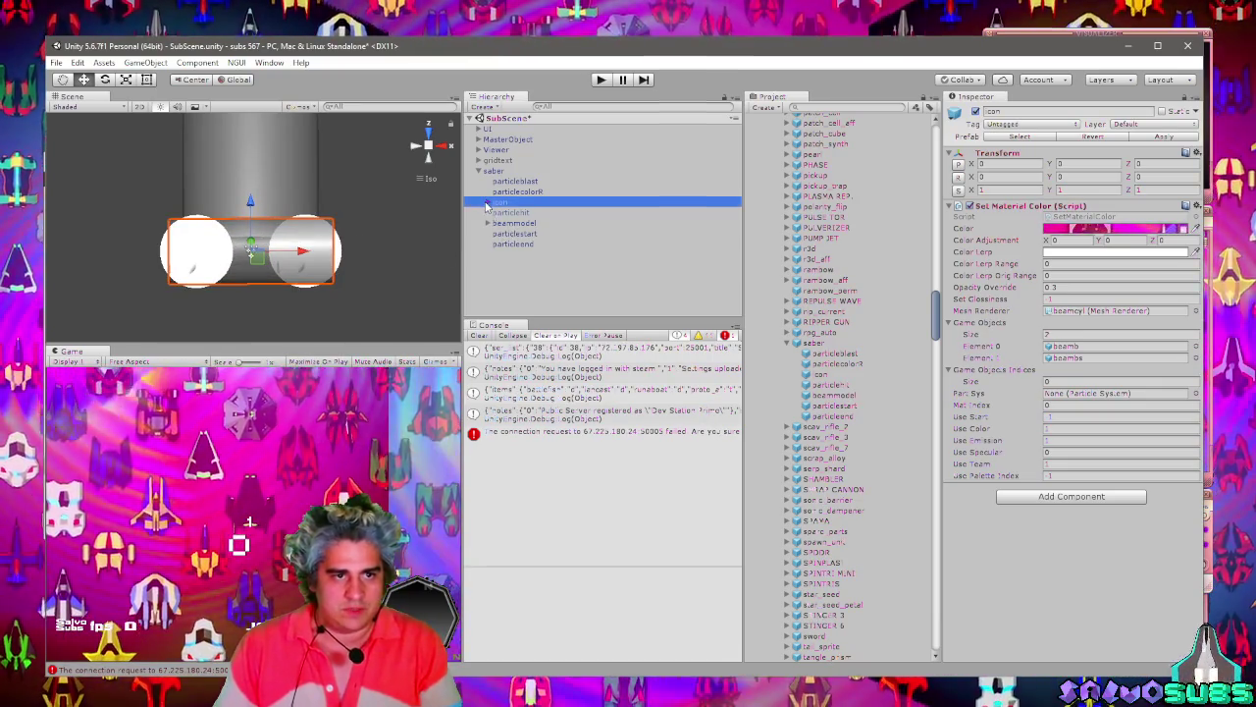
{"action": "left_click", "coordinate": [487, 202]}
{"action": "left_click", "coordinate": [520, 244]}
{"action": "left_click", "coordinate": [527, 254]}
{"action": "left_click", "coordinate": [527, 244]}
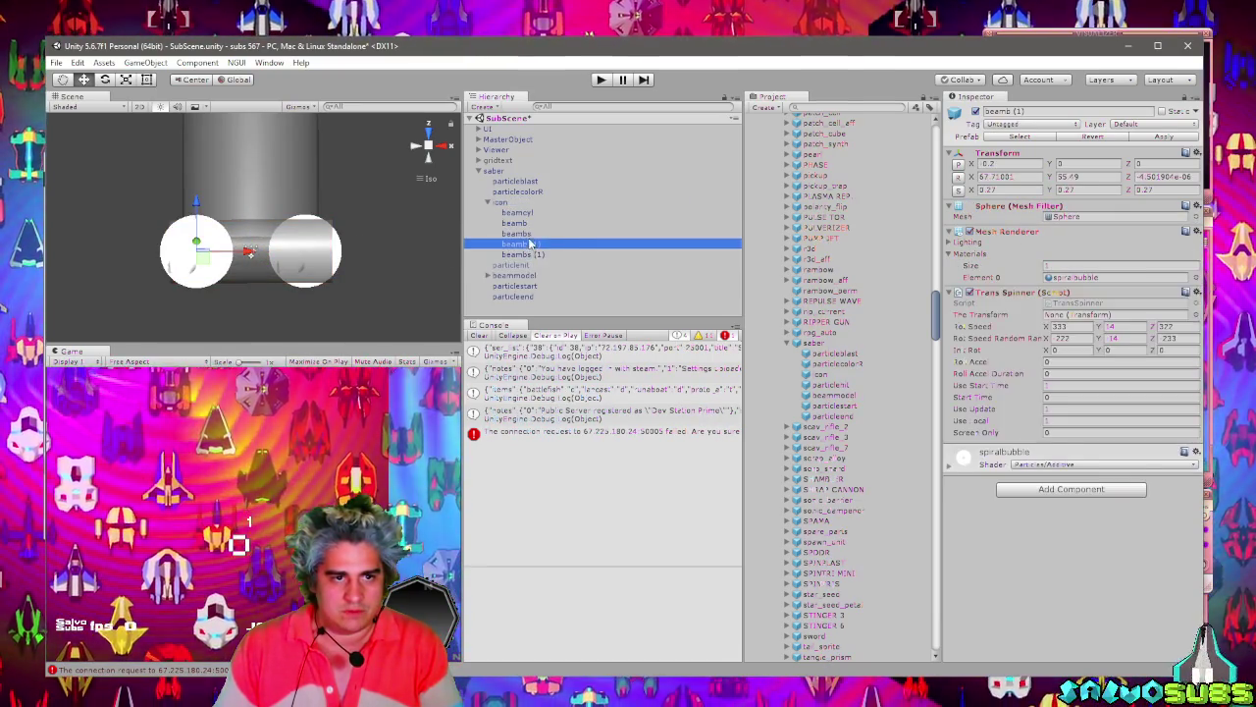
{"action": "left_click", "coordinate": [527, 233]}
{"action": "left_click", "coordinate": [527, 223]}
Move both beambs spheres under beammodel, accepting the prefab break.
{"action": "left_click", "coordinate": [528, 233]}
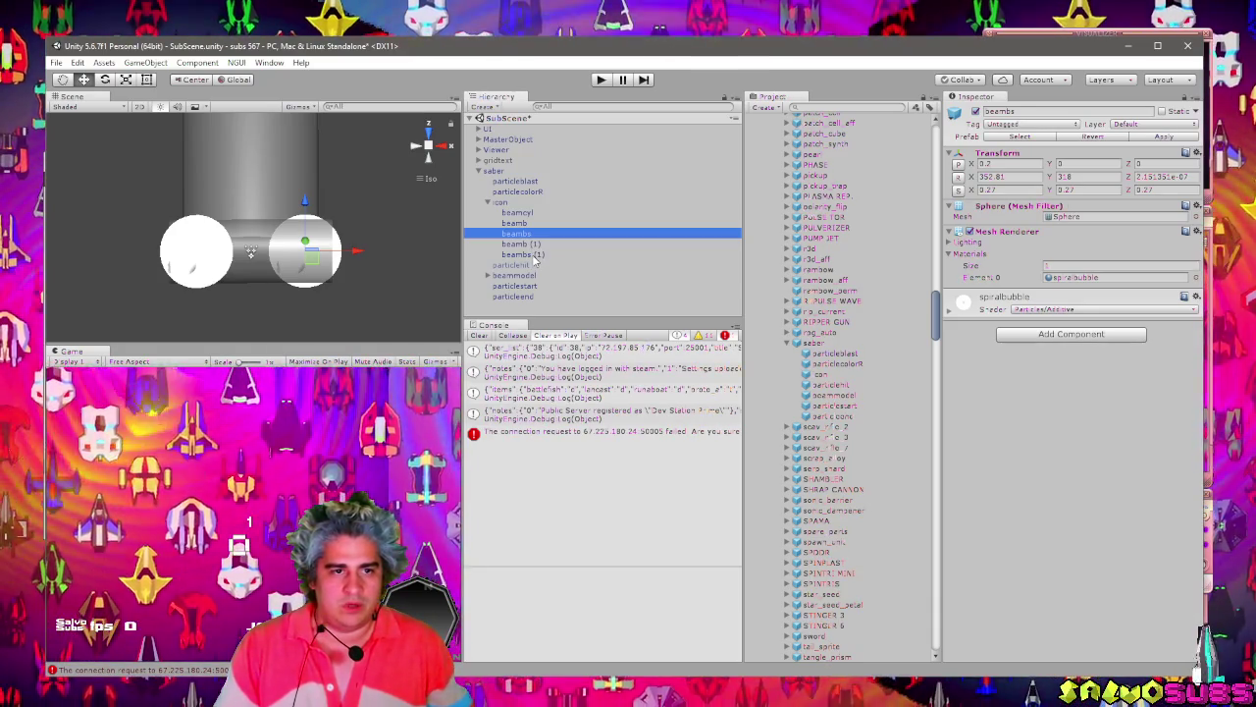
{"action": "left_click", "coordinate": [532, 254]}
{"action": "left_click", "coordinate": [529, 234]}
{"action": "left_click", "coordinate": [532, 255]}
{"action": "left_click", "coordinate": [529, 234], "text": "ctrl"}
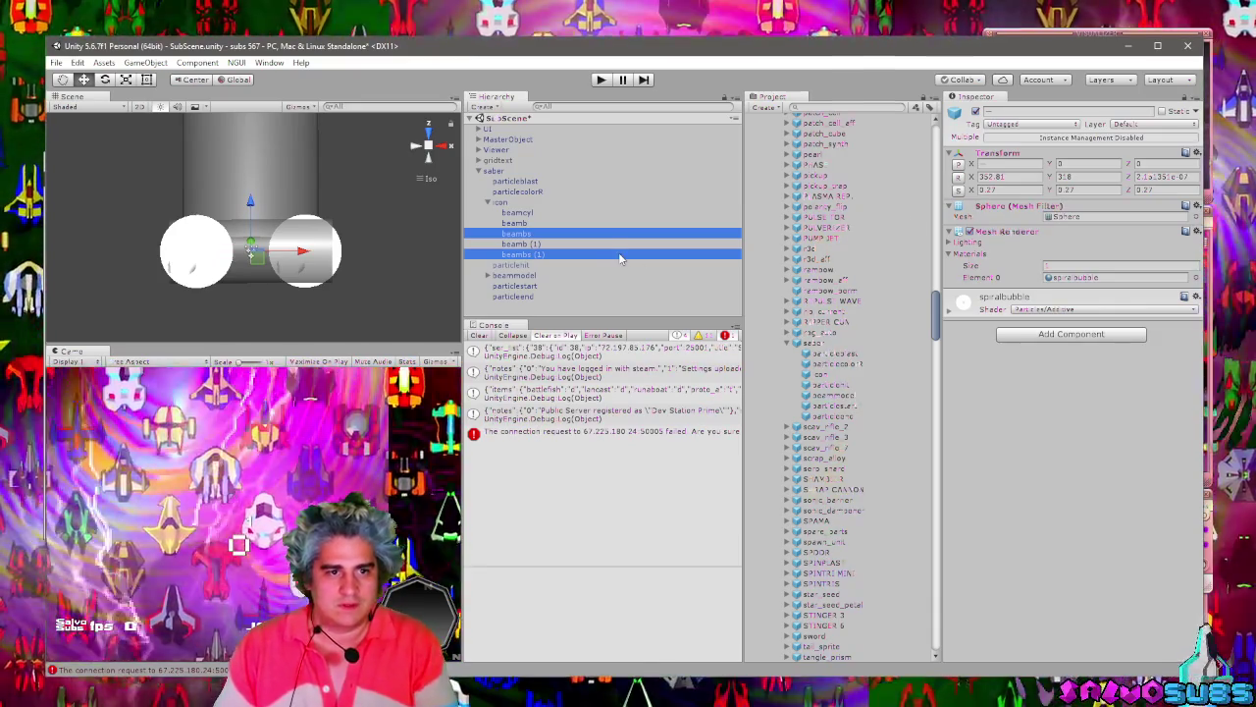
{"action": "left_click_drag", "start_coordinate": [619, 258], "coordinate": [592, 277]}
{"action": "left_click", "coordinate": [660, 391]}
Select the two beamb spheres and bring their X and Y scale to 0.25.
{"action": "left_click", "coordinate": [530, 234]}
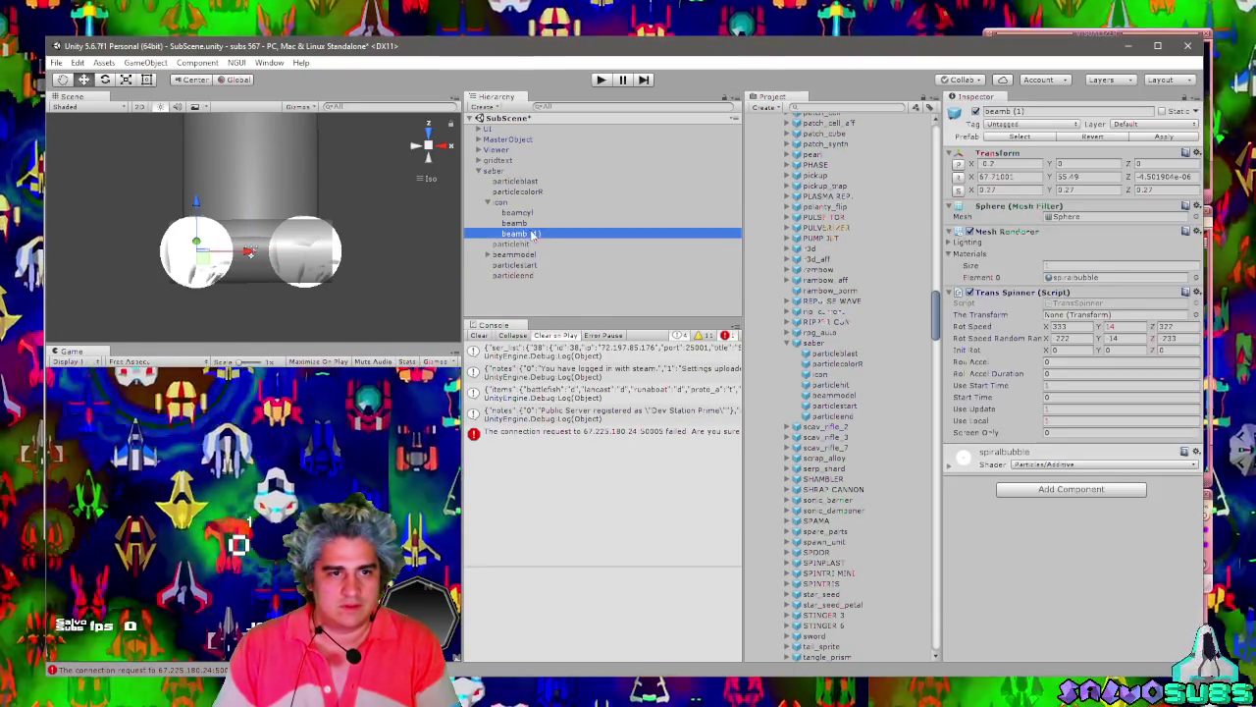
{"action": "left_click", "coordinate": [520, 224]}
{"action": "left_click", "coordinate": [530, 234]}
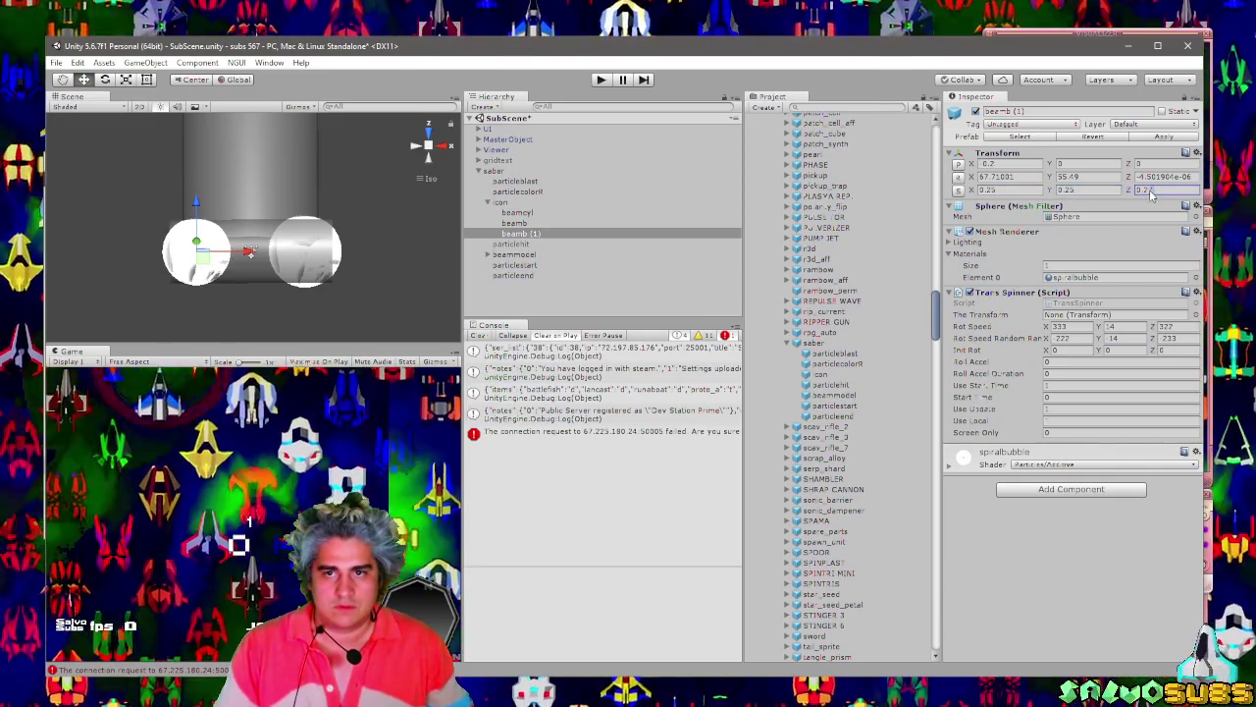
{"action": "left_click", "coordinate": [556, 224]}
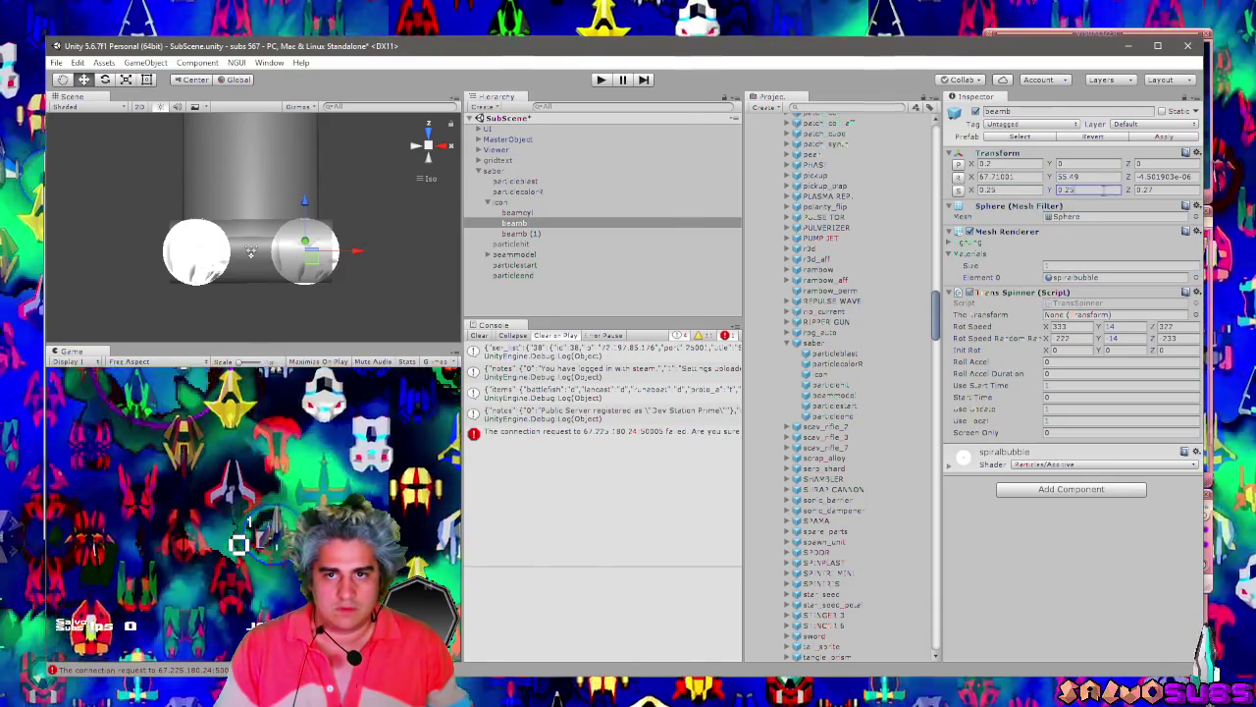
{"action": "left_click", "coordinate": [503, 203]}
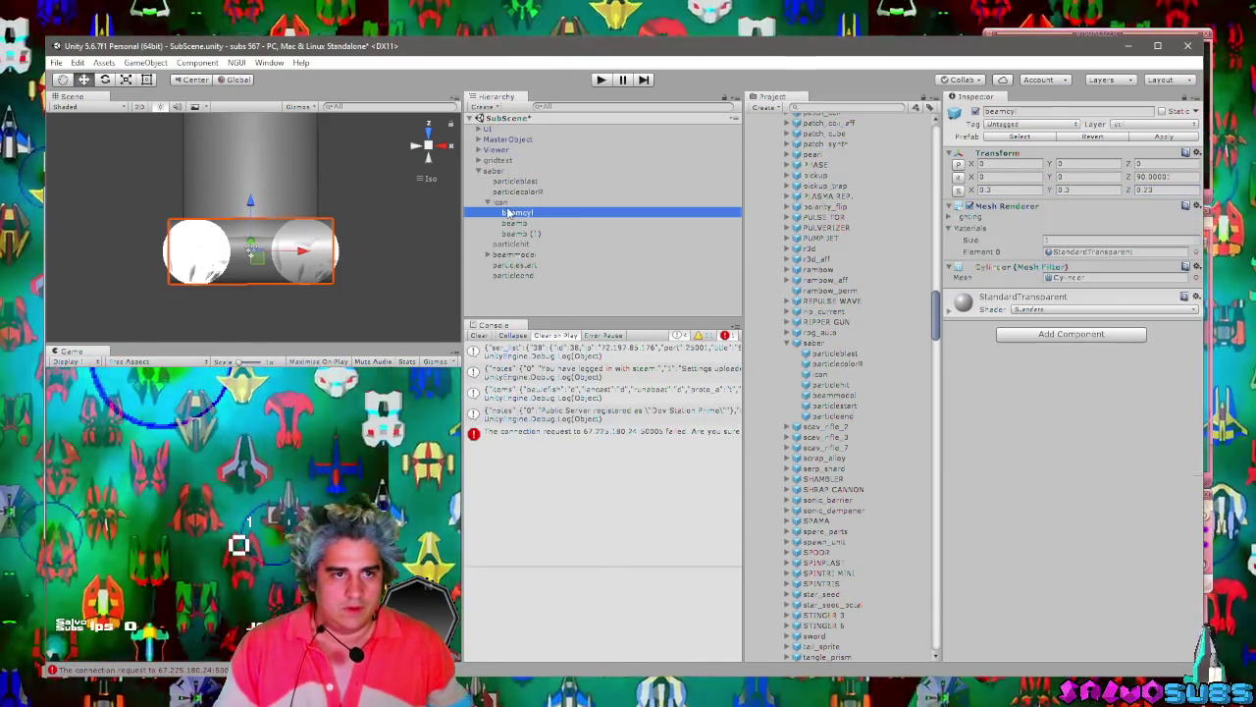
Rotate beamcyl to 45 degrees on Y, then change it to -45.
{"action": "left_click", "coordinate": [516, 212]}
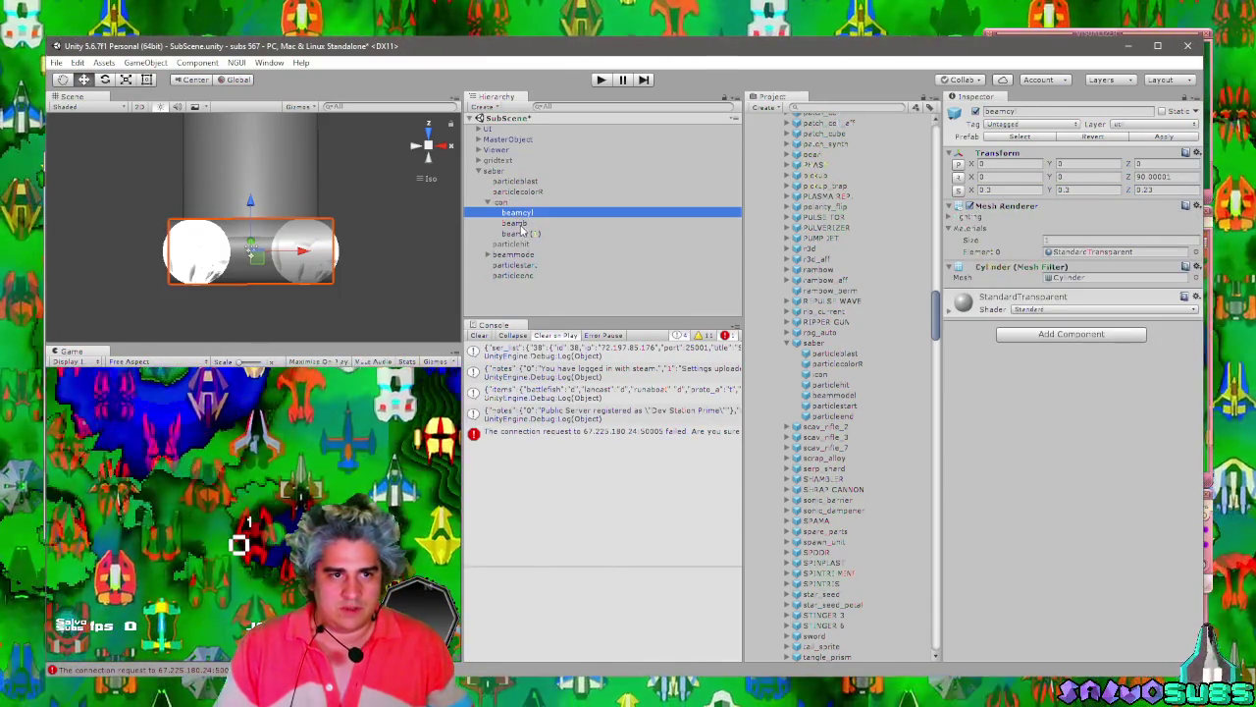
{"action": "left_click", "coordinate": [525, 233], "text": "shift"}
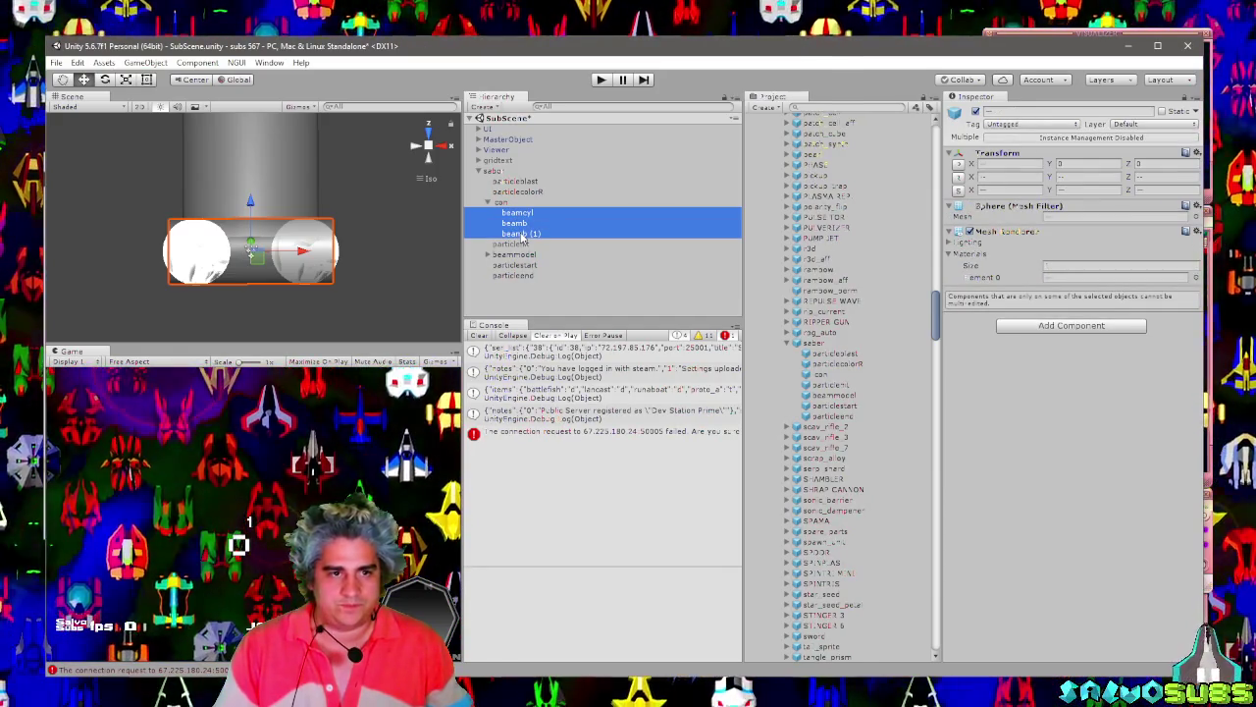
{"action": "left_click", "coordinate": [525, 227]}
{"action": "left_click", "coordinate": [517, 212]}
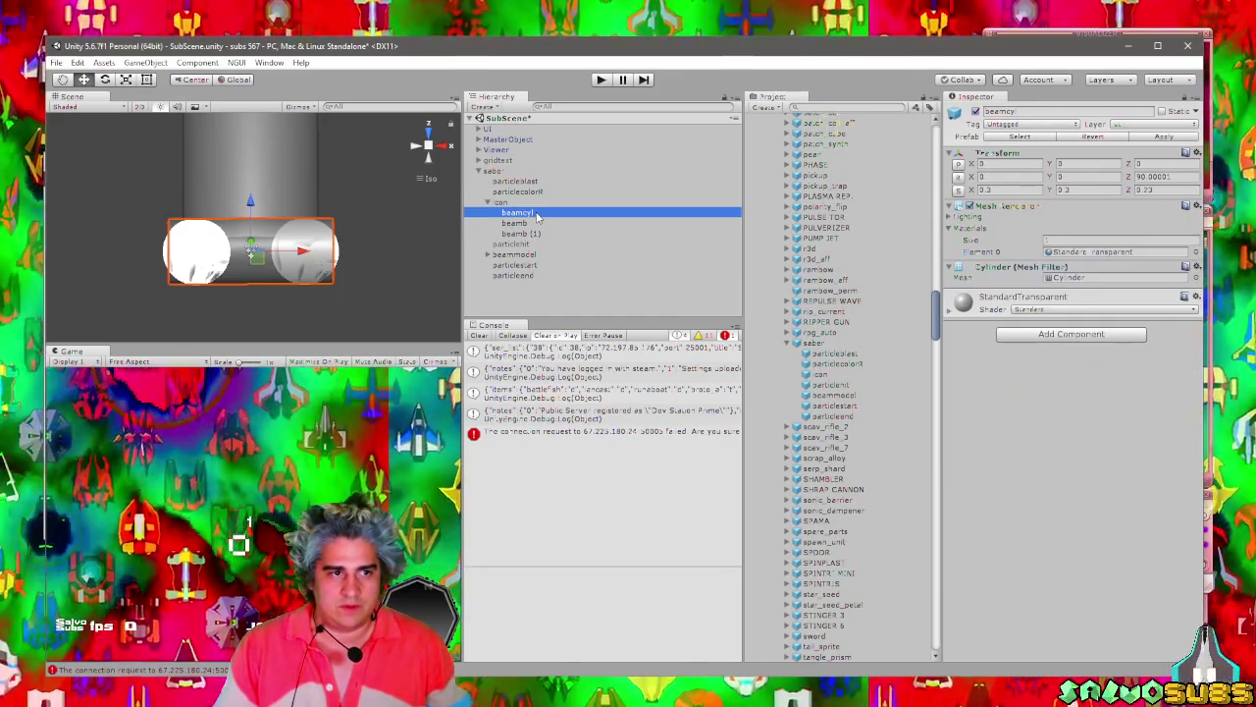
{"action": "type", "text": "45"}
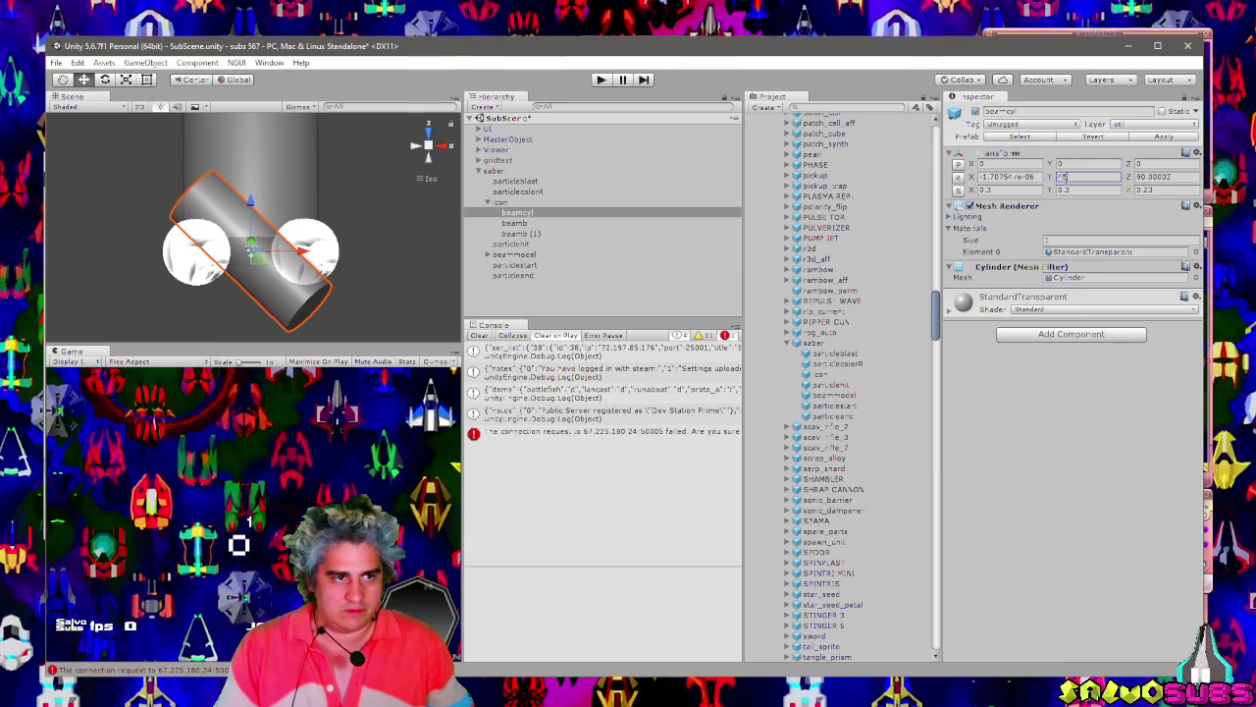
{"action": "key", "text": "Return"}
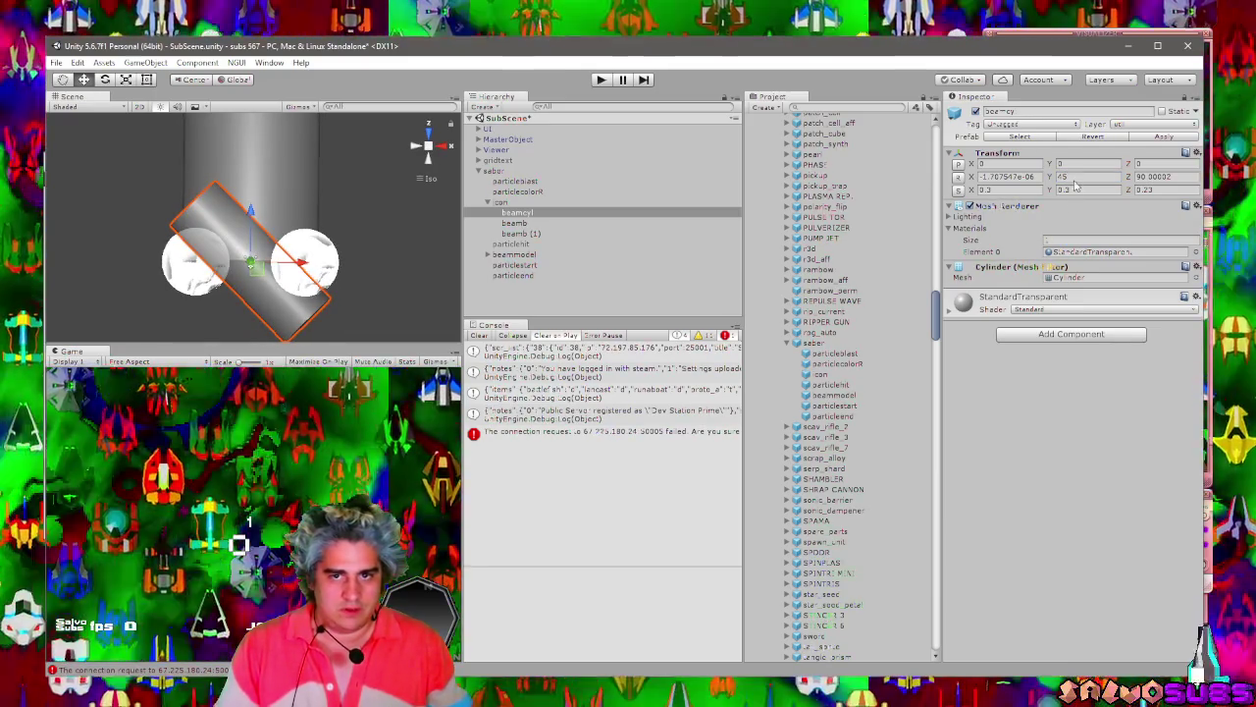
{"action": "type", "text": "-"}
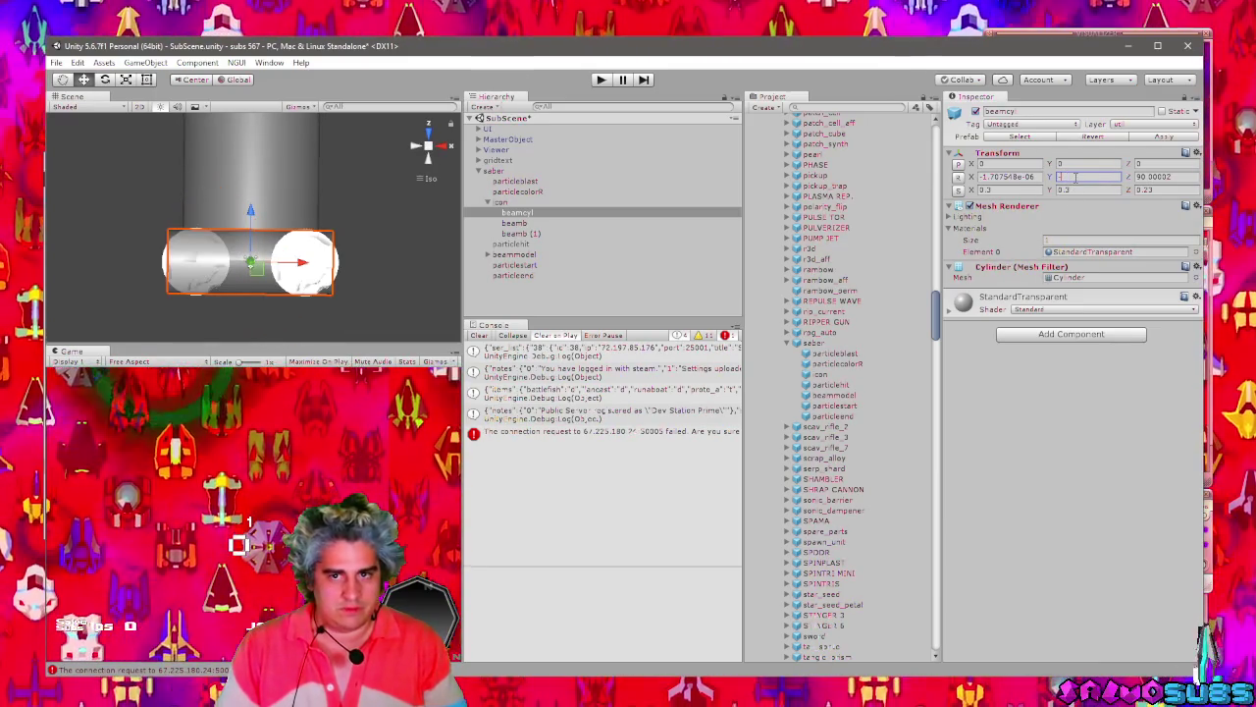
{"action": "type", "text": "45"}
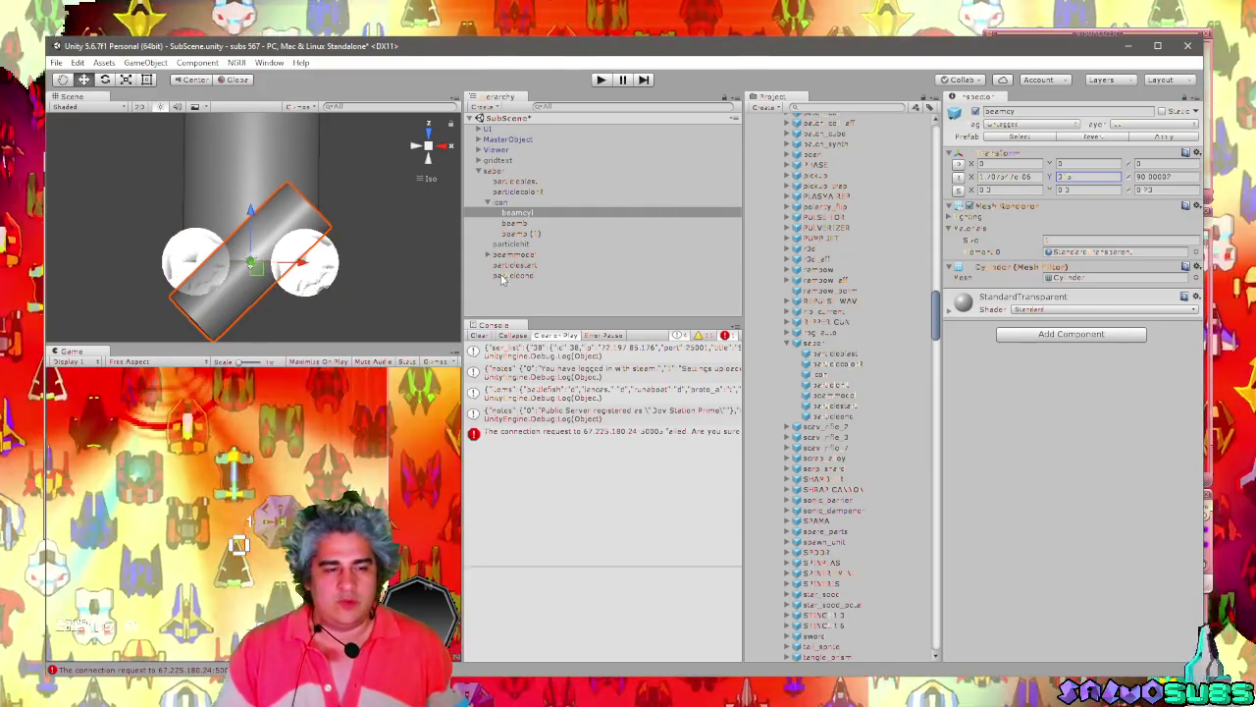
{"action": "left_click", "coordinate": [333, 280]}
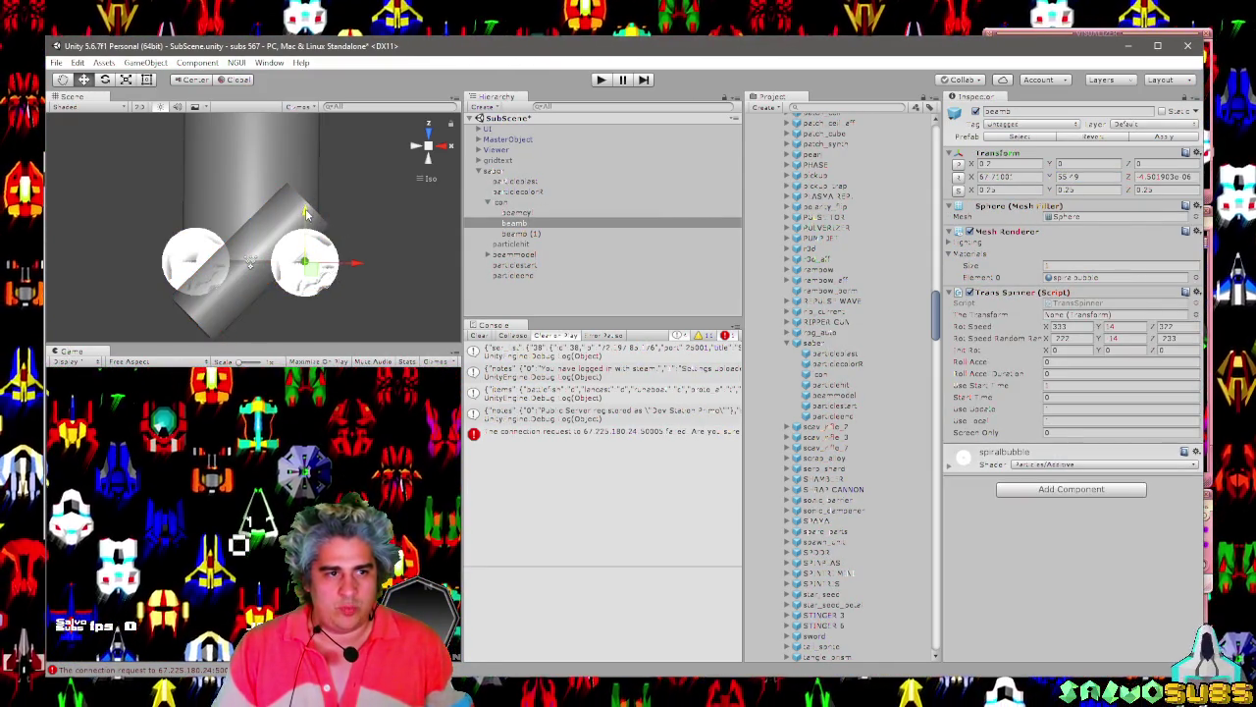
Raise beamb to the beam's upper end and give beamb (1) a Z position of 2.5.
{"action": "left_click_drag", "start_coordinate": [306, 208], "coordinate": [300, 160]}
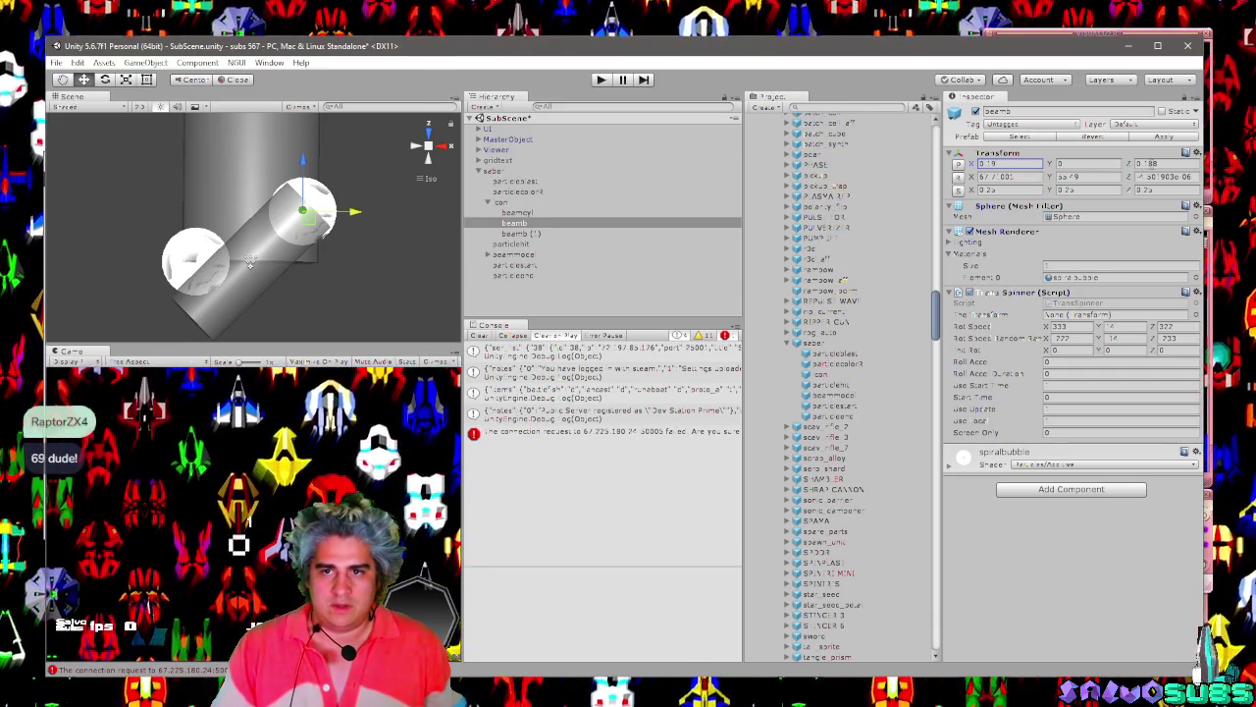
{"action": "left_click", "coordinate": [525, 233]}
{"action": "mouse_move", "coordinate": [991, 169]}
{"action": "left_mouse_down"}
{"action": "mouse_move", "coordinate": [1003, 175]}
{"action": "mouse_move", "coordinate": [989, 174]}
{"action": "left_mouse_up"}
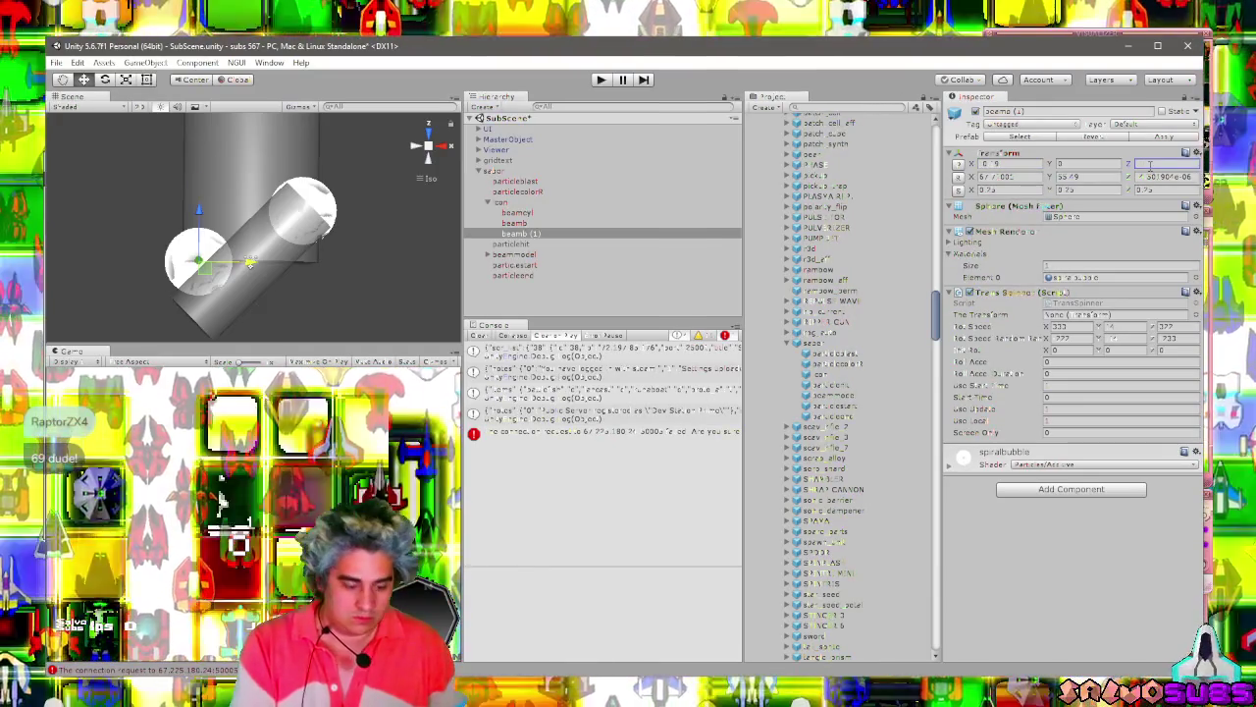
{"action": "type", "text": "2.5"}
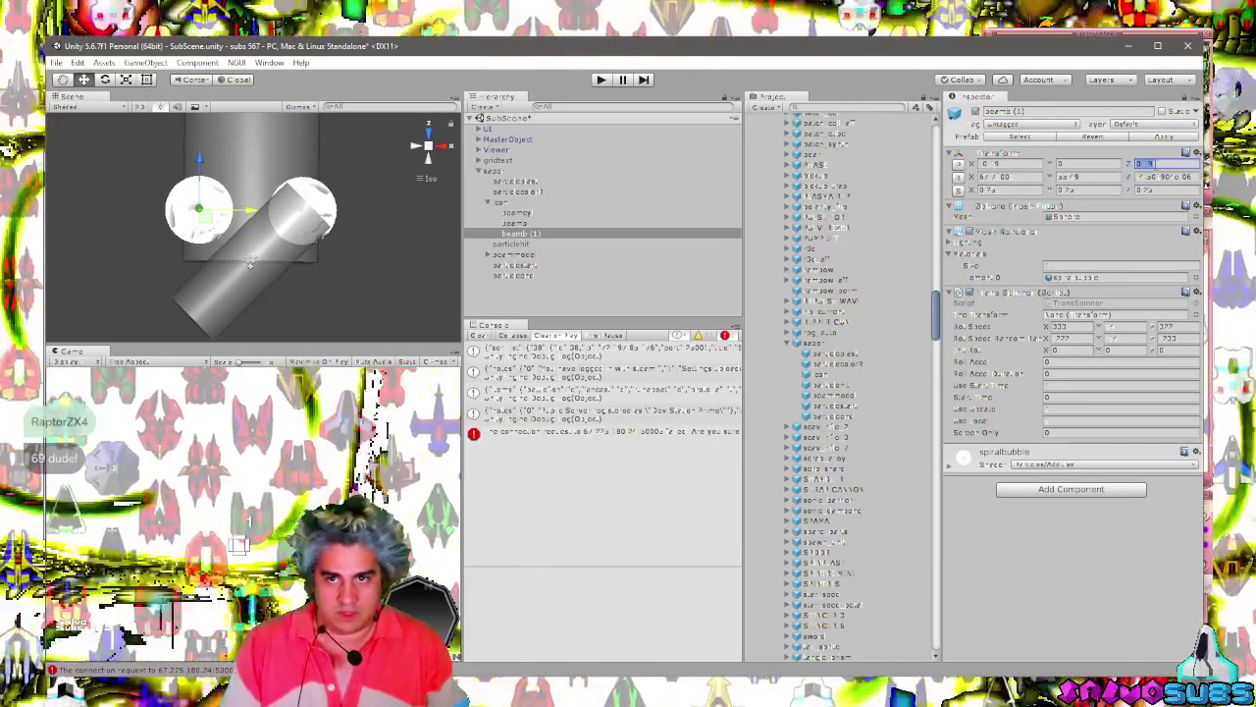
{"action": "key", "text": "Return"}
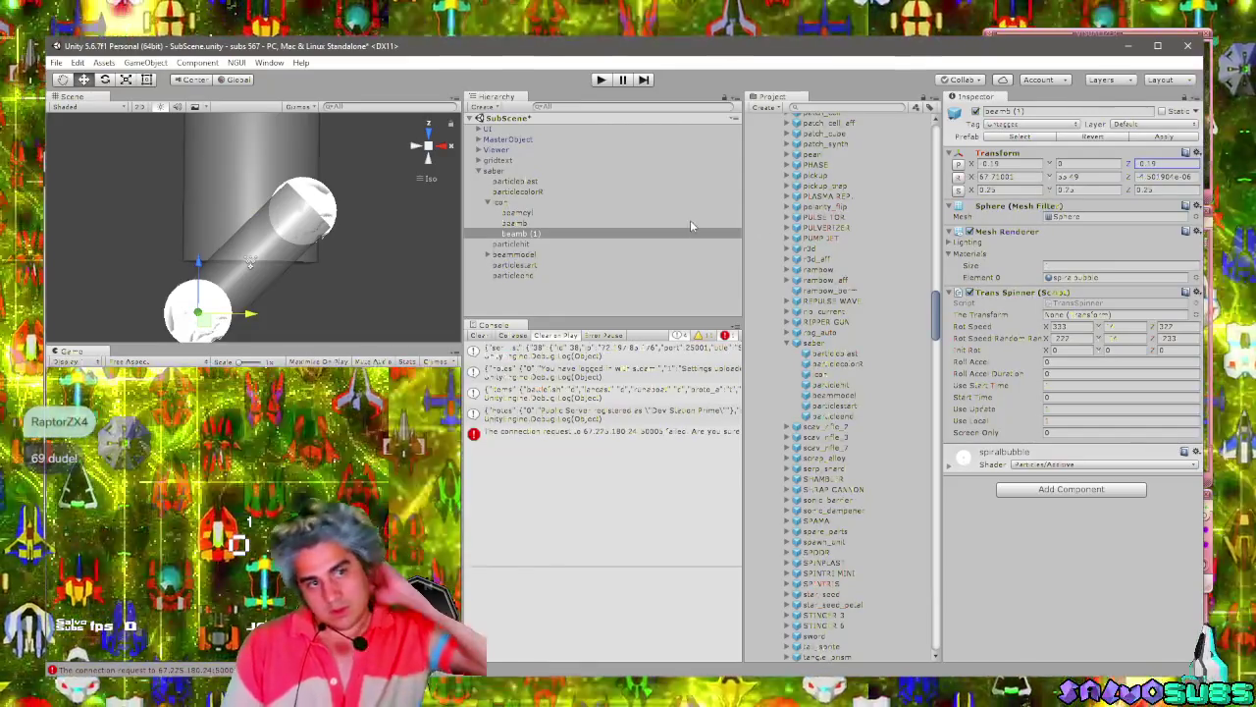
Overwrite the saber prefab with the edited scene saber and delete the instance.
{"action": "right_click", "coordinate": [491, 171]}
{"action": "left_click", "coordinate": [539, 253]}
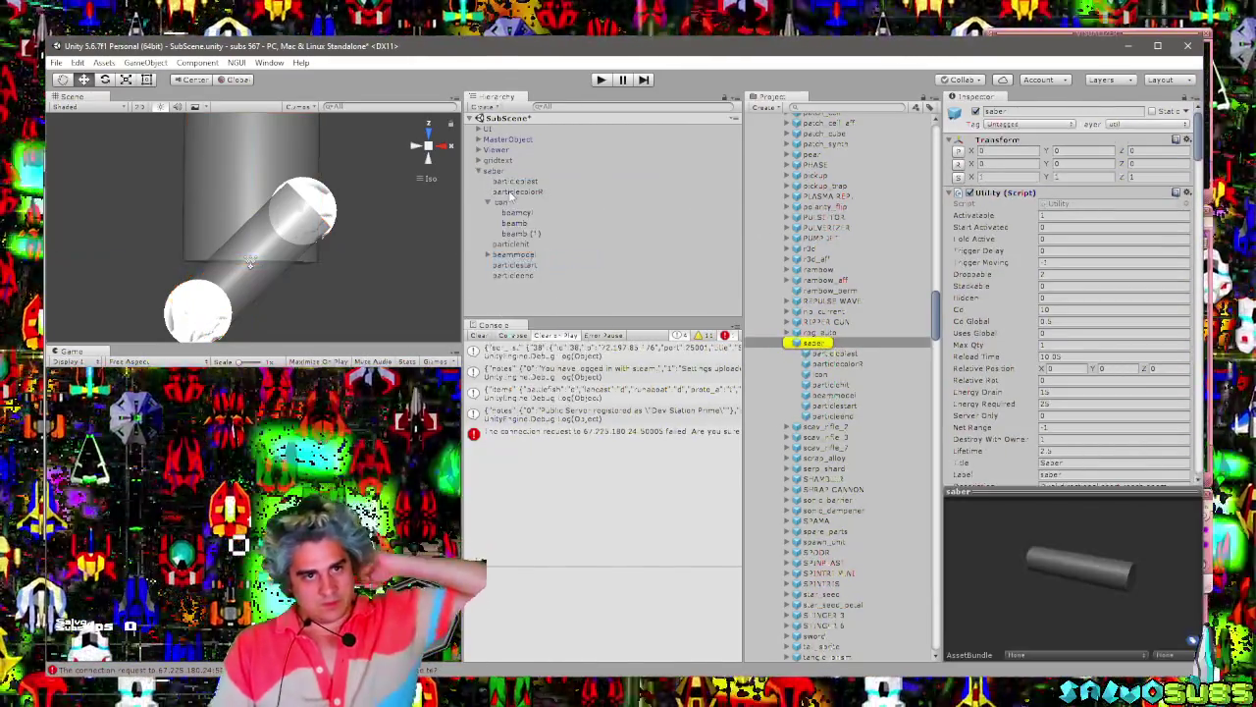
{"action": "left_click_drag", "start_coordinate": [510, 181], "coordinate": [790, 310]}
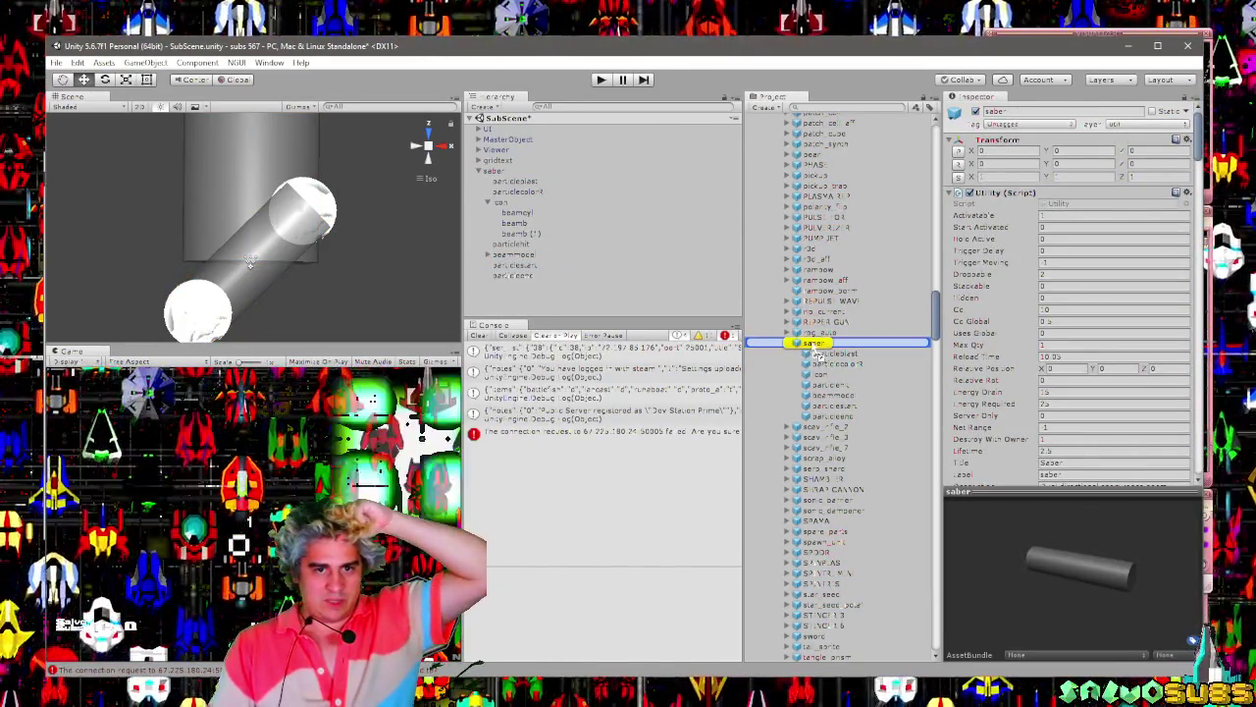
{"action": "left_click", "coordinate": [501, 201]}
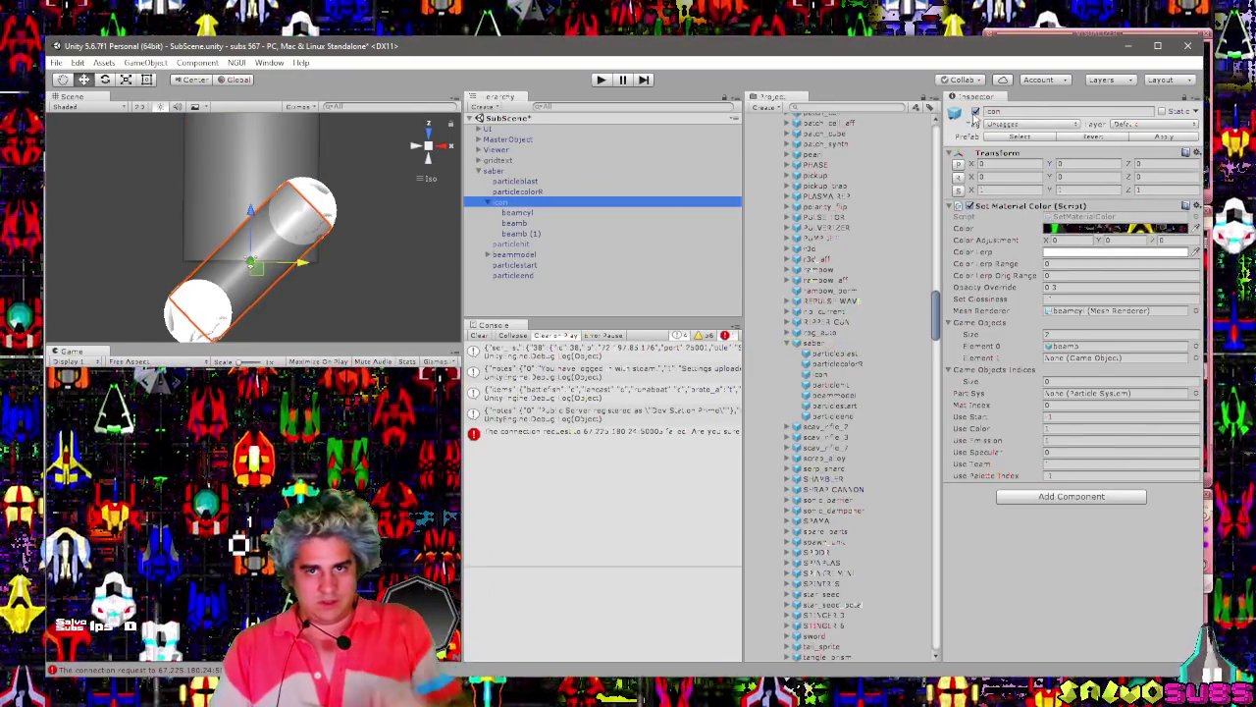
{"action": "left_click_drag", "start_coordinate": [494, 178], "coordinate": [815, 360]}
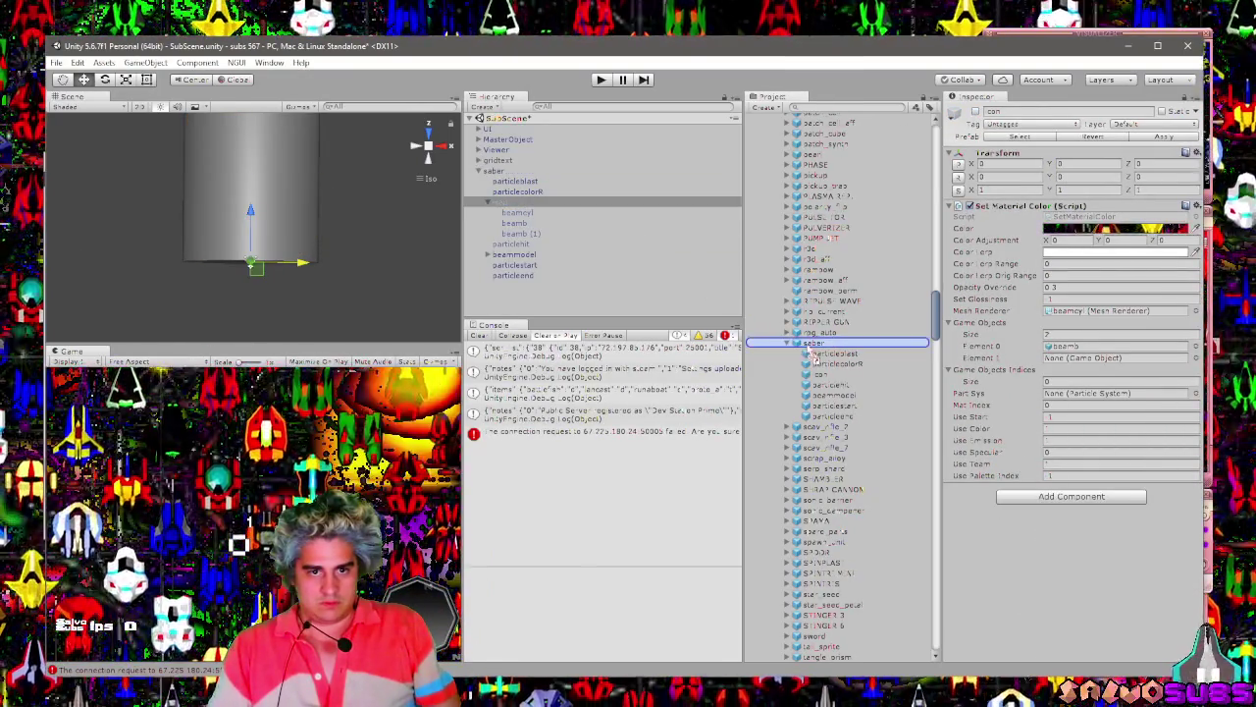
{"action": "left_click", "coordinate": [548, 170]}
{"action": "key", "text": "Delete"}
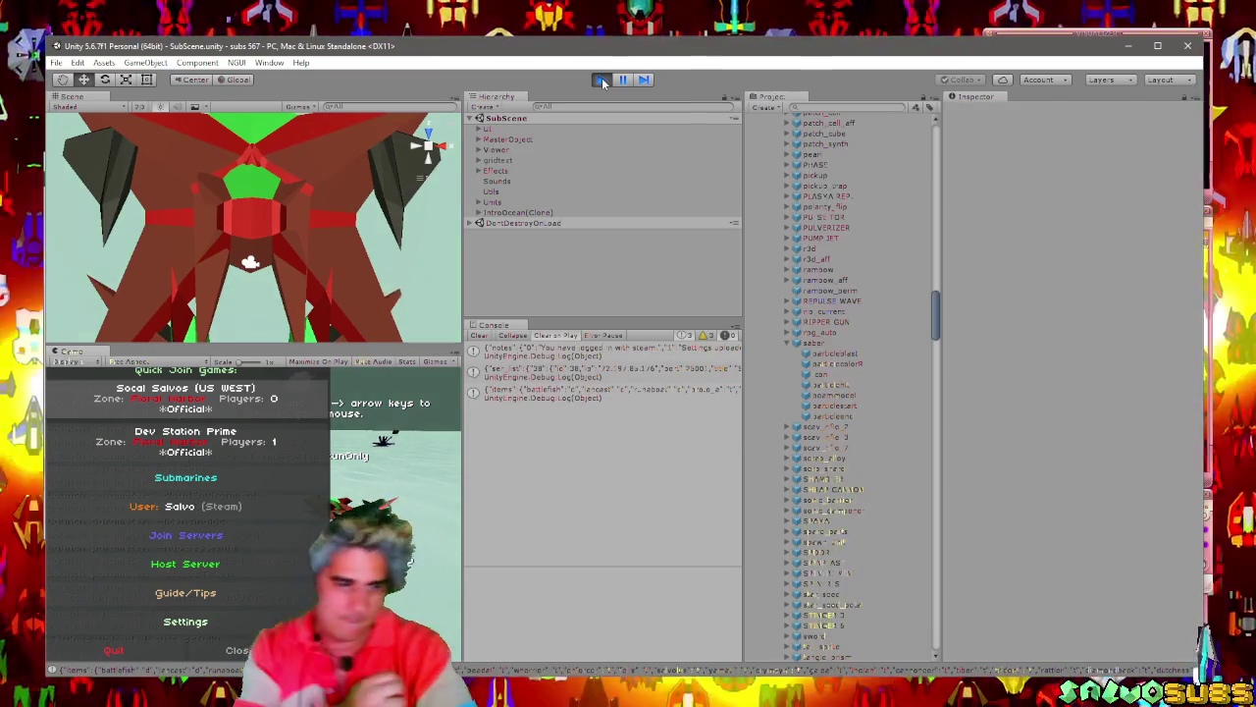
Host and start a server match, closing the Submarine Classes menu.
{"action": "left_click", "coordinate": [186, 564]}
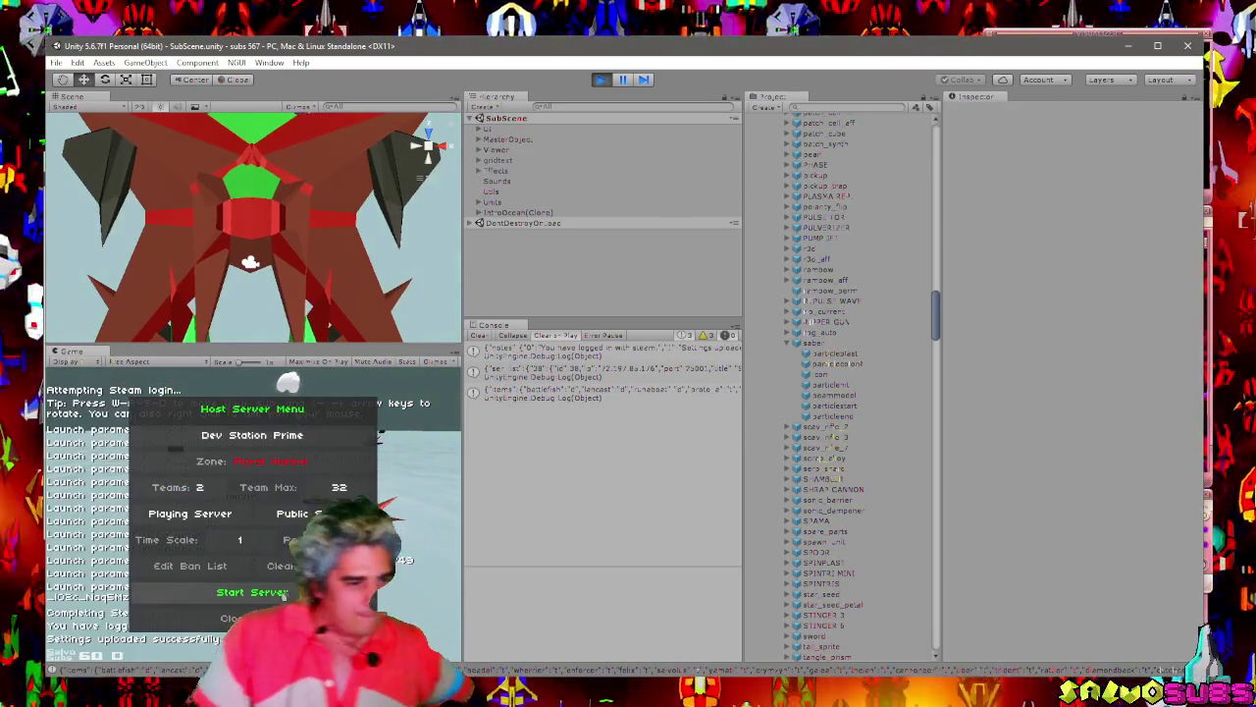
{"action": "left_click", "coordinate": [283, 592]}
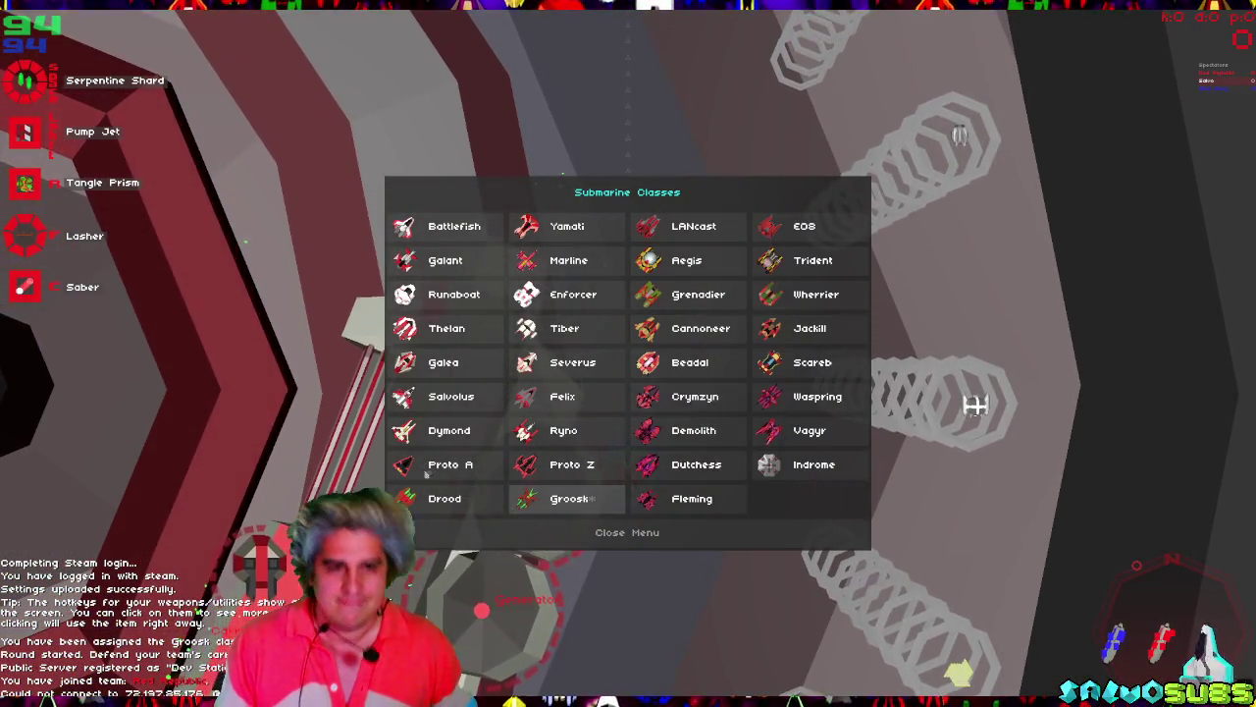
{"action": "key", "text": "Escape"}
{"action": "key", "text": "Escape"}
{"action": "left_click", "coordinate": [644, 362]}
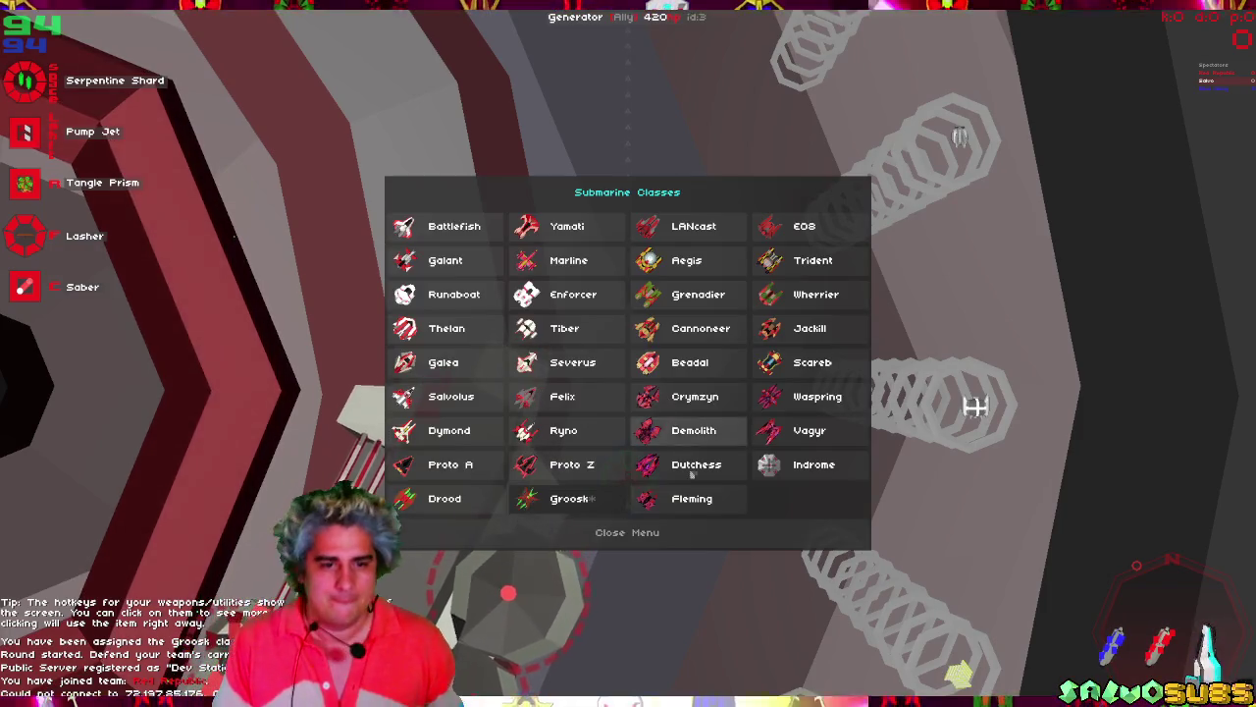
{"action": "left_click", "coordinate": [657, 491]}
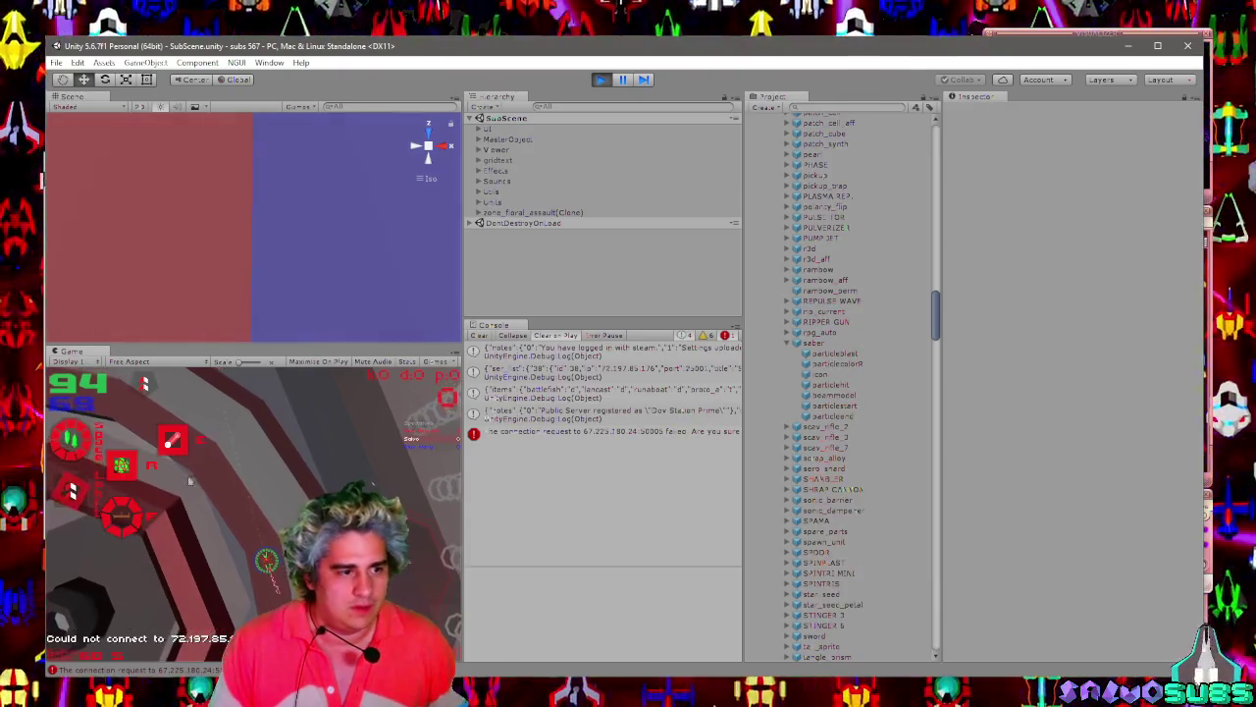
Use the Game view Scale slider to magnify, then zoom back out to show the HUD.
{"action": "left_click", "coordinate": [454, 351]}
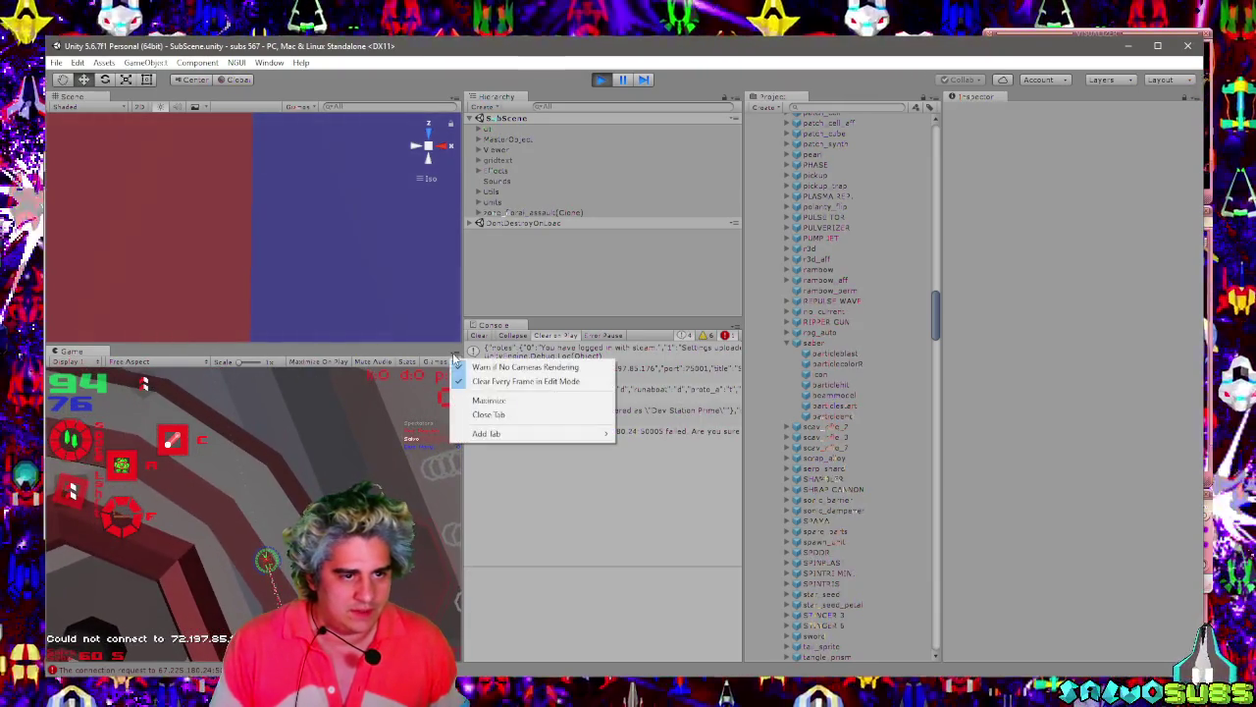
{"action": "left_click", "coordinate": [455, 363]}
{"action": "left_click", "coordinate": [452, 363]}
{"action": "left_click", "coordinate": [456, 212]}
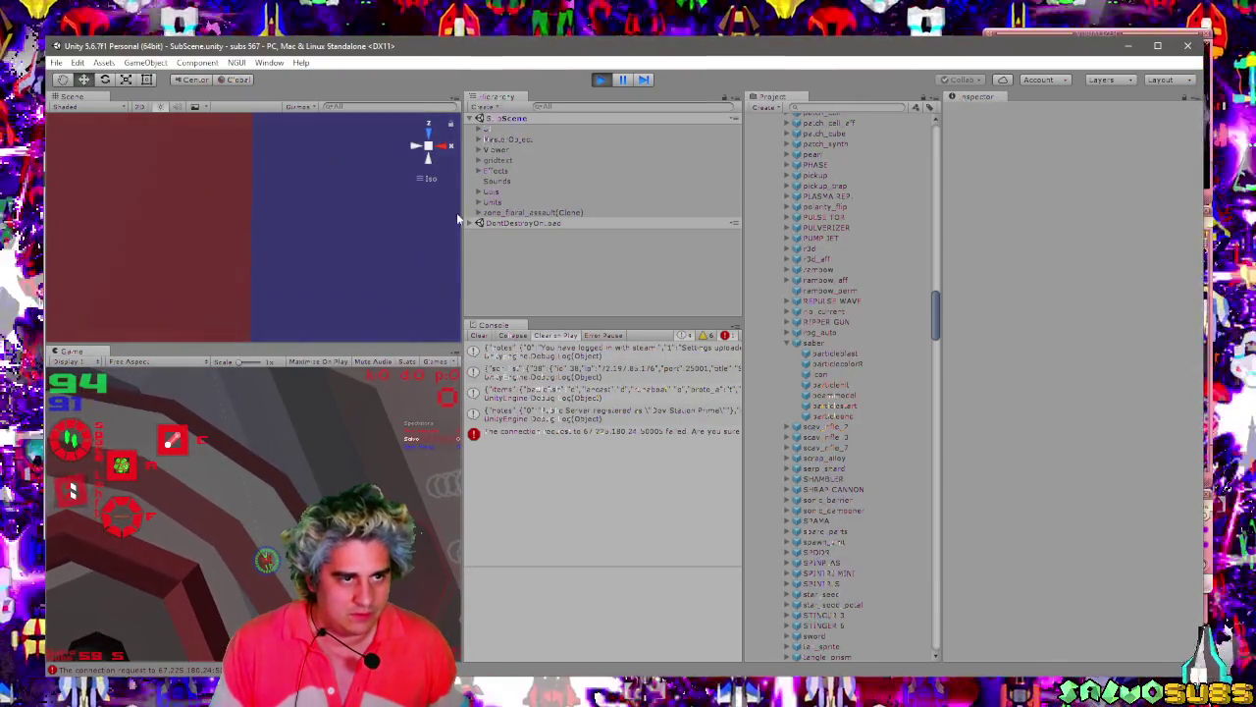
{"action": "left_click_drag", "start_coordinate": [242, 360], "coordinate": [269, 362]}
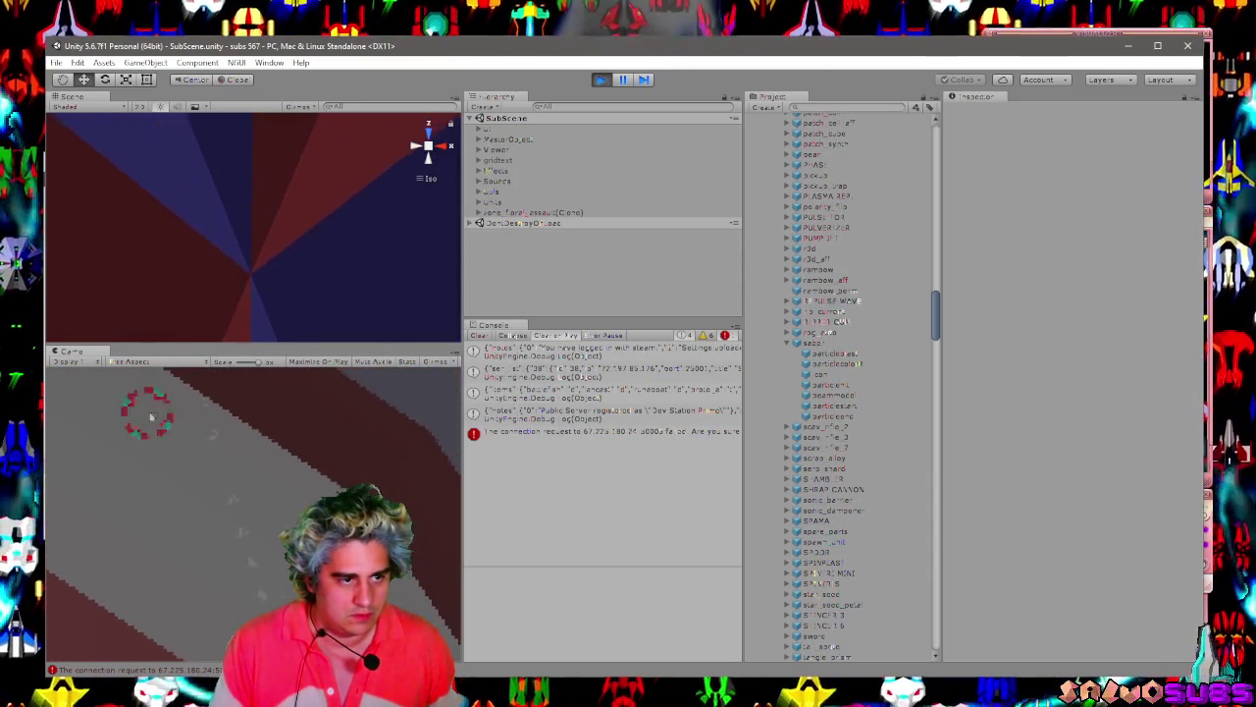
{"action": "left_click_drag", "start_coordinate": [258, 361], "coordinate": [244, 362]}
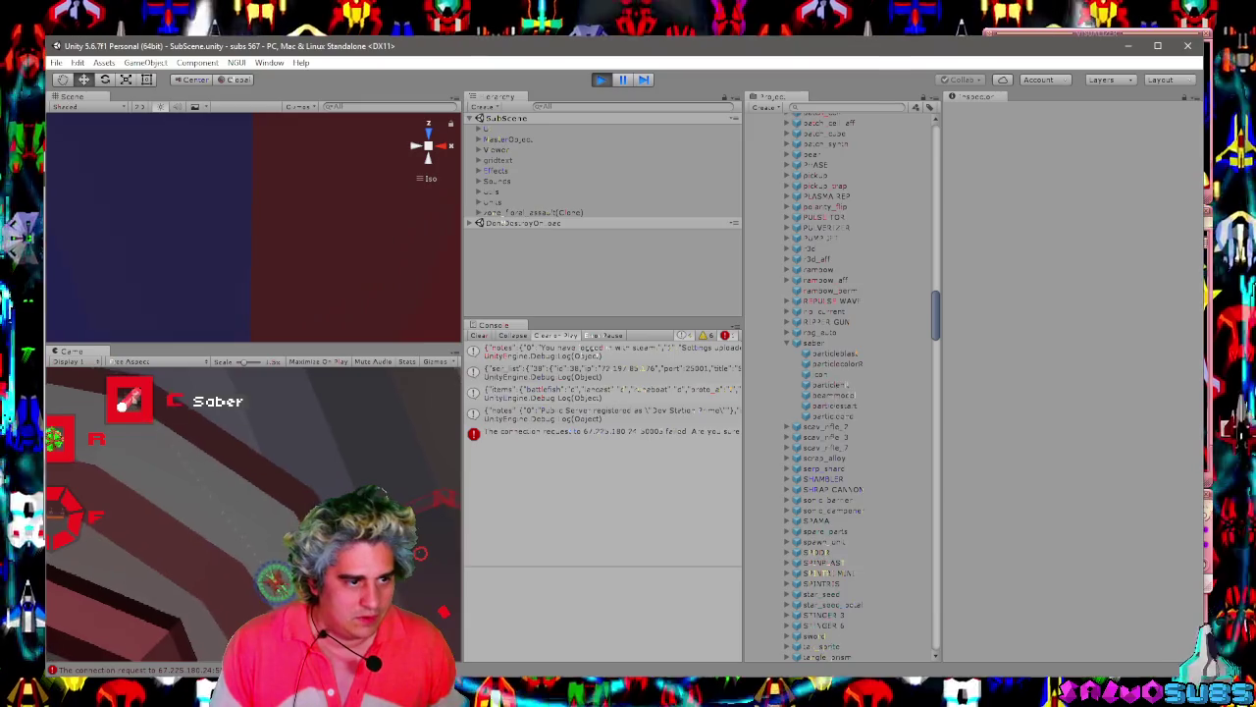
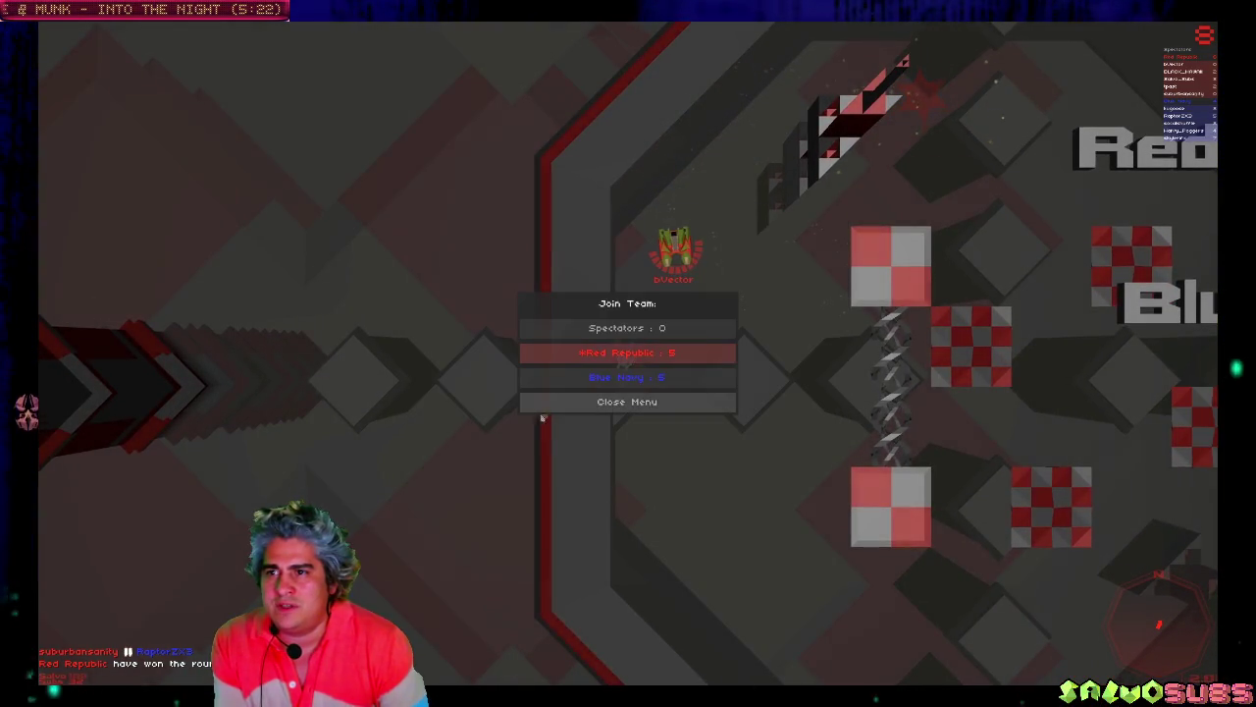
Join the Red Republic team and select the EOS submarine class to spawn in.
{"action": "left_click", "coordinate": [650, 379]}
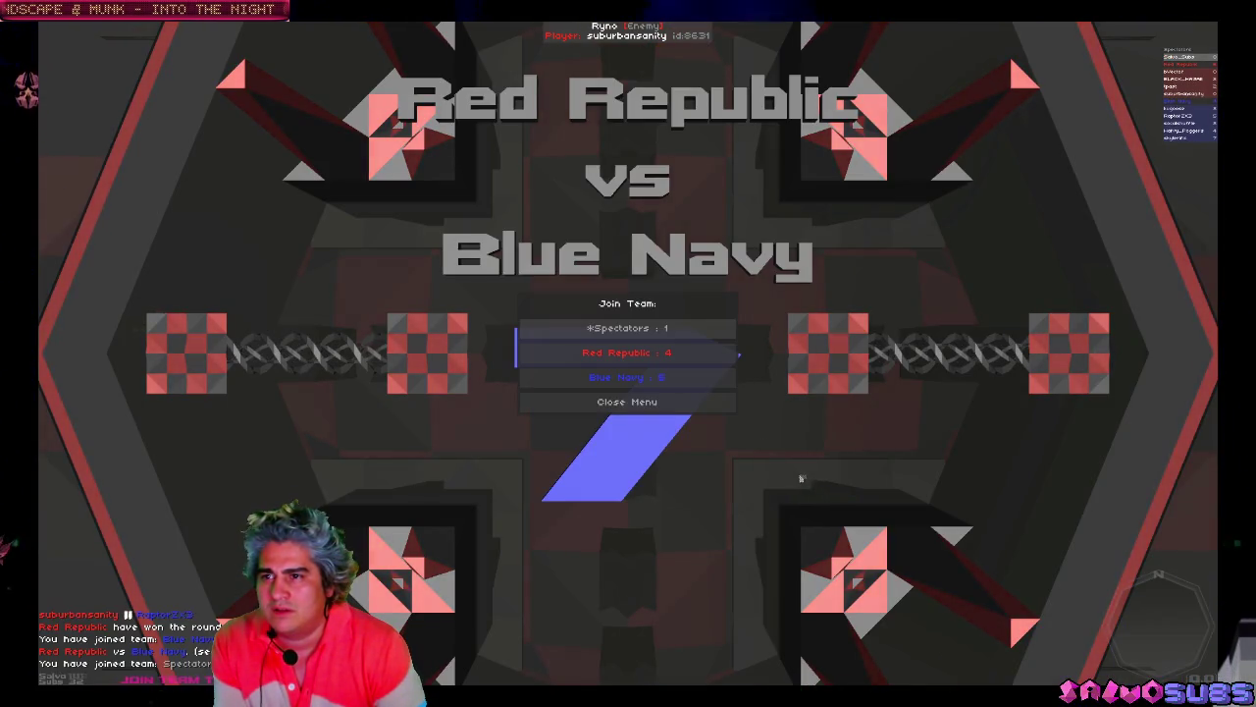
{"action": "key", "text": "Return"}
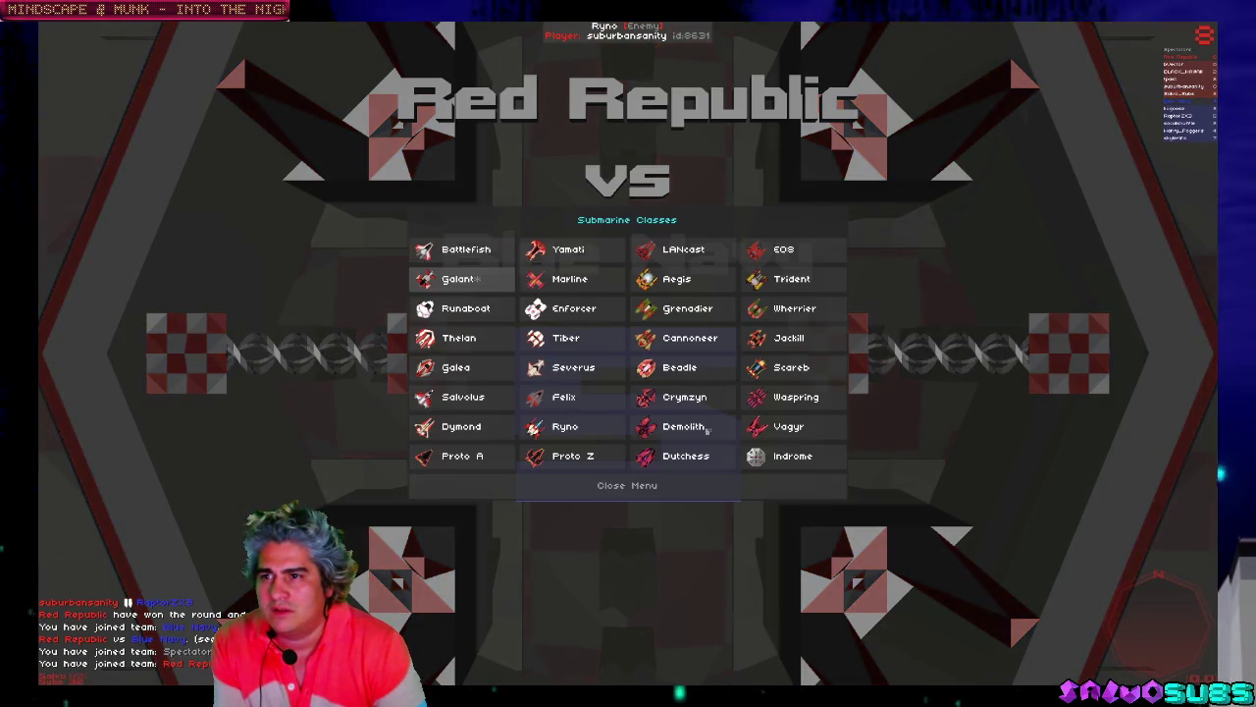
{"action": "left_click", "coordinate": [771, 251]}
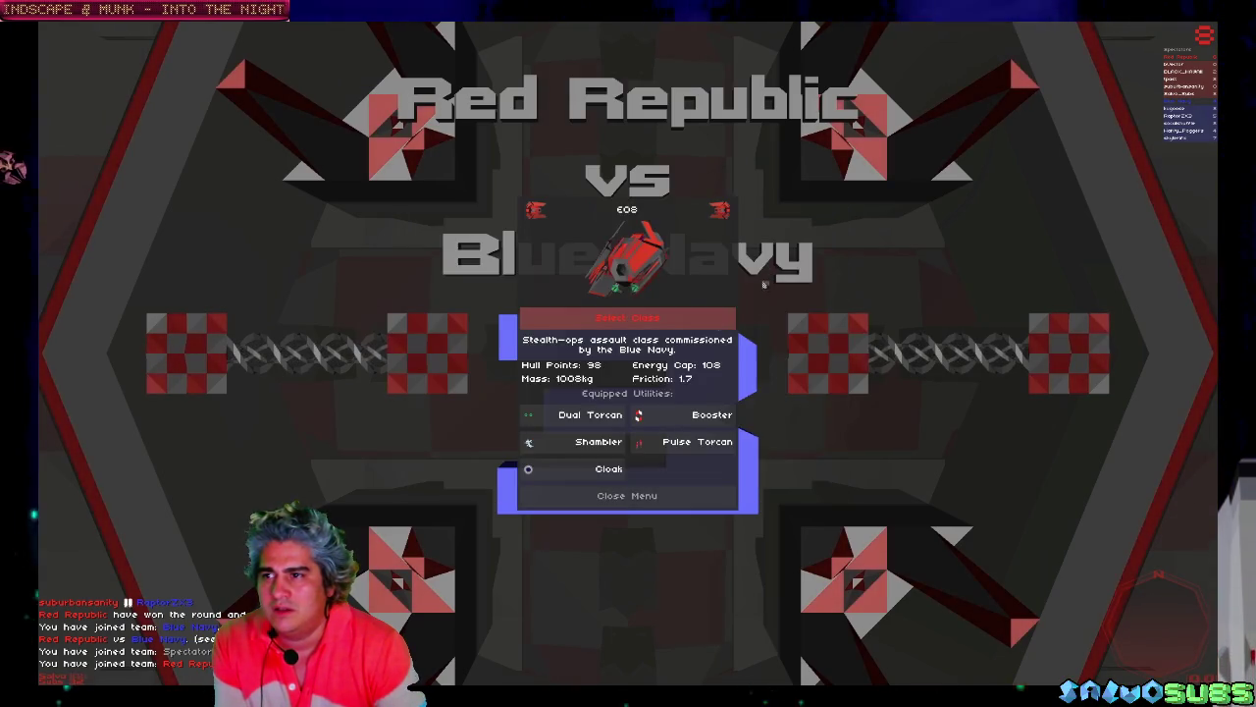
{"action": "left_click", "coordinate": [696, 317]}
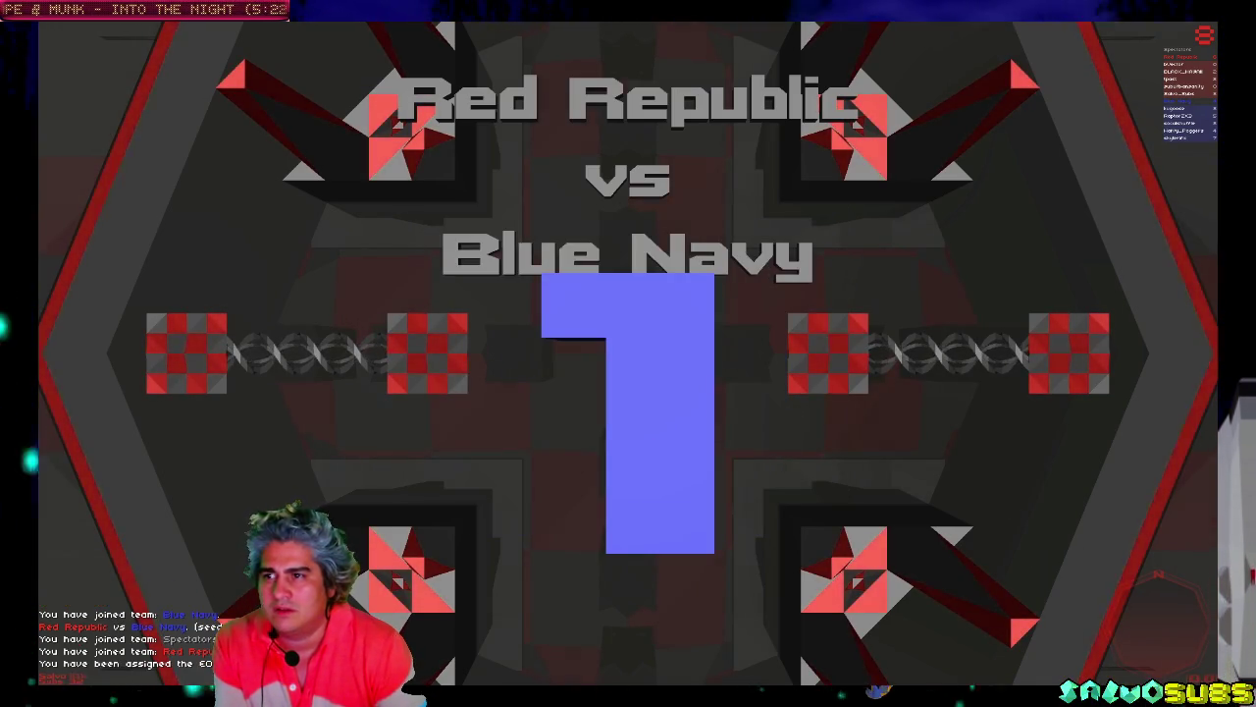
Fly the EOS sub up, left and down across the arena, cloaking while heading down.
{"action": "key", "text": "w"}
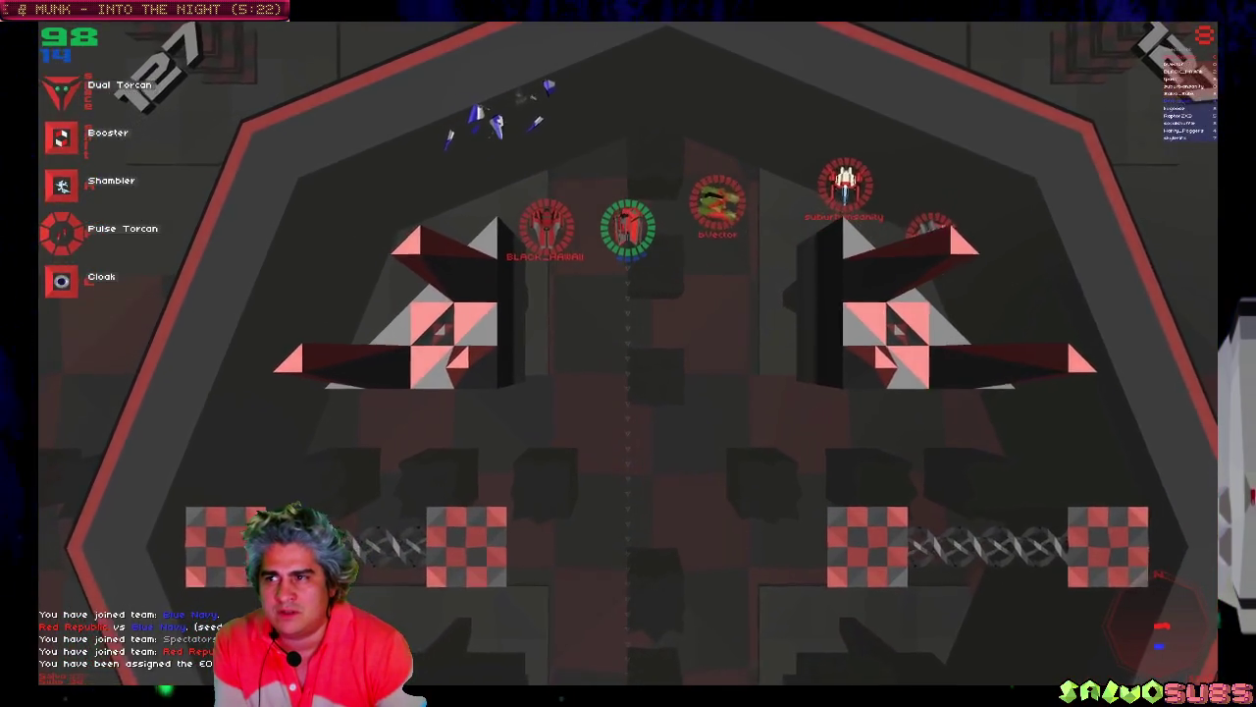
{"action": "key", "text": "a"}
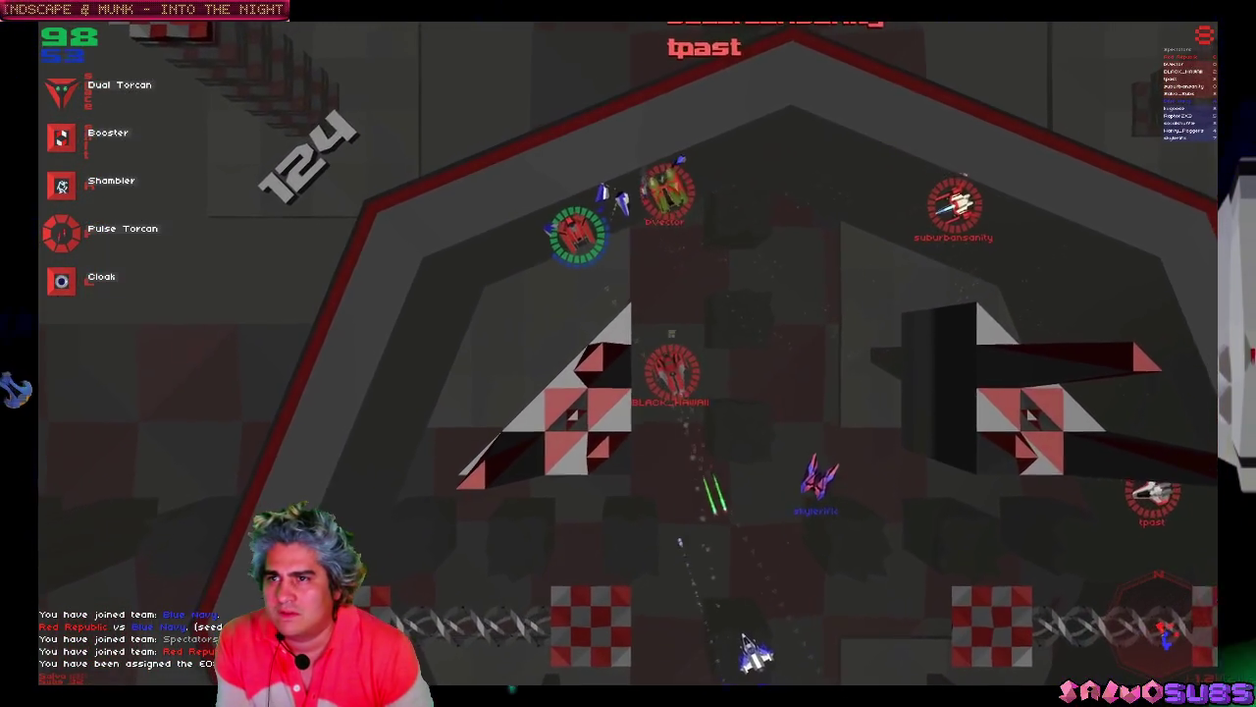
{"action": "key", "text": "s"}
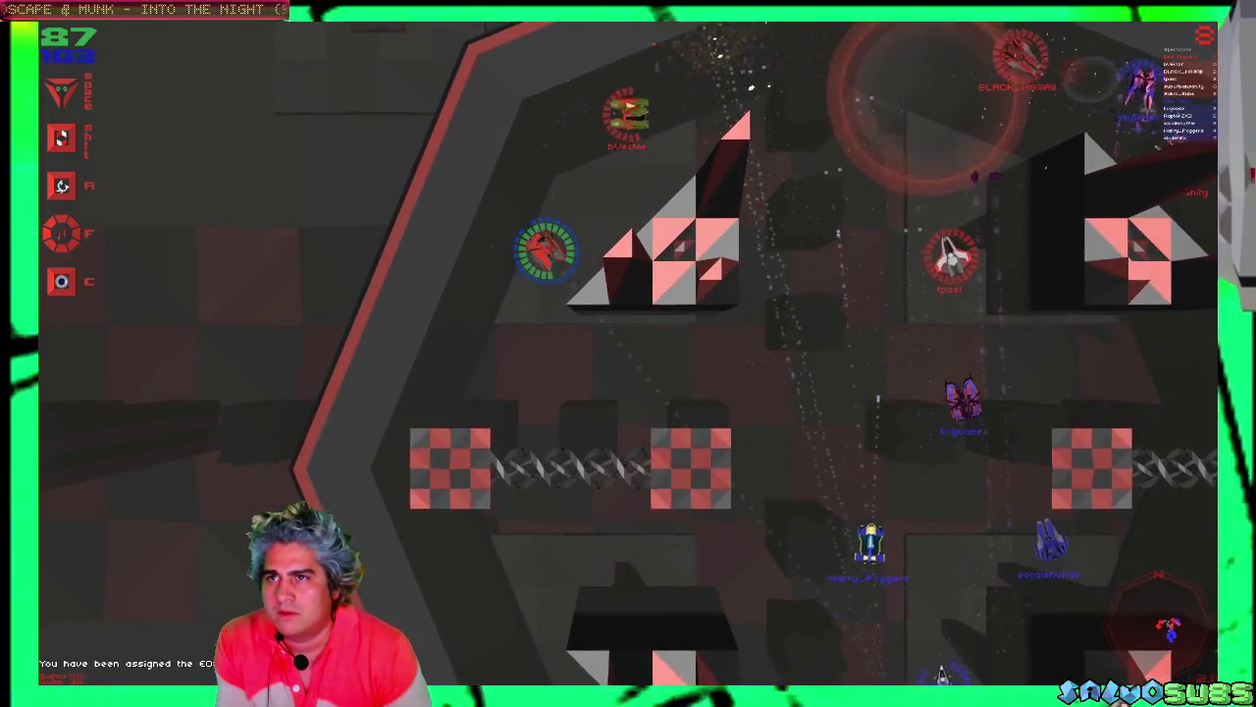
{"action": "key", "text": "s"}
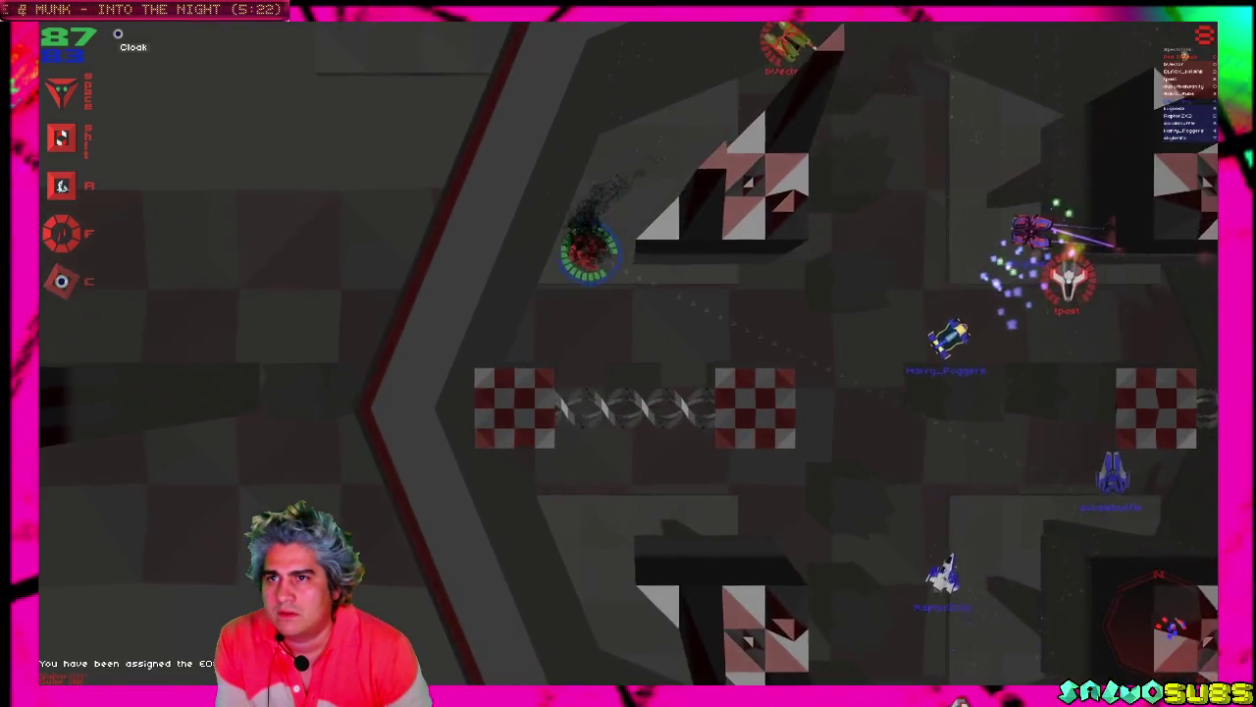
{"action": "key", "text": "s"}
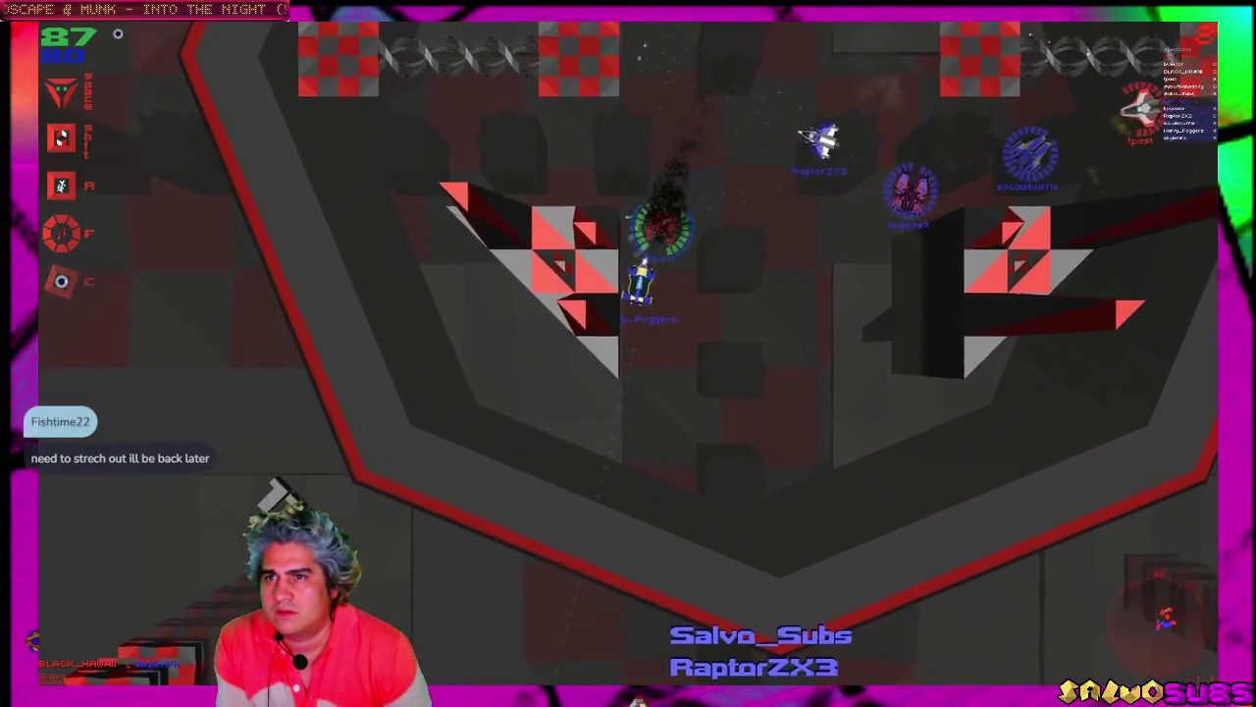
{"action": "key", "text": "s"}
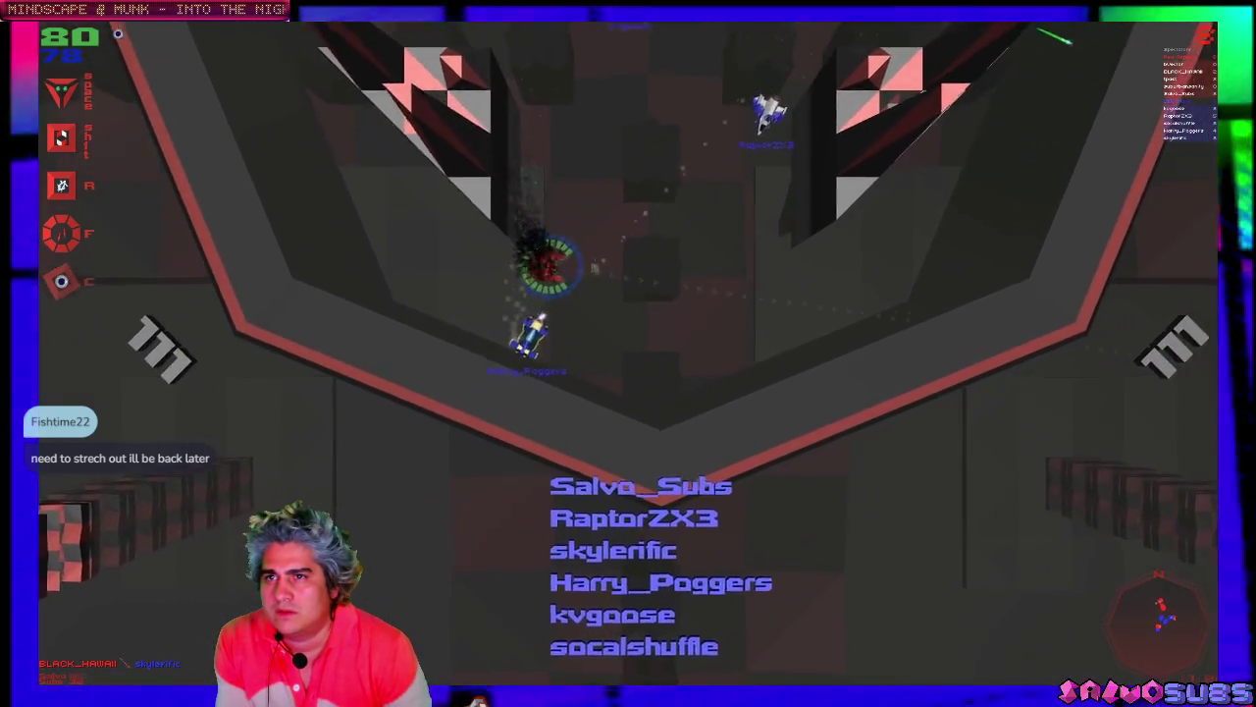
{"action": "key", "text": "w"}
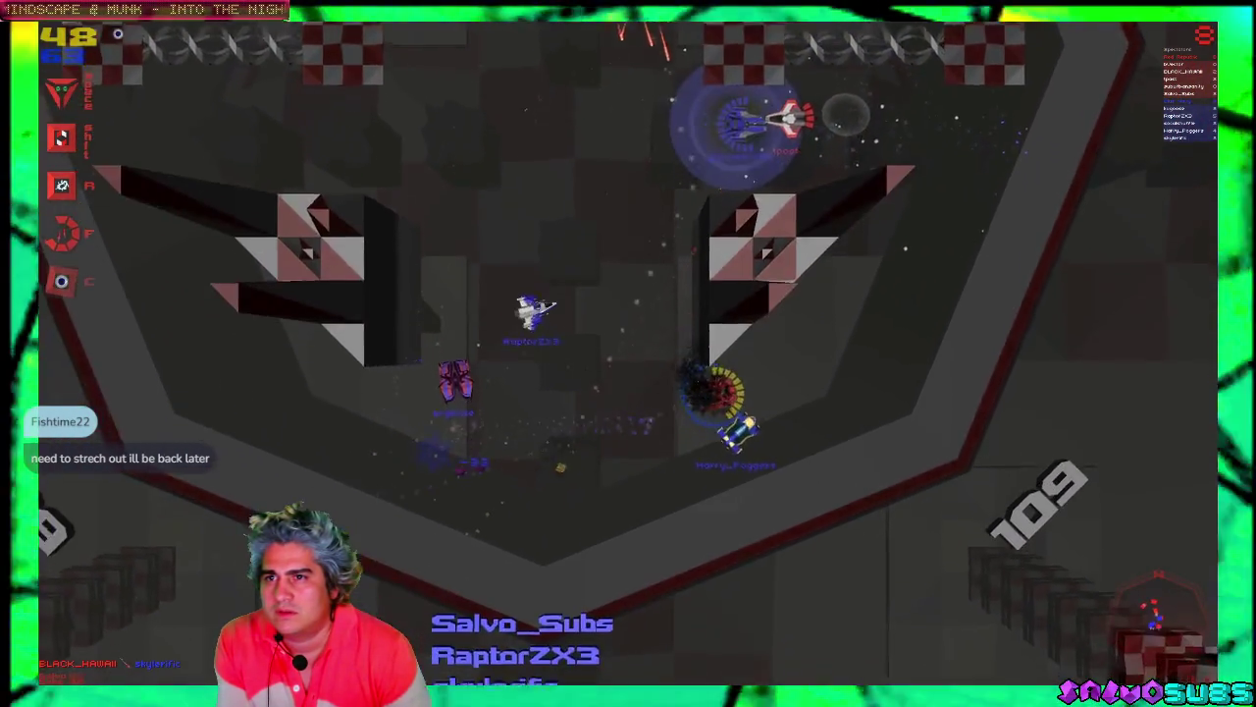
{"action": "key", "text": "s"}
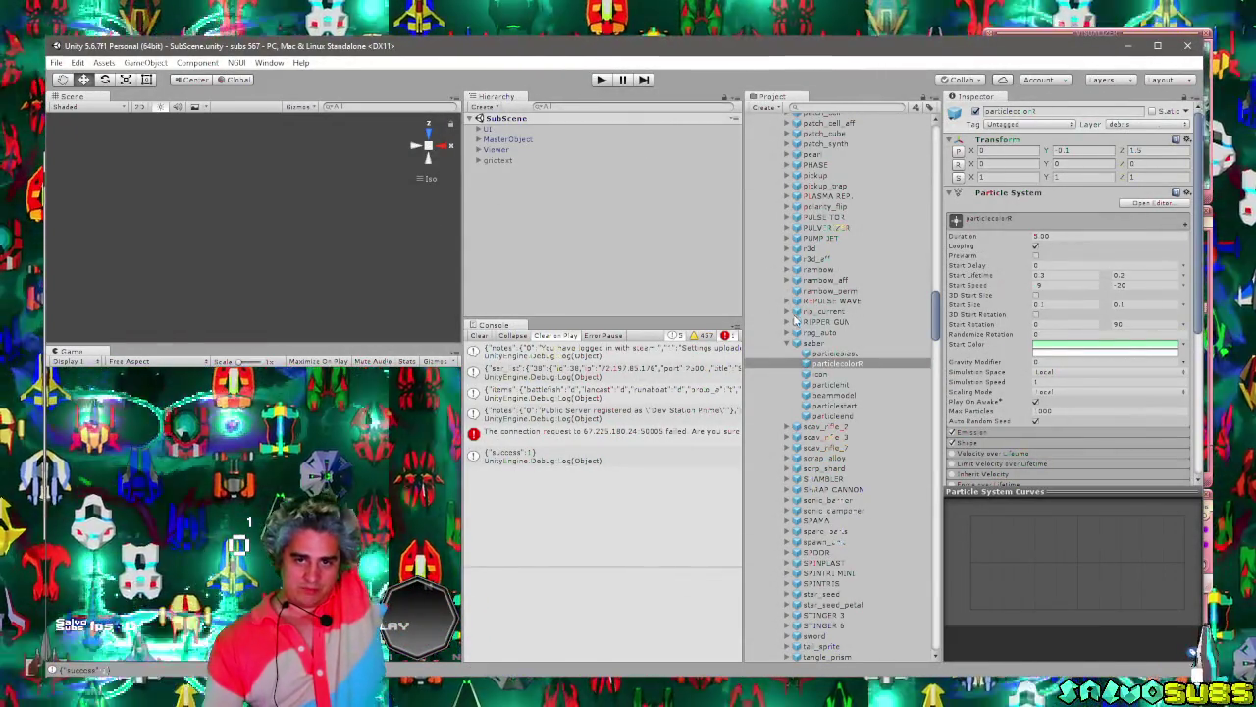
Clear the Unity Console and replace pump_jet with booster on line 854 of DataUnits.cs.
{"action": "left_click", "coordinate": [478, 346]}
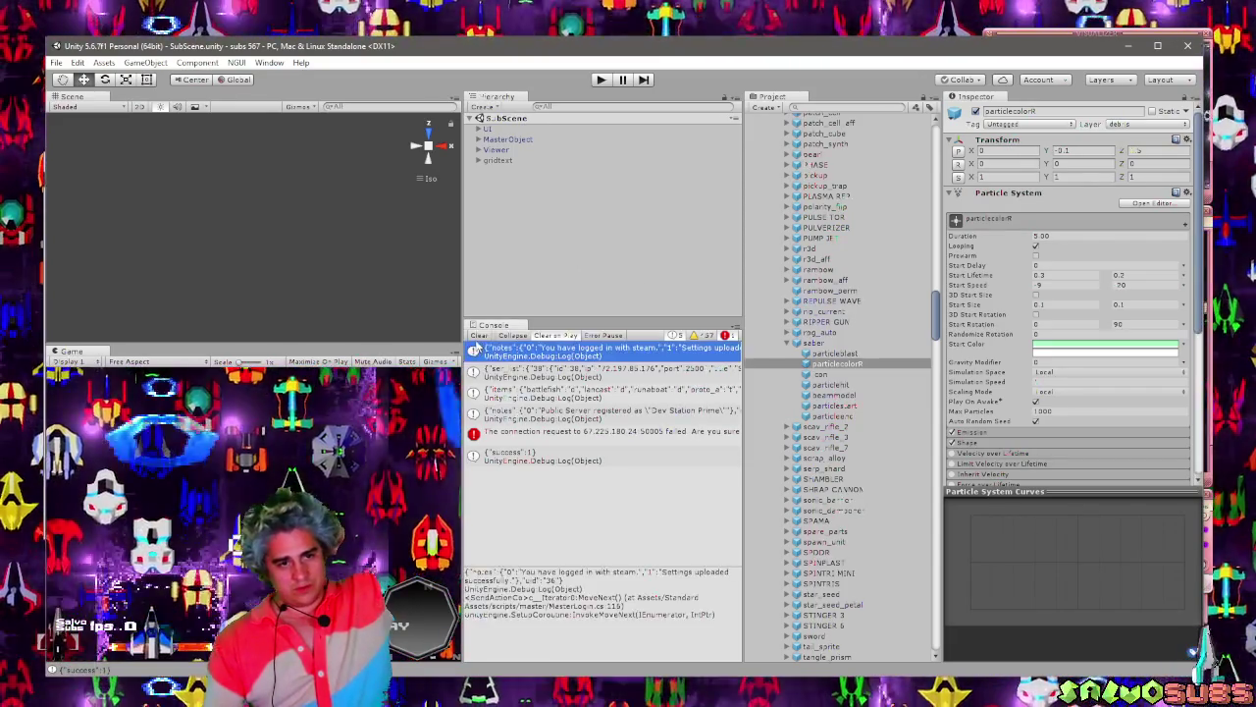
{"action": "left_click", "coordinate": [479, 336]}
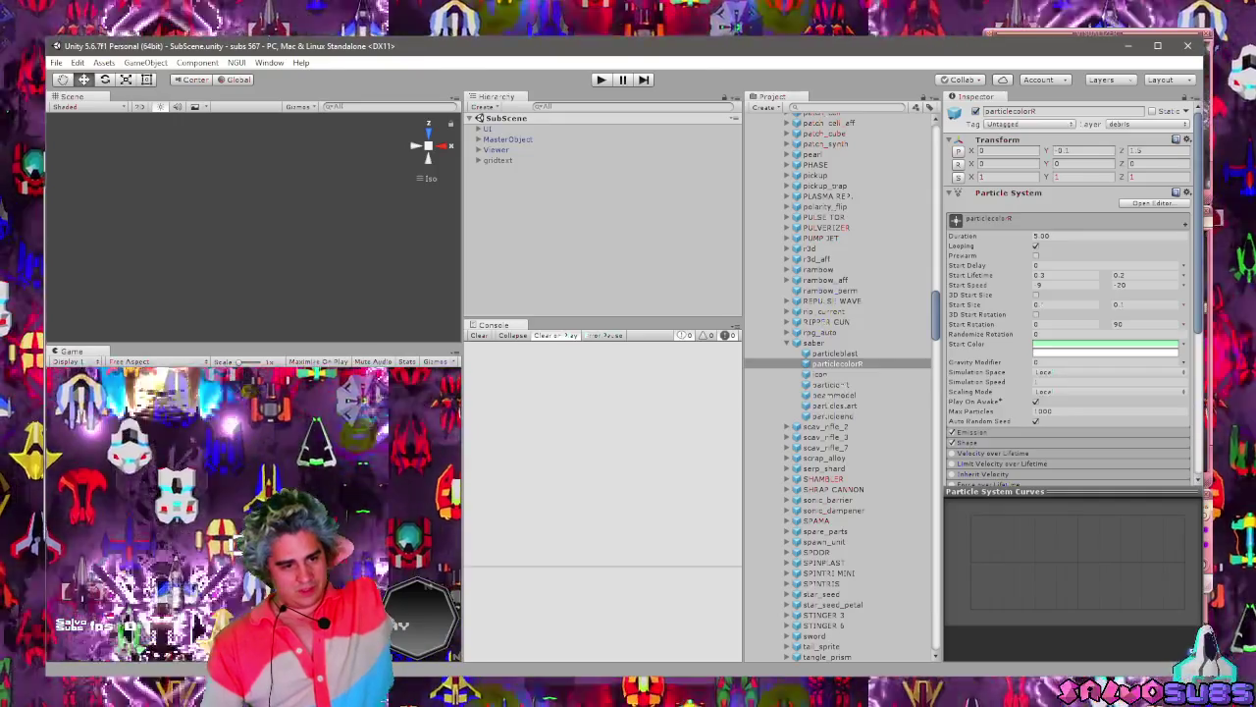
{"action": "key", "text": "alt+Tab"}
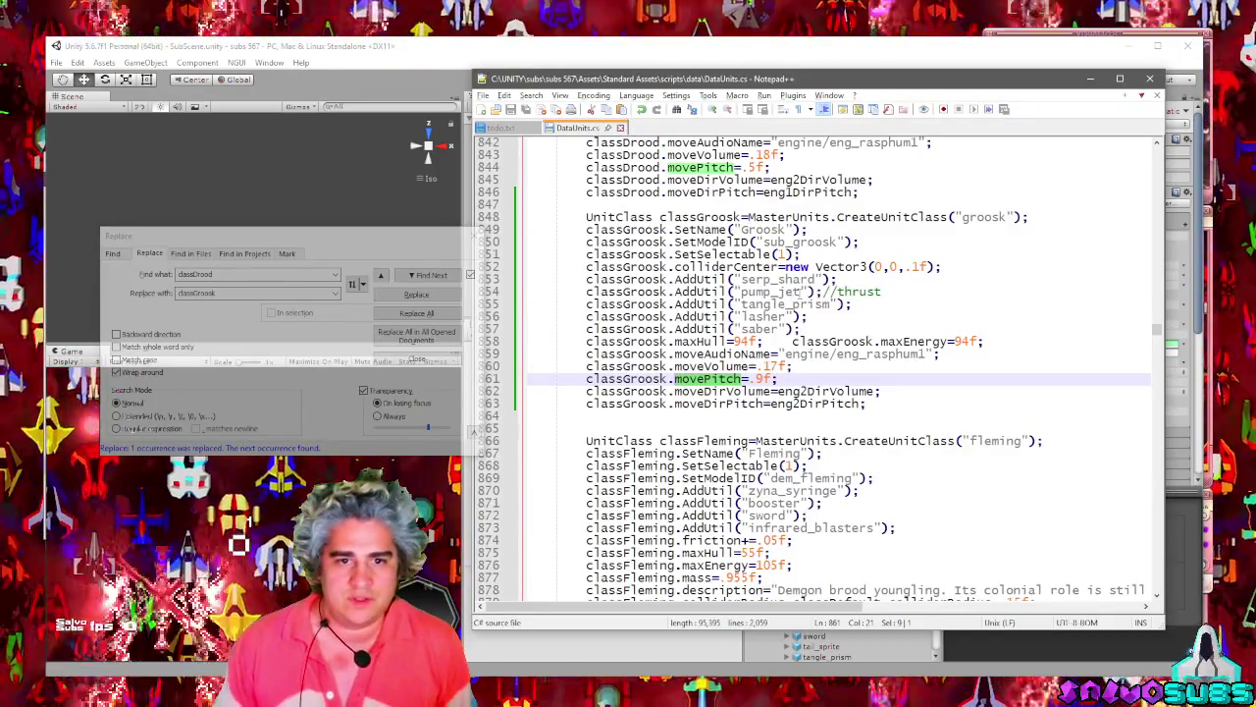
{"action": "double_click", "coordinate": [770, 291]}
{"action": "type", "text": "booster"}
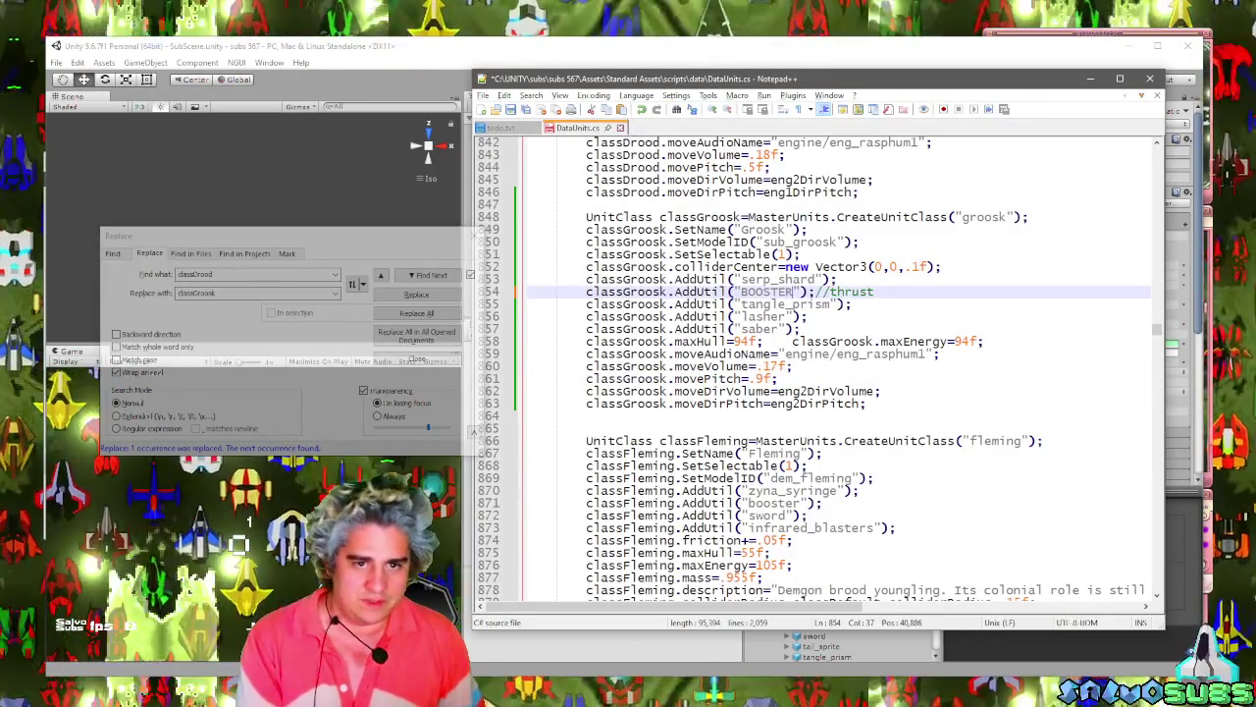
{"action": "key", "text": "BackSpace"}
{"action": "key", "text": "BackSpace"}
{"action": "key", "text": "BackSpace"}
{"action": "type", "text": "booster"}
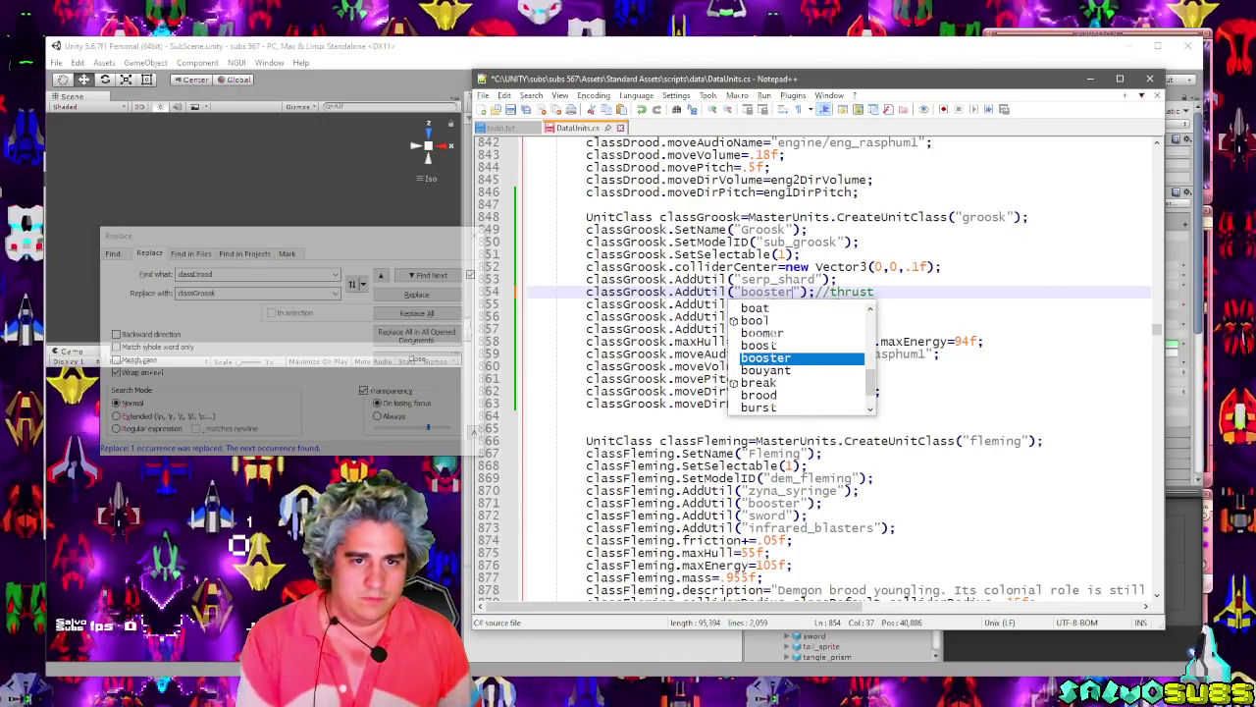
Search the code for other uses of booster, then switch to the Discord voice call.
{"action": "double_click", "coordinate": [763, 292]}
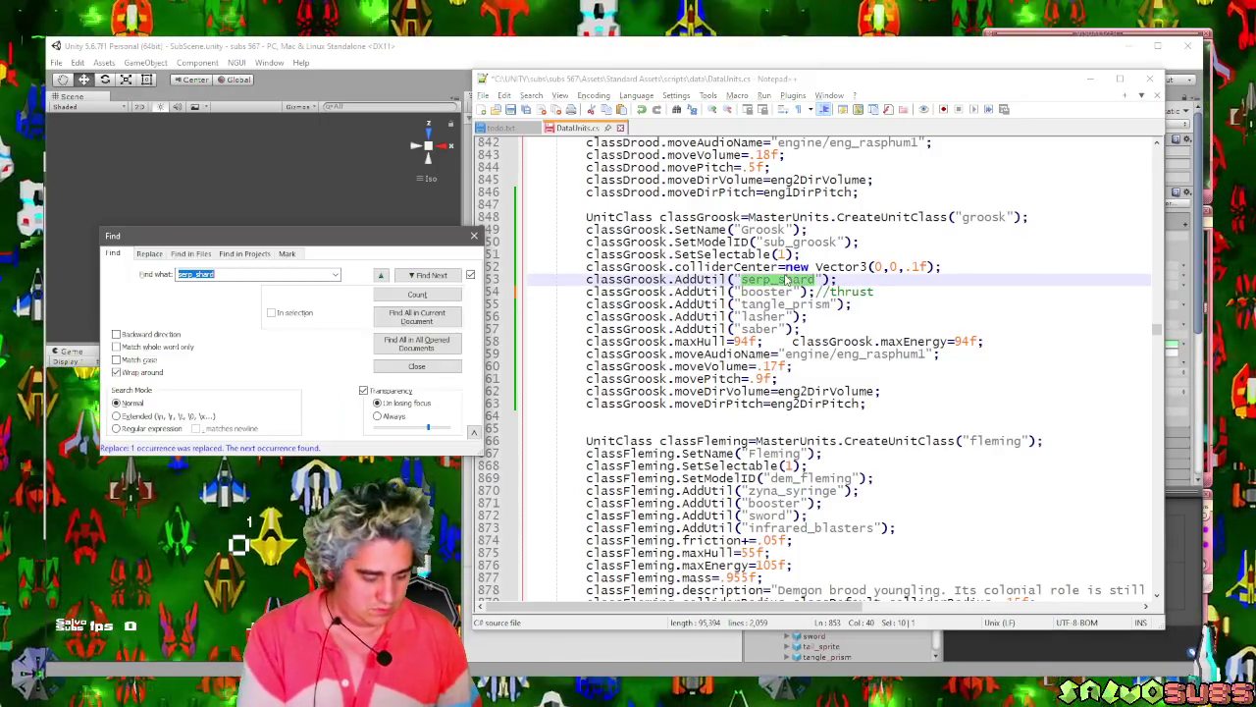
{"action": "key", "text": "ctrl+f"}
{"action": "key", "text": "Escape"}
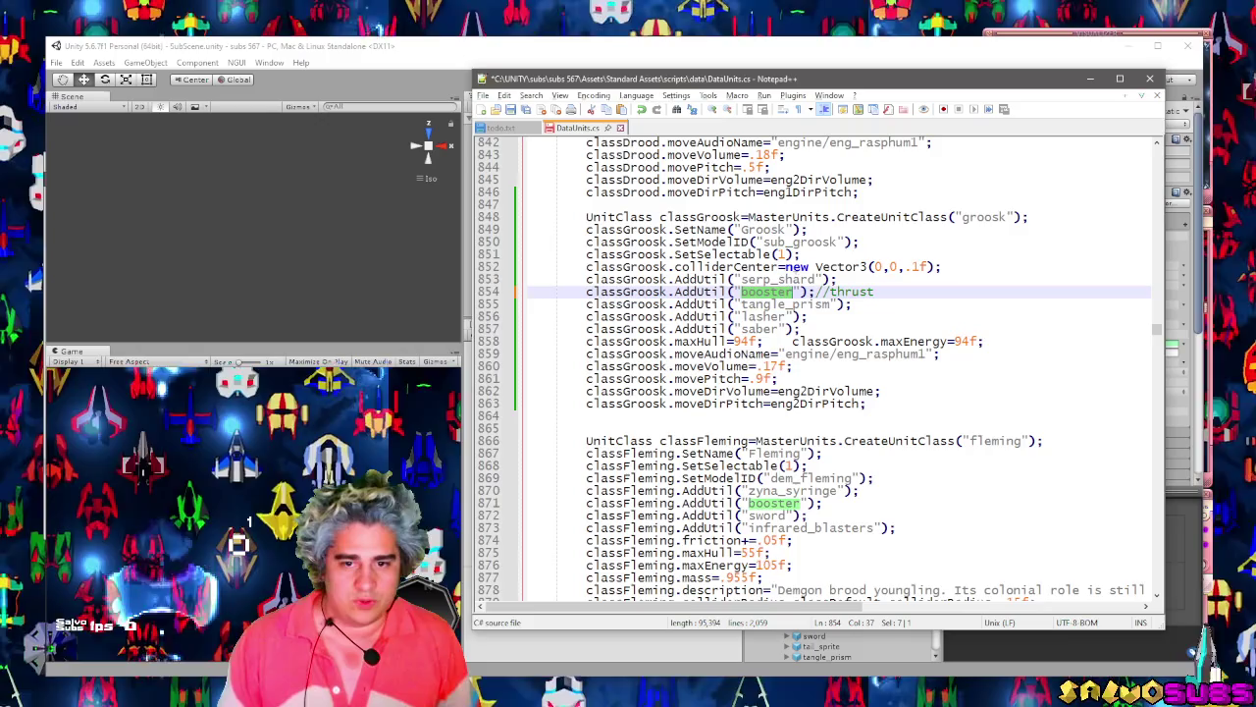
{"action": "scroll", "coordinate": [655, 493], "scroll_direction": "up", "scroll_amount": 2}
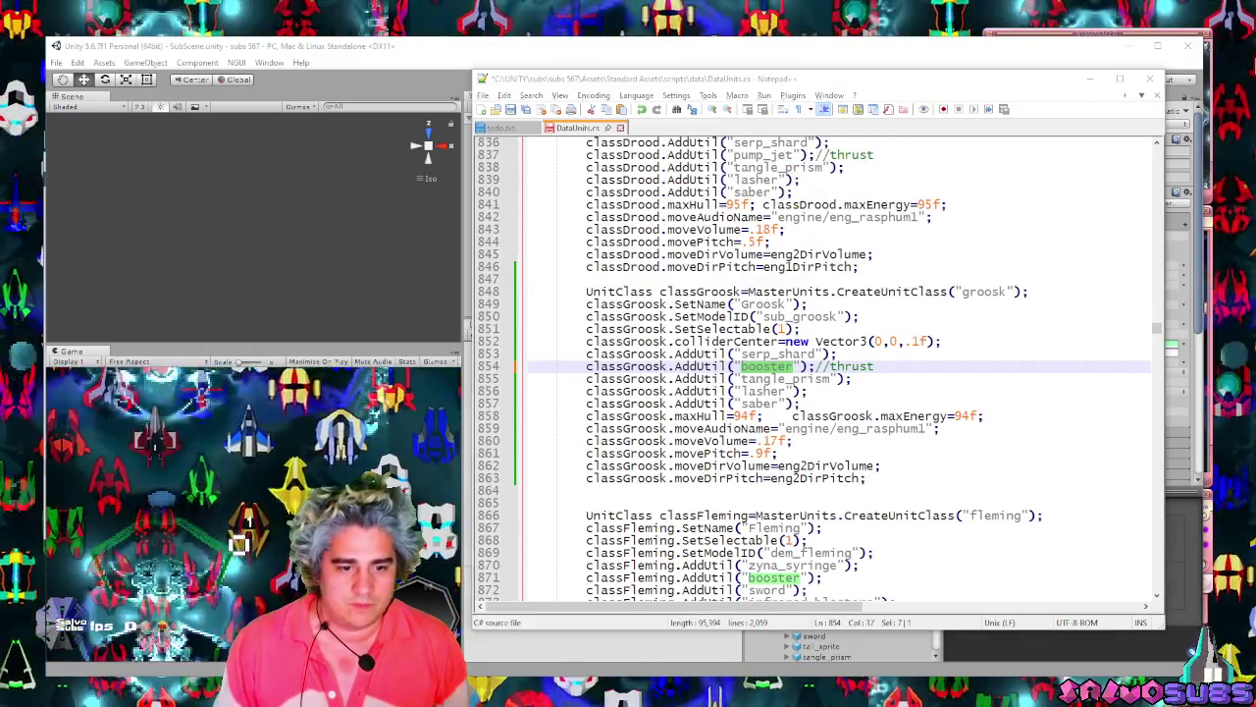
{"action": "key", "text": "alt+Tab"}
{"action": "key", "text": "alt+Tab"}
{"action": "key", "text": "alt+Tab"}
{"action": "mouse_move", "coordinate": [509, 407]}
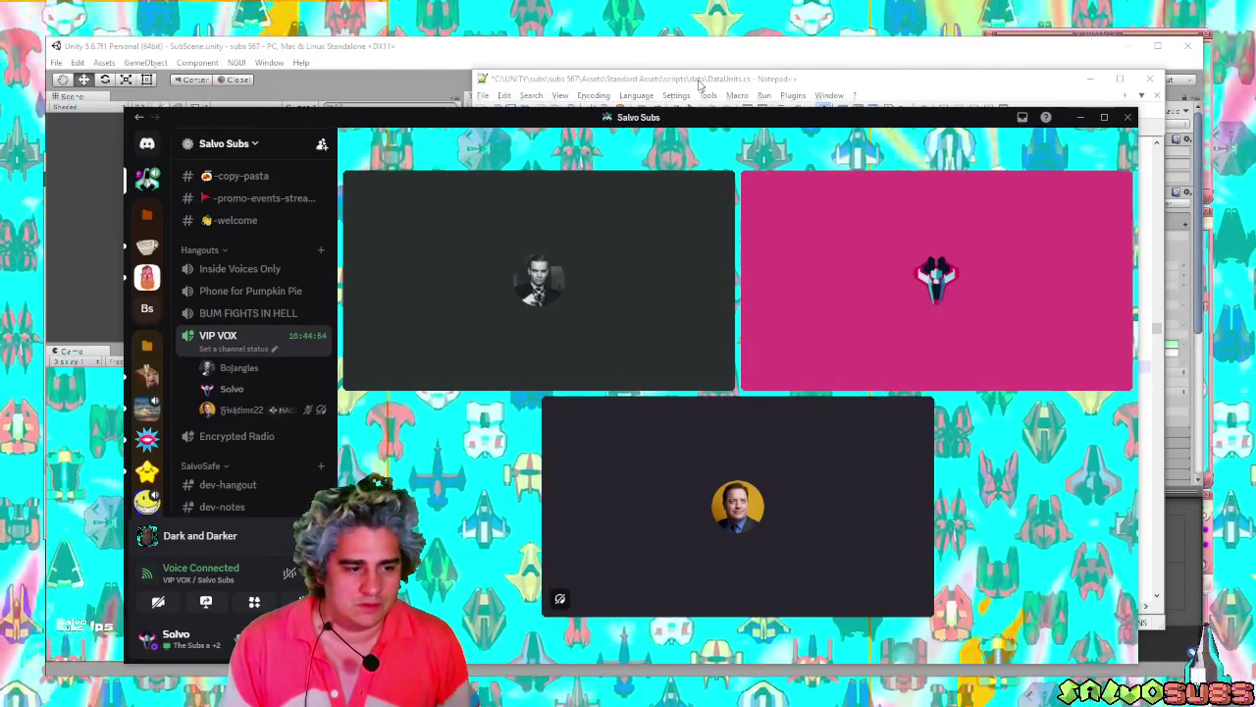
Bring DataUnits.cs forward, select the utility names on lines 853–855, then return to Discord.
{"action": "left_click", "coordinate": [700, 85]}
{"action": "scroll", "coordinate": [785, 368], "scroll_direction": "down", "scroll_amount": 2}
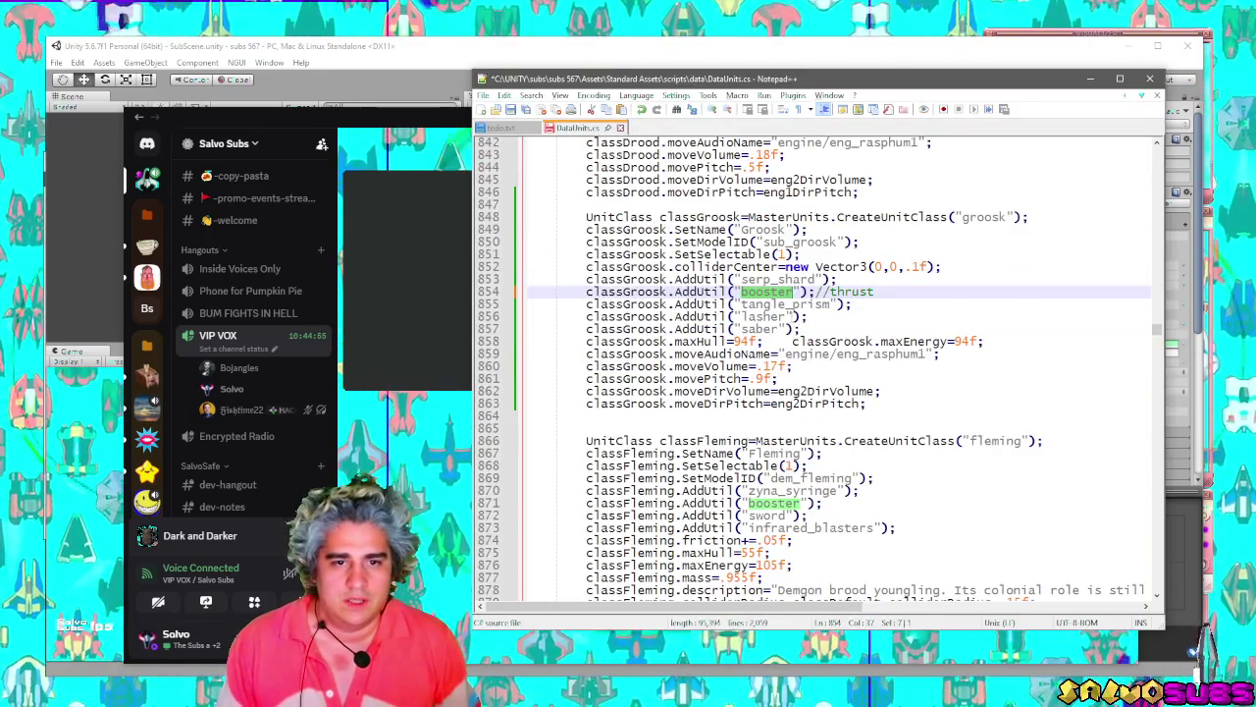
{"action": "double_click", "coordinate": [785, 304]}
{"action": "left_click_drag", "start_coordinate": [741, 279], "coordinate": [812, 279]}
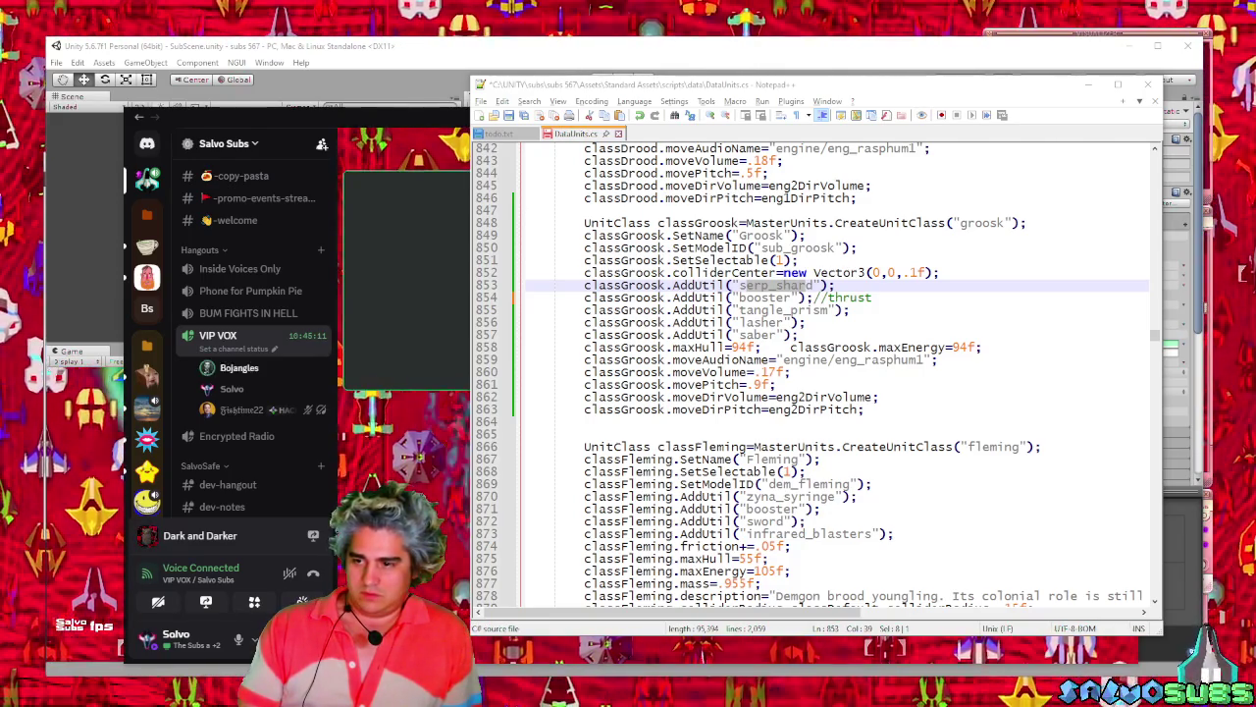
{"action": "key", "text": "alt+Tab"}
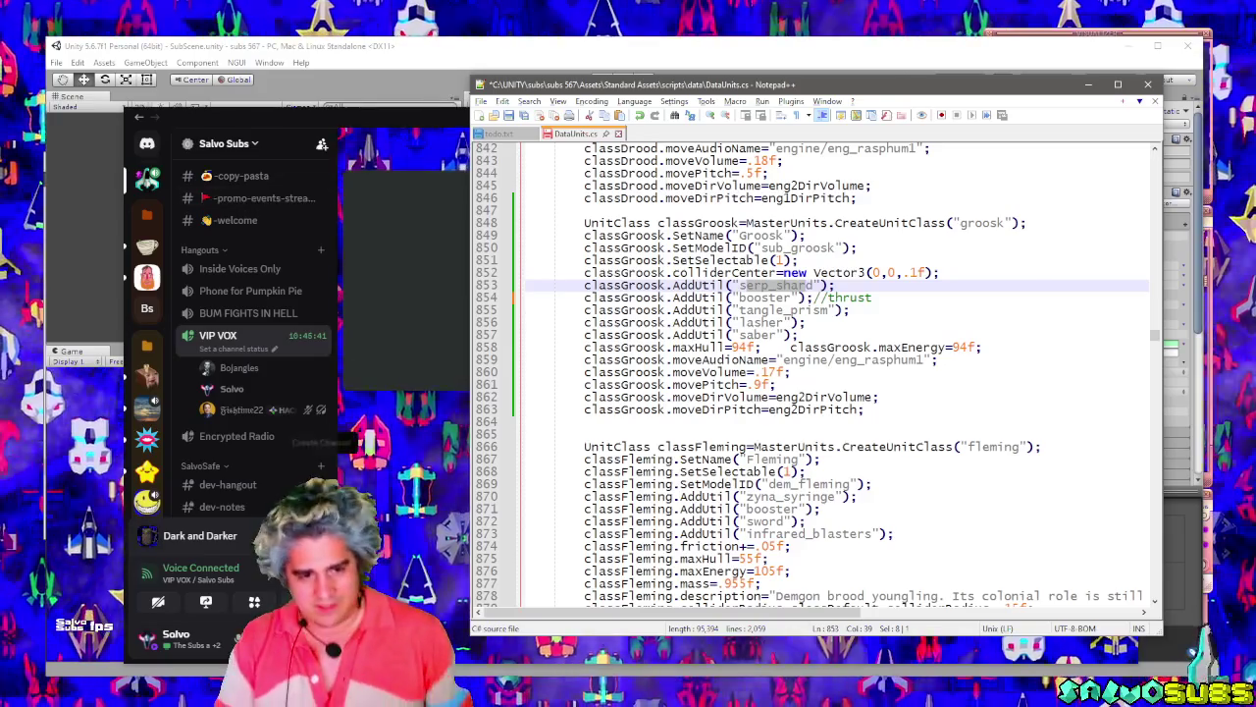
{"action": "left_click", "coordinate": [258, 316]}
Open the #-other-games channel and scroll back through its message history.
{"action": "scroll", "coordinate": [258, 316], "scroll_direction": "up", "scroll_amount": 4}
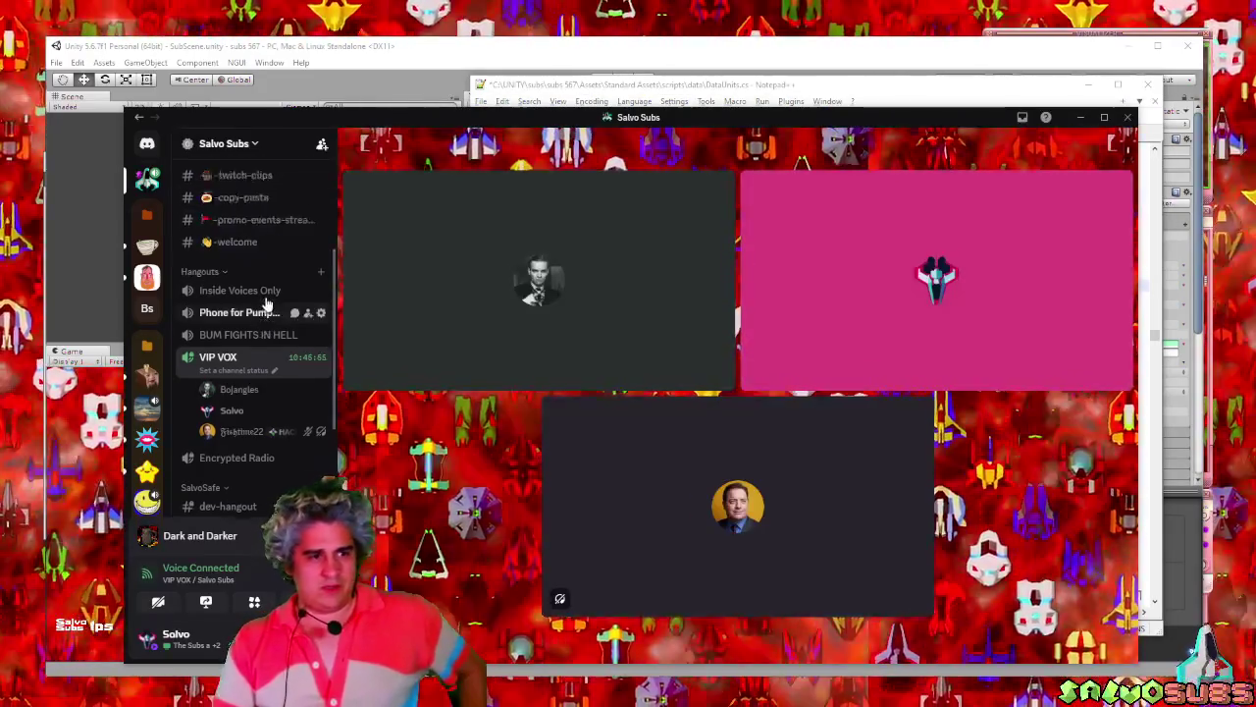
{"action": "left_click", "coordinate": [253, 283]}
{"action": "scroll", "coordinate": [596, 422], "scroll_direction": "up", "scroll_amount": 10}
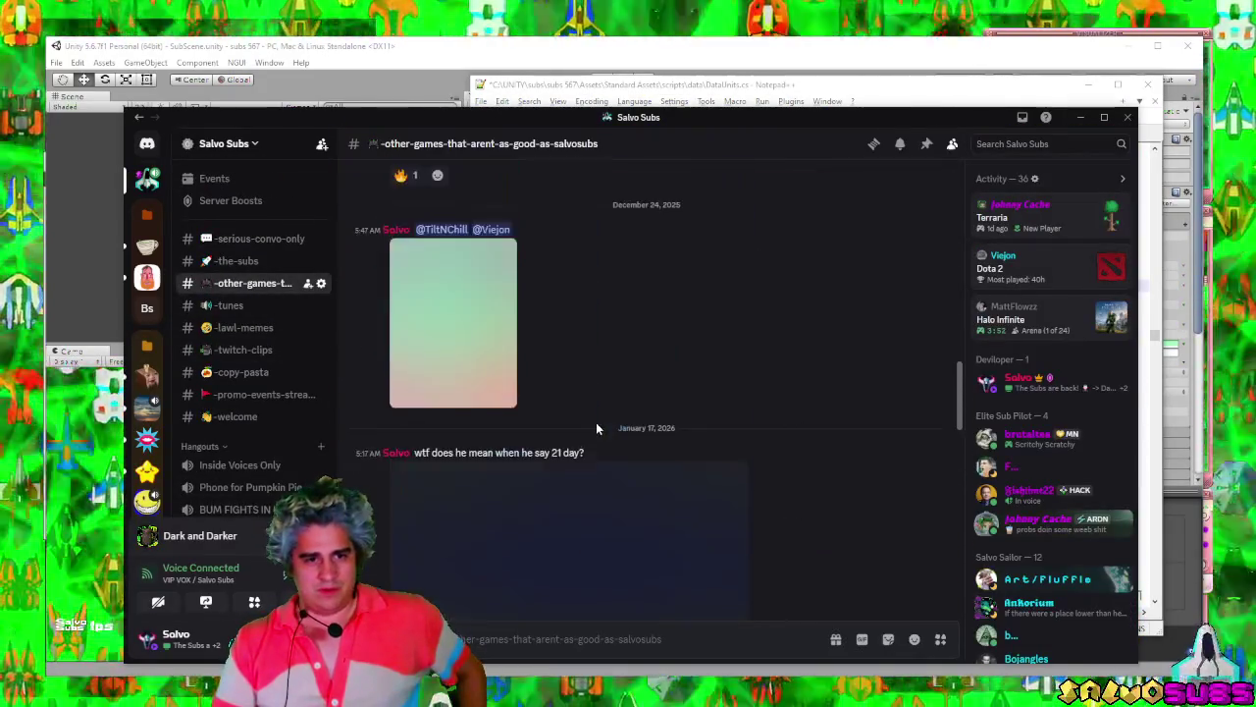
{"action": "scroll", "coordinate": [610, 432], "scroll_direction": "up", "scroll_amount": 20}
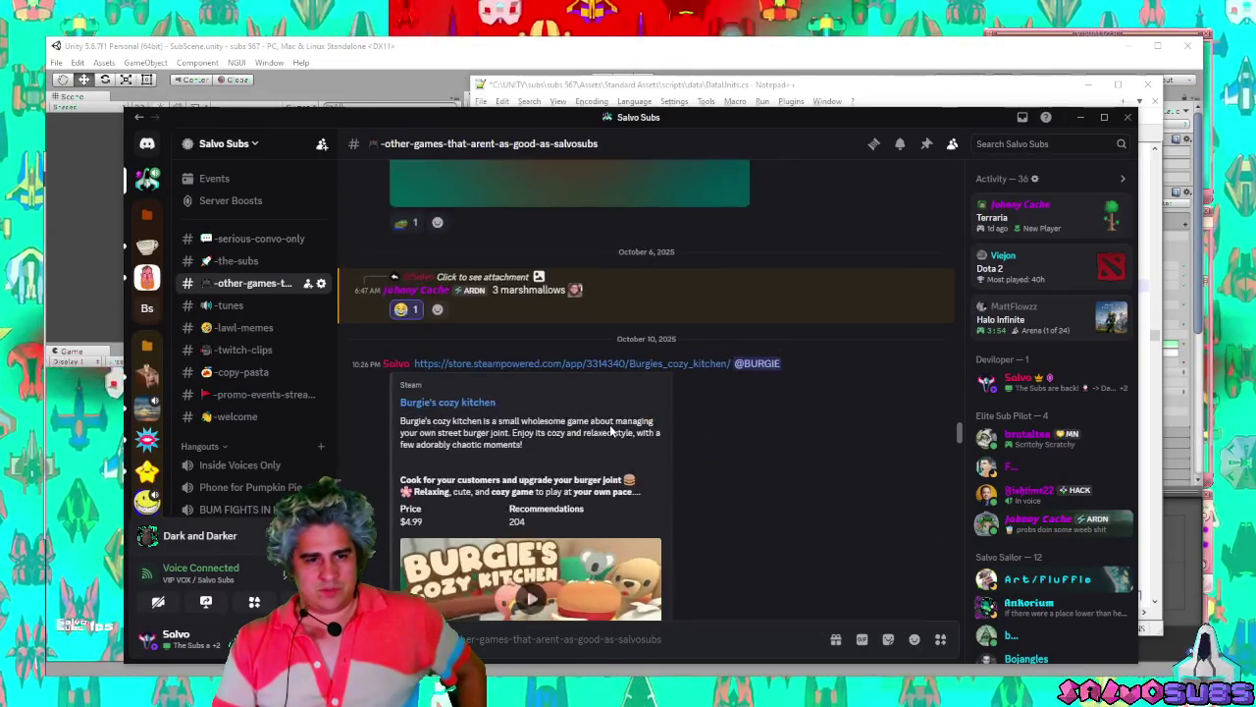
{"action": "scroll", "coordinate": [610, 431], "scroll_direction": "up", "scroll_amount": 20}
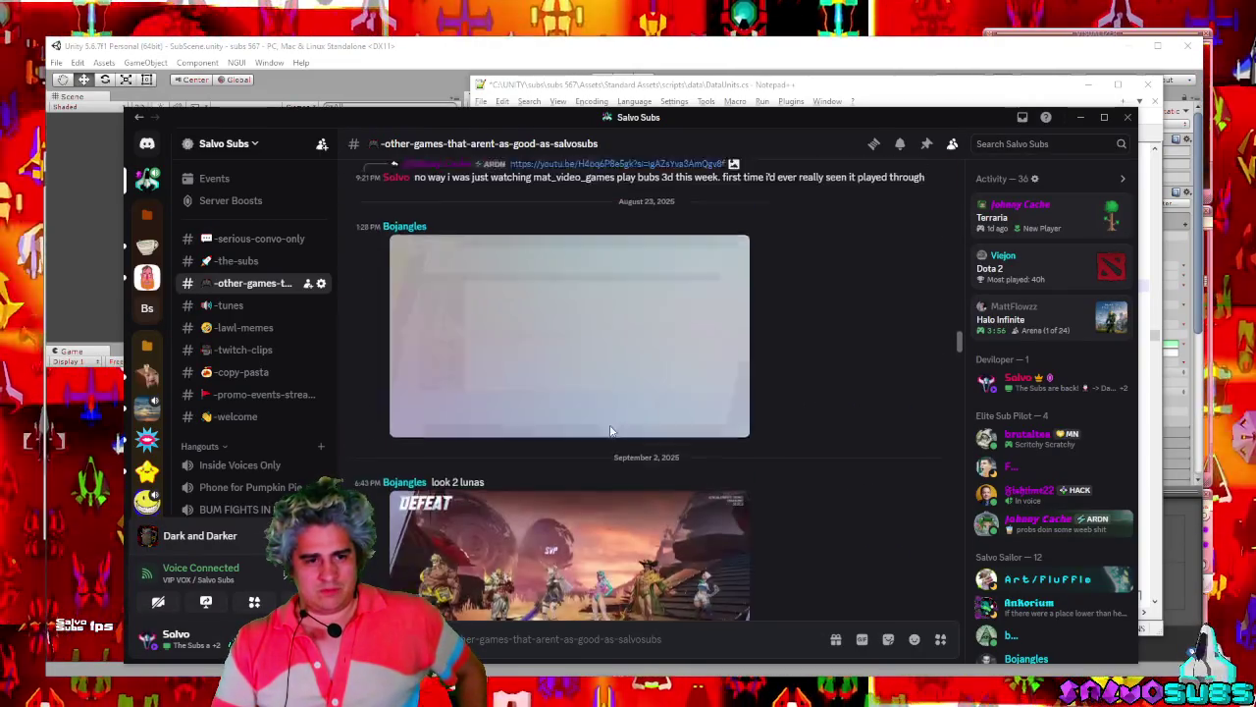
{"action": "scroll", "coordinate": [609, 430], "scroll_direction": "up", "scroll_amount": 20}
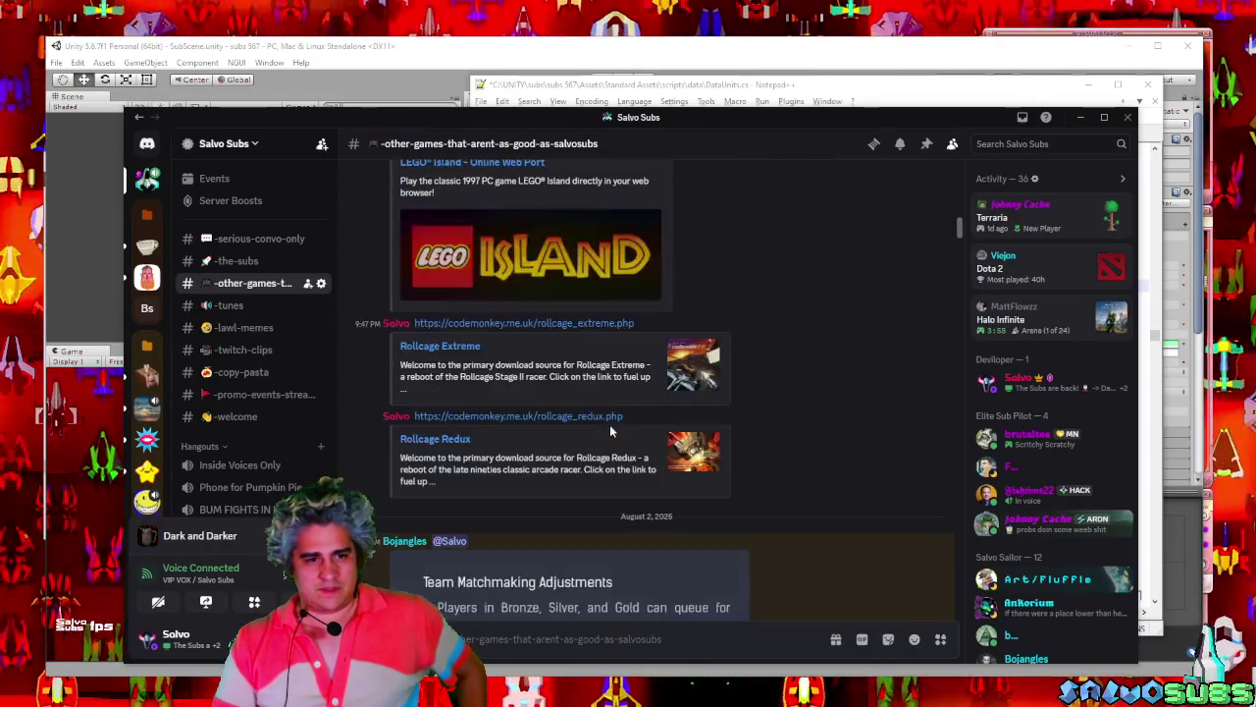
{"action": "scroll", "coordinate": [610, 431], "scroll_direction": "up", "scroll_amount": 20}
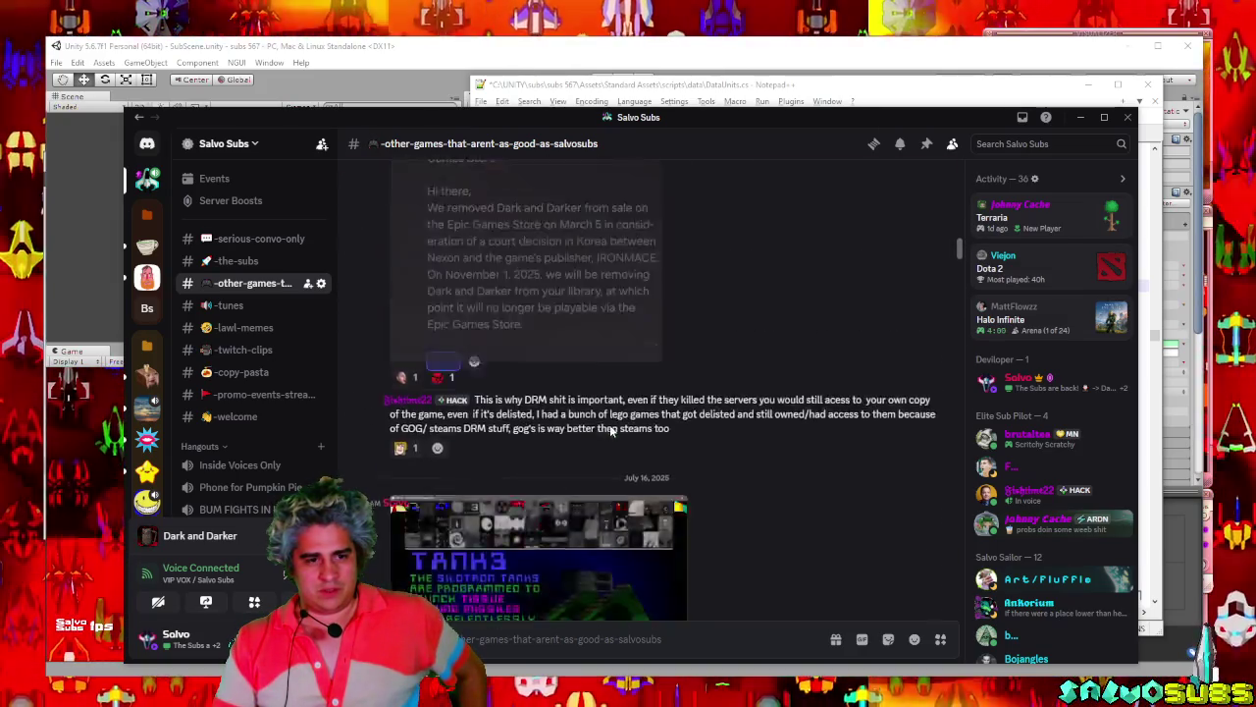
{"action": "scroll", "coordinate": [609, 432], "scroll_direction": "up", "scroll_amount": 20}
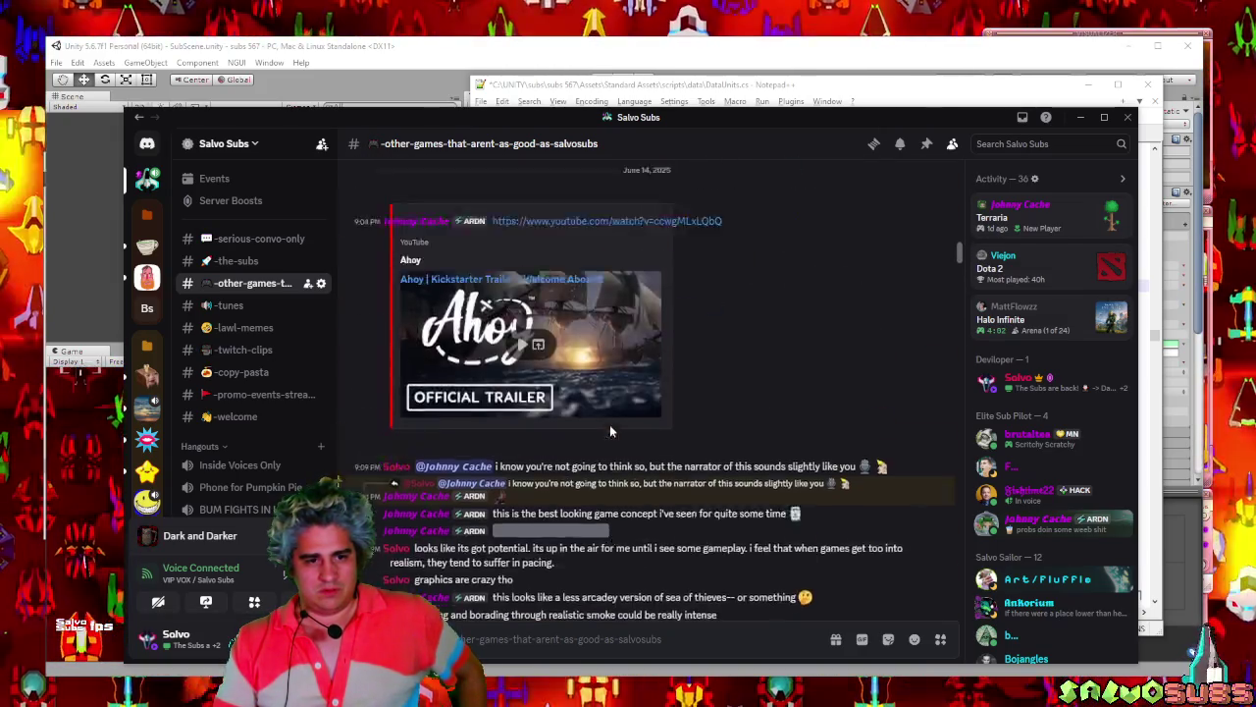
{"action": "scroll", "coordinate": [608, 428], "scroll_direction": "up", "scroll_amount": 20}
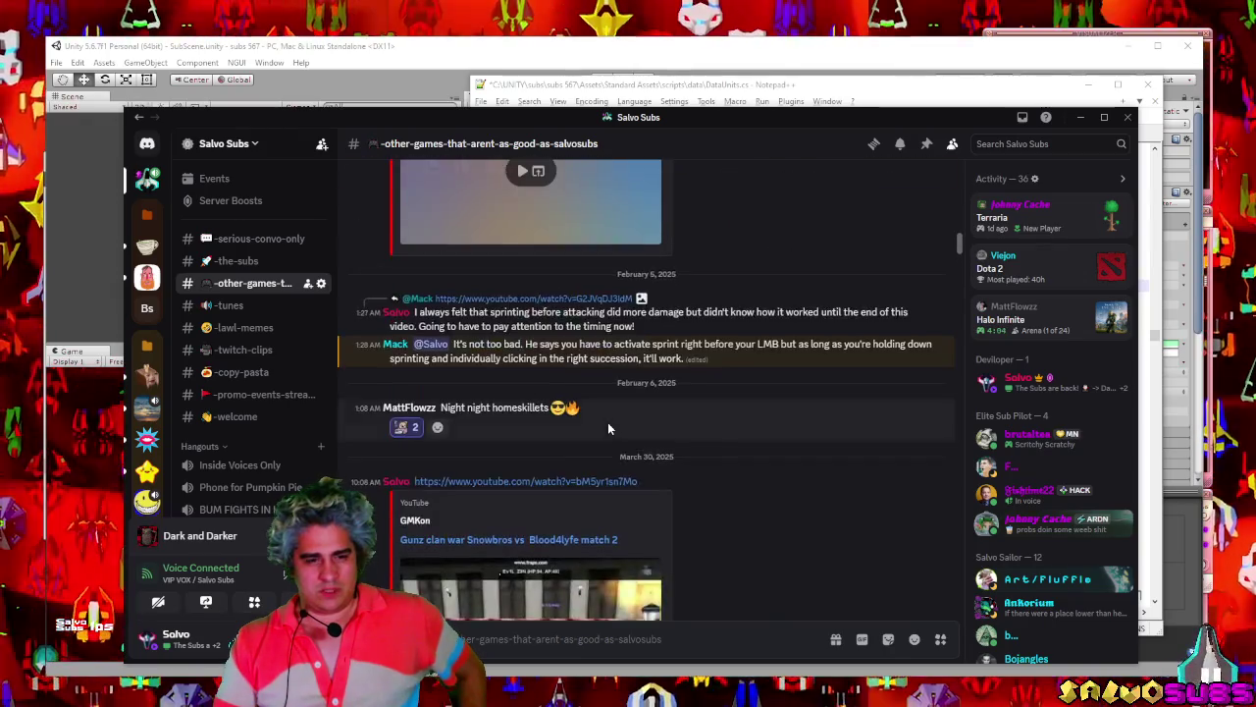
{"action": "scroll", "coordinate": [607, 428], "scroll_direction": "up", "scroll_amount": 20}
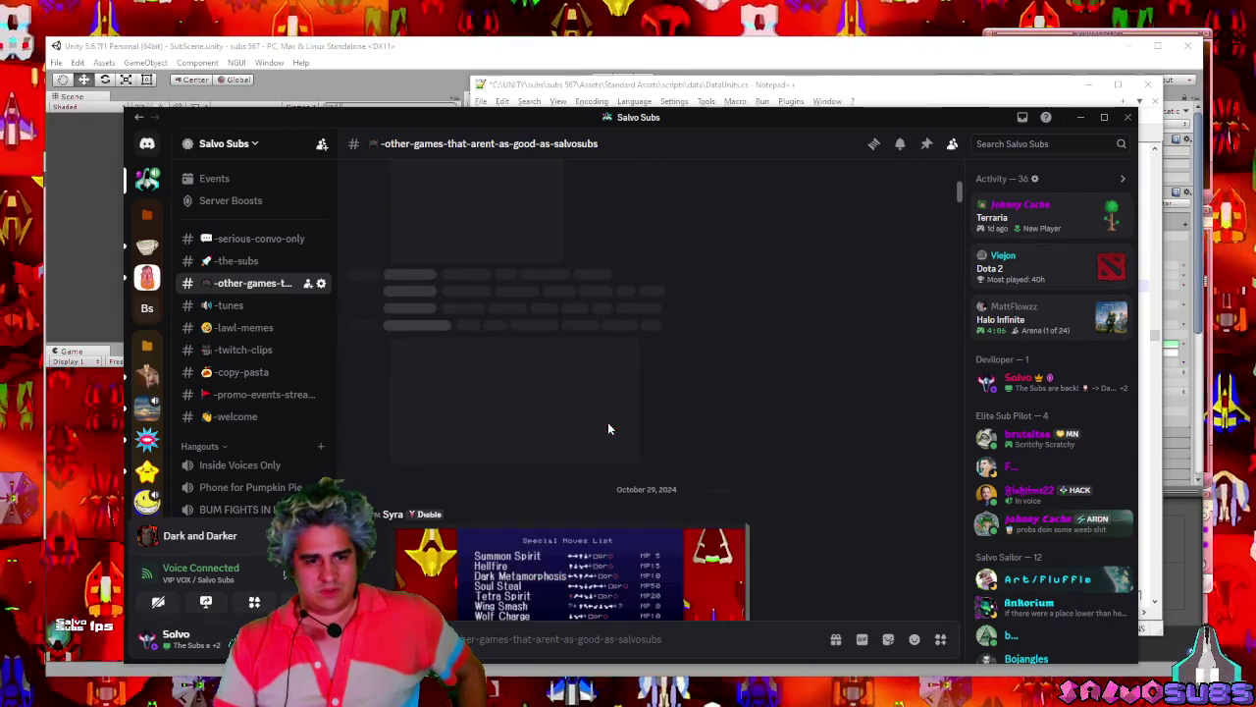
{"action": "scroll", "coordinate": [608, 428], "scroll_direction": "up", "scroll_amount": 20}
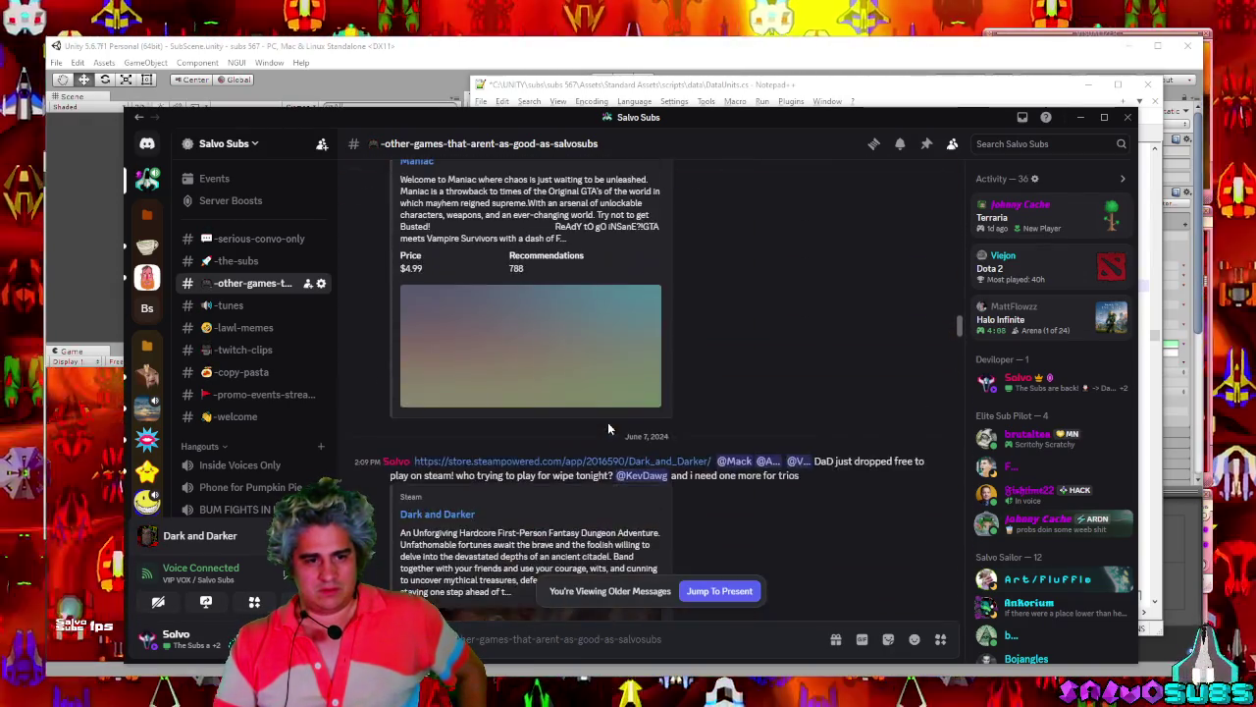
{"action": "scroll", "coordinate": [608, 428], "scroll_direction": "up", "scroll_amount": 15}
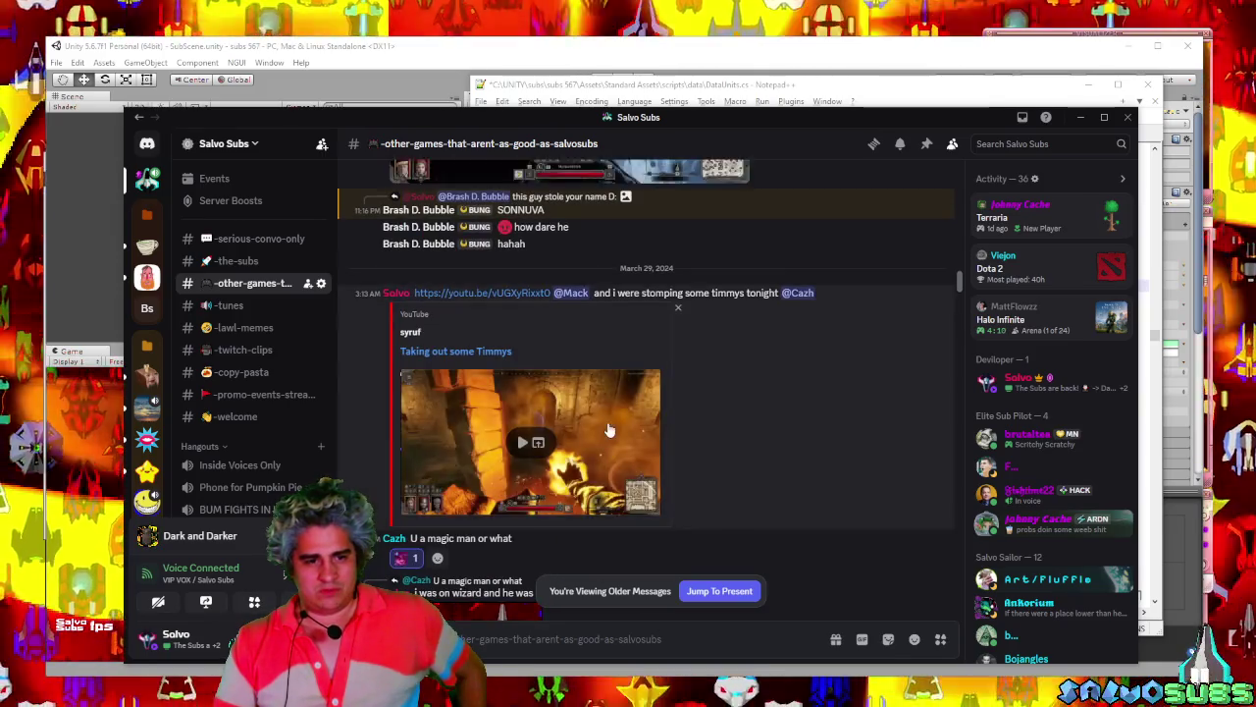
{"action": "scroll", "coordinate": [608, 429], "scroll_direction": "up", "scroll_amount": 20}
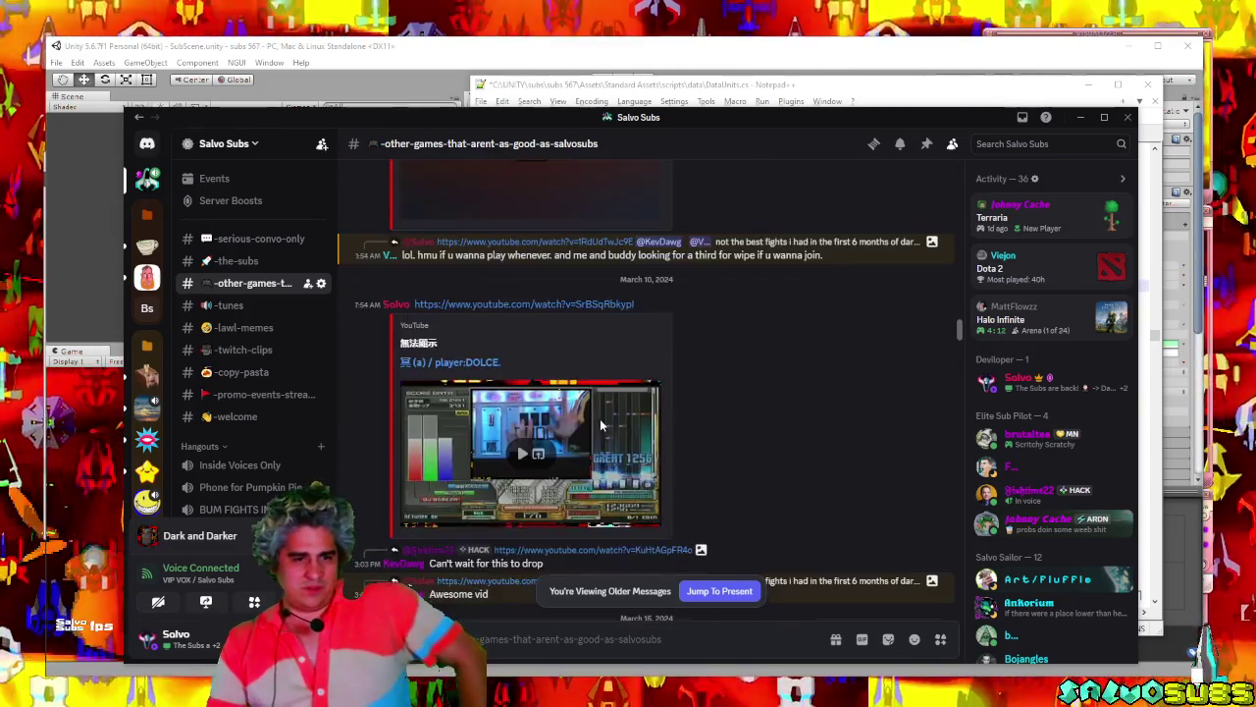
{"action": "scroll", "coordinate": [602, 425], "scroll_direction": "up", "scroll_amount": 20}
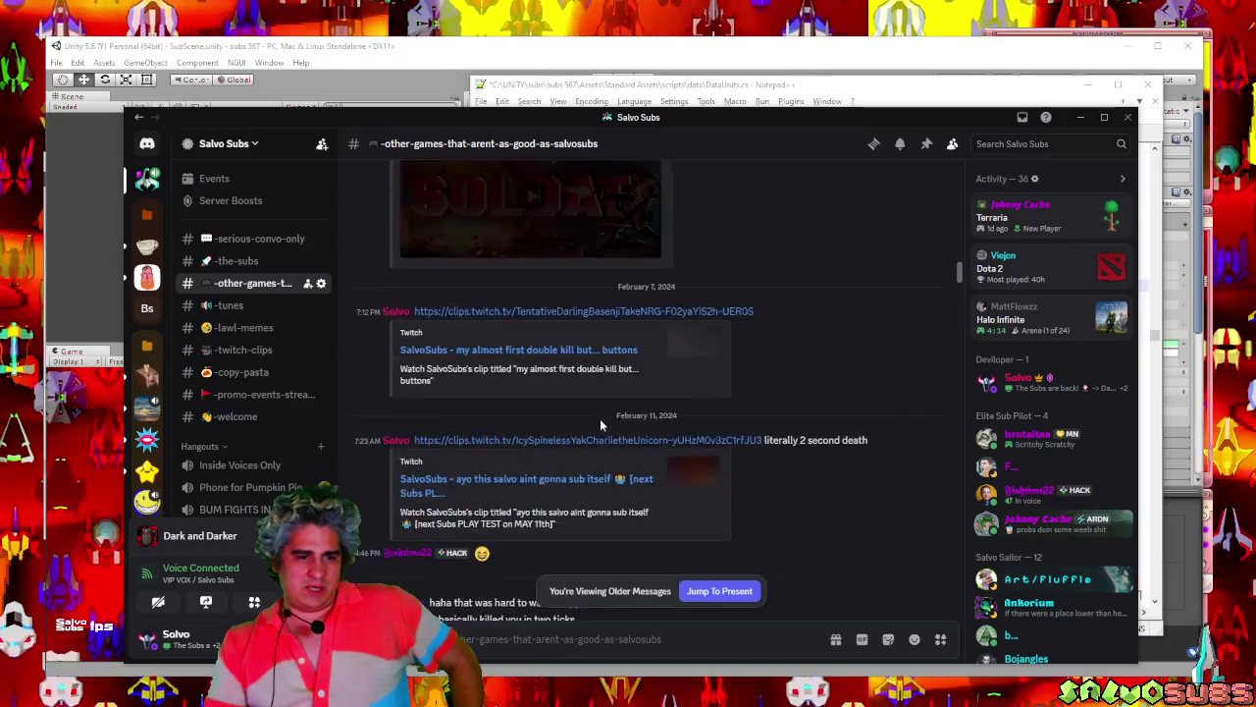
{"action": "scroll", "coordinate": [601, 425], "scroll_direction": "up", "scroll_amount": 10}
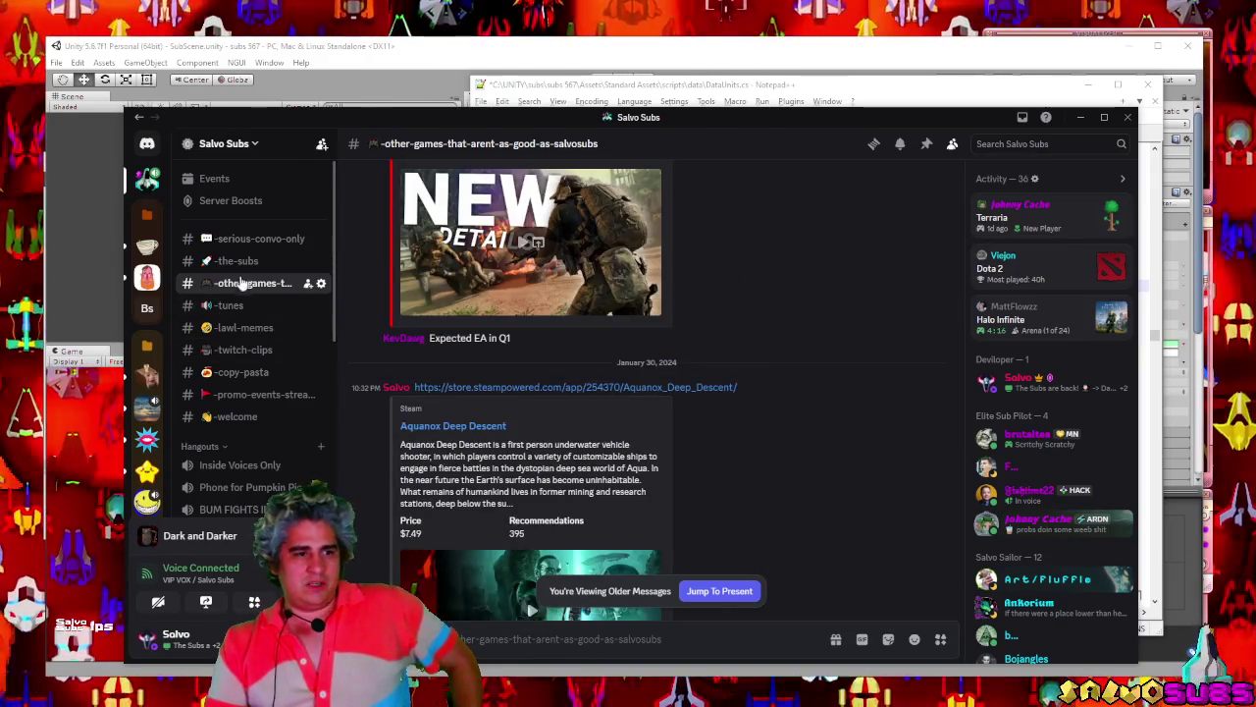
In #-the-subs, scroll to the Groosk crystal mines post and mark its ally-healing sentence.
{"action": "left_click", "coordinate": [242, 269]}
{"action": "scroll", "coordinate": [726, 456], "scroll_direction": "up", "scroll_amount": 10}
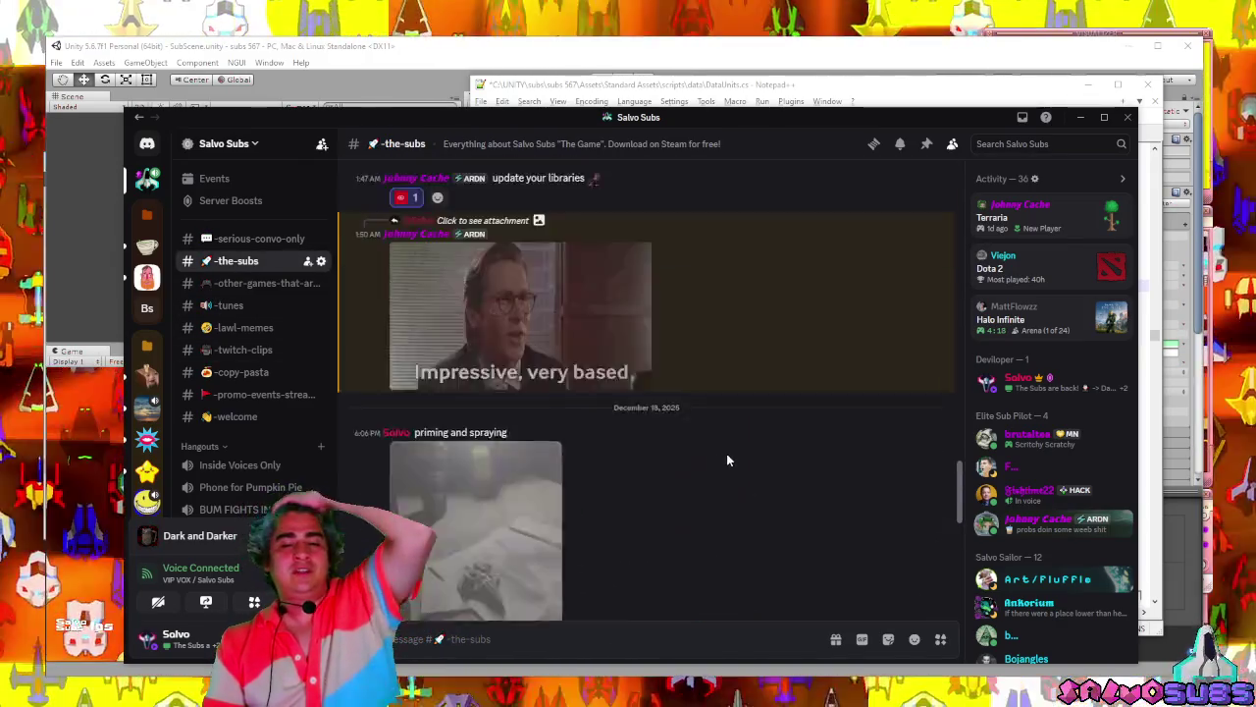
{"action": "scroll", "coordinate": [726, 459], "scroll_direction": "up", "scroll_amount": 20}
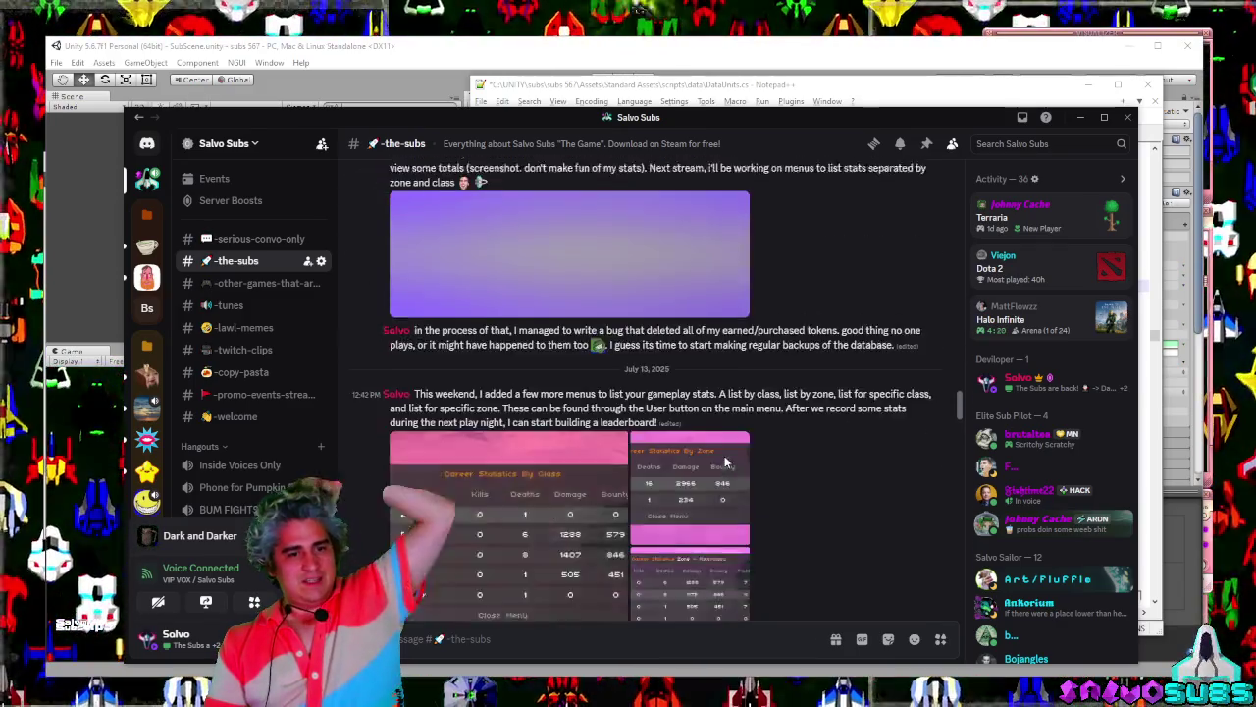
{"action": "scroll", "coordinate": [724, 462], "scroll_direction": "up", "scroll_amount": 20}
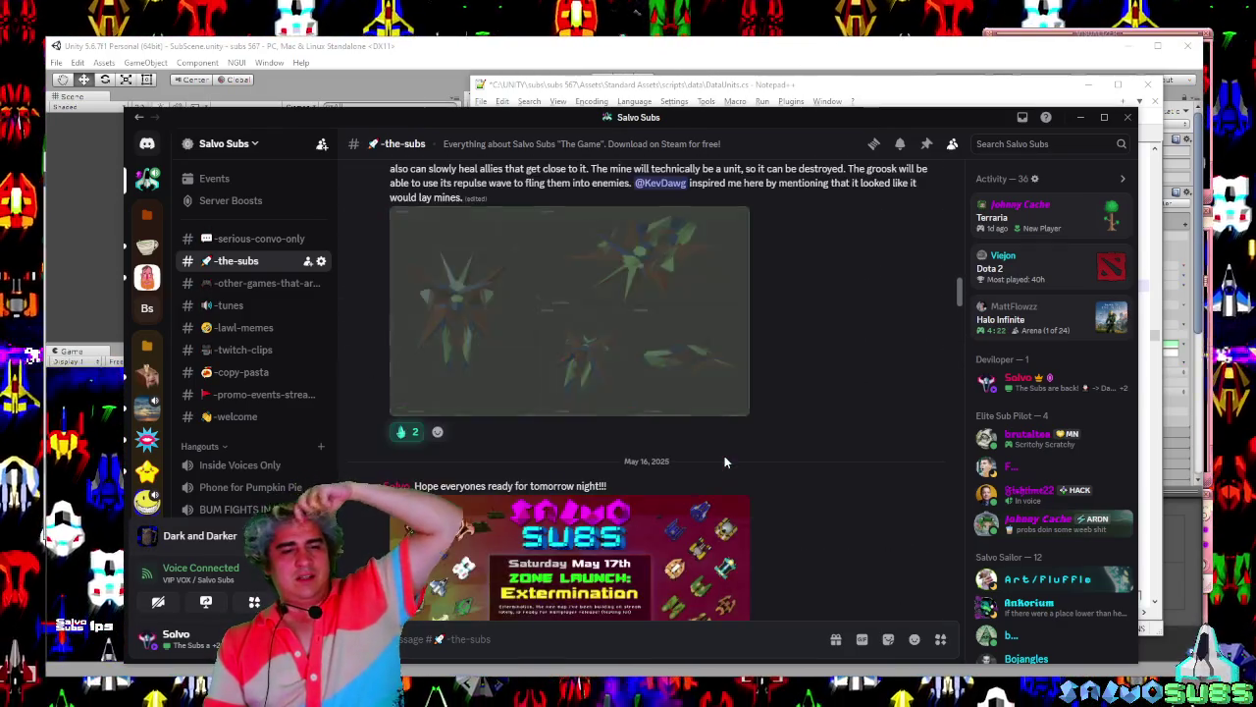
{"action": "scroll", "coordinate": [724, 461], "scroll_direction": "down", "scroll_amount": 5}
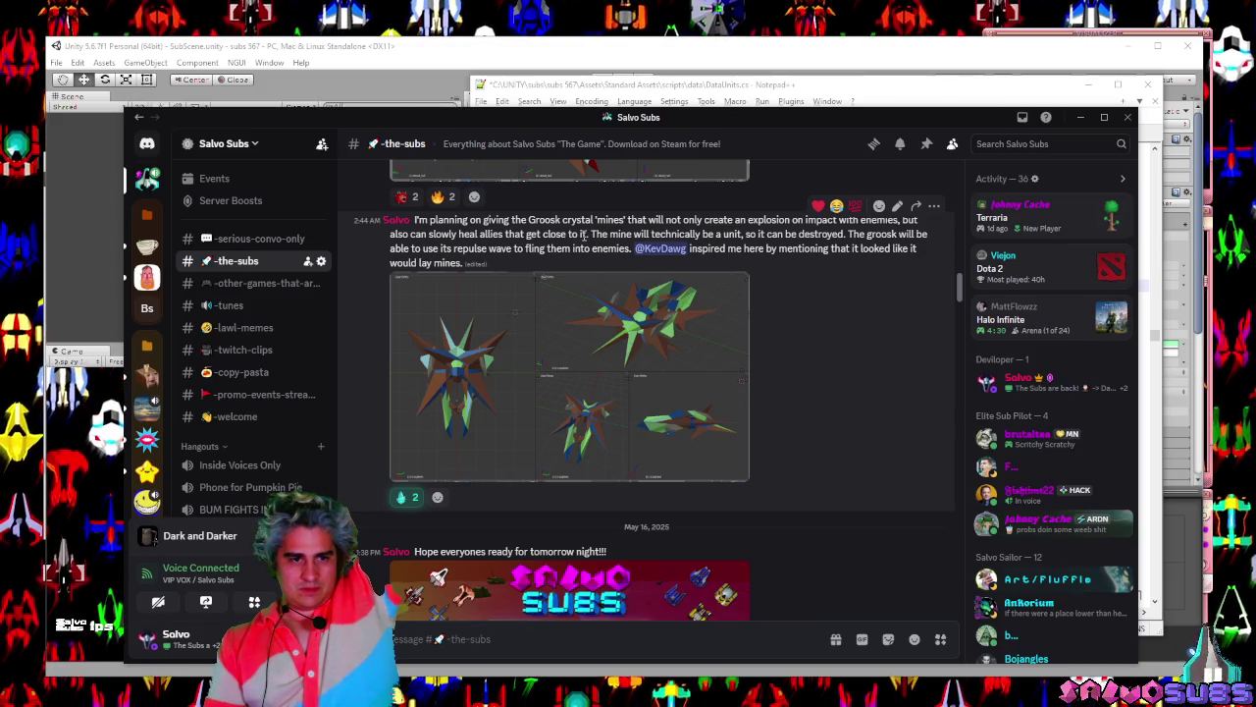
{"action": "scroll", "coordinate": [679, 224], "scroll_direction": "up", "scroll_amount": 2}
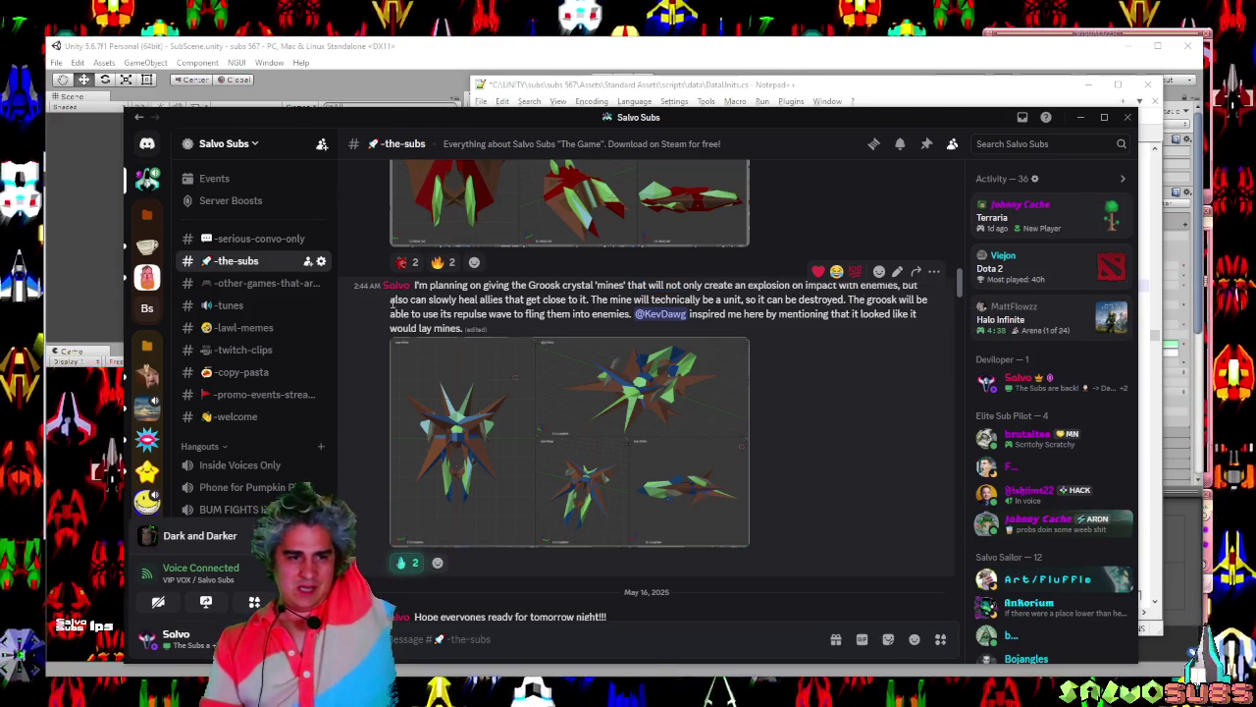
{"action": "mouse_move", "coordinate": [461, 302]}
{"action": "left_mouse_down"}
{"action": "mouse_move", "coordinate": [553, 314]}
{"action": "mouse_move", "coordinate": [590, 299]}
{"action": "left_mouse_up"}
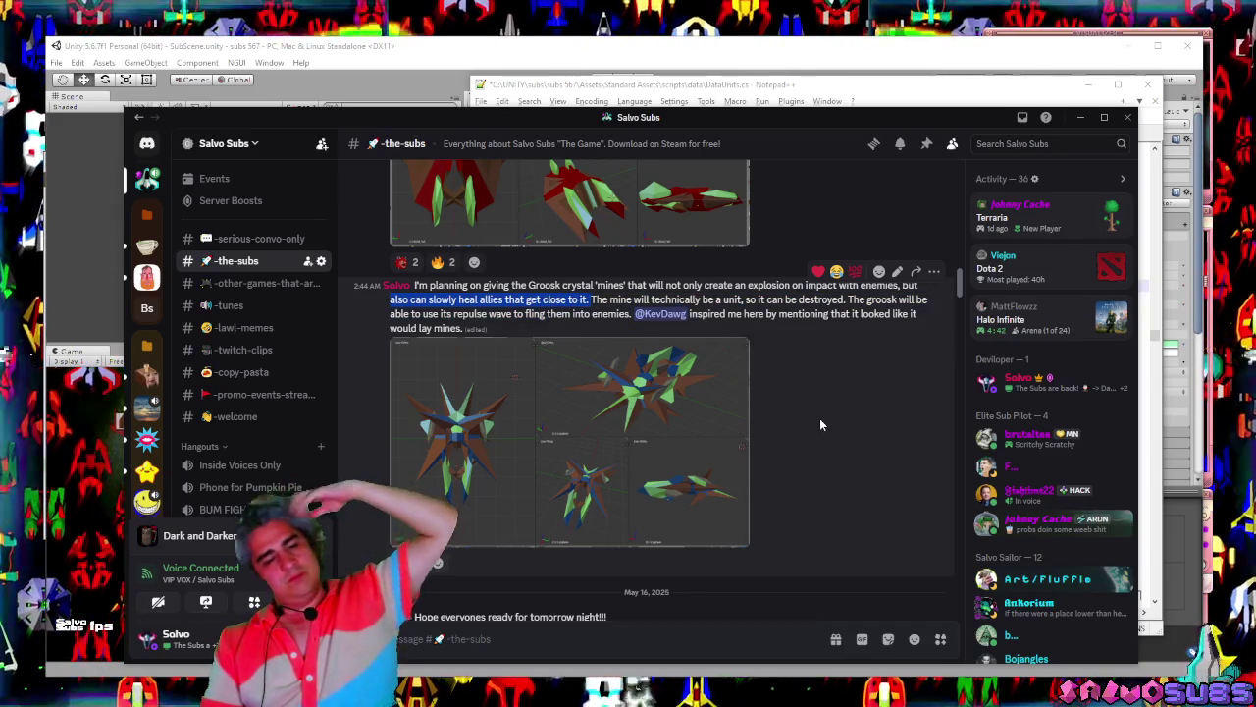
Scroll down #the-subs toward the latest posts, including the Jan 17th Anniversary poster.
{"action": "scroll", "coordinate": [799, 336], "scroll_direction": "down", "scroll_amount": 10}
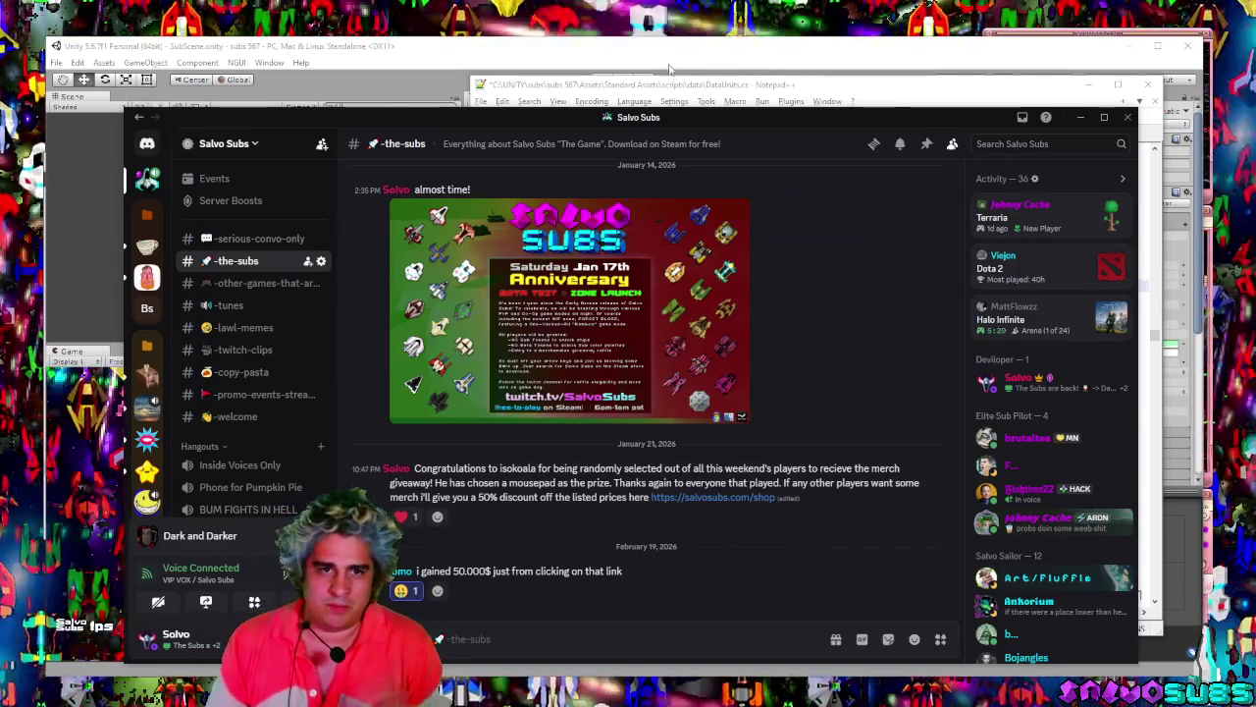
Bring DataUnits.cs forward and add a 'repulse' note to Groosk's saber line.
{"action": "key", "text": "alt+Tab"}
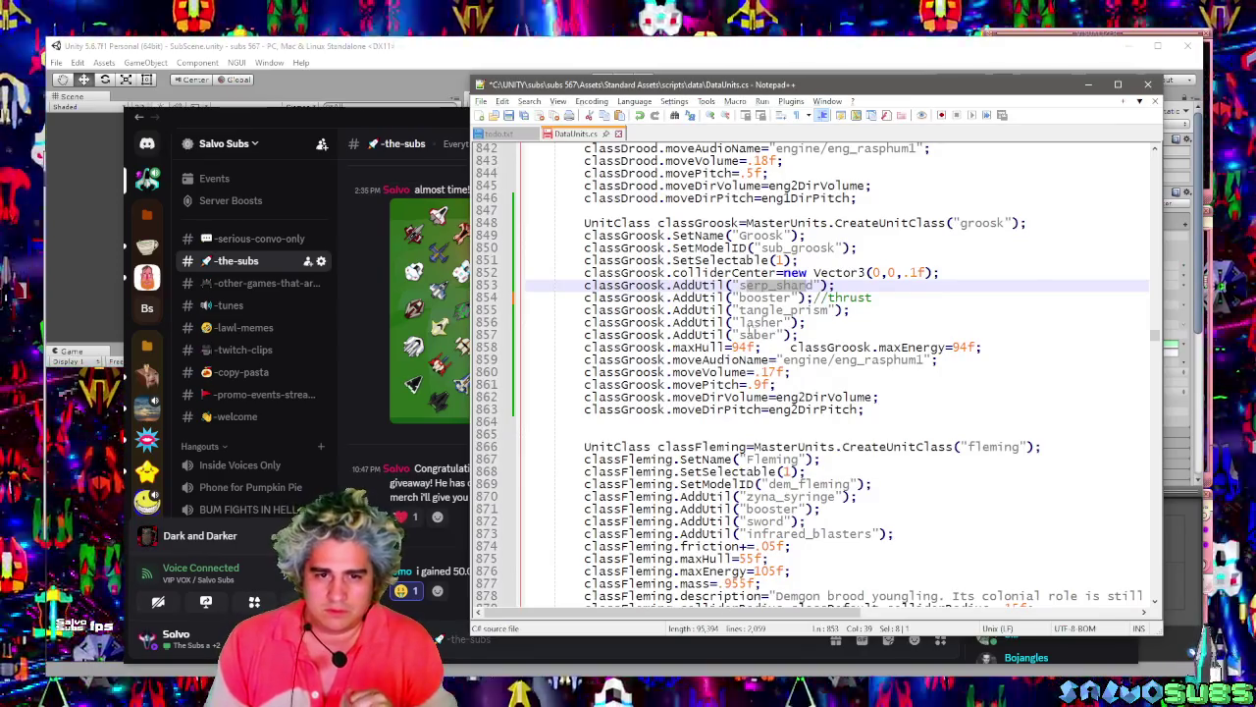
{"action": "left_click", "coordinate": [764, 335]}
{"action": "type", "text": "//"}
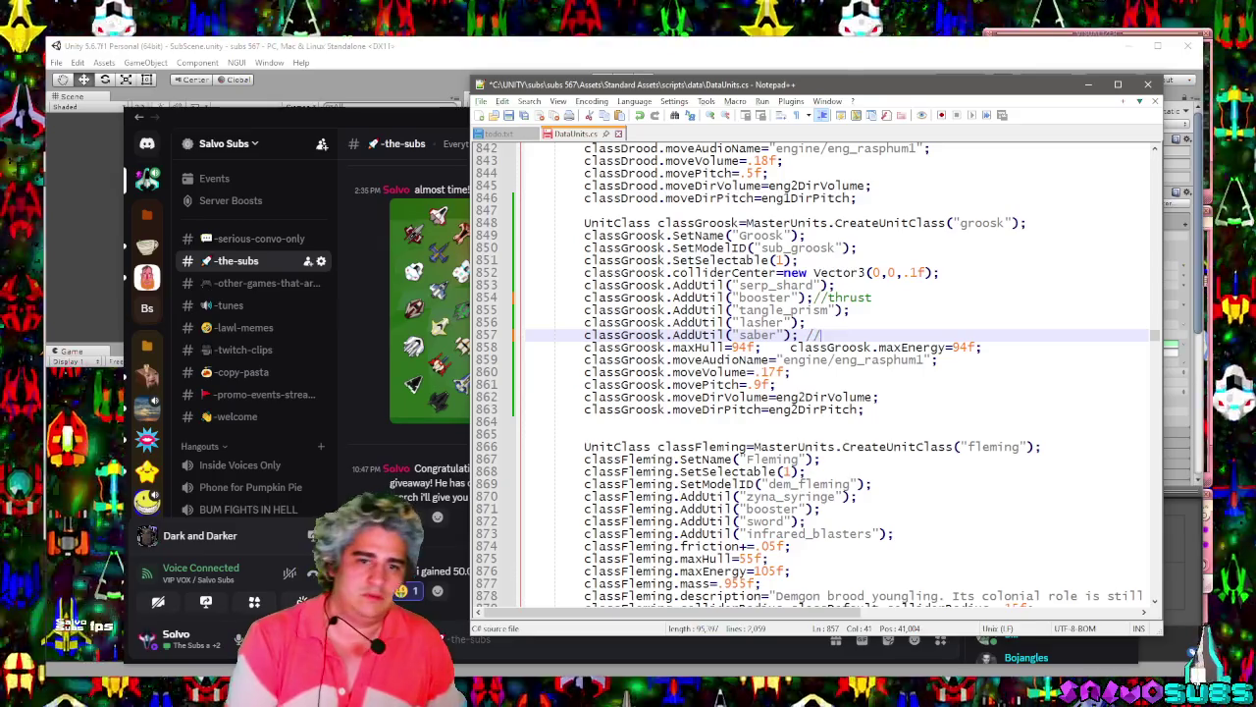
{"action": "type", "text": "repulse"}
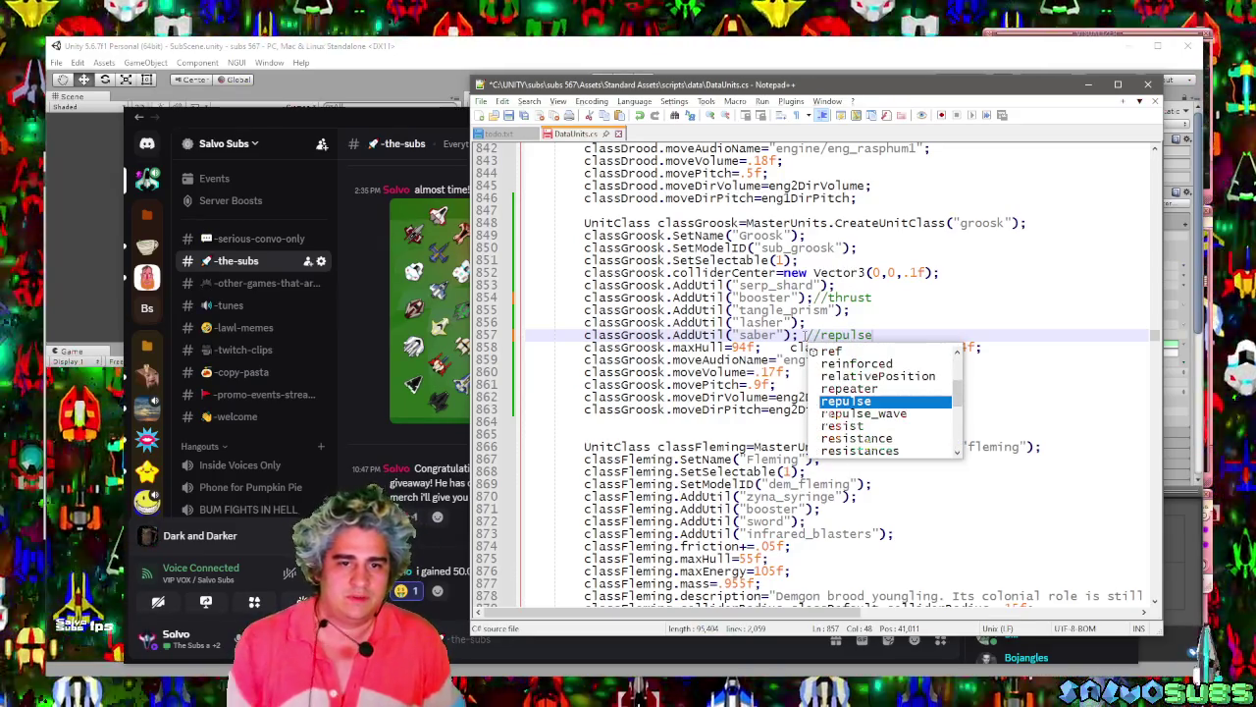
{"action": "key", "text": "Escape"}
Annotate the tangle_prism line as 'crystal mine', reselect saber, and minimize Notepad++.
{"action": "left_click", "coordinate": [836, 284]}
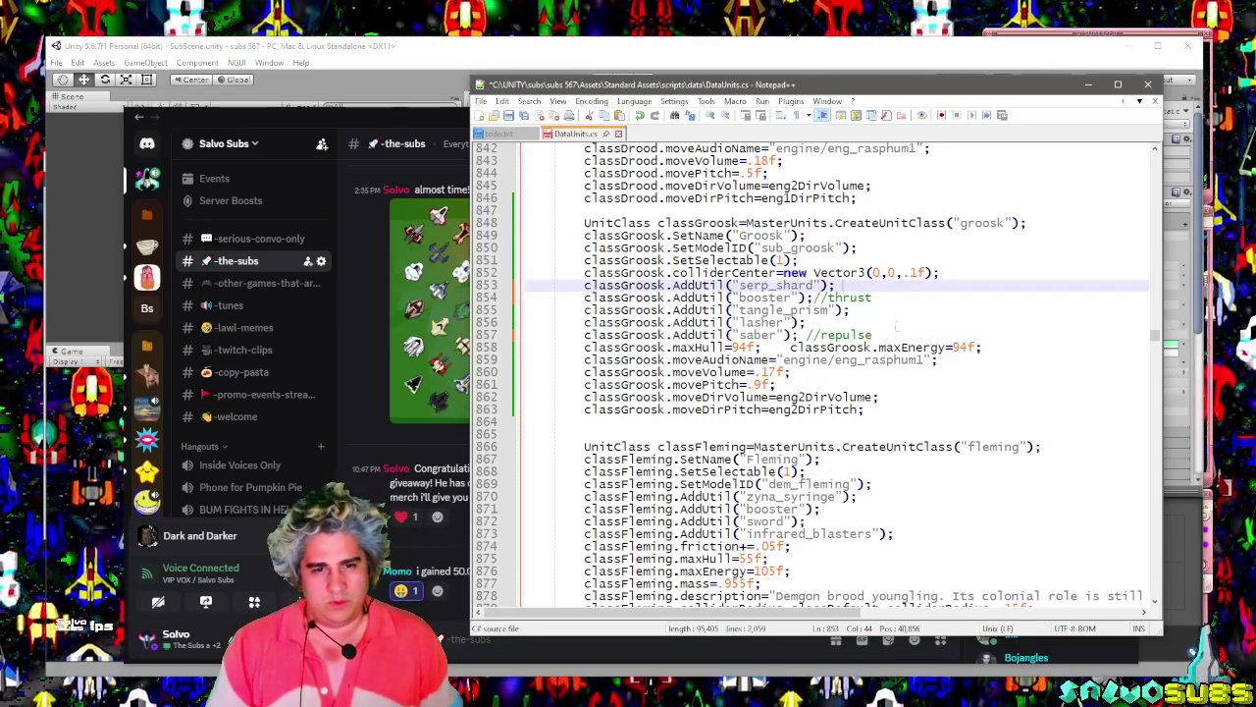
{"action": "left_click", "coordinate": [882, 311]}
{"action": "type", "text": "//"}
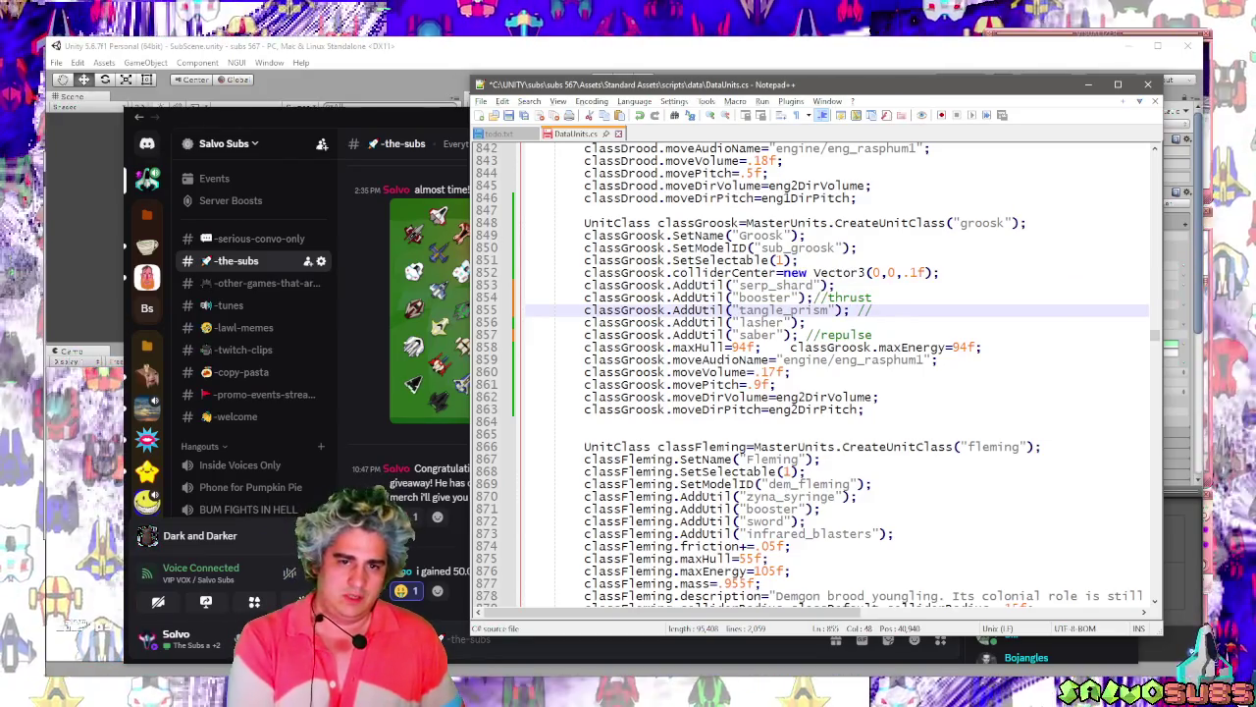
{"action": "type", "text": "crystal mine"}
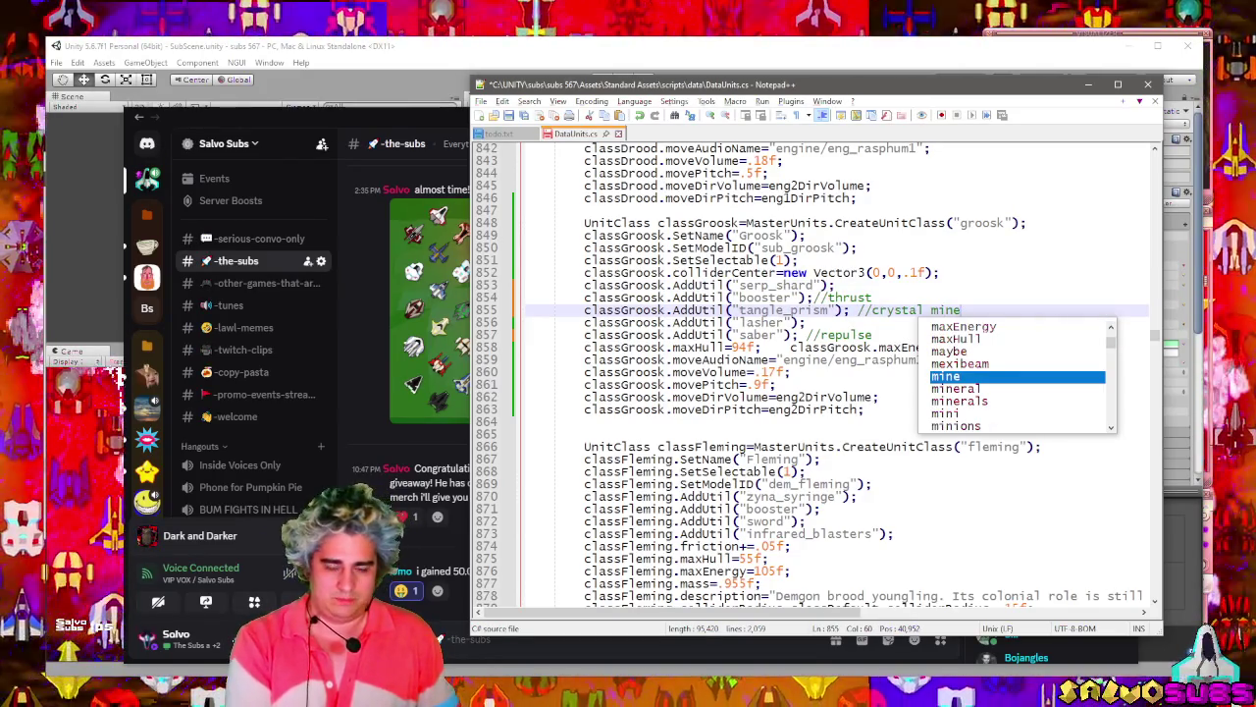
{"action": "left_click", "coordinate": [856, 328]}
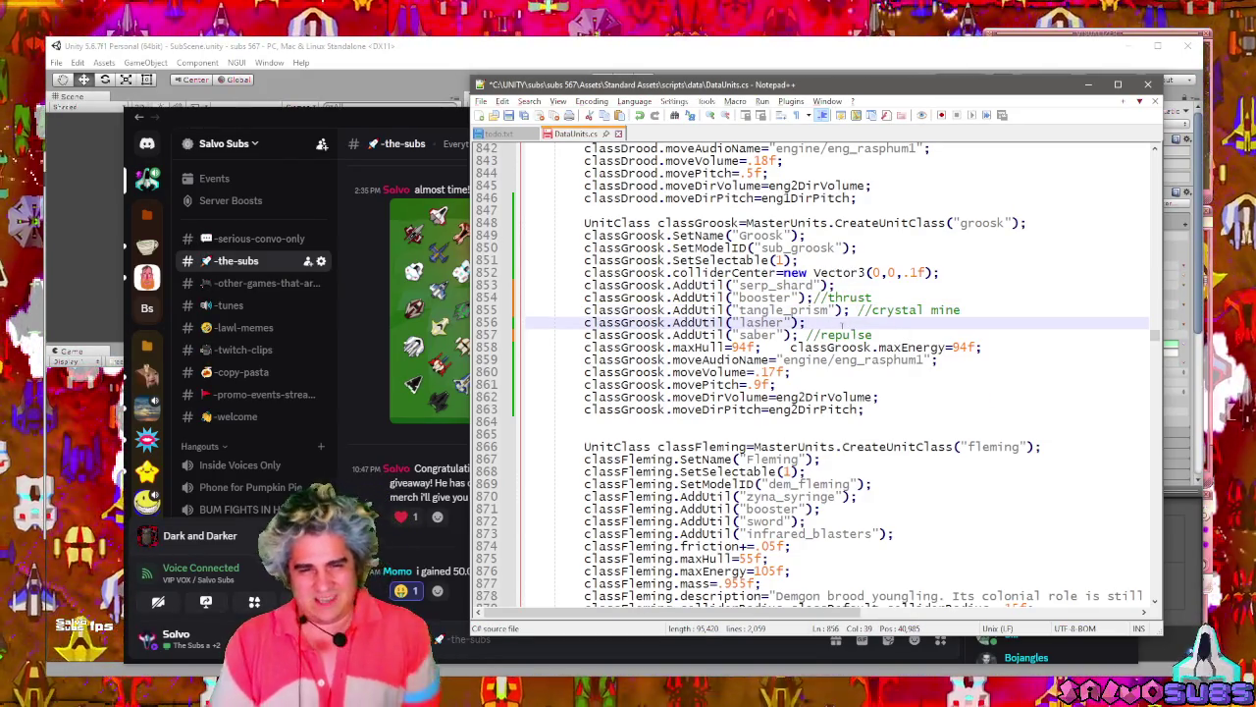
{"action": "left_click", "coordinate": [840, 285]}
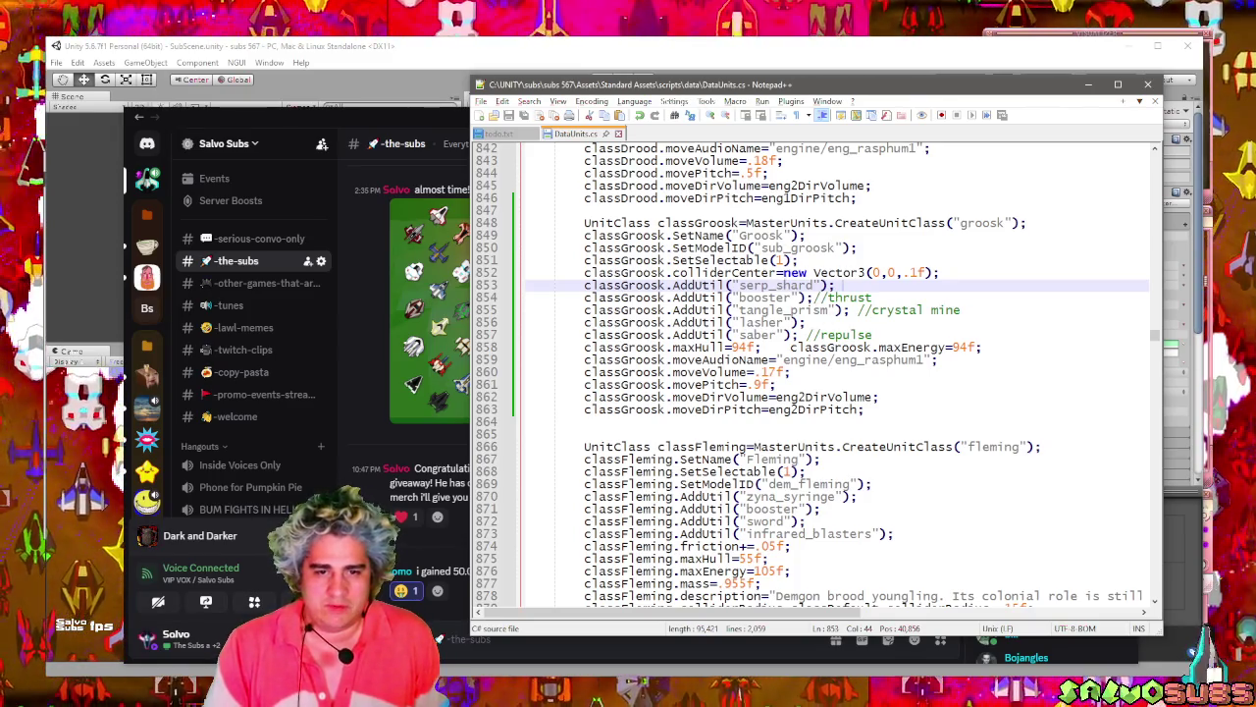
{"action": "double_click", "coordinate": [757, 335]}
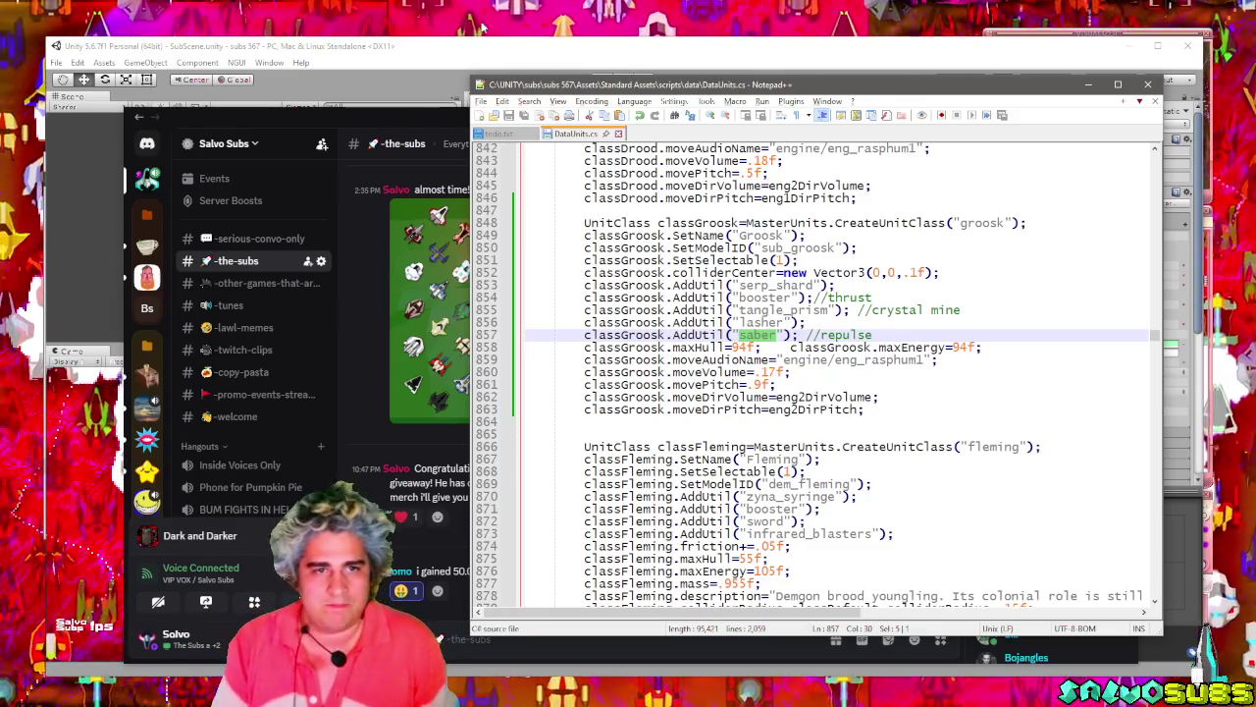
{"action": "left_click", "coordinate": [1088, 85]}
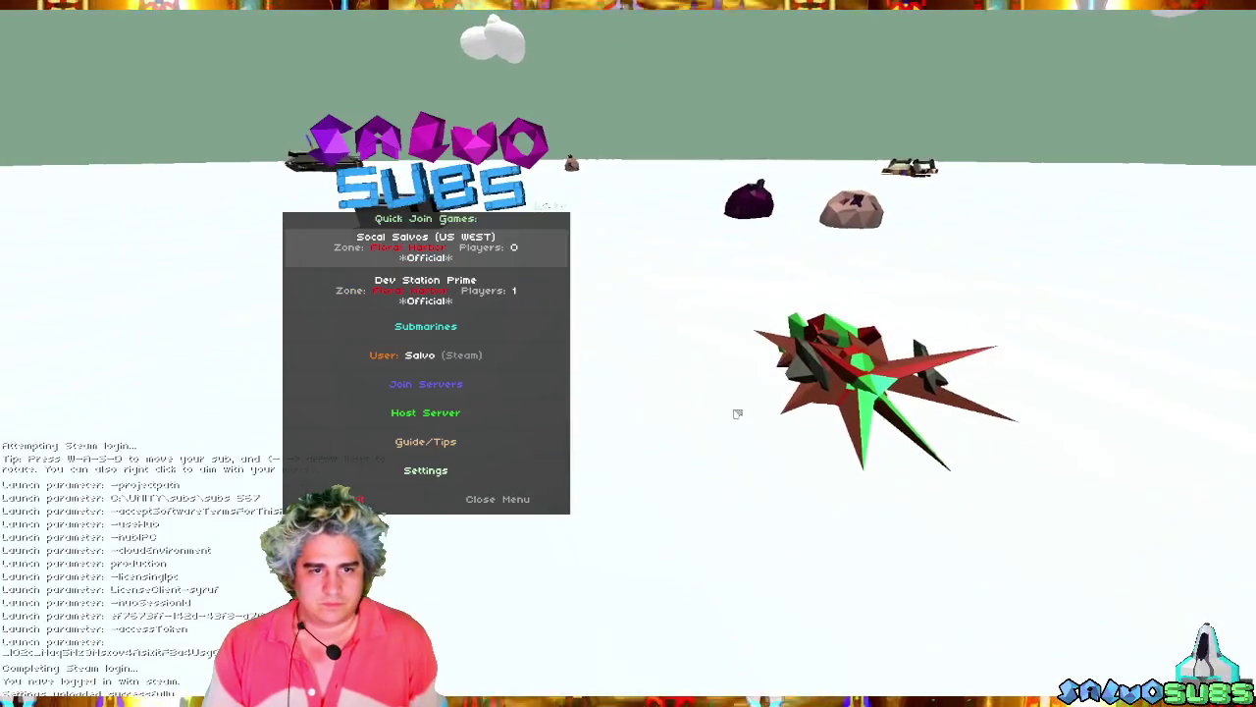
Close the Salvo Subs main menu and bring up the BRB overlay.
{"action": "key", "text": "Escape"}
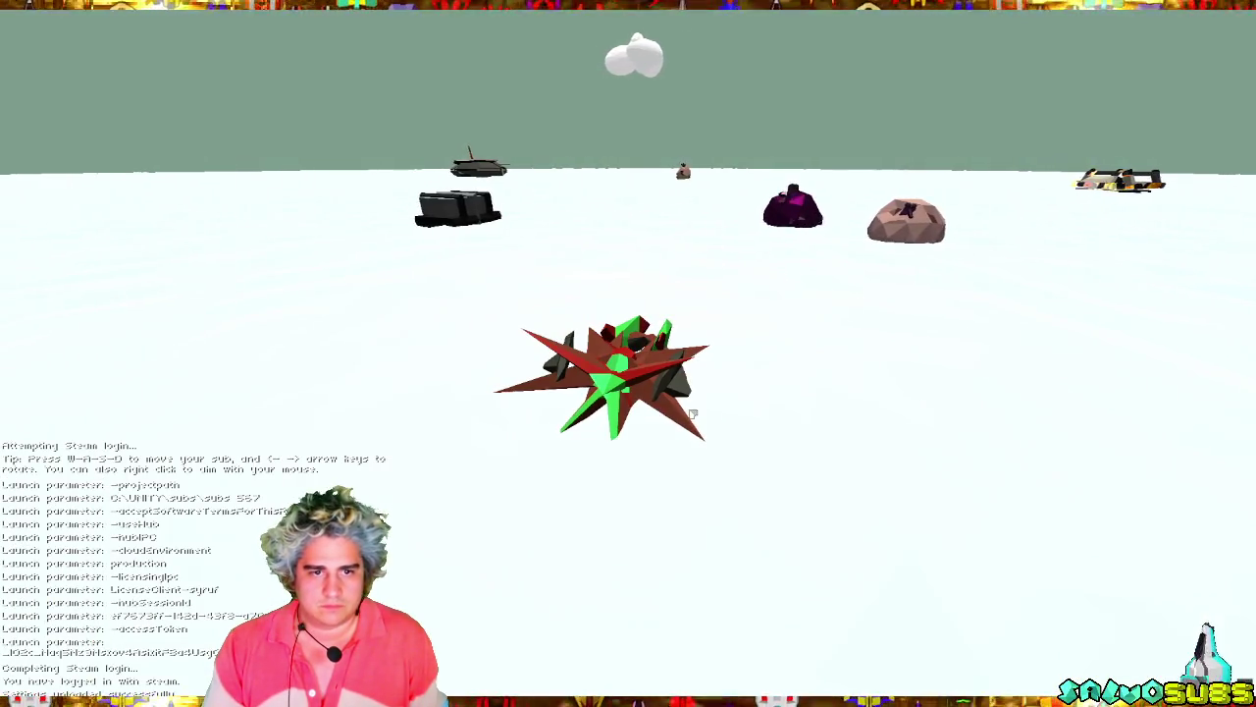
{"action": "key", "text": "super"}
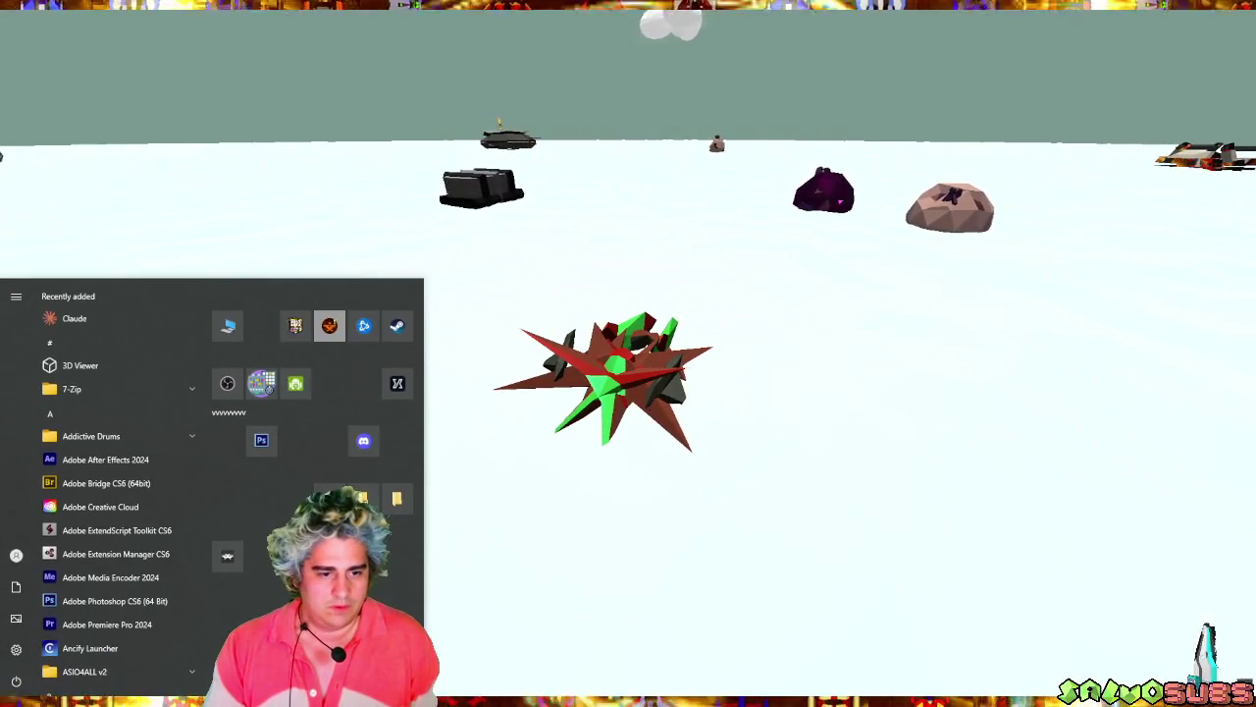
{"action": "key", "text": "super"}
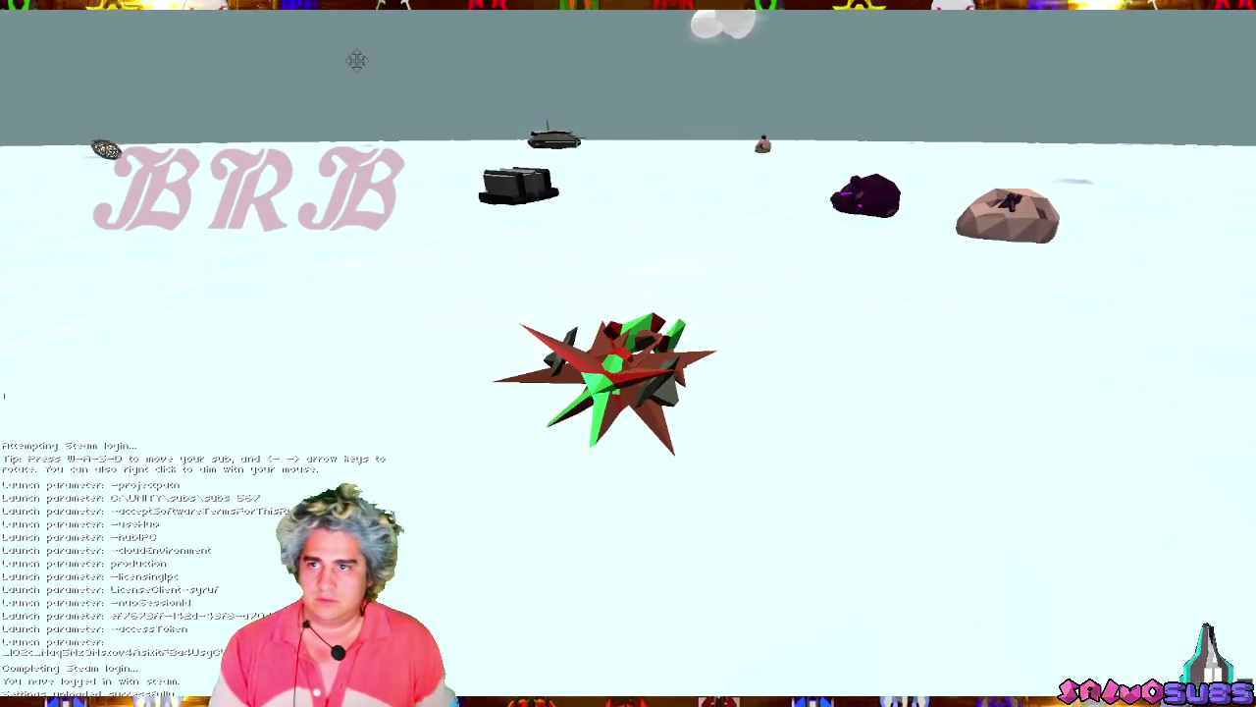
Type 'then Dark and Darker' into a new text box right of centre.
{"action": "left_click", "coordinate": [736, 270]}
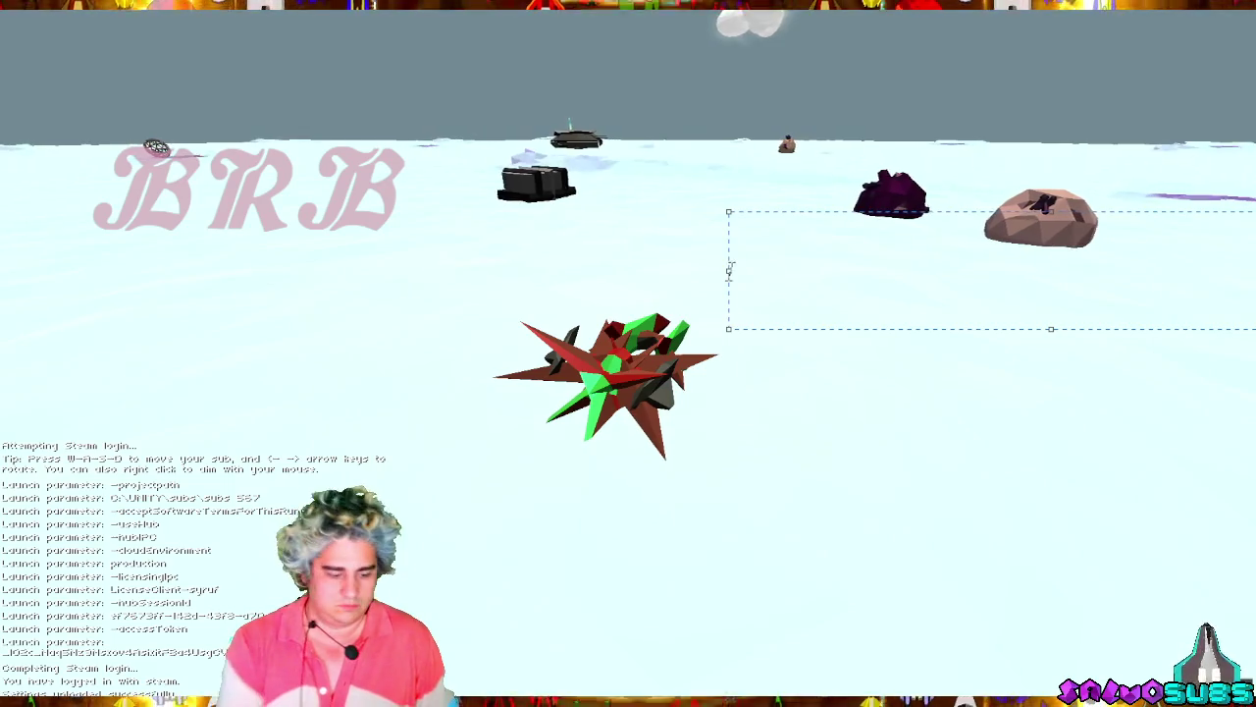
{"action": "type", "text": "then oa"}
{"action": "key", "text": "BackSpace"}
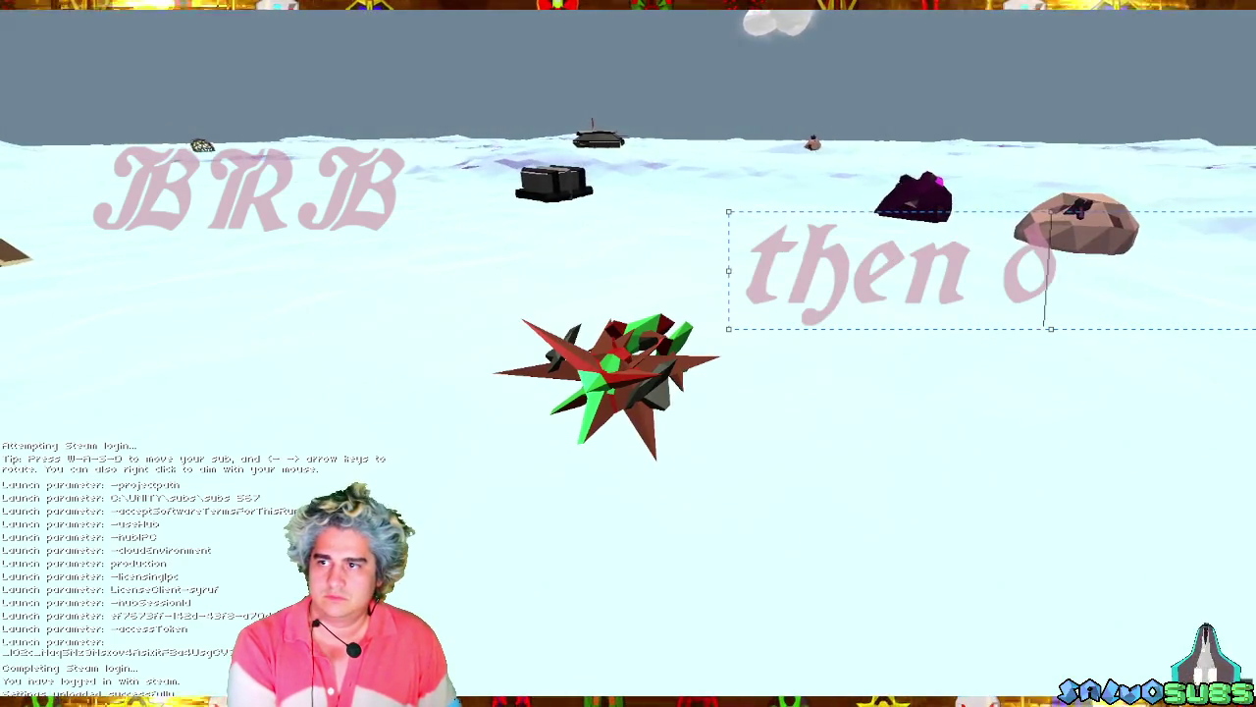
{"action": "key", "text": "BackSpace"}
{"action": "type", "text": "Dark"}
{"action": "key", "text": "Return"}
{"action": "type", "text": "and Darke"}
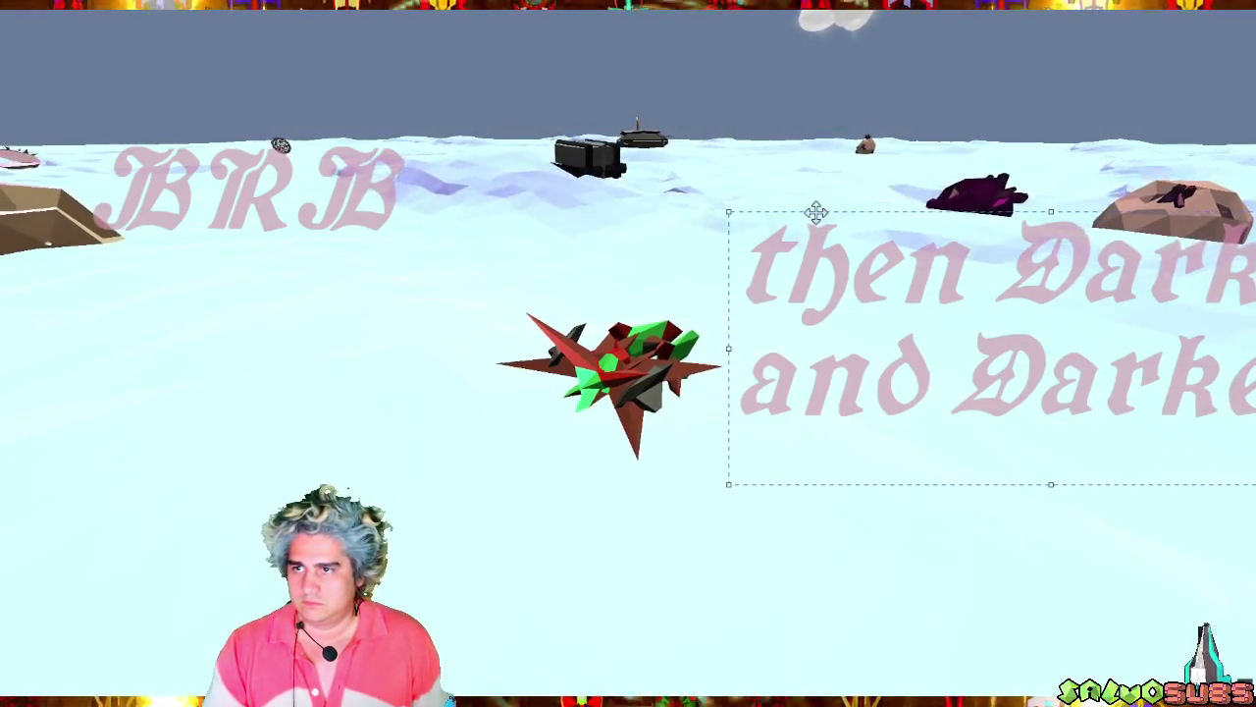
Move the text box under BRB and widen it so the text fits one line.
{"action": "left_click_drag", "start_coordinate": [817, 212], "coordinate": [232, 249]}
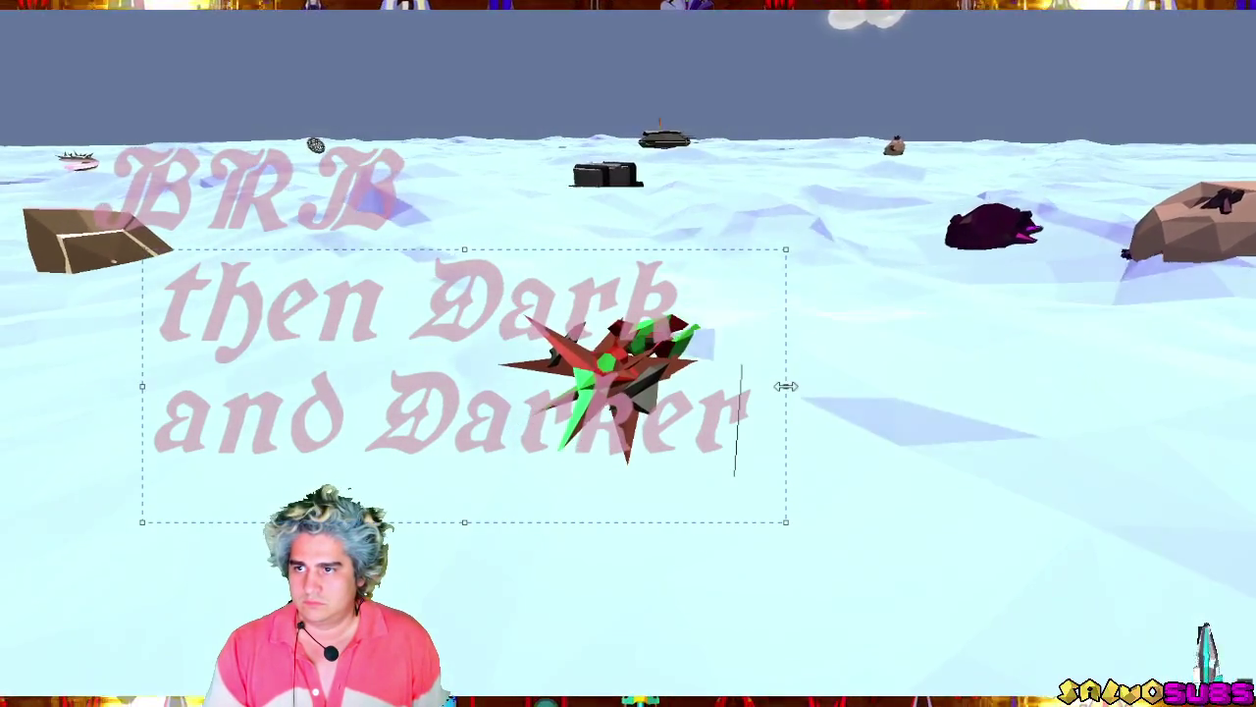
{"action": "left_click_drag", "start_coordinate": [786, 385], "coordinate": [1255, 391]}
{"action": "left_click", "coordinate": [818, 193]}
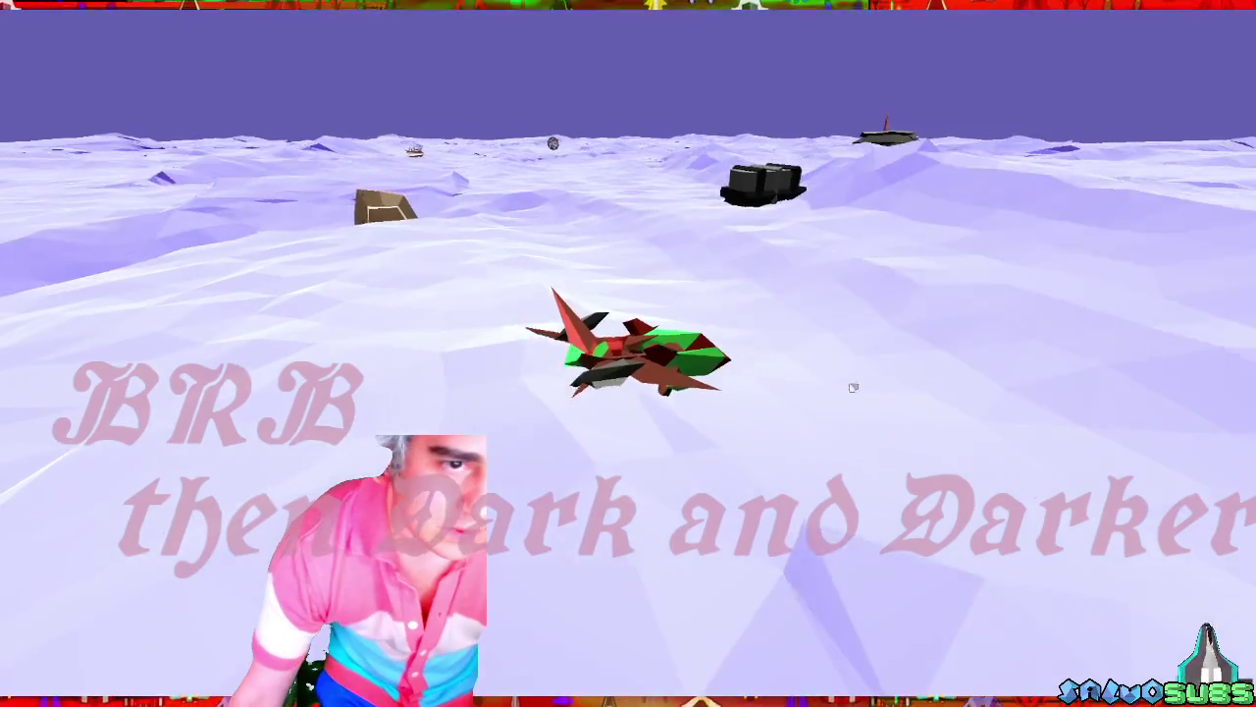
{"action": "key", "text": "alt+Tab"}
{"action": "key", "text": "alt+Tab"}
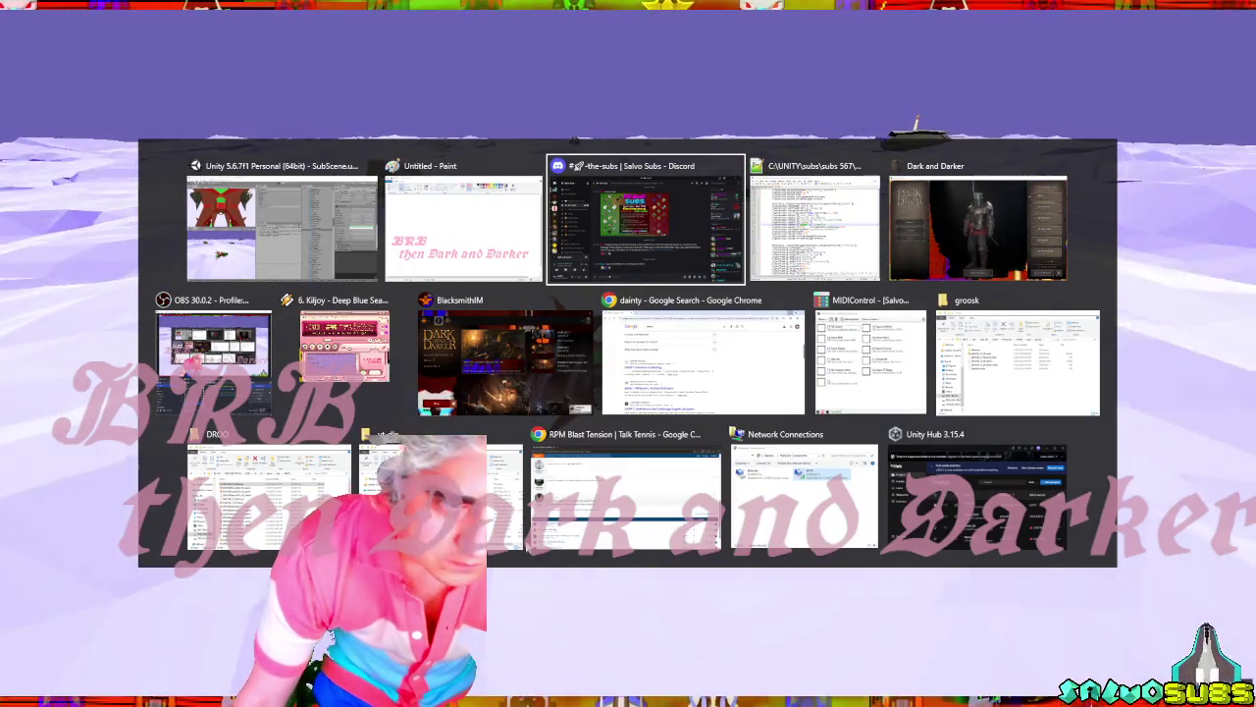
Close the RPM Blast Tension window and lower Winamp's PaceMaker speed to about +1.29%.
{"action": "left_click", "coordinate": [714, 435]}
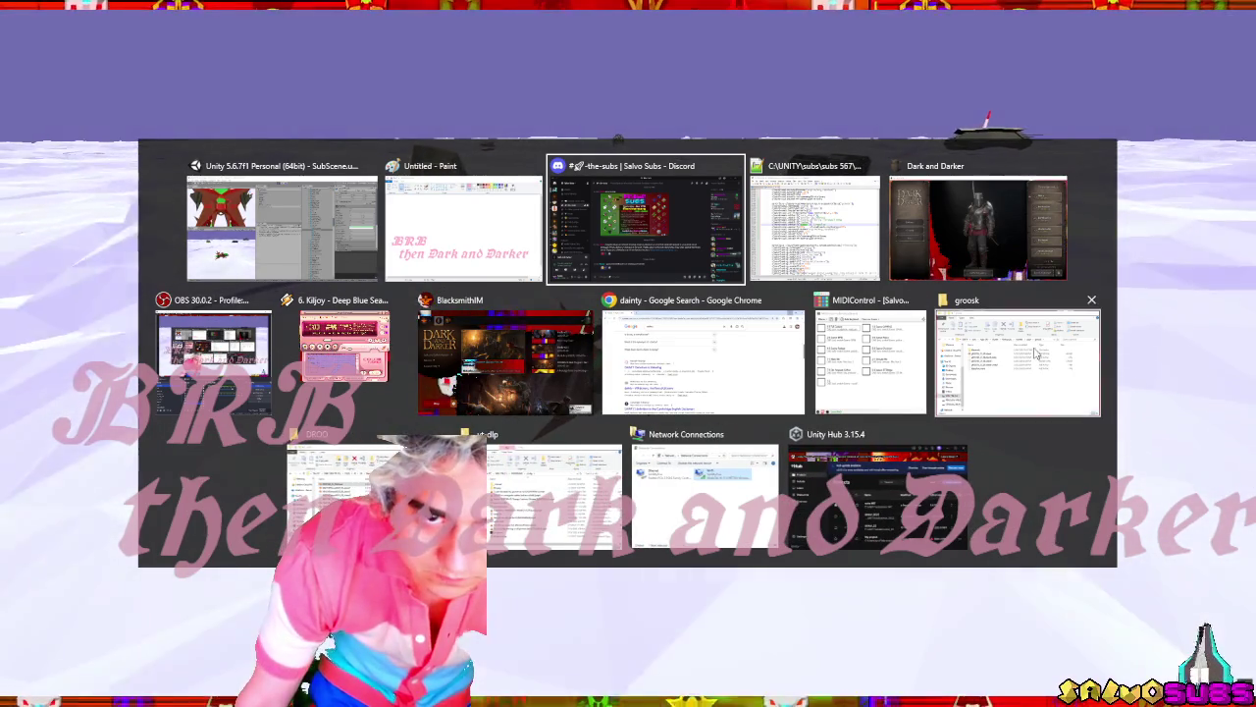
{"action": "left_click", "coordinate": [343, 343]}
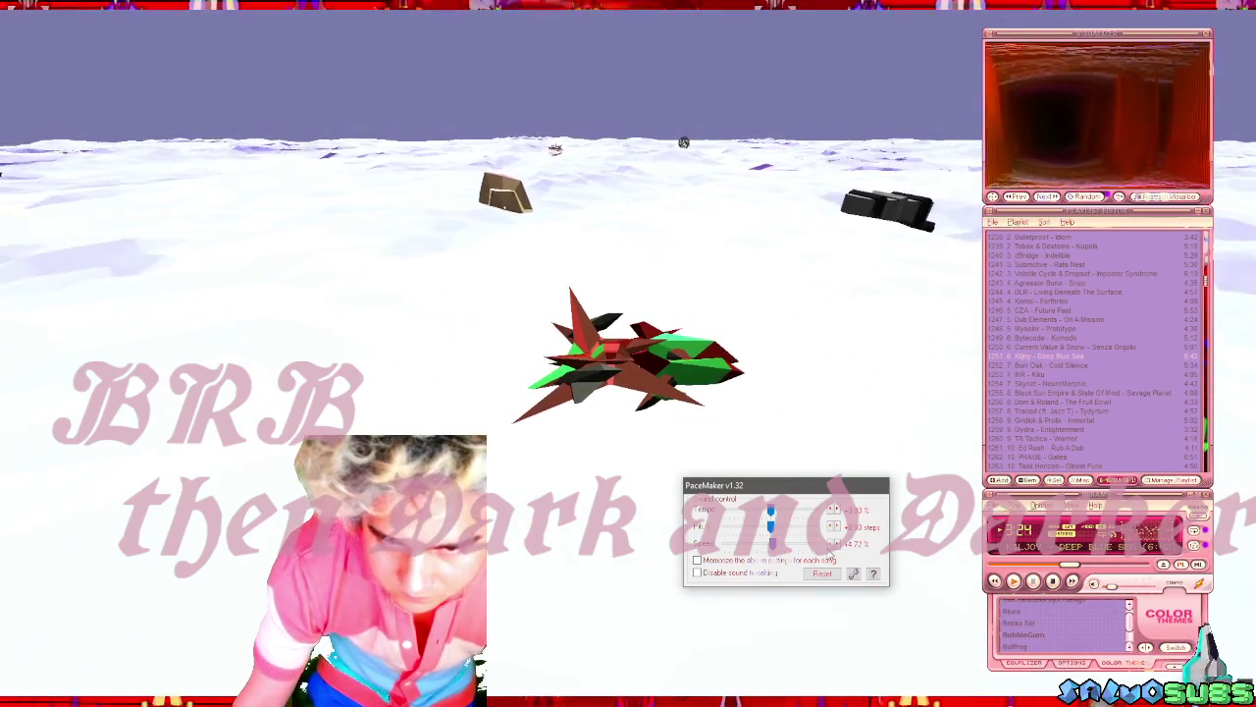
{"action": "left_click", "coordinate": [831, 551]}
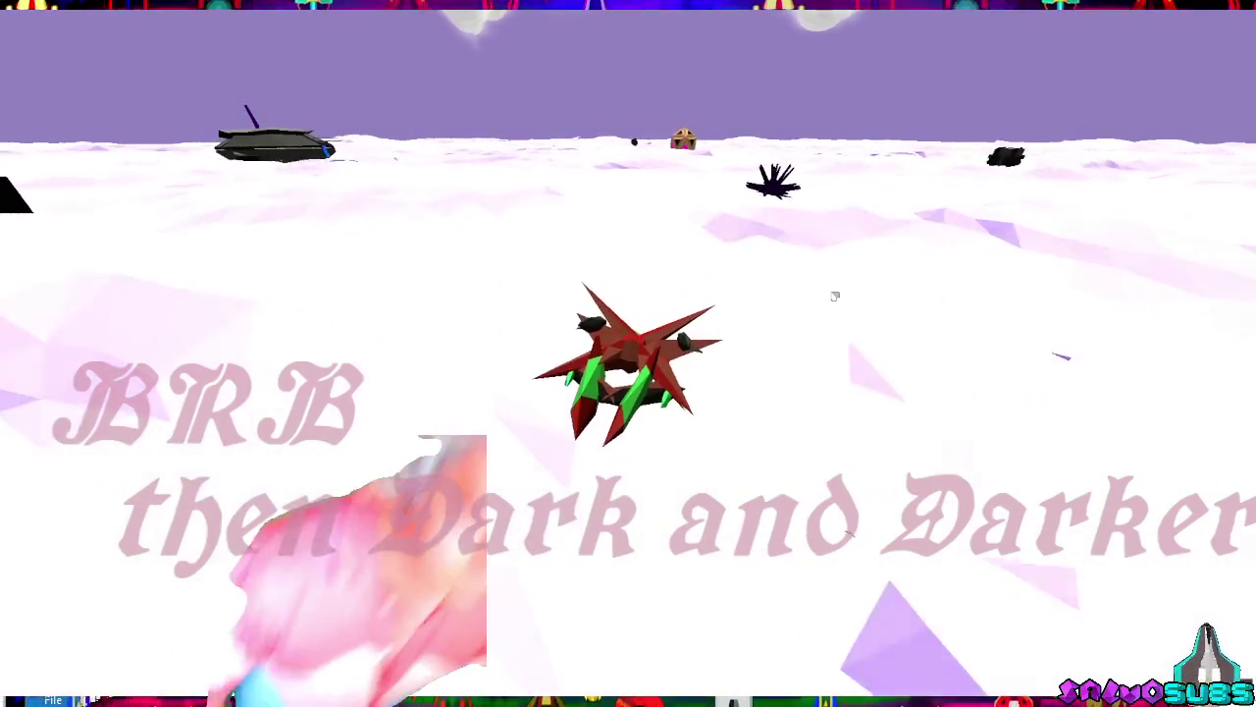
Open Discord and go to the direct-message conversation with the friend.
{"action": "key", "text": "super"}
{"action": "left_click", "coordinate": [363, 442]}
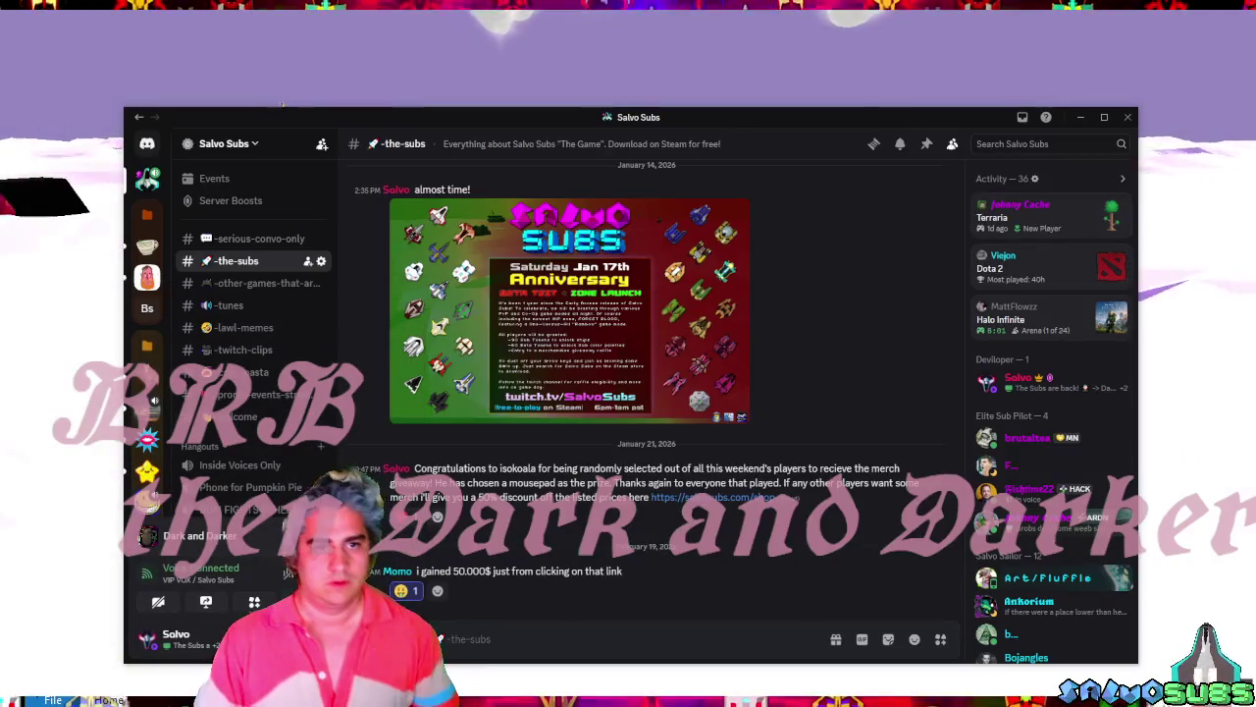
{"action": "left_click", "coordinate": [146, 143]}
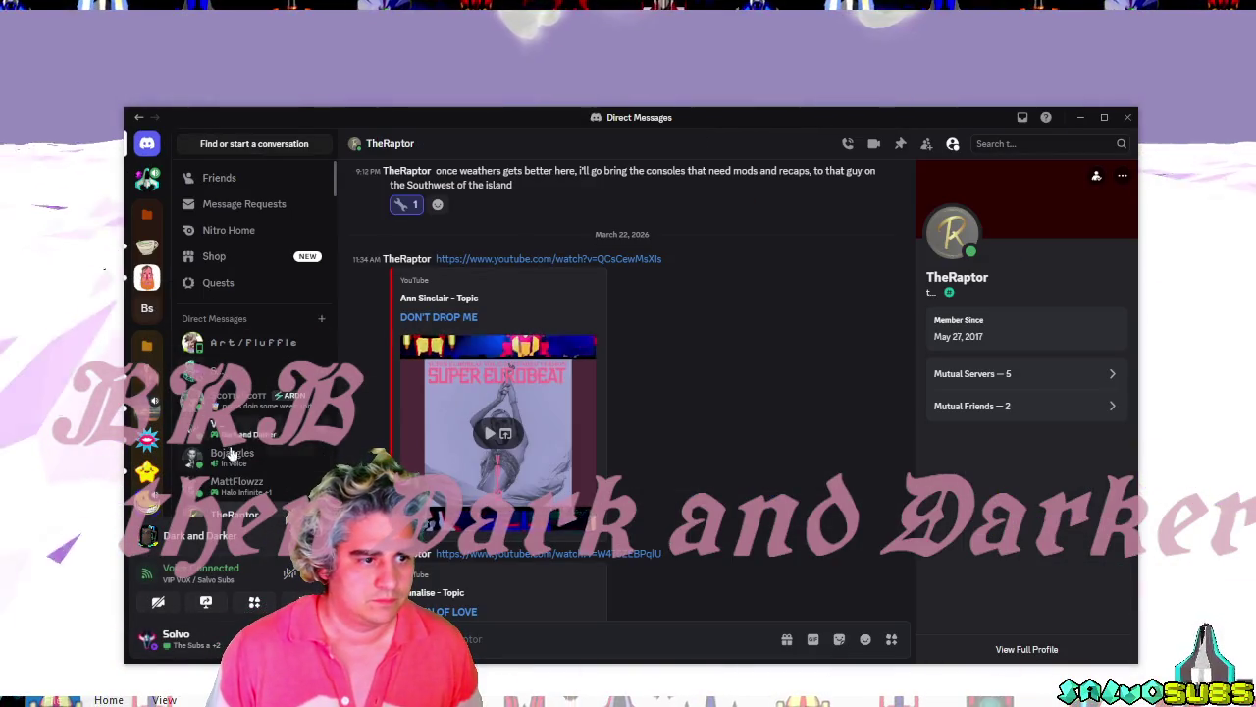
{"action": "scroll", "coordinate": [245, 481], "scroll_direction": "down", "scroll_amount": 2}
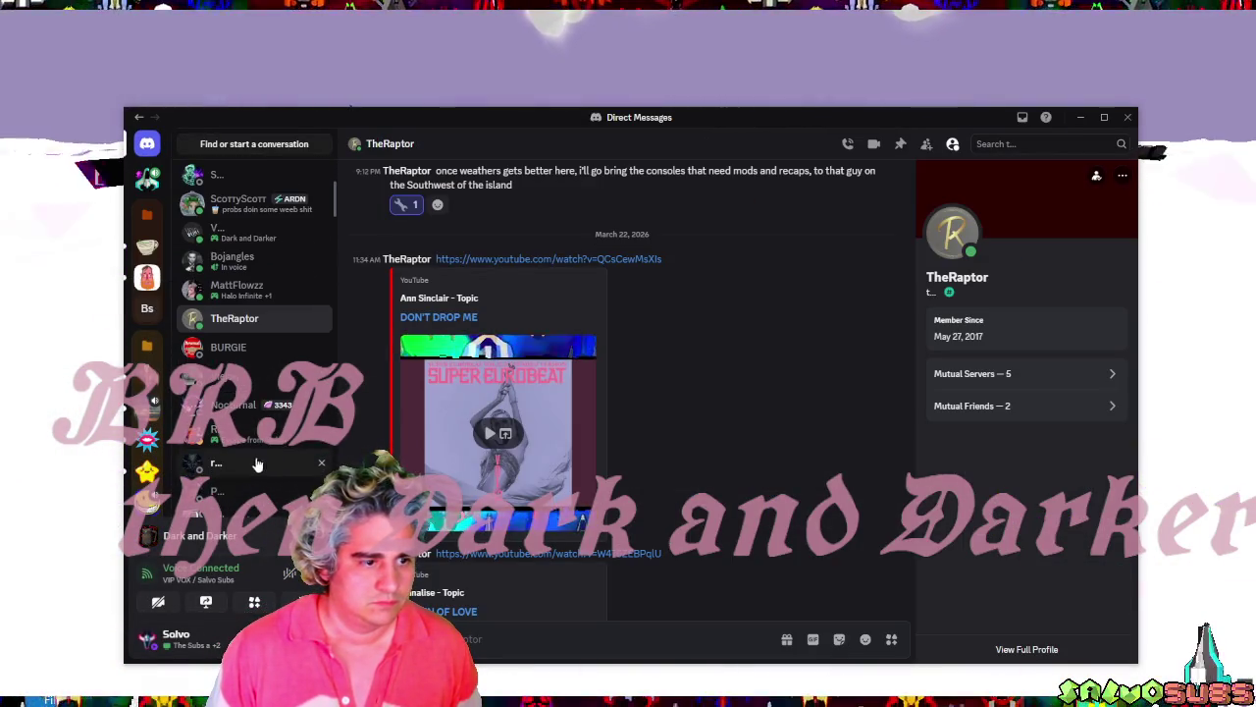
{"action": "scroll", "coordinate": [250, 481], "scroll_direction": "down", "scroll_amount": 5}
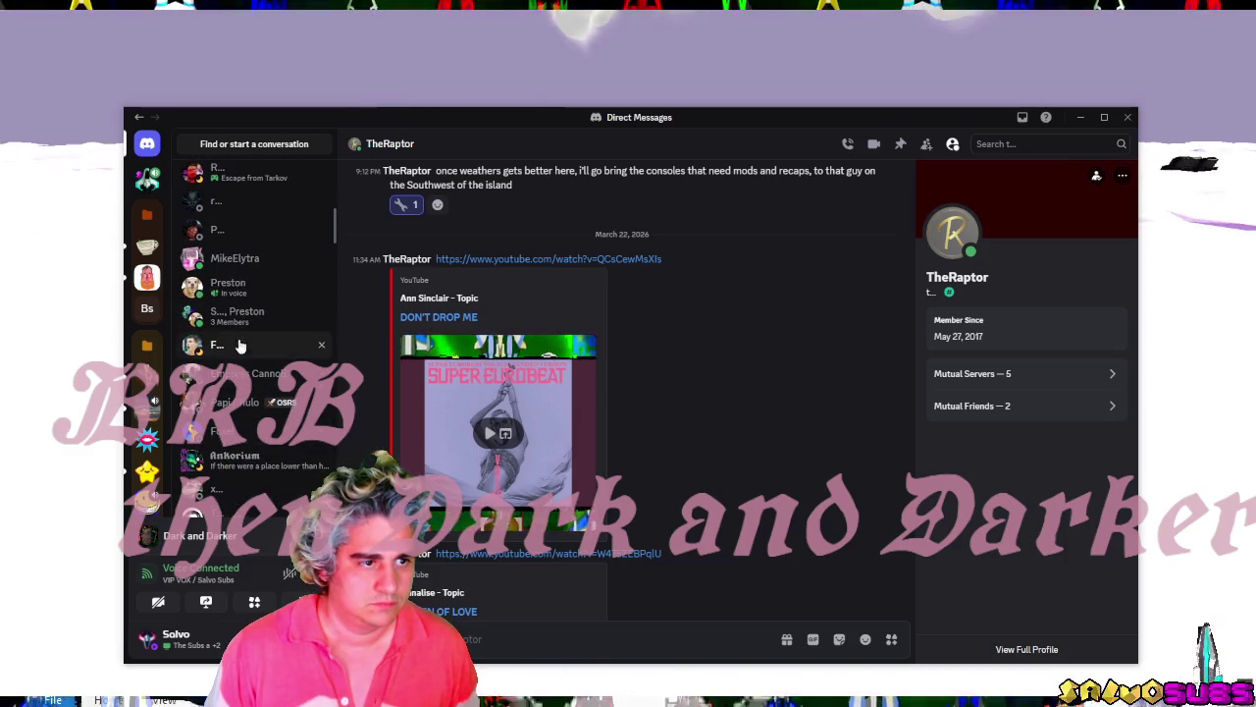
{"action": "left_click", "coordinate": [230, 287]}
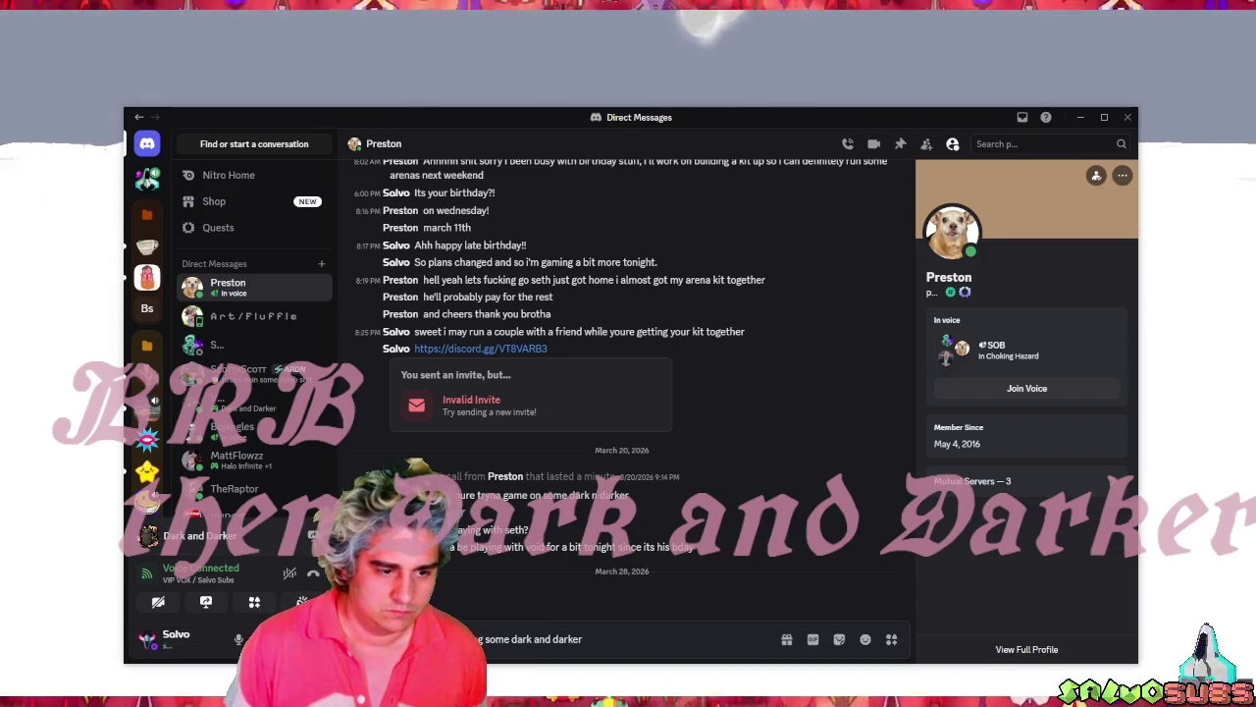
Send the friend the message about starting Dark and Darker and asking to arena, then minimize Discord.
{"action": "type", "text": "lm,k"}
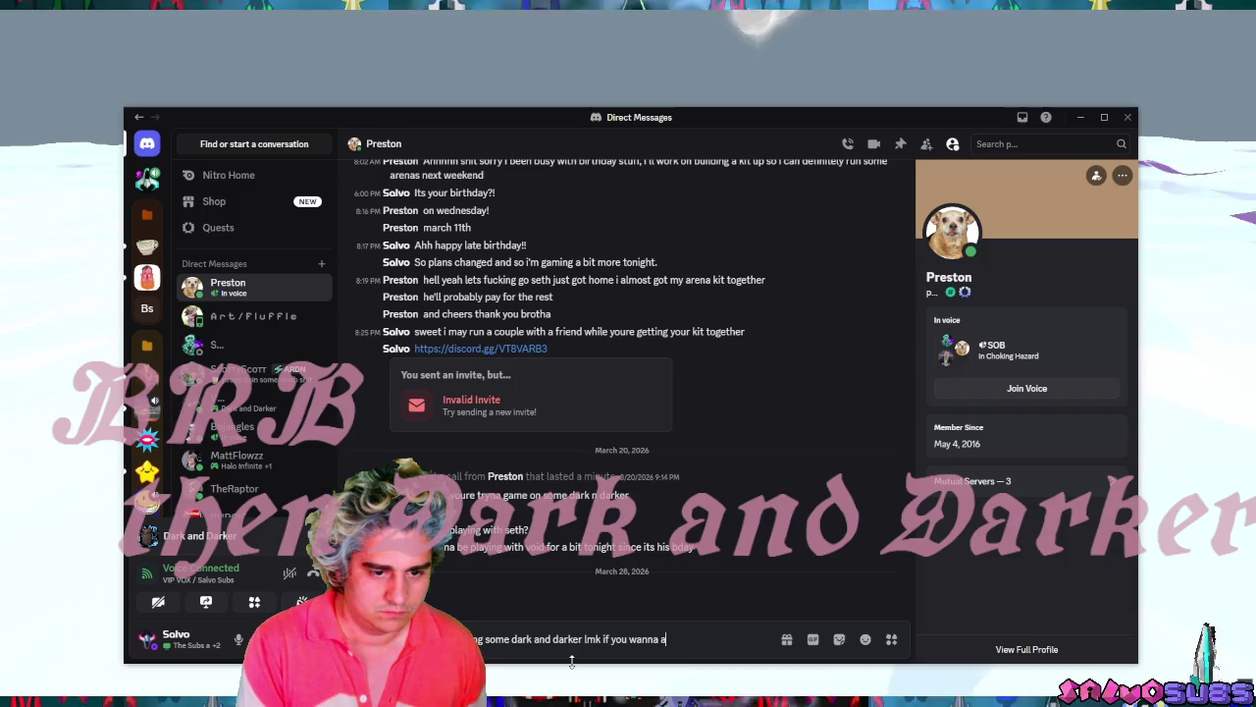
{"action": "type", "text": "rena"}
{"action": "key", "text": "Return"}
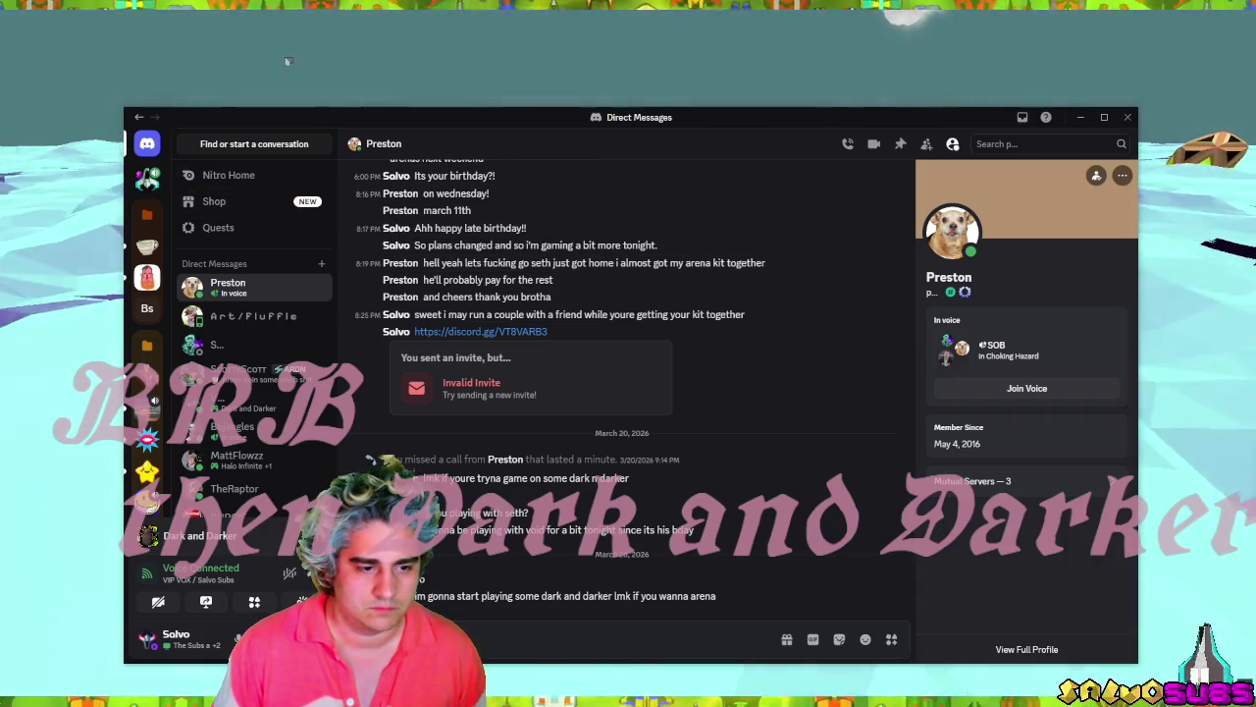
{"action": "left_click", "coordinate": [287, 61]}
{"action": "key", "text": "alt+Tab"}
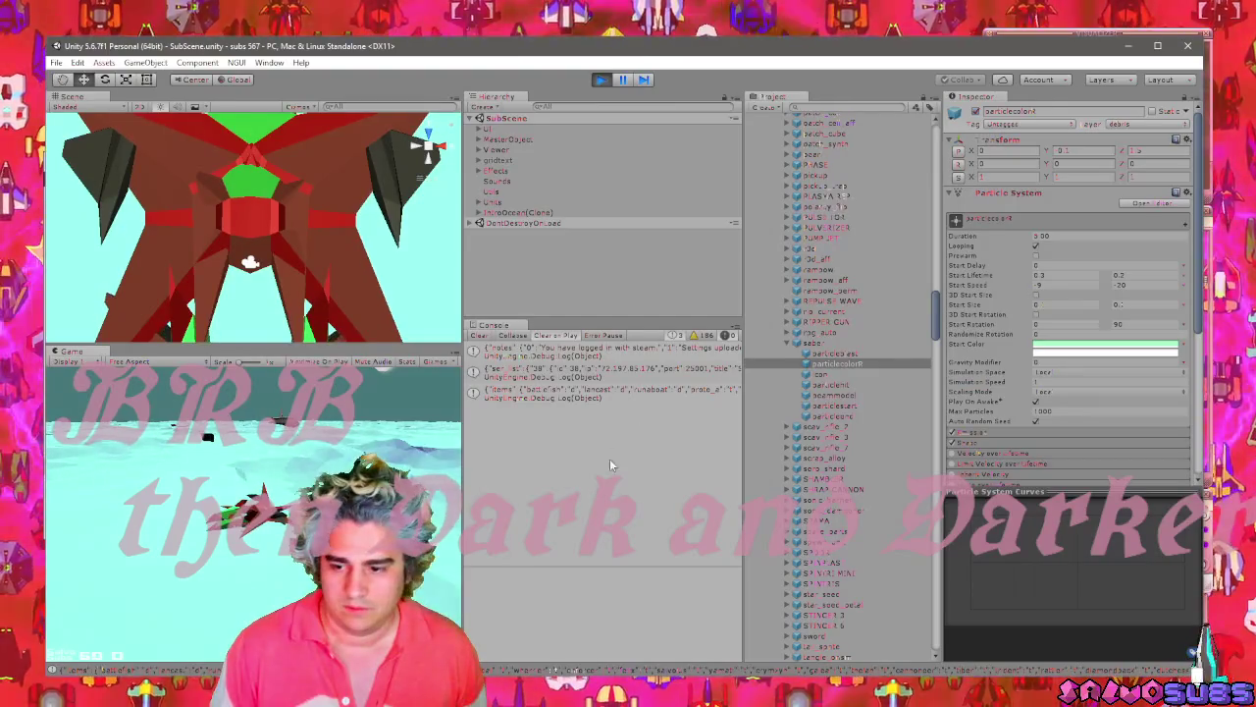
Bring the full-screen sub game back in front, with Winamp and PaceMaker showing over it.
{"action": "key", "text": "alt+Tab"}
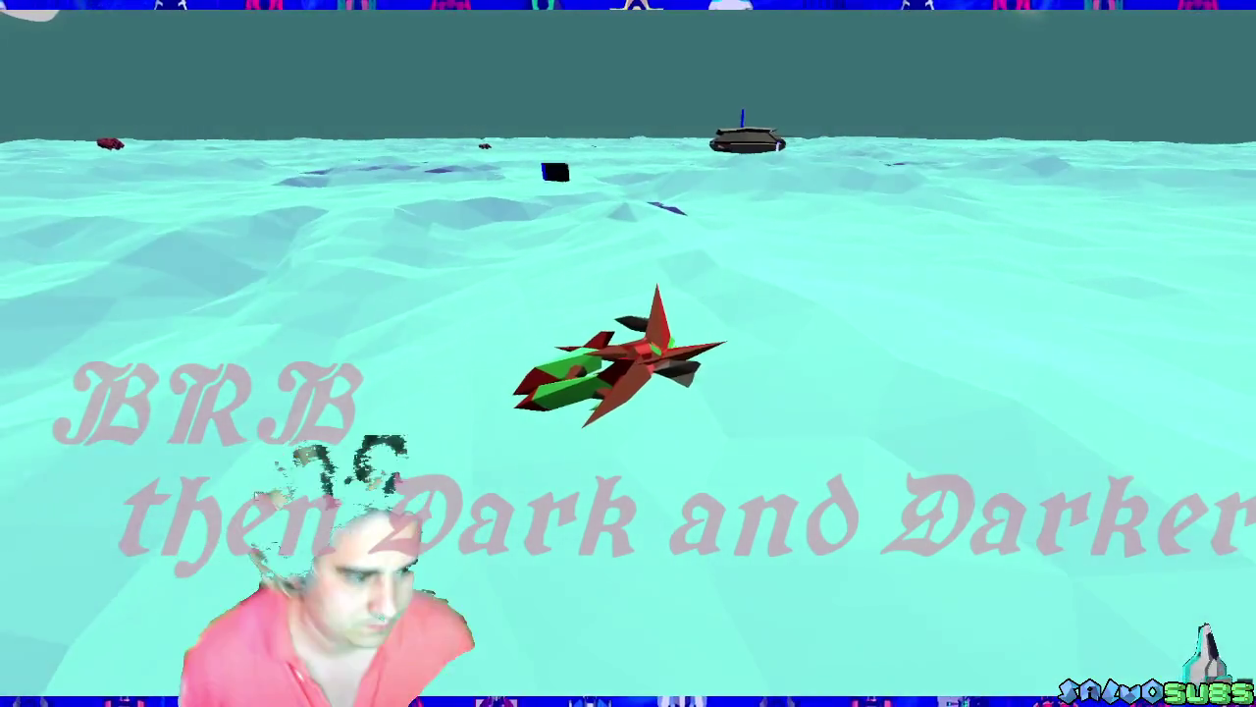
{"action": "key", "text": "super"}
{"action": "key", "text": "Escape"}
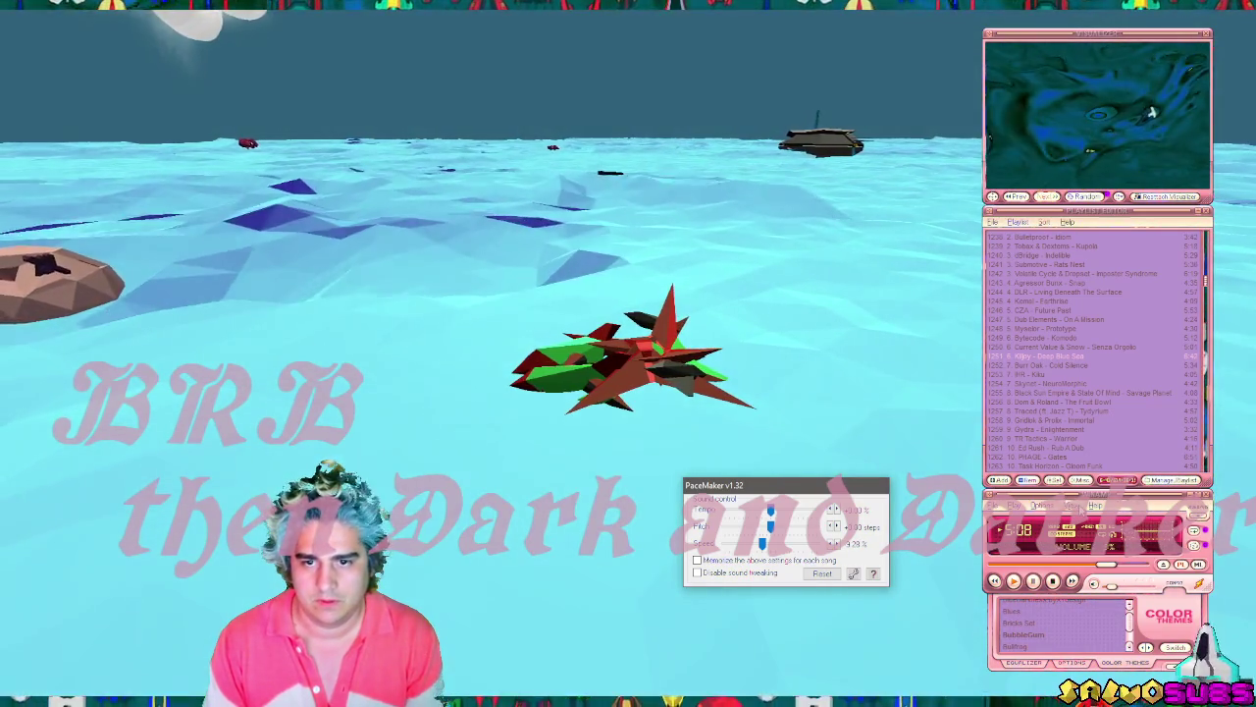
Send the Winamp and PaceMaker windows behind the game with Alt+Tab.
{"action": "key", "text": "alt+Tab"}
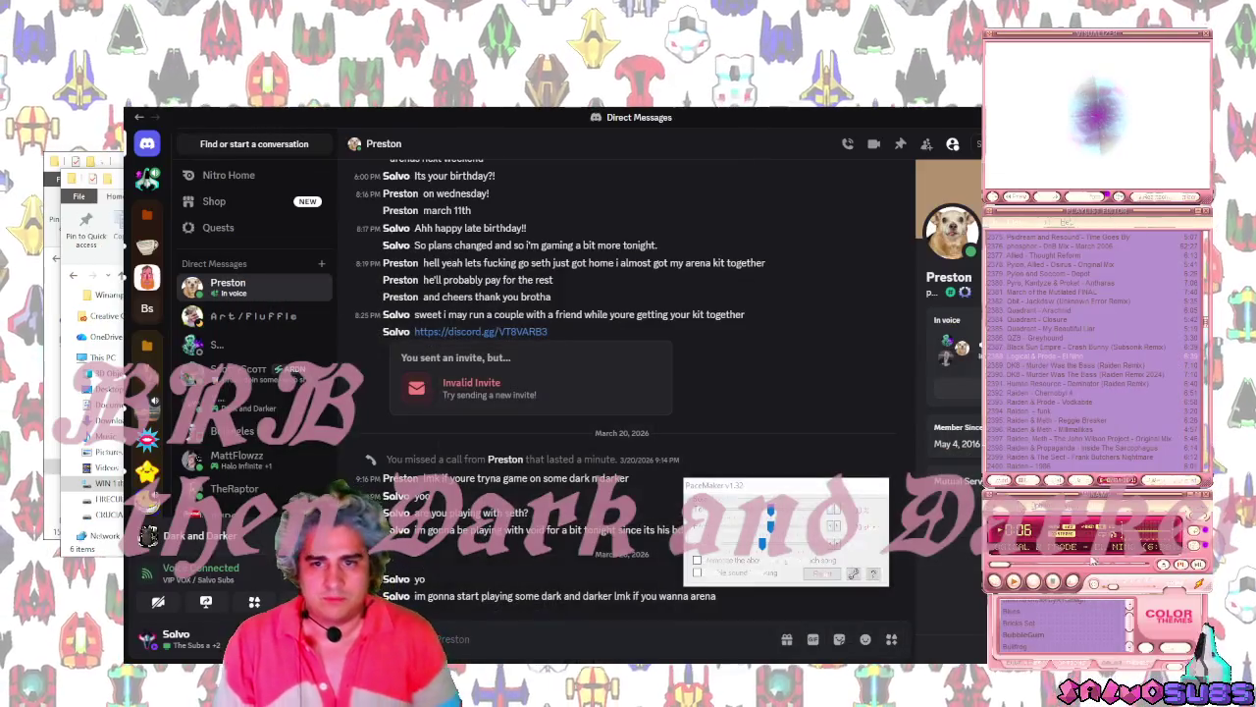
Send the friend 'or squires fug it', seeking the song to 2:02 and skipping to the next.
{"action": "left_click_drag", "start_coordinate": [1114, 564], "coordinate": [1041, 567]}
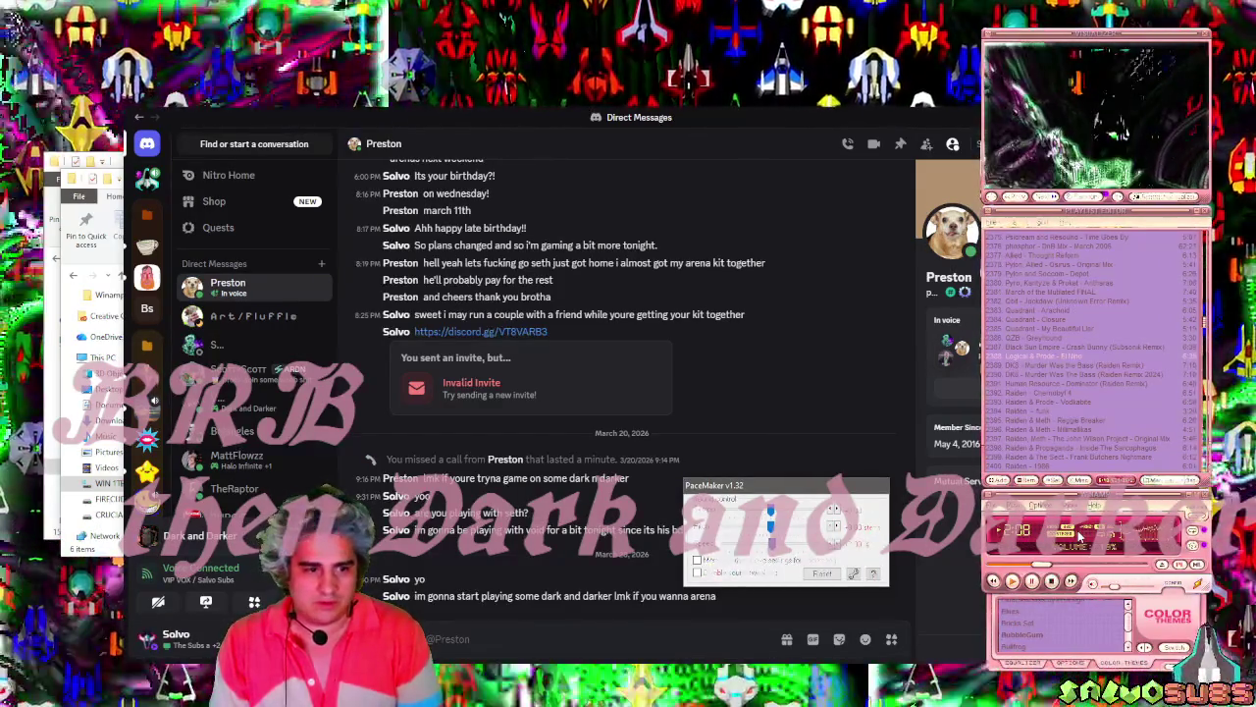
{"action": "left_click", "coordinate": [596, 647]}
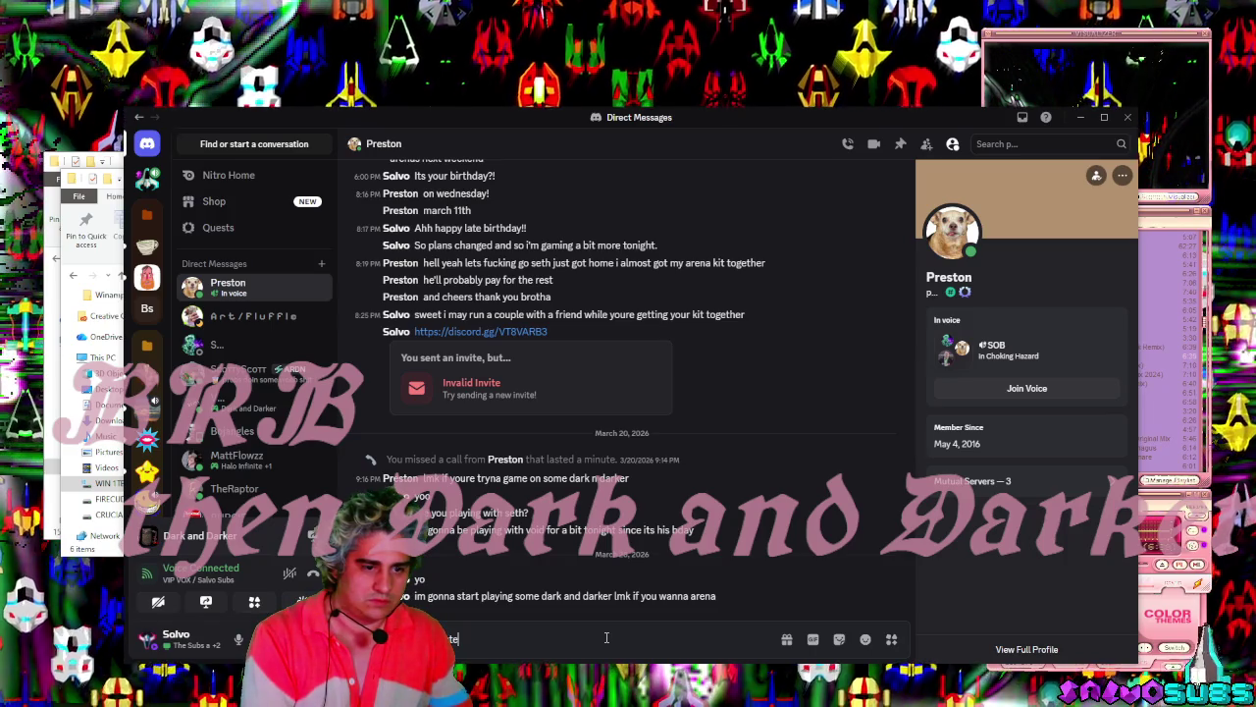
{"action": "key", "text": "Return"}
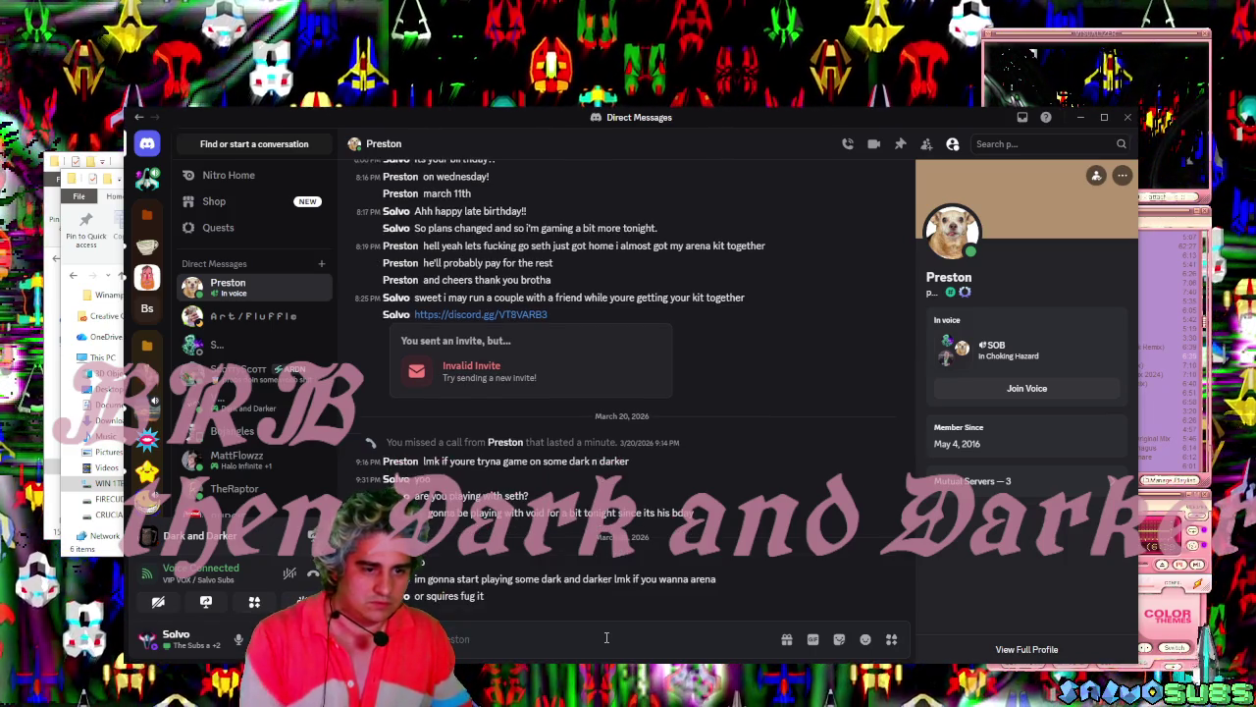
{"action": "left_click", "coordinate": [604, 677]}
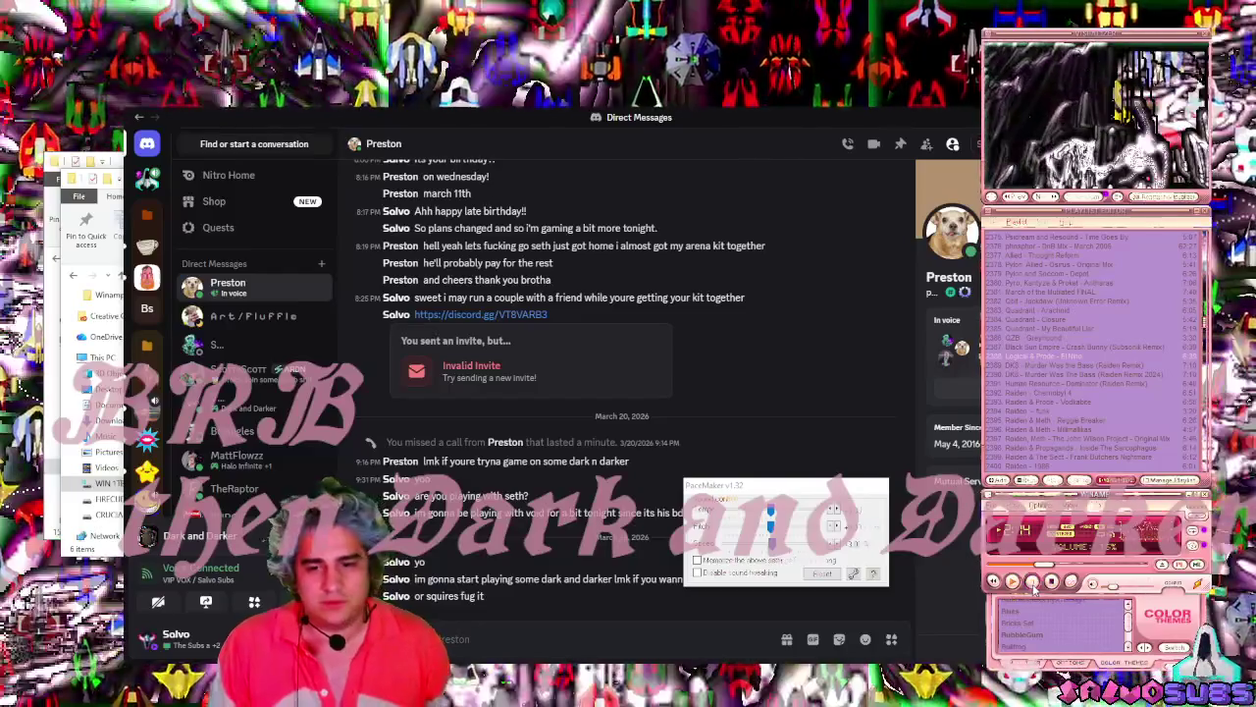
{"action": "left_click", "coordinate": [1072, 582]}
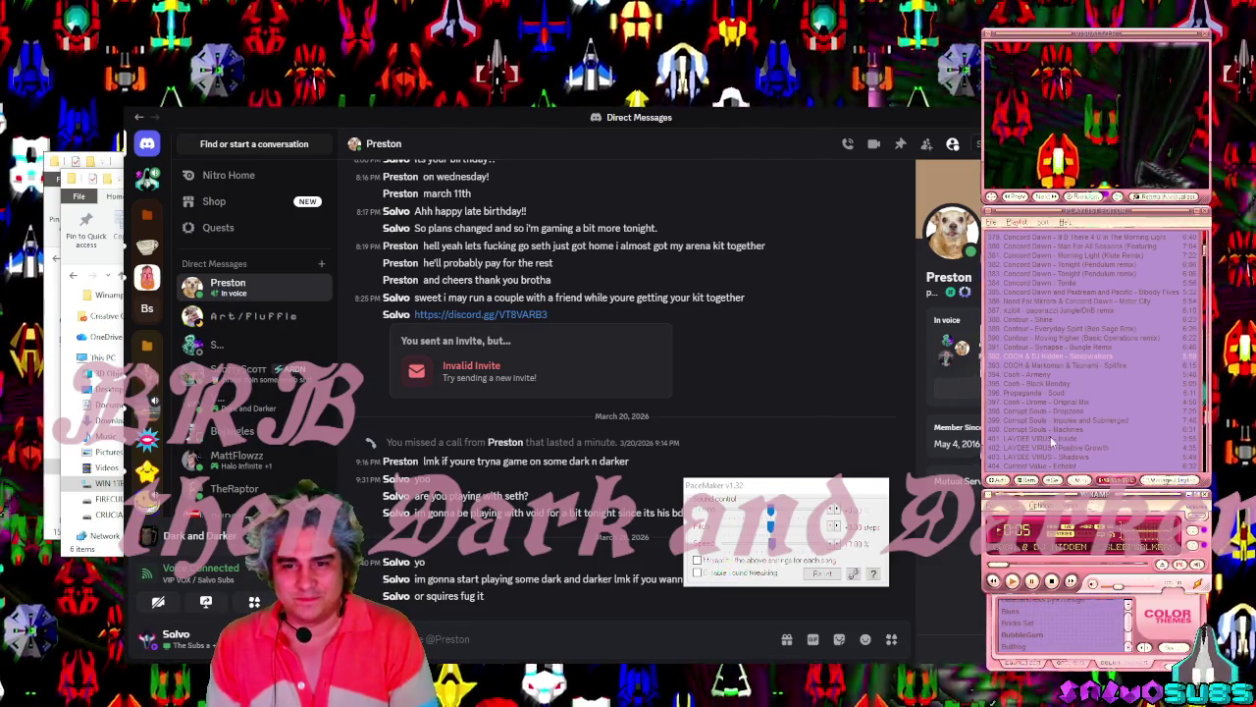
Play LAYDEE VIRUS - Inside from the playlist, then switch to Propaganda - Techno Bill.
{"action": "double_click", "coordinate": [1050, 437]}
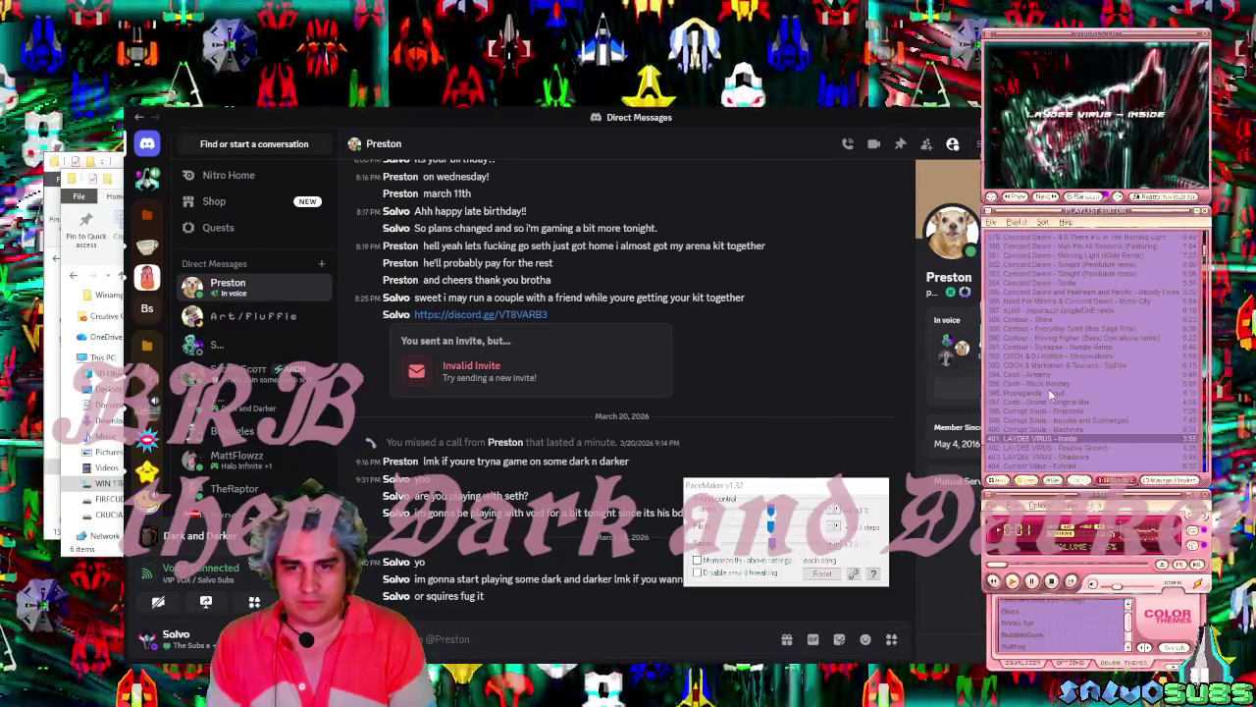
{"action": "key", "text": "b"}
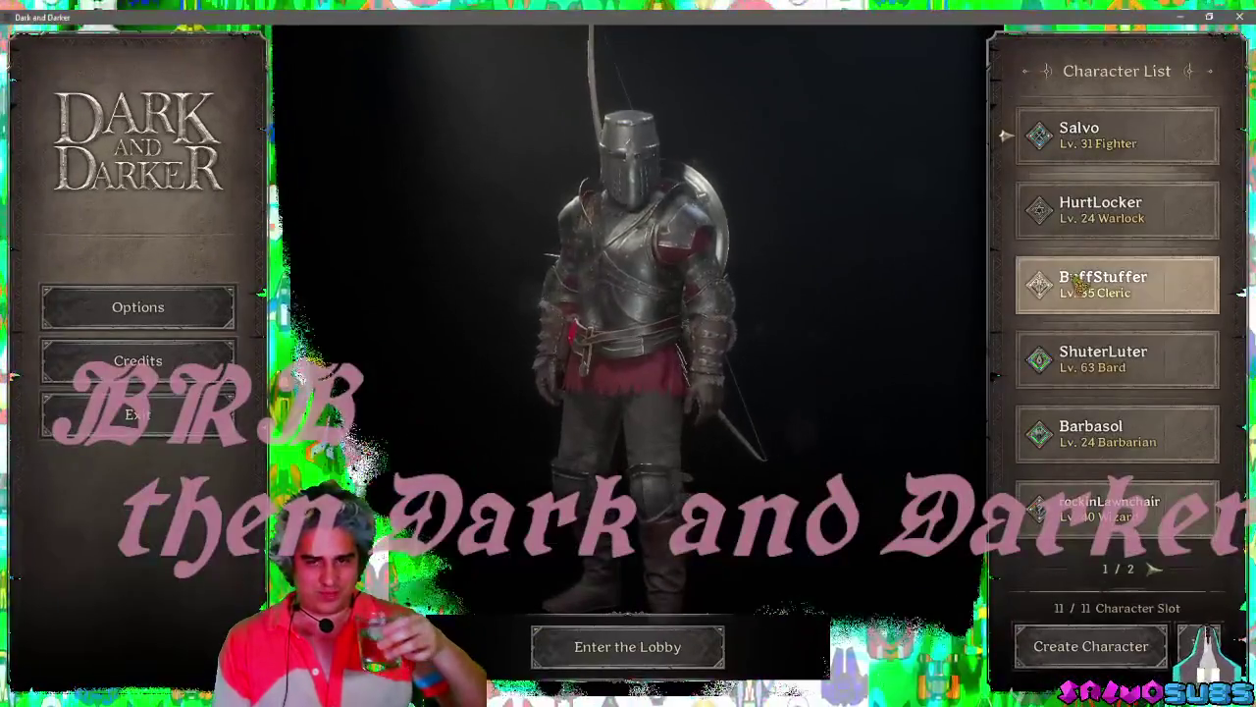
Select the level 24 warlock HurtLocker, enter the lobby, and equip the Squire's base gear.
{"action": "left_click", "coordinate": [1099, 210]}
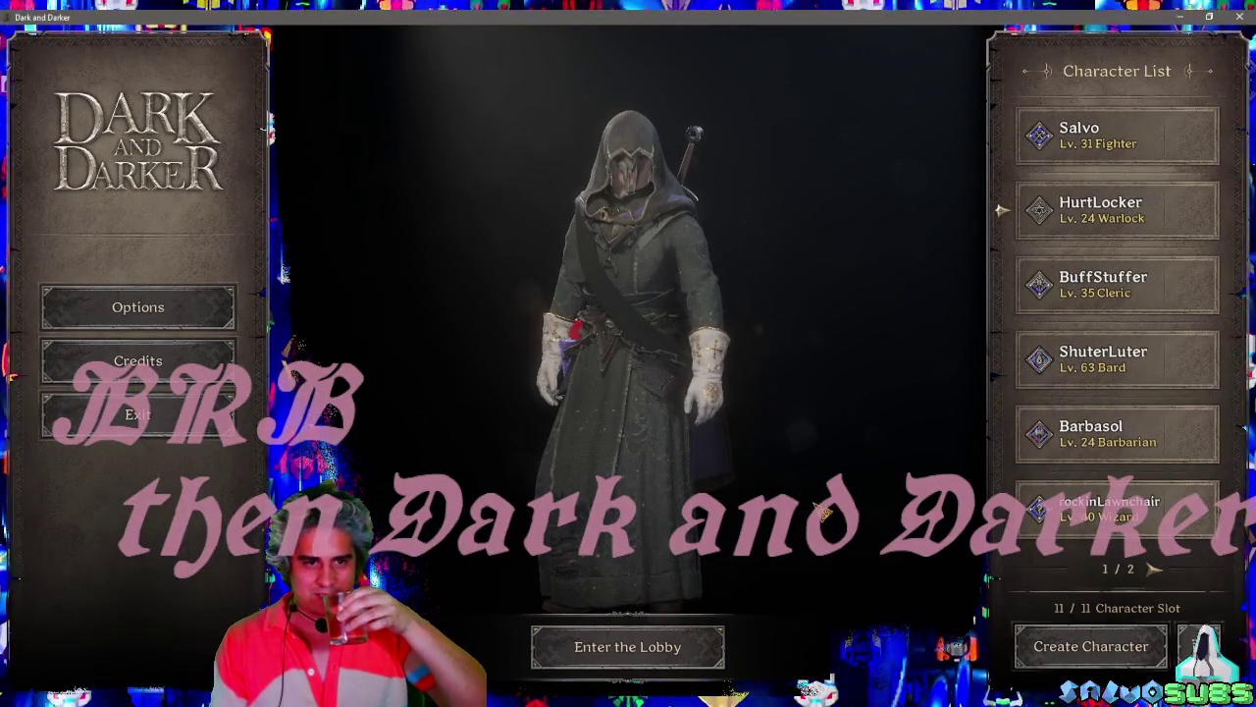
{"action": "left_click", "coordinate": [627, 646]}
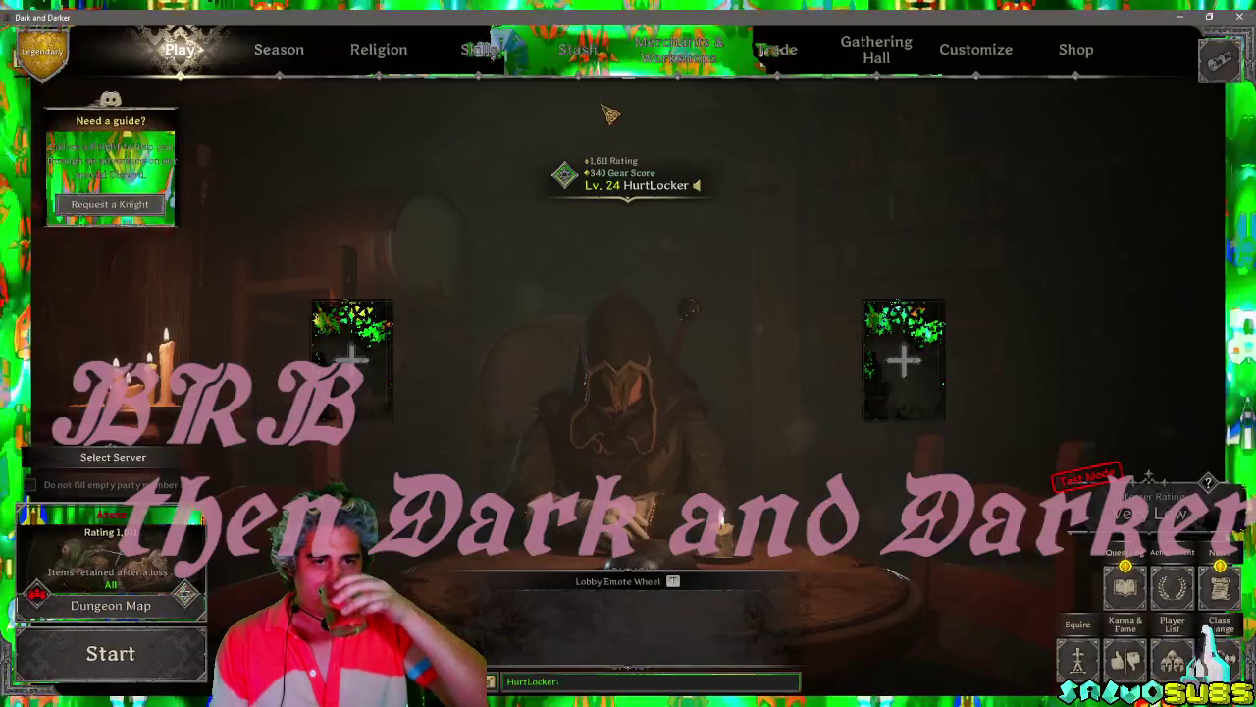
{"action": "left_click", "coordinate": [577, 49]}
{"action": "left_click", "coordinate": [678, 49]}
{"action": "left_click", "coordinate": [671, 241]}
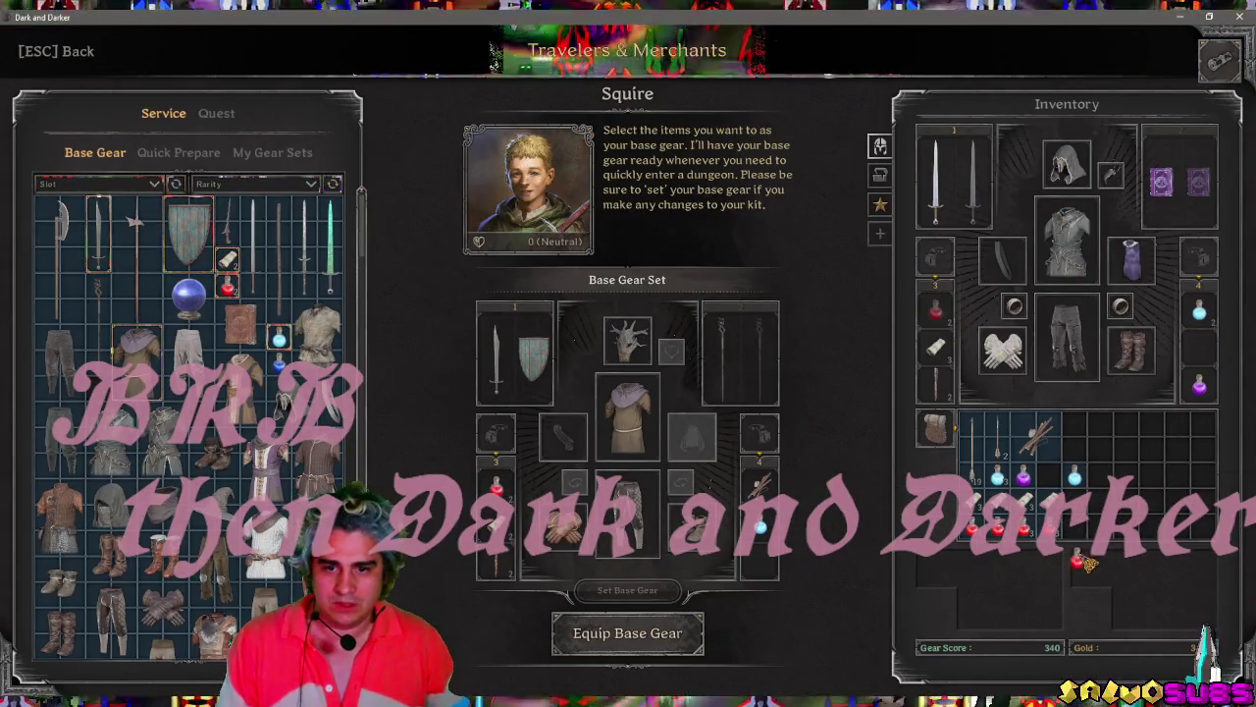
{"action": "left_click", "coordinate": [659, 634]}
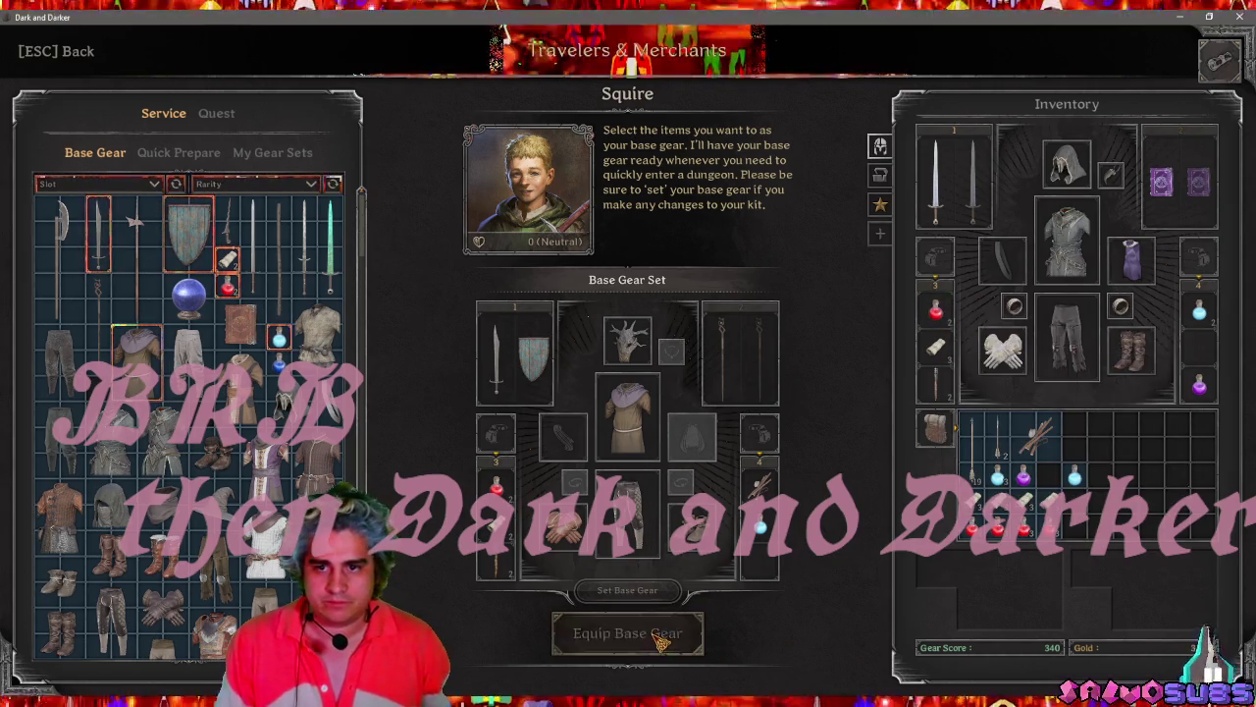
{"action": "key", "text": "Escape"}
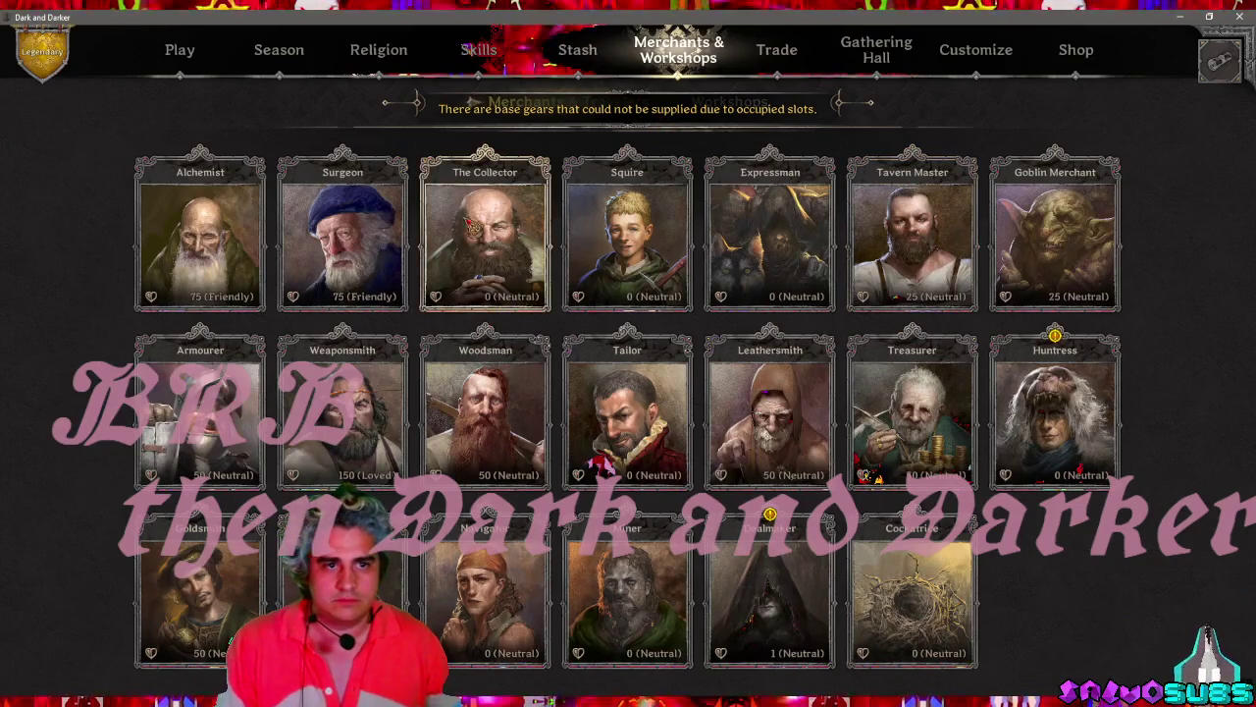
Buy a healing potion from the Alchemist and start searching for an arena match.
{"action": "left_click", "coordinate": [200, 235]}
{"action": "left_click", "coordinate": [123, 208]}
{"action": "left_click", "coordinate": [602, 593]}
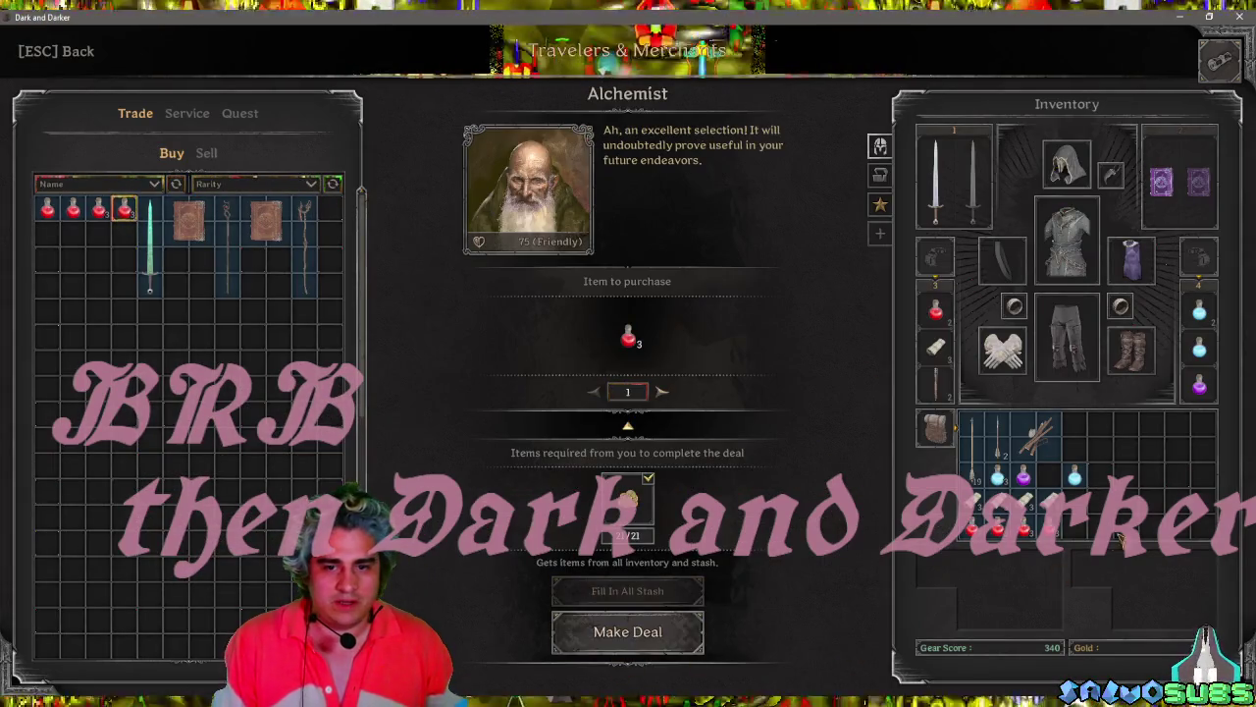
{"action": "key", "text": "Escape"}
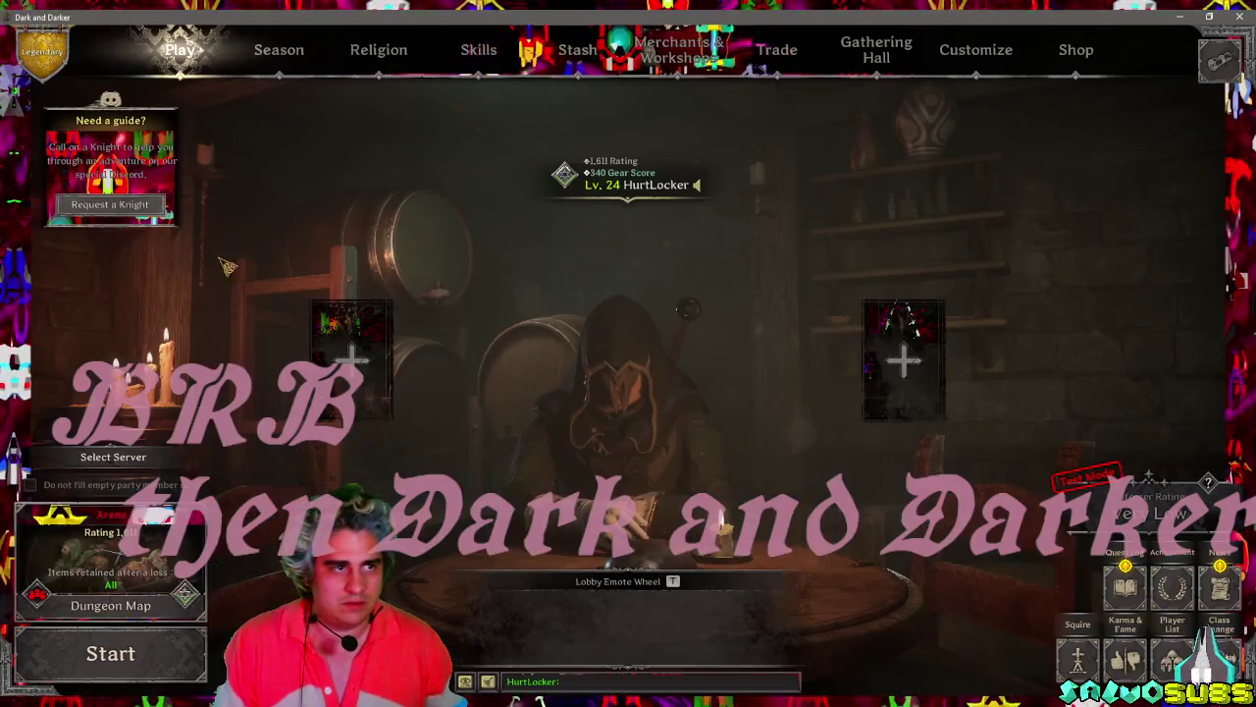
{"action": "key", "text": "Return"}
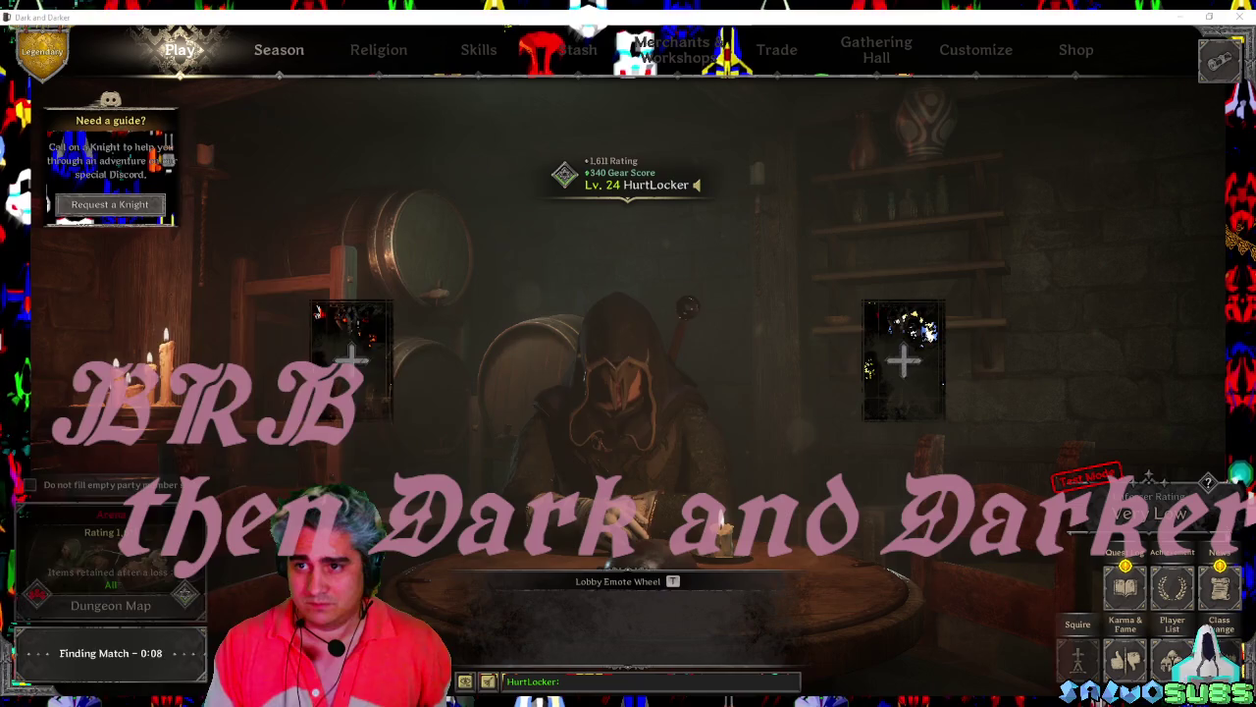
Wait in the Finding Match queue until the arena intermission room loads.
{"action": "key", "text": "super"}
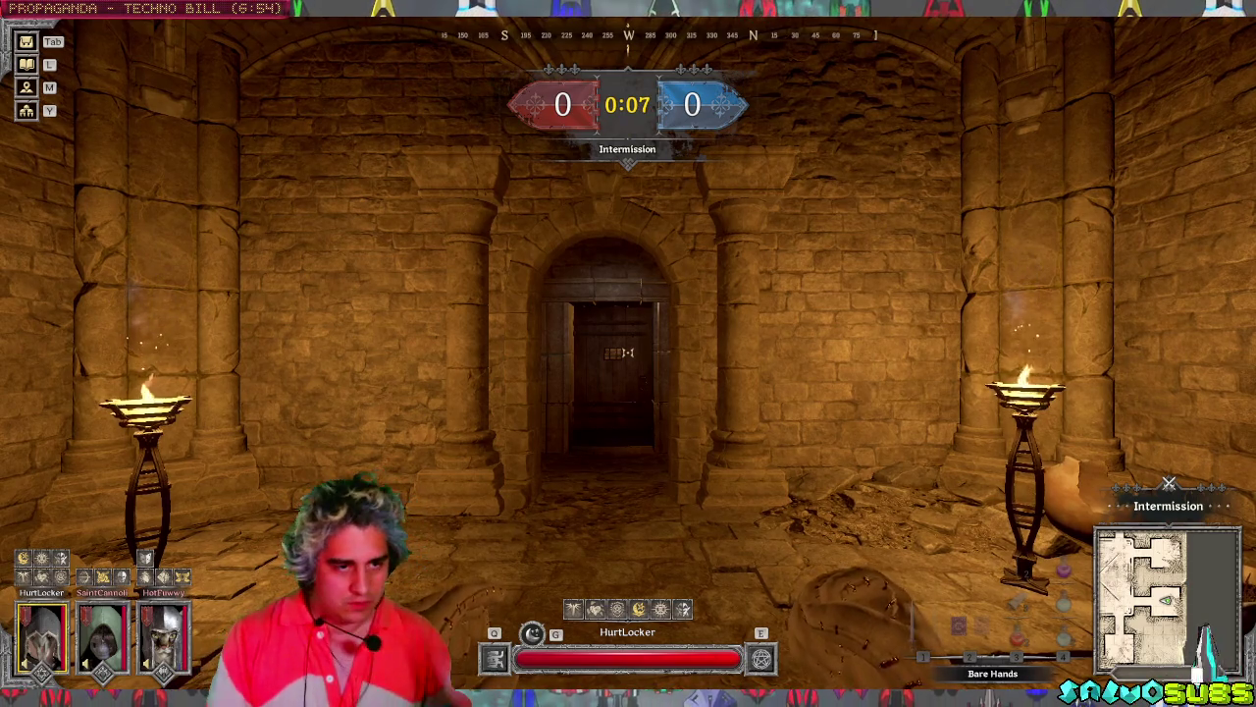
Move the Potion of Protection one slot left in the inventory.
{"action": "key", "text": "Tab"}
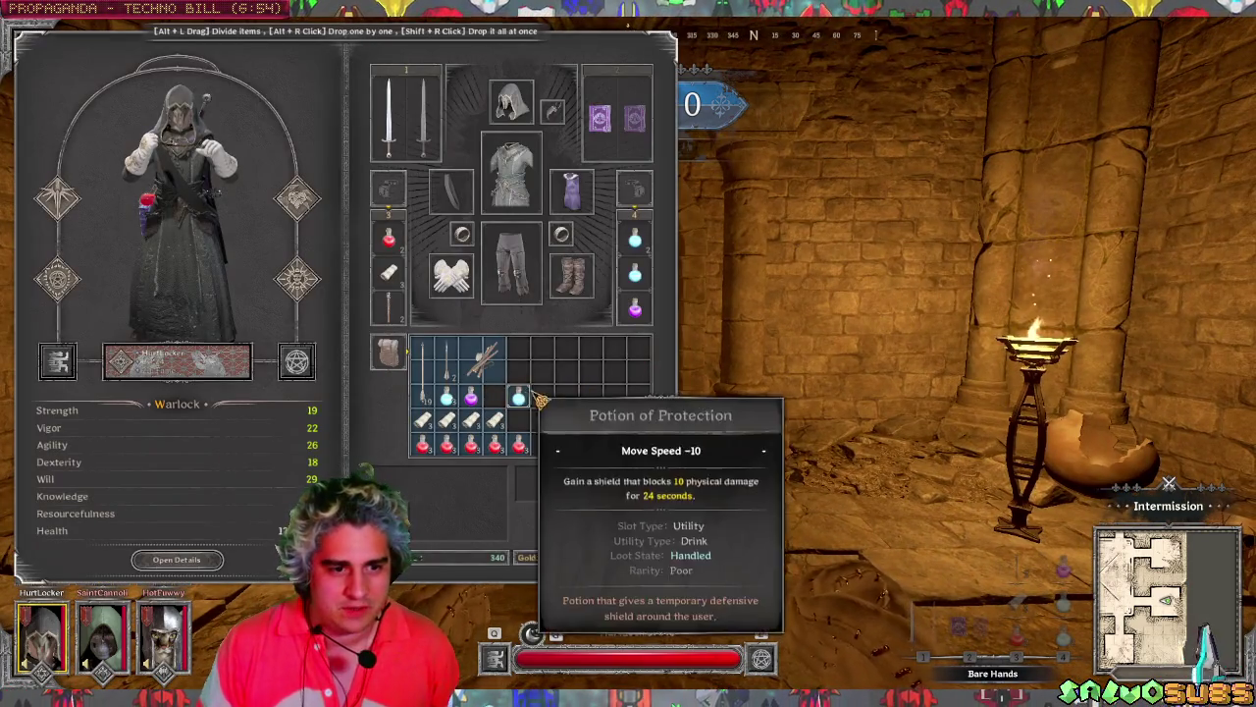
{"action": "left_click_drag", "start_coordinate": [518, 396], "coordinate": [494, 397]}
{"action": "key", "text": "Tab"}
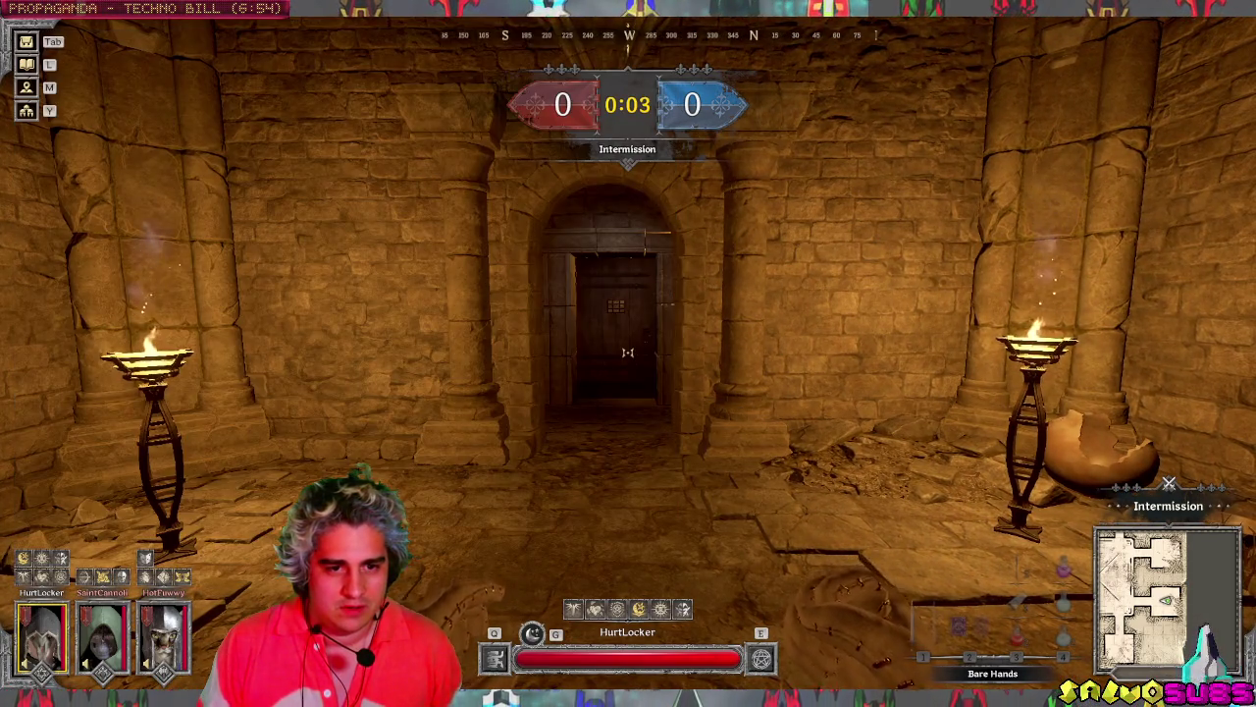
Walk through the door into the stair hall, cast Power of Sacrifice, and spectate a teammate after dying.
{"action": "key", "text": "Tab"}
{"action": "key", "text": "Tab"}
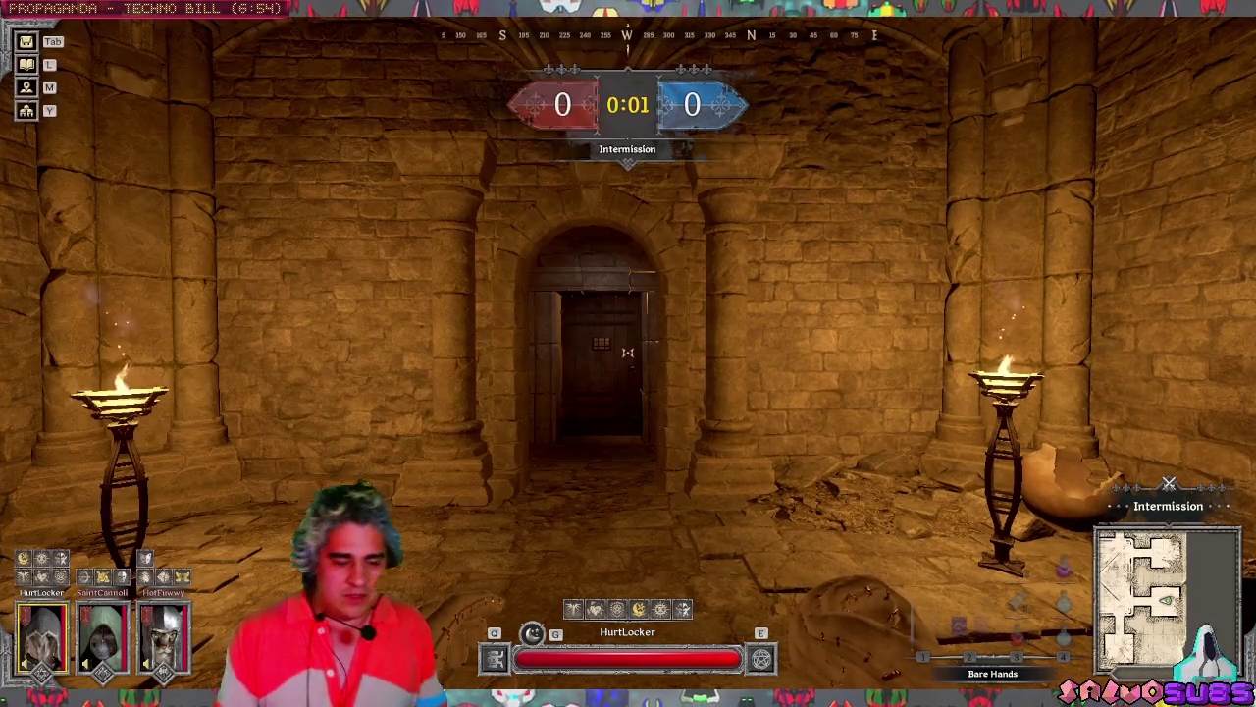
{"action": "key", "text": "w"}
{"action": "key", "text": "w"}
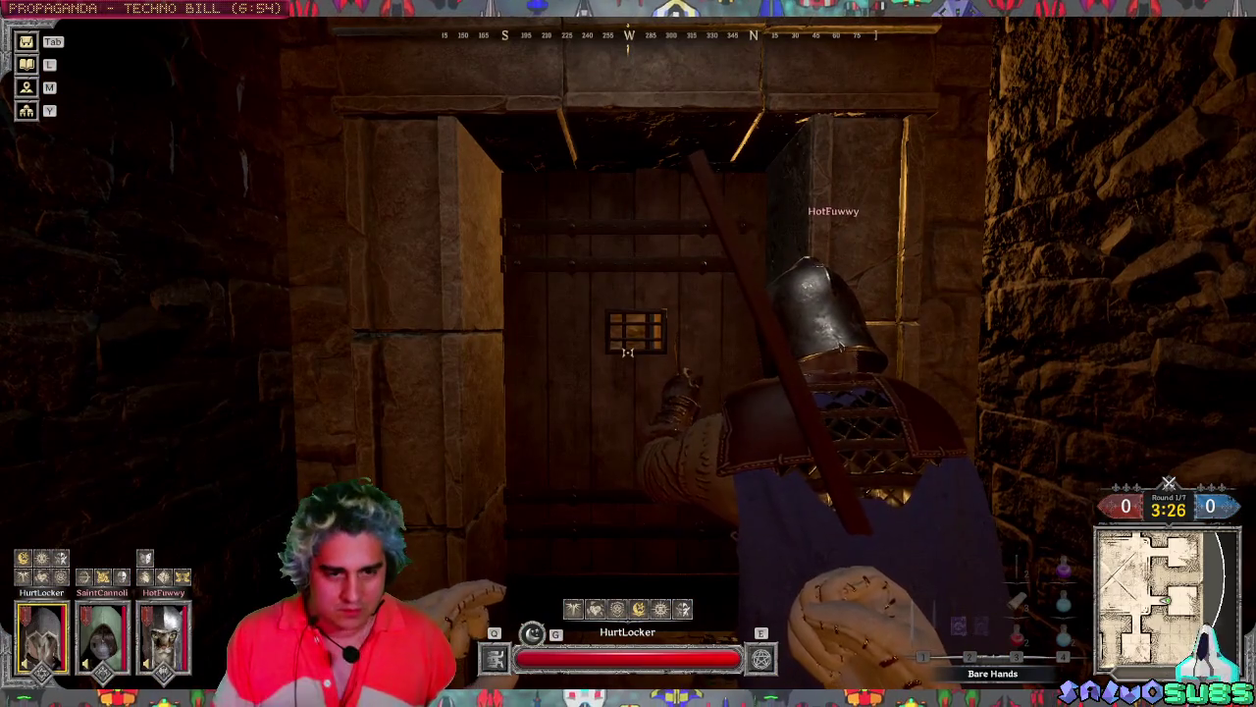
{"action": "key", "text": "w"}
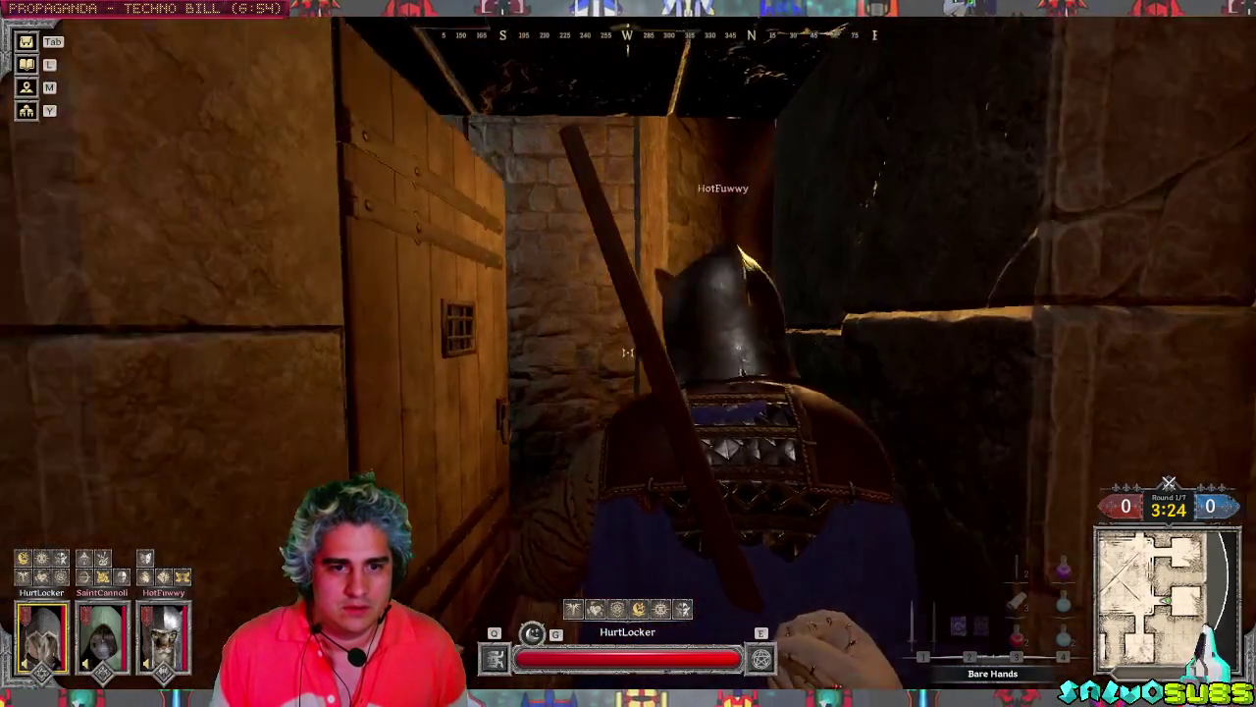
{"action": "key", "text": "w"}
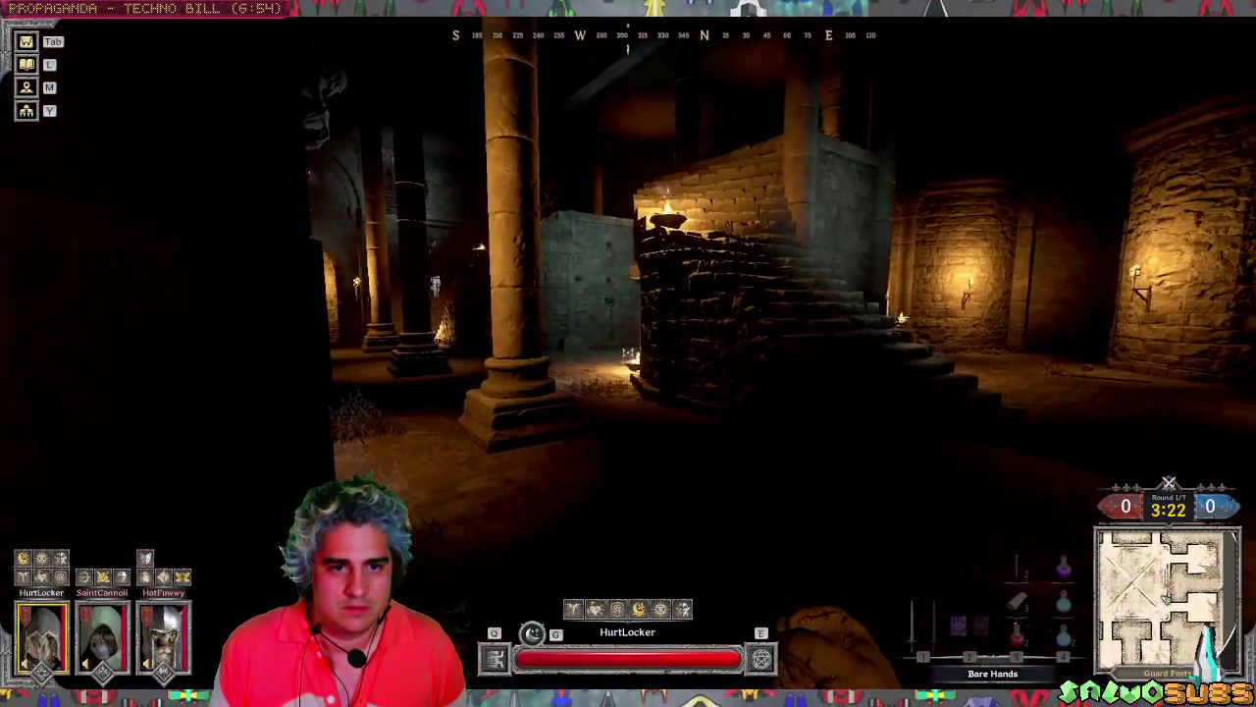
{"action": "key", "text": "r"}
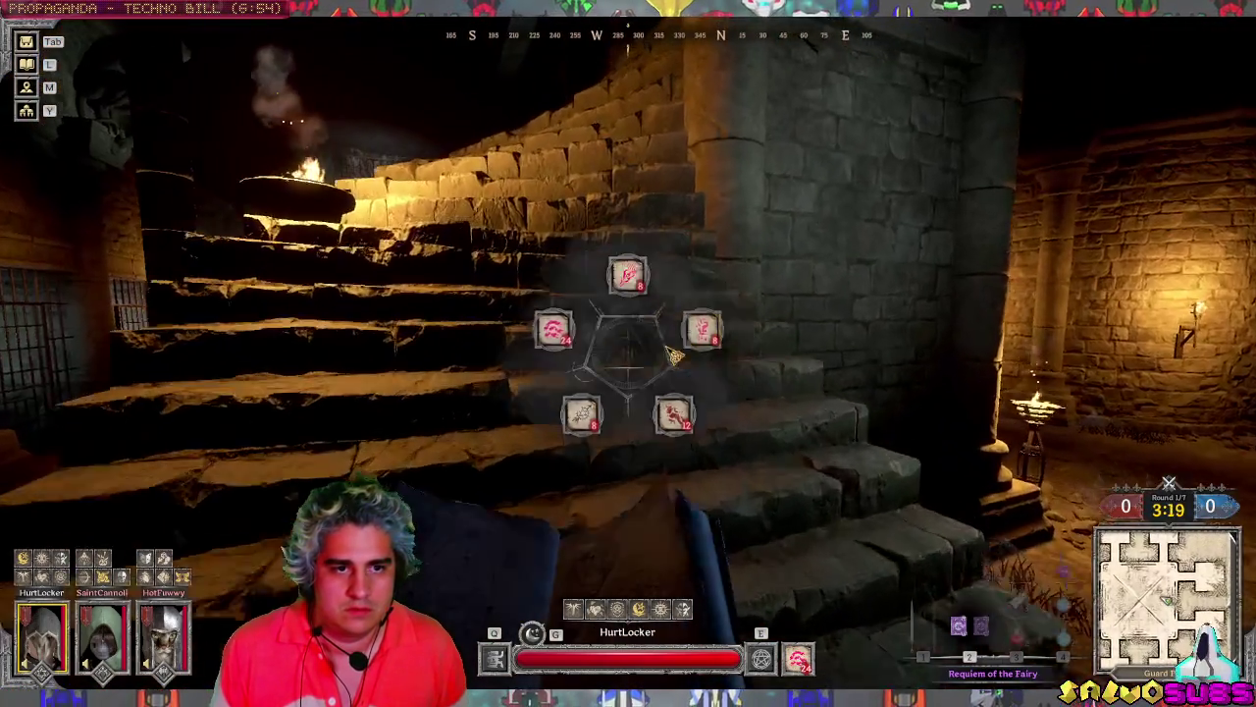
{"action": "left_click", "coordinate": [675, 356]}
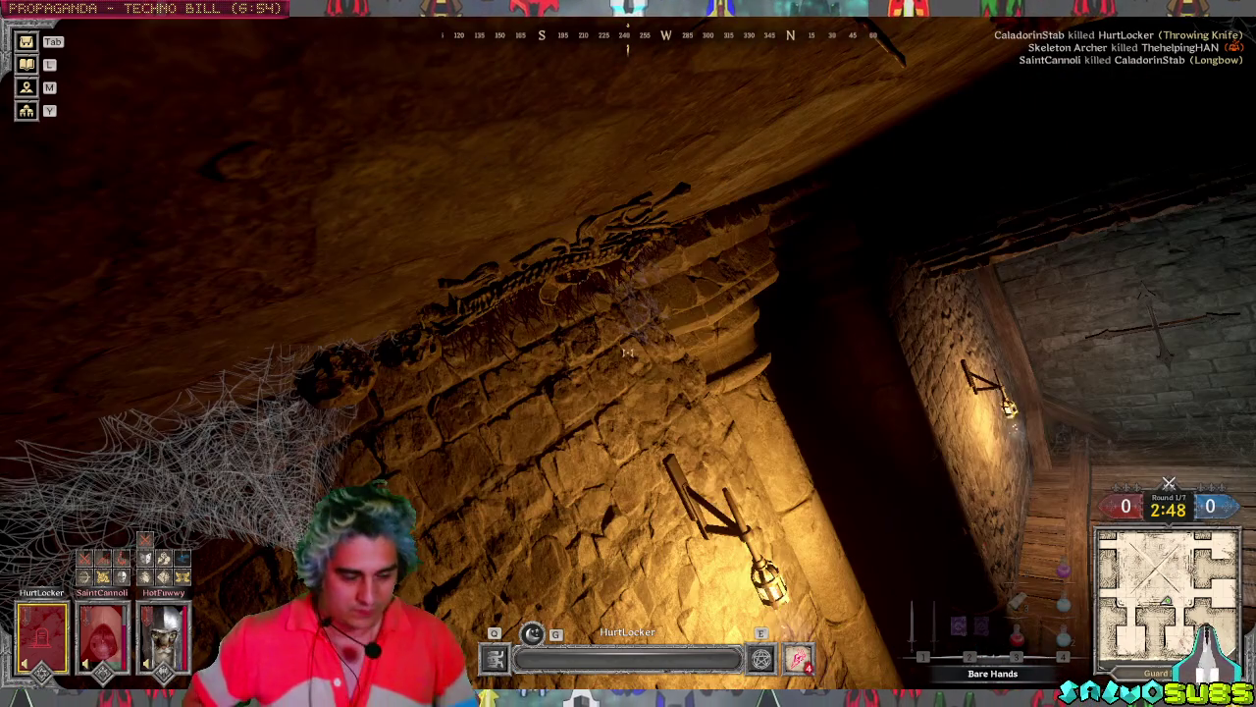
{"action": "key", "text": "Tab"}
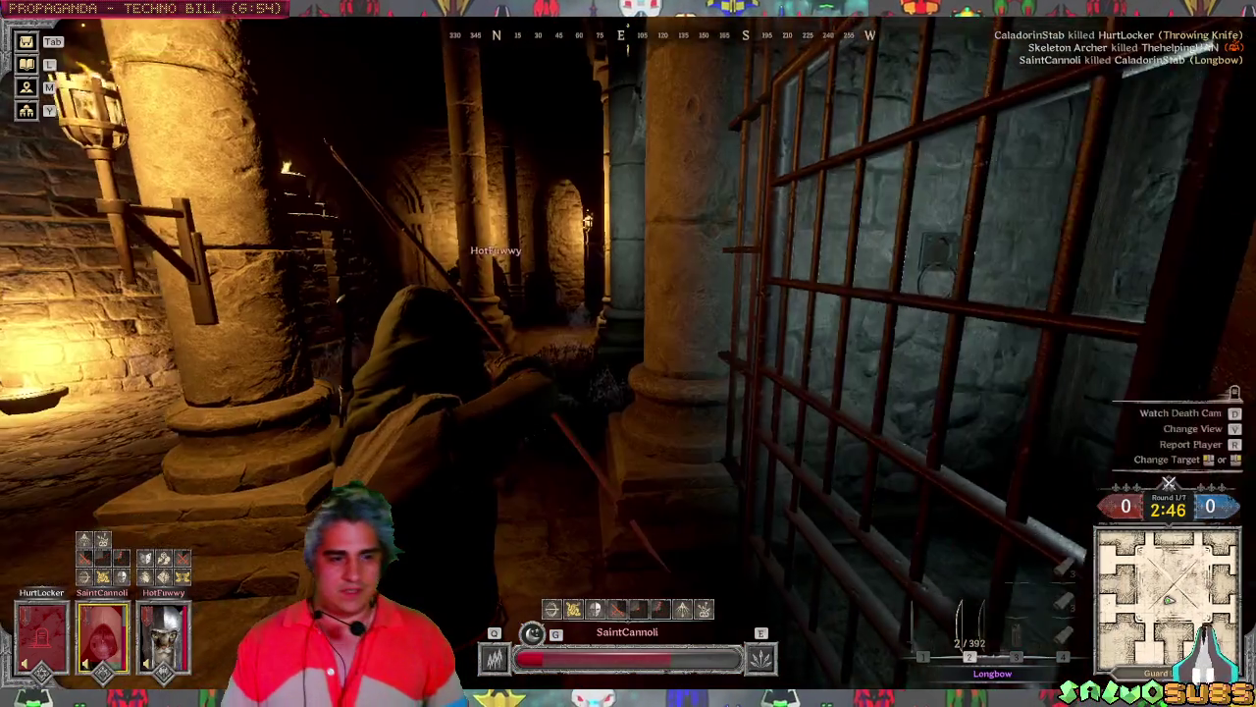